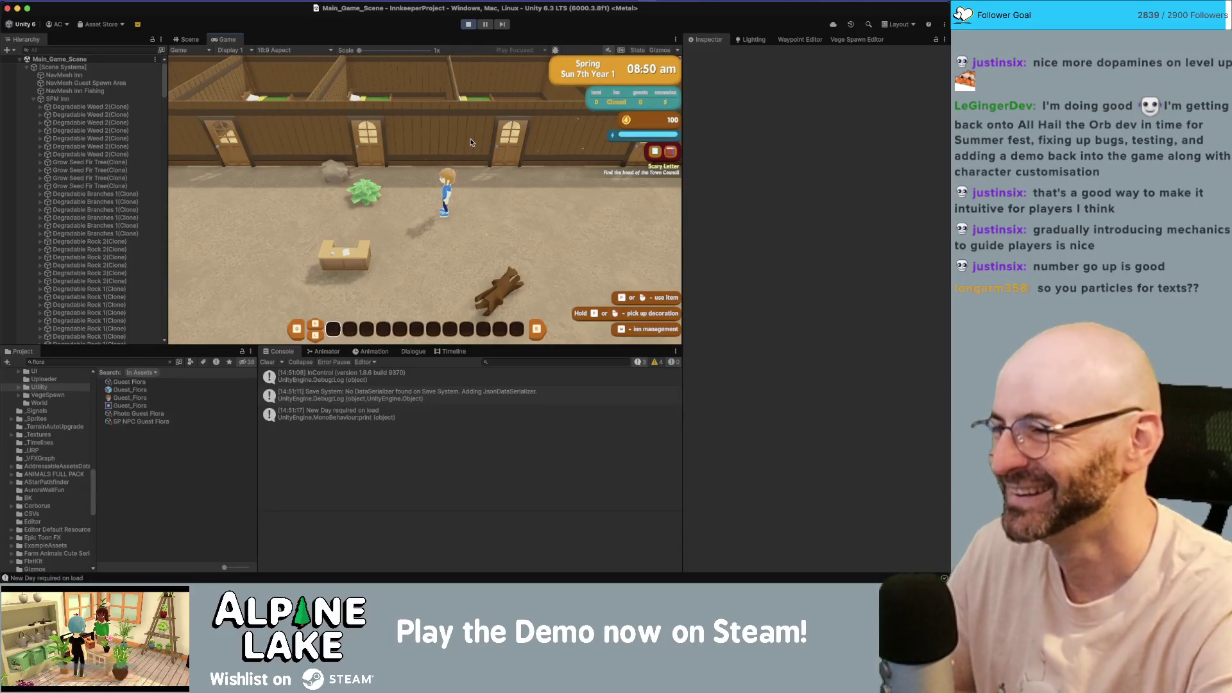
# - Walk the character left and right around the inn yard in the running game
pyautogui.press('a')
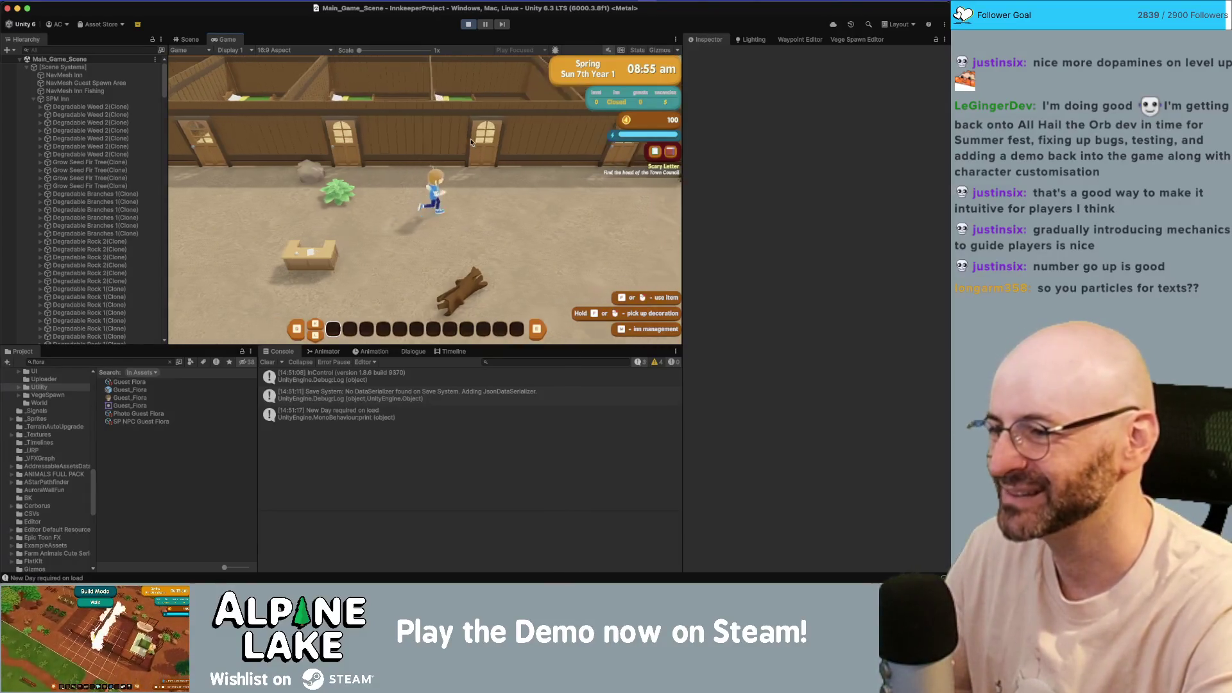
pyautogui.scroll(-2, 472, 143)
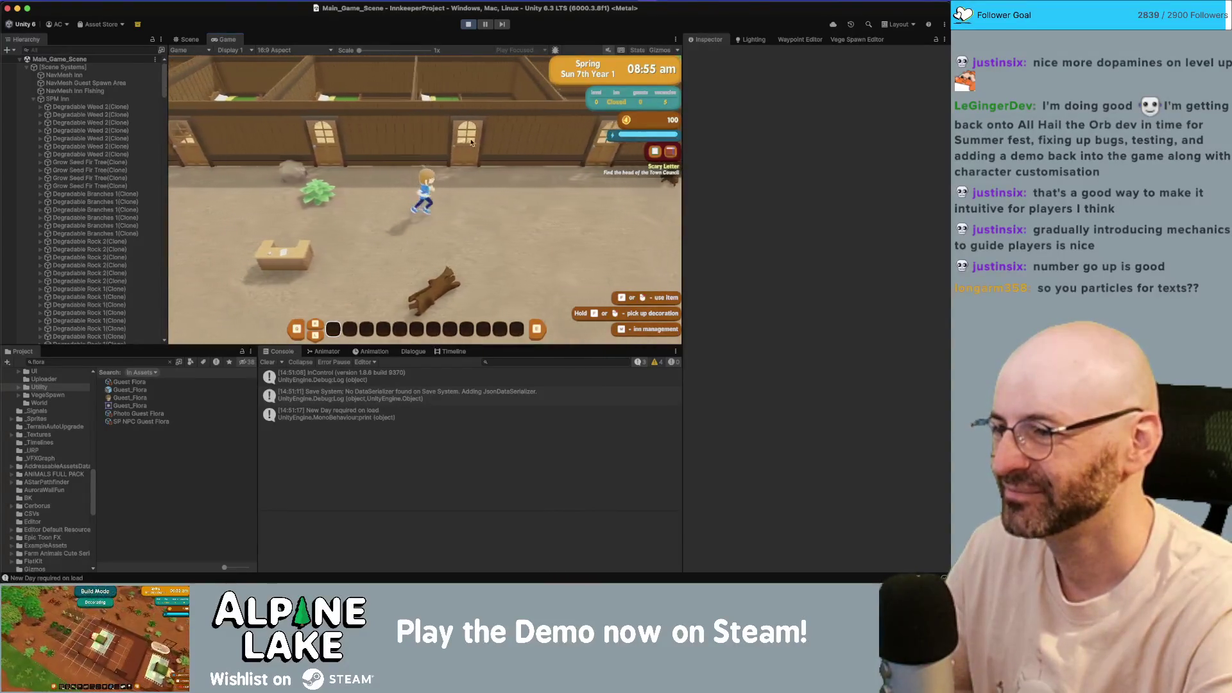
pyautogui.press('d')
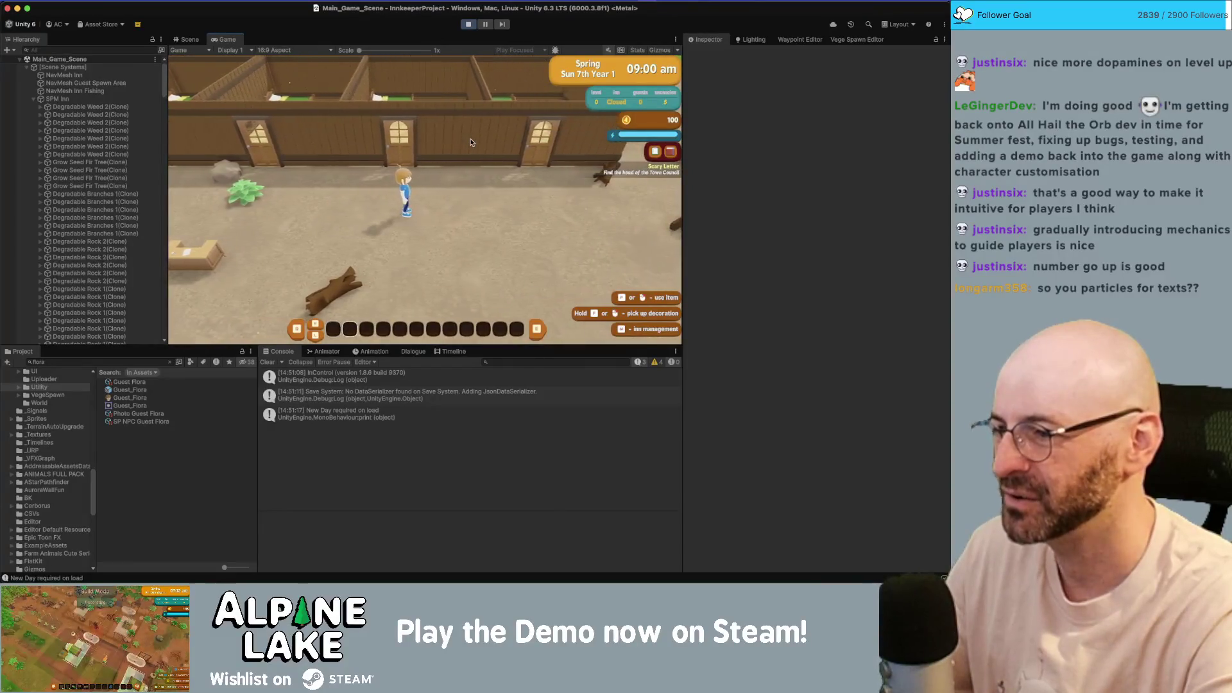
pyautogui.scroll(-2, 471, 142)
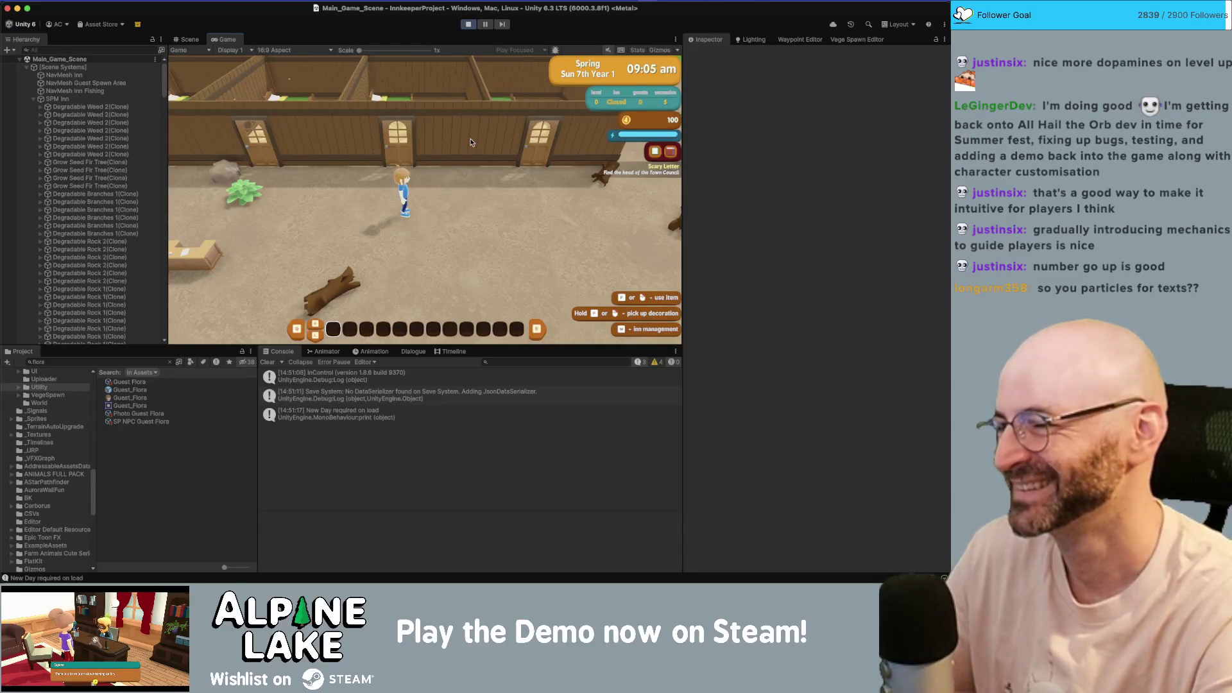
pyautogui.press('a')
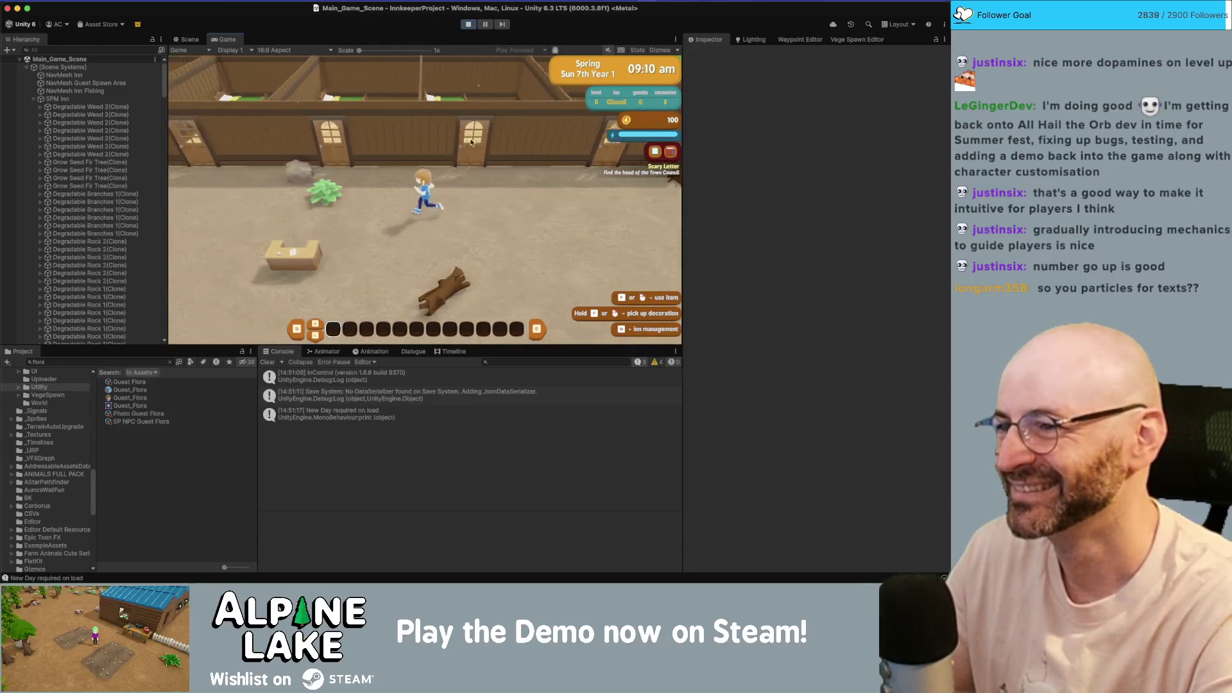
pyautogui.press('d')
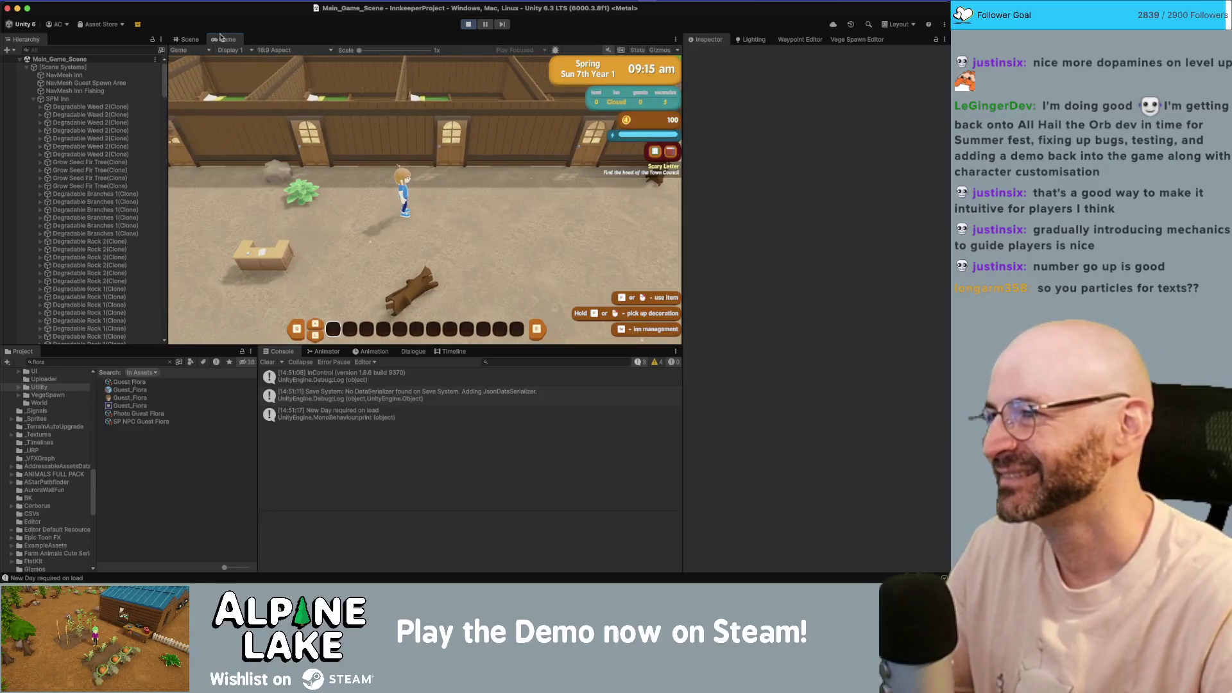
# - In the Scene view, select a Decor Bed Single B(Clone) and set Comfort and Style base values to 0
pyautogui.click(193, 40)
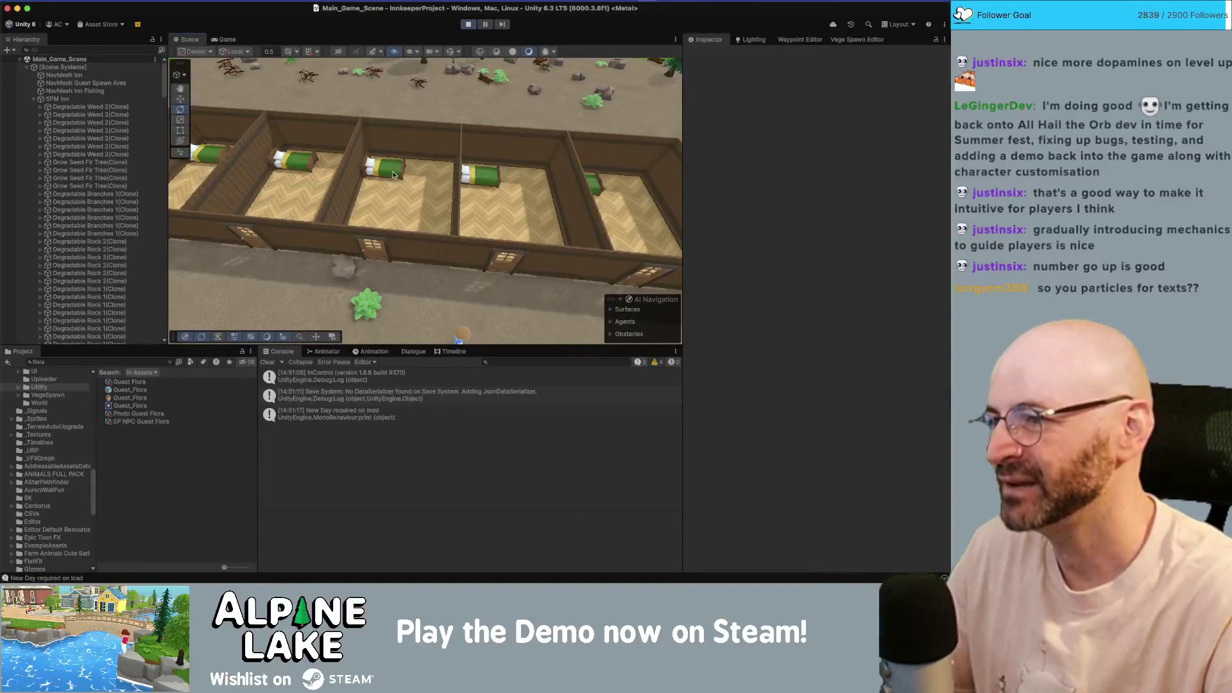
pyautogui.click(394, 175)
pyautogui.click(88, 276)
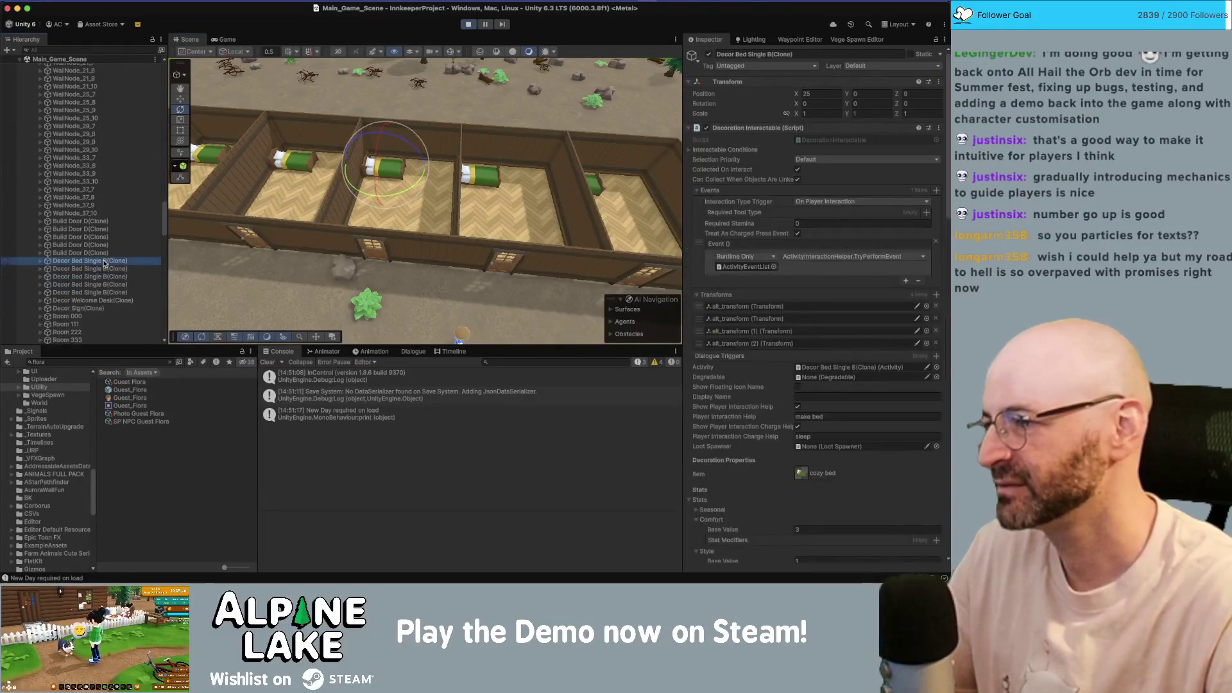
pyautogui.scroll(-3, 834, 443)
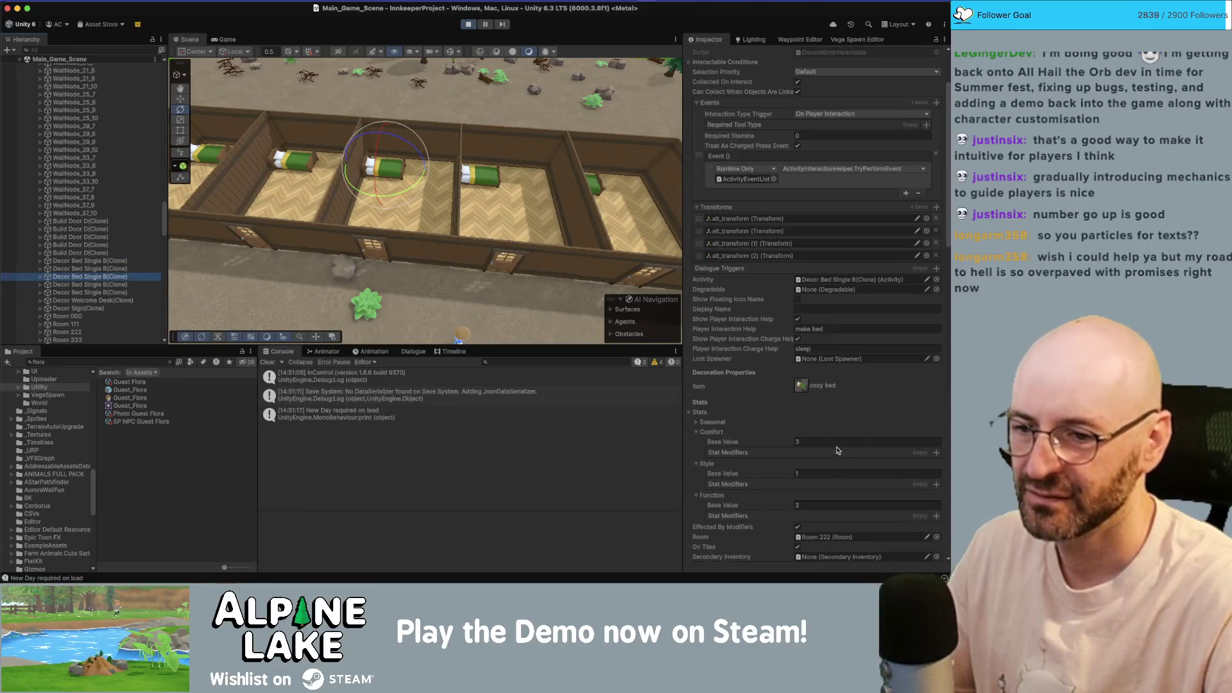
pyautogui.click(838, 443)
pyautogui.click(481, 172)
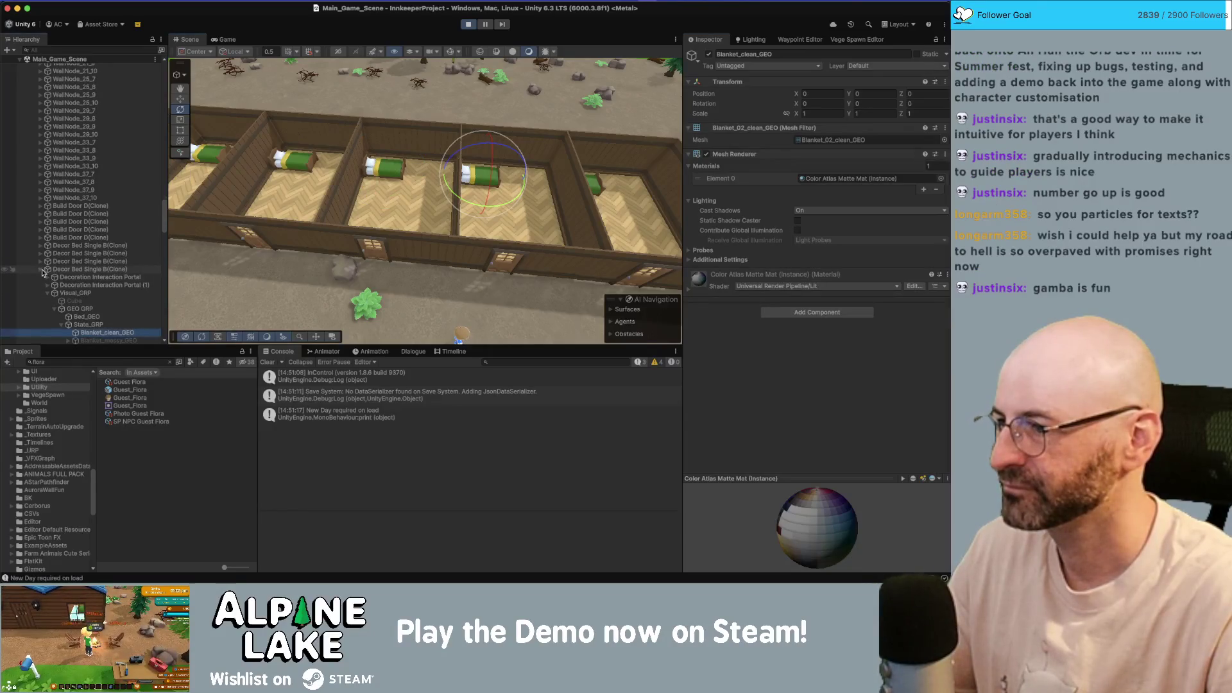
pyautogui.click(43, 272)
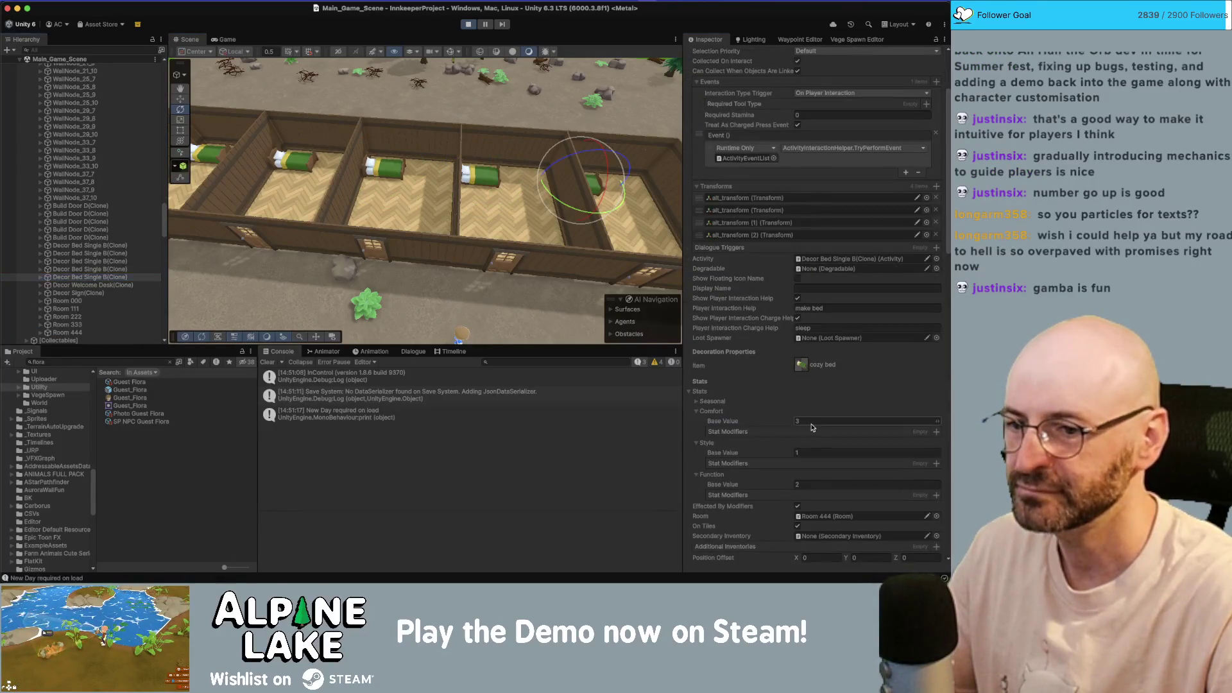
pyautogui.write('0')
pyautogui.press('Tab')
pyautogui.write('0')
pyautogui.press('Tab')
# - Expand the bed's Activity stats, including Fun and Relaxing, then return to the Game view
pyautogui.scroll(-15, 807, 414)
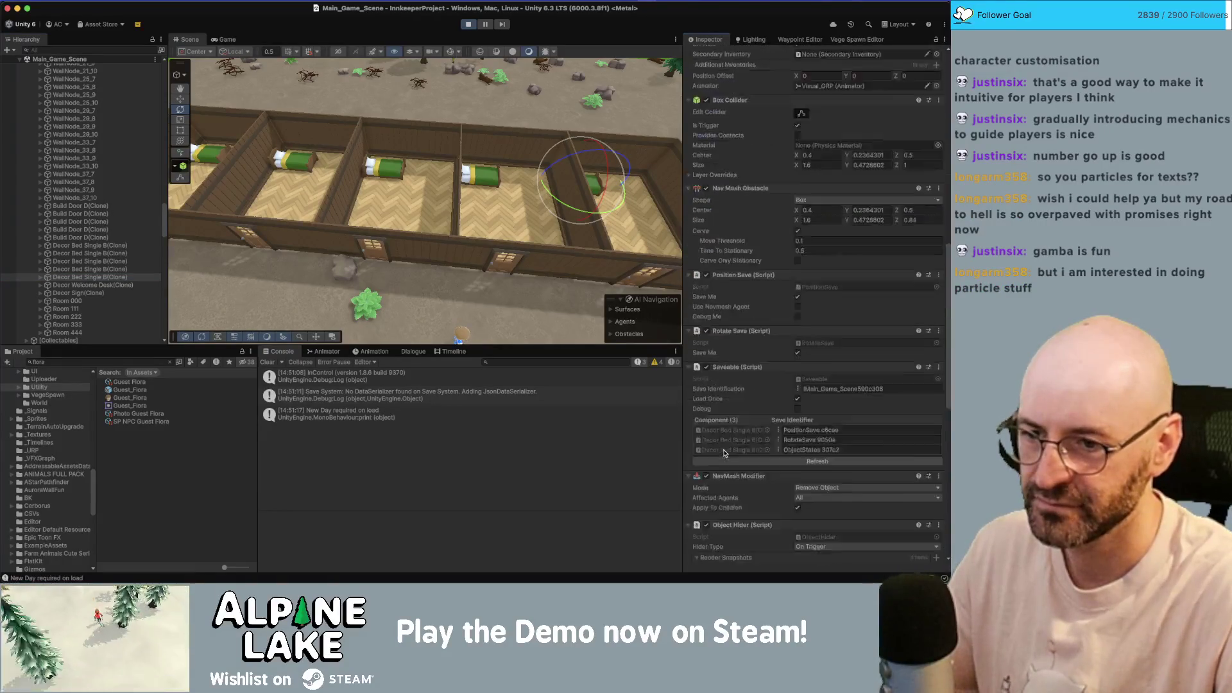
pyautogui.scroll(-7, 708, 431)
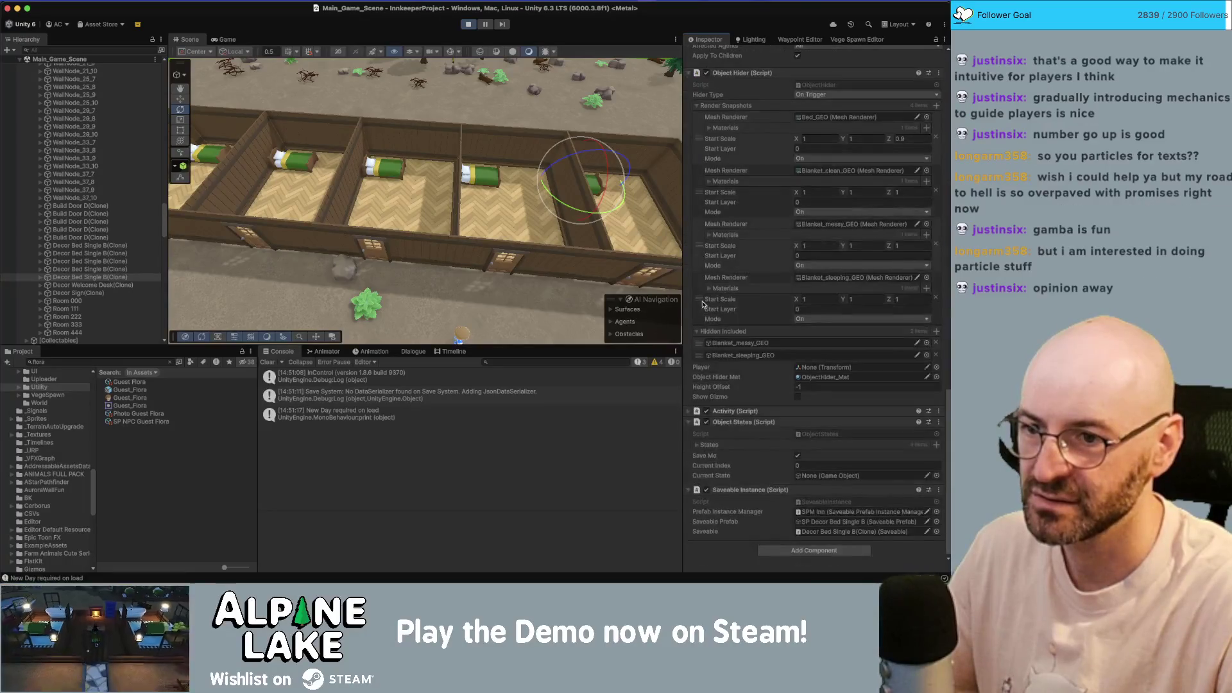
pyautogui.click(690, 413)
pyautogui.scroll(-3, 698, 378)
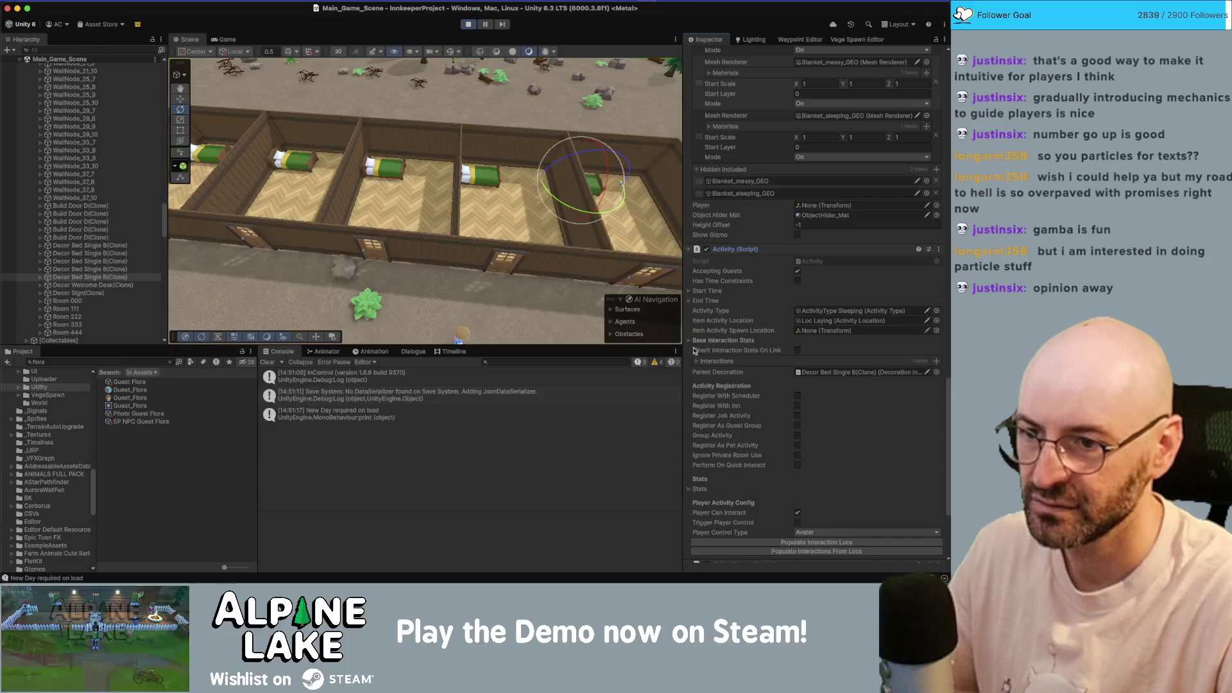
pyautogui.click(689, 490)
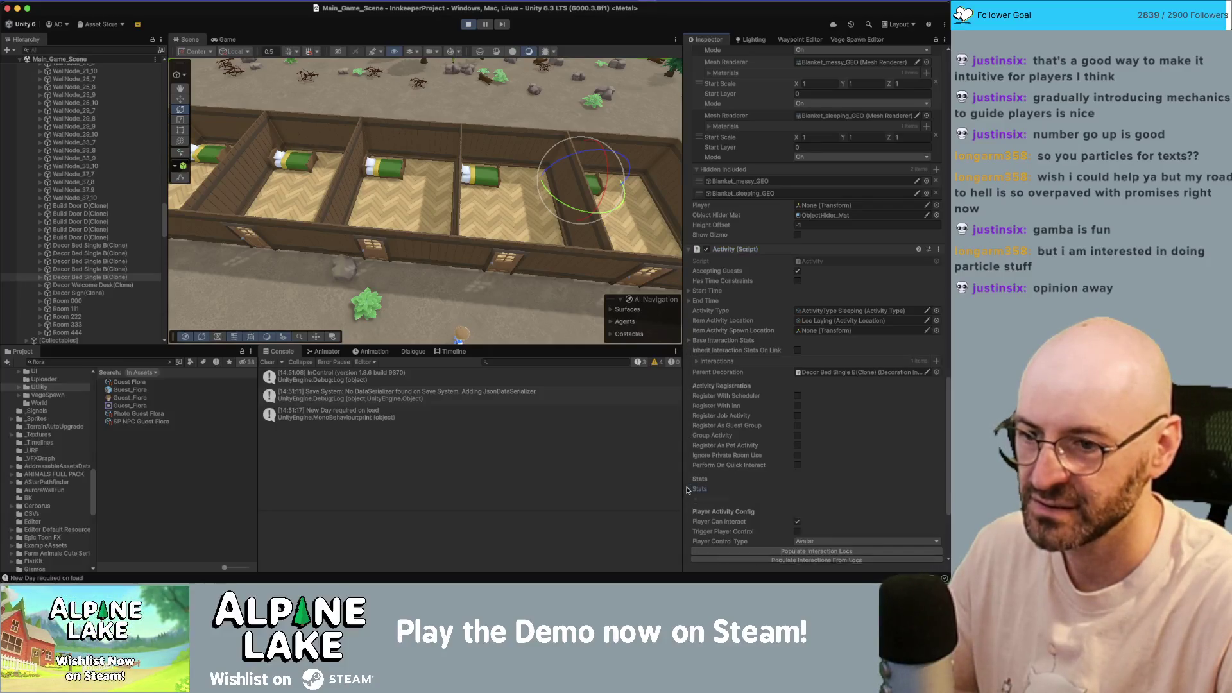
pyautogui.click(697, 508)
pyautogui.scroll(-1, 812, 517)
pyautogui.click(818, 523)
pyautogui.click(821, 530)
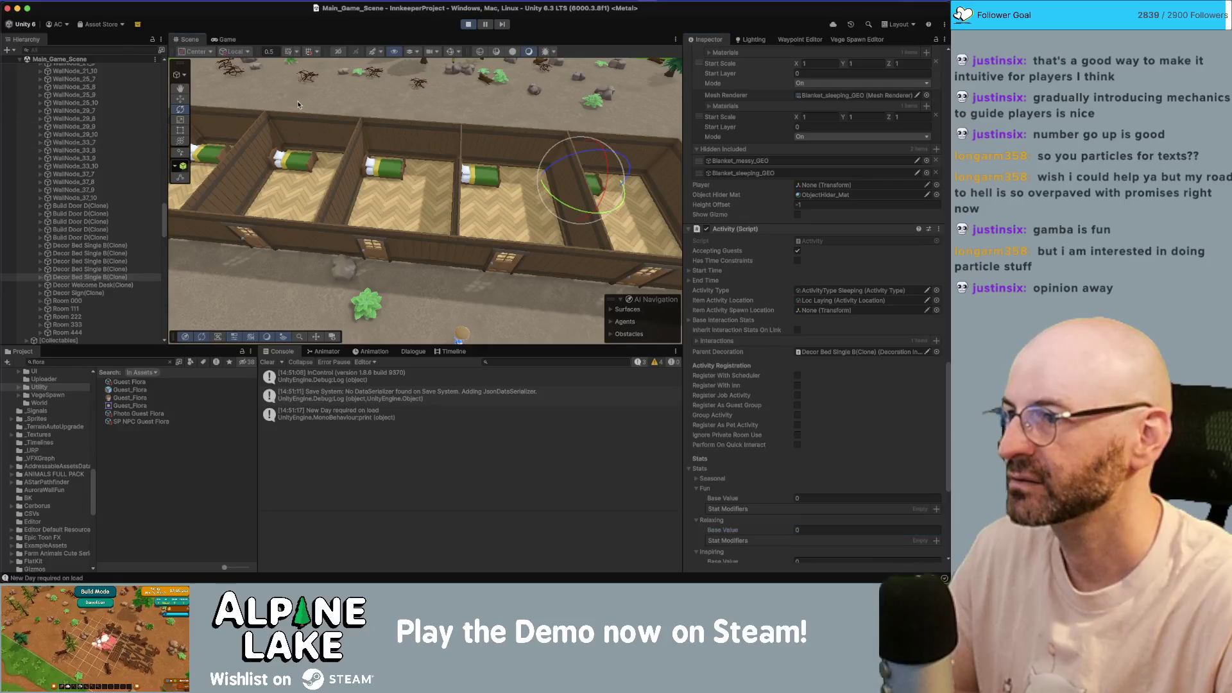
pyautogui.click(268, 109)
pyautogui.click(226, 39)
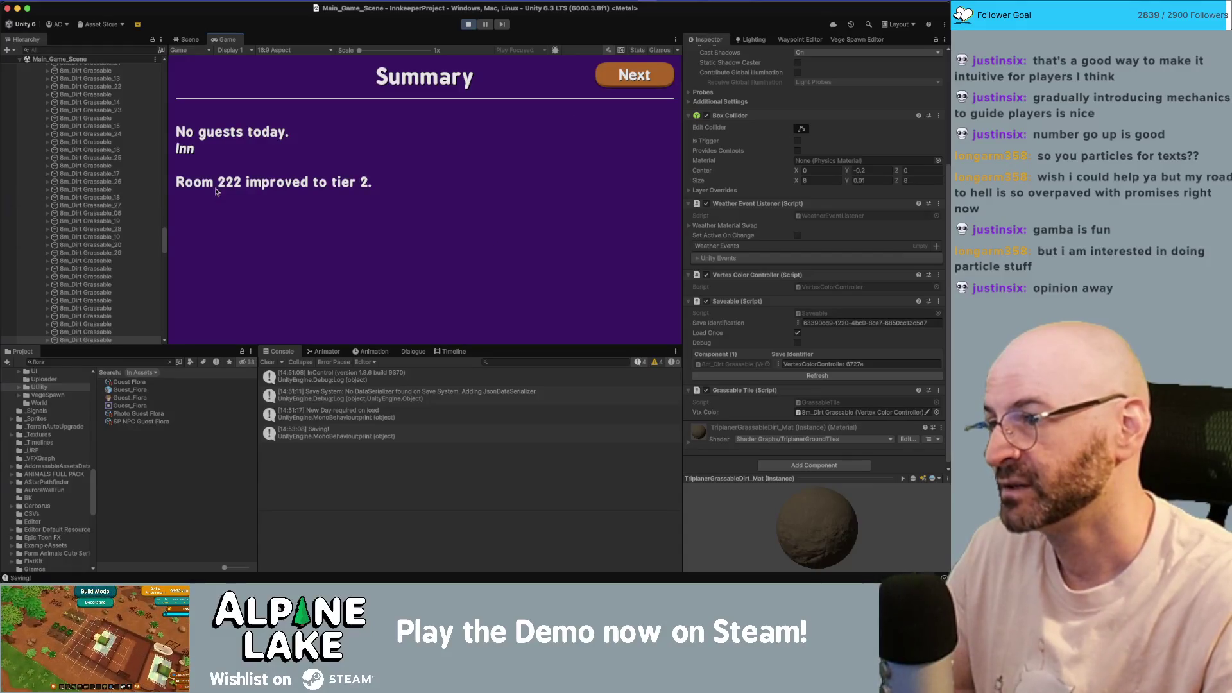
# - Advance through the Summary, Inn Summary and Totals screens to Spring, Wed 10th morning
pyautogui.click(626, 79)
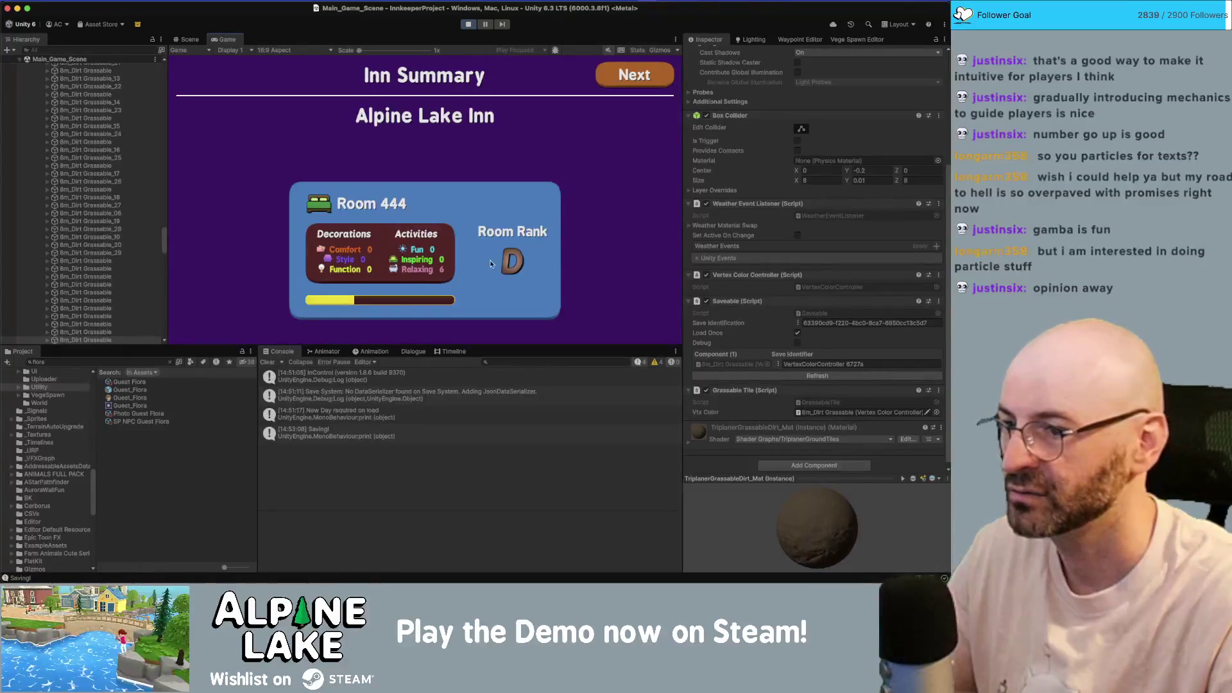
pyautogui.click(629, 78)
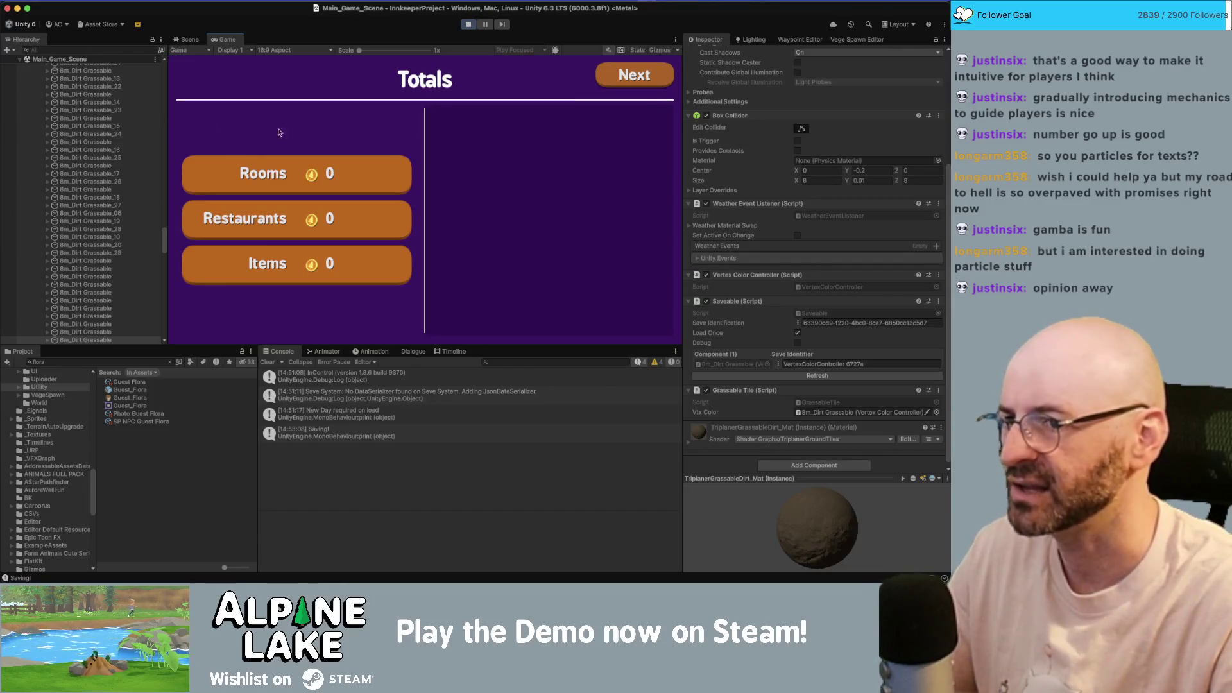
pyautogui.click(642, 75)
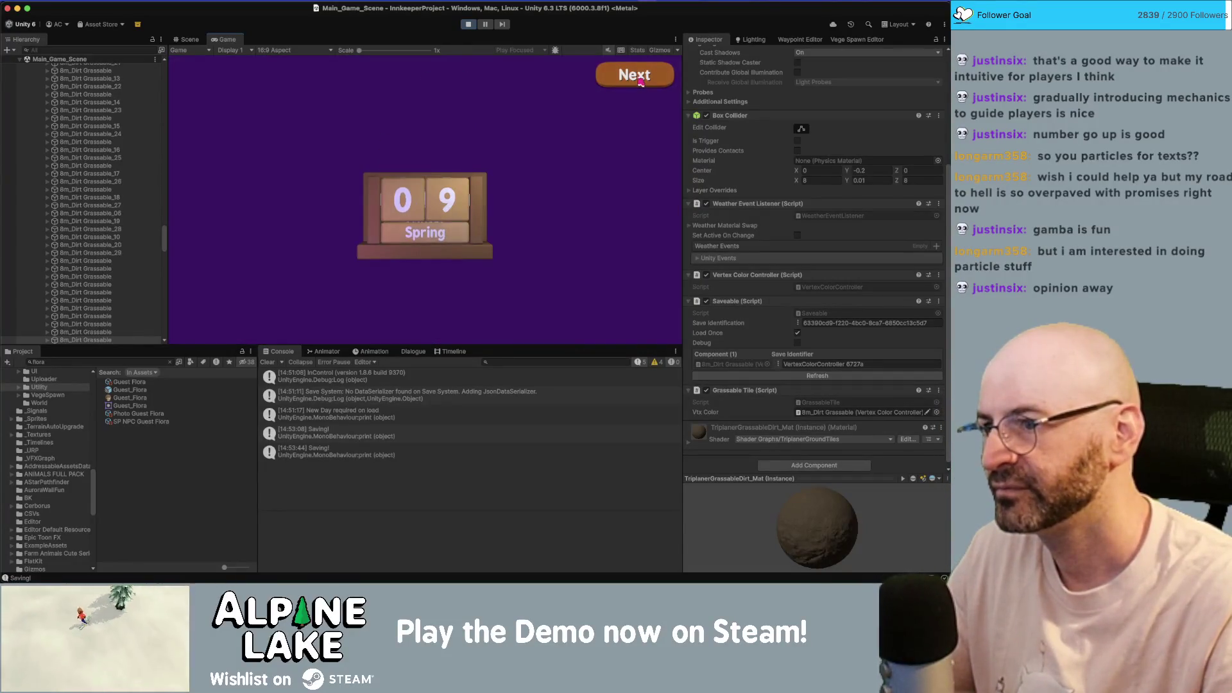
pyautogui.click(637, 75)
pyautogui.click(638, 77)
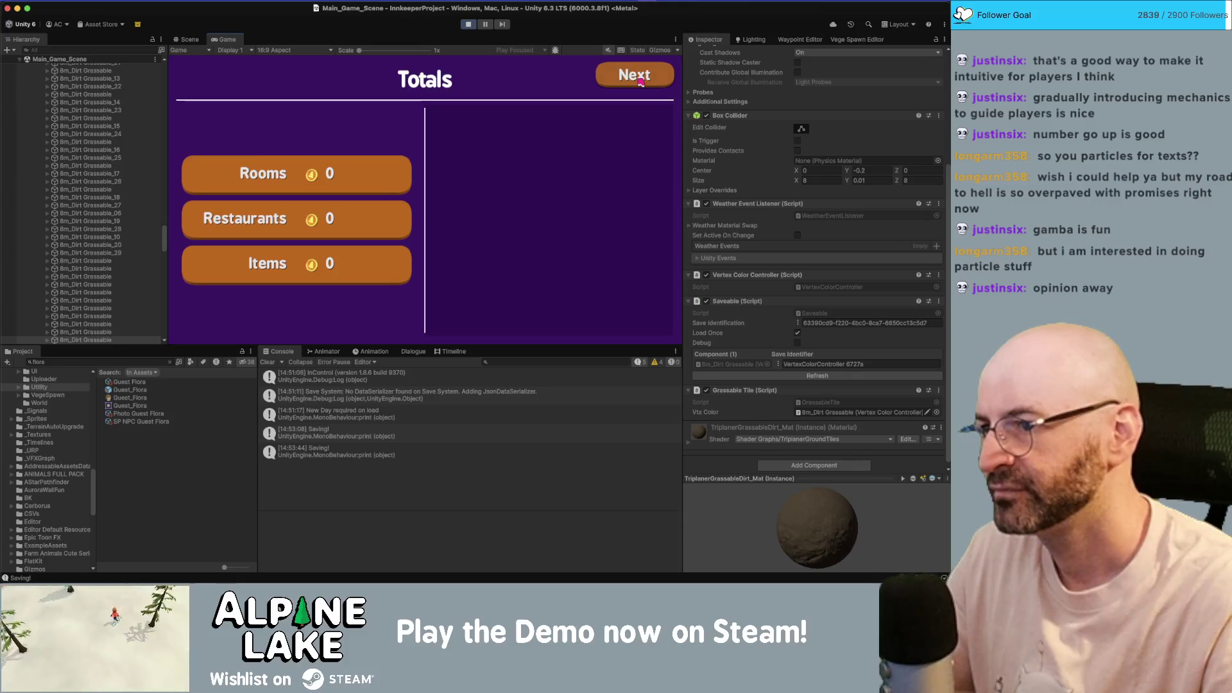
pyautogui.click(641, 81)
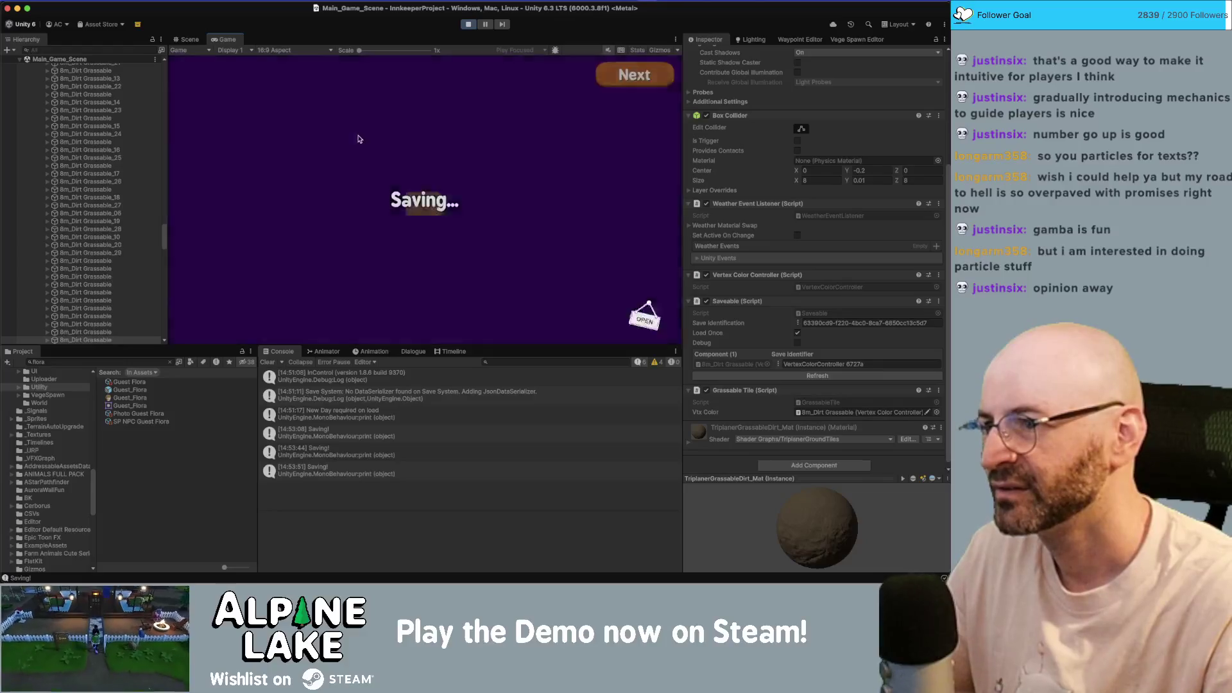
pyautogui.click(643, 76)
pyautogui.click(629, 80)
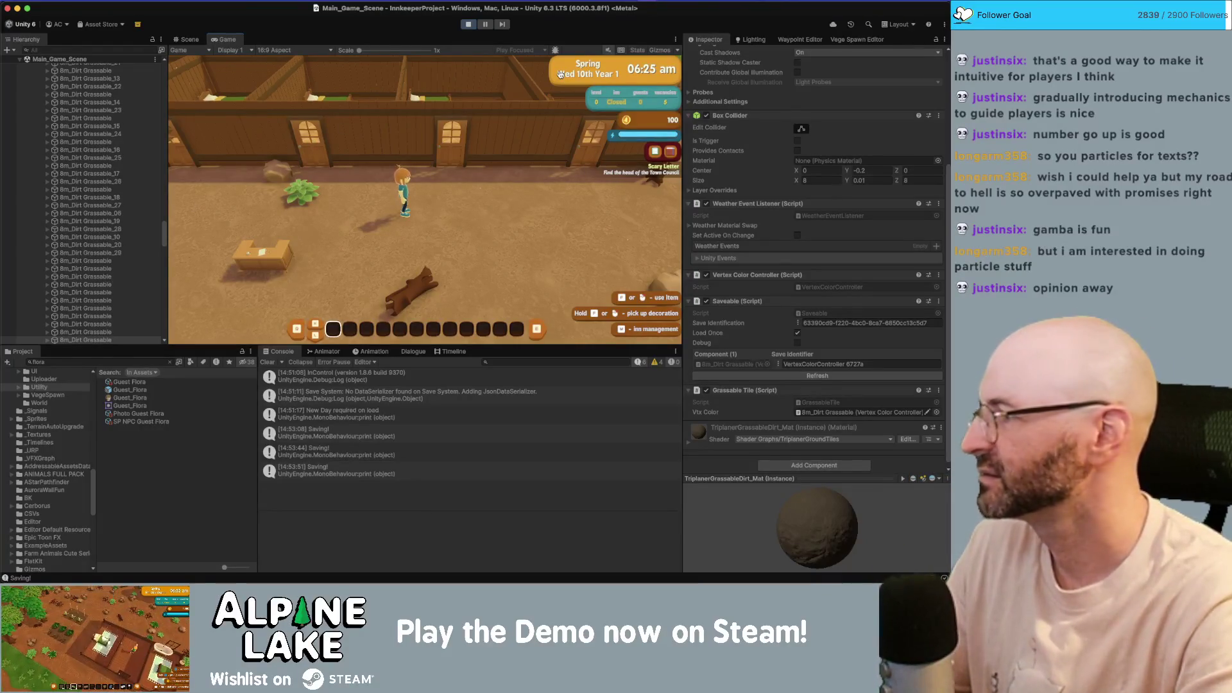
# - In Chrome, search the web for 'unity ui particles' in a new tab
pyautogui.press('super+Tab')
pyautogui.press('super+t')
pyautogui.write('unity ')
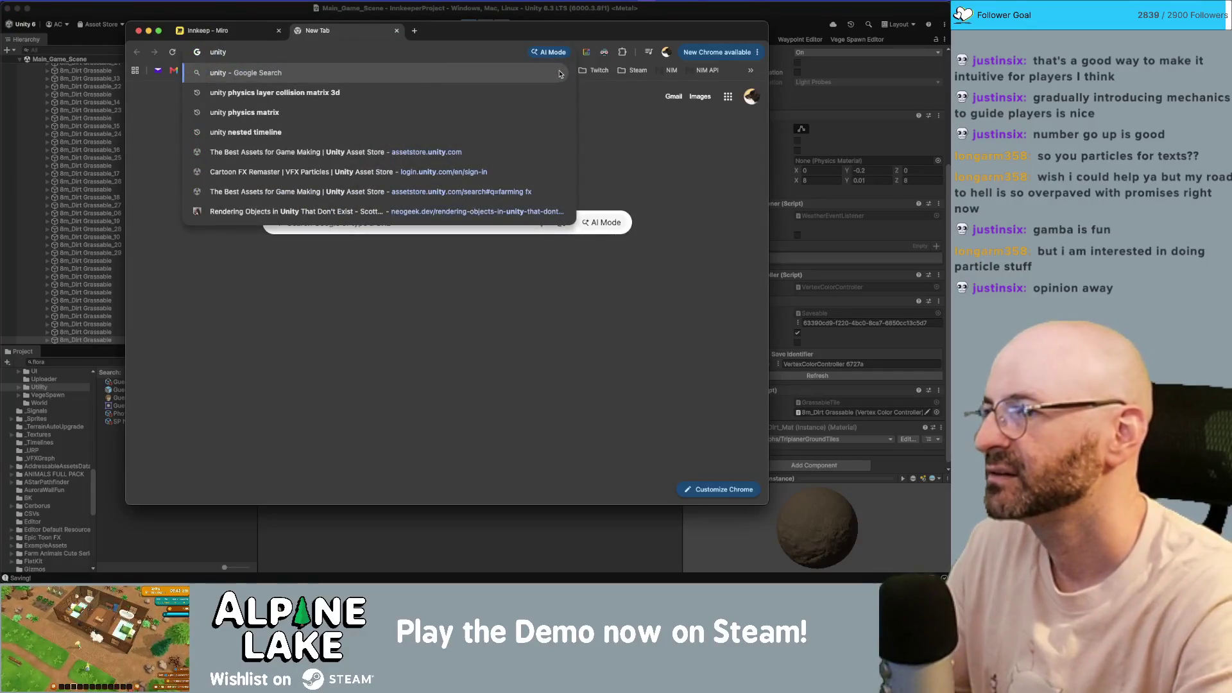
pyautogui.write('ui particles')
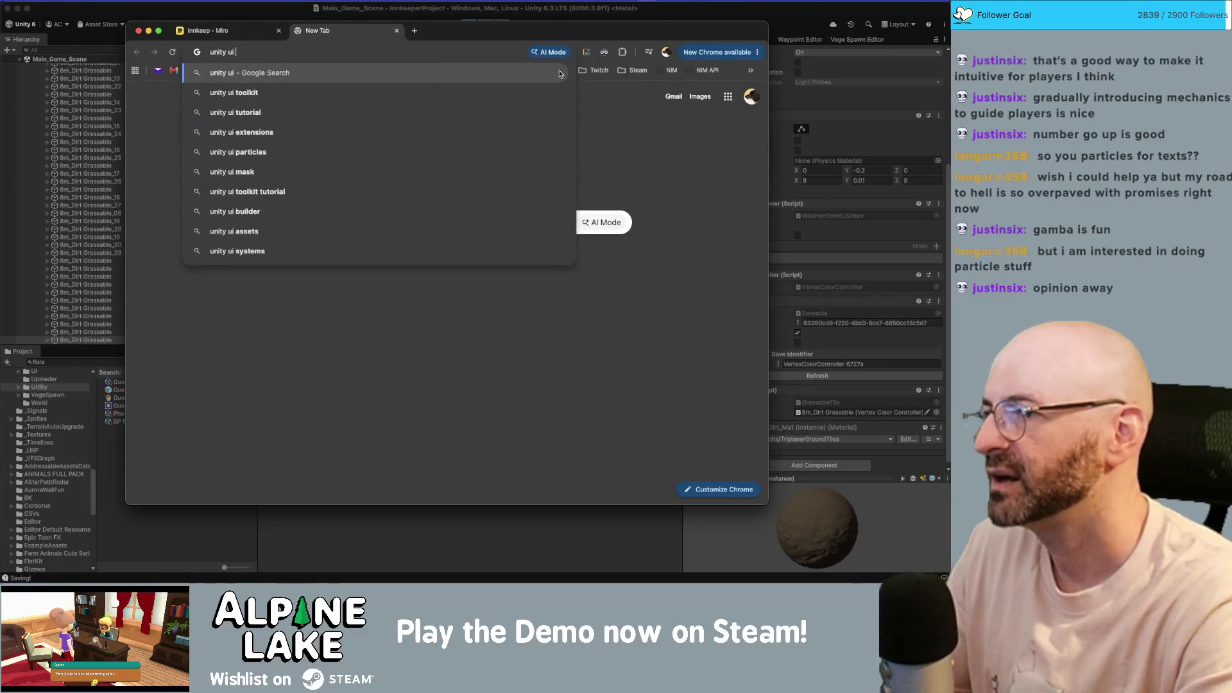
pyautogui.press('Return')
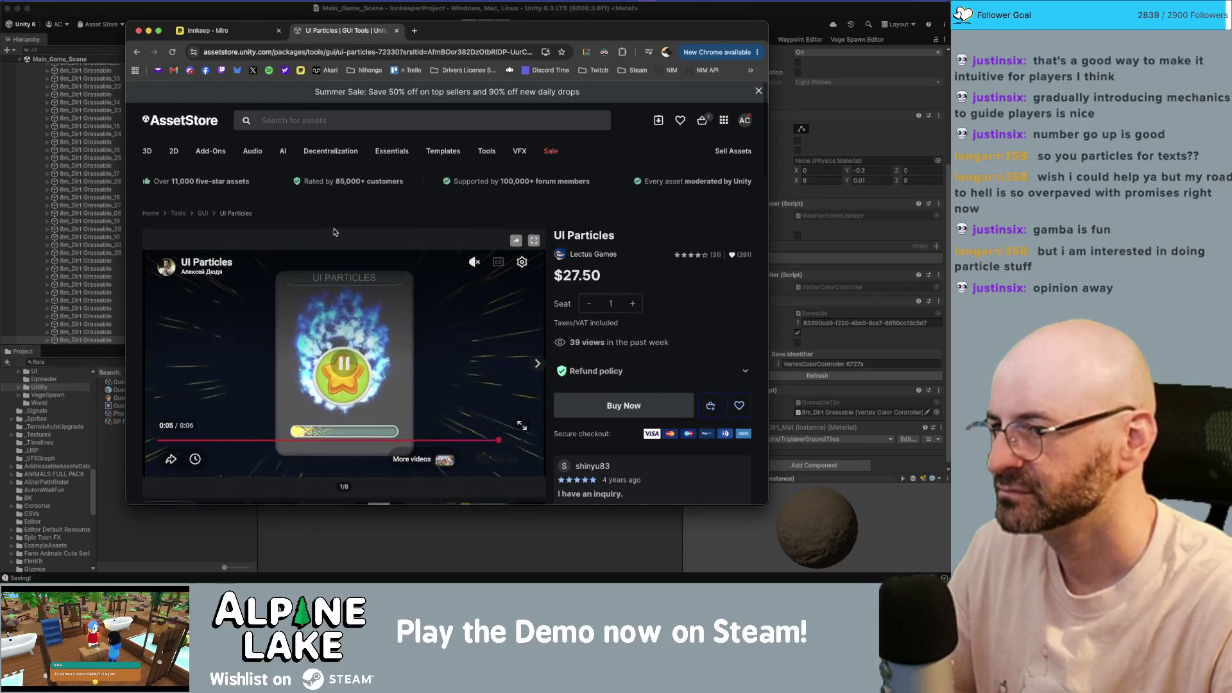
pyautogui.scroll(-3, 363, 298)
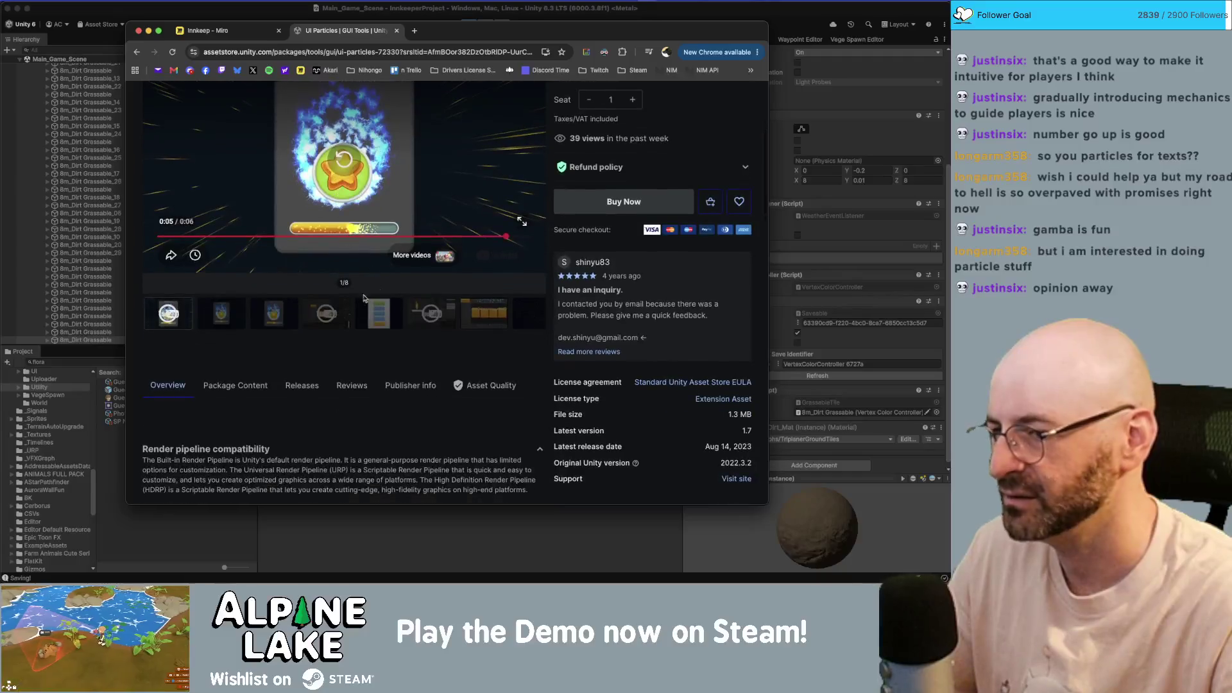
pyautogui.scroll(3, 364, 277)
pyautogui.click(380, 121)
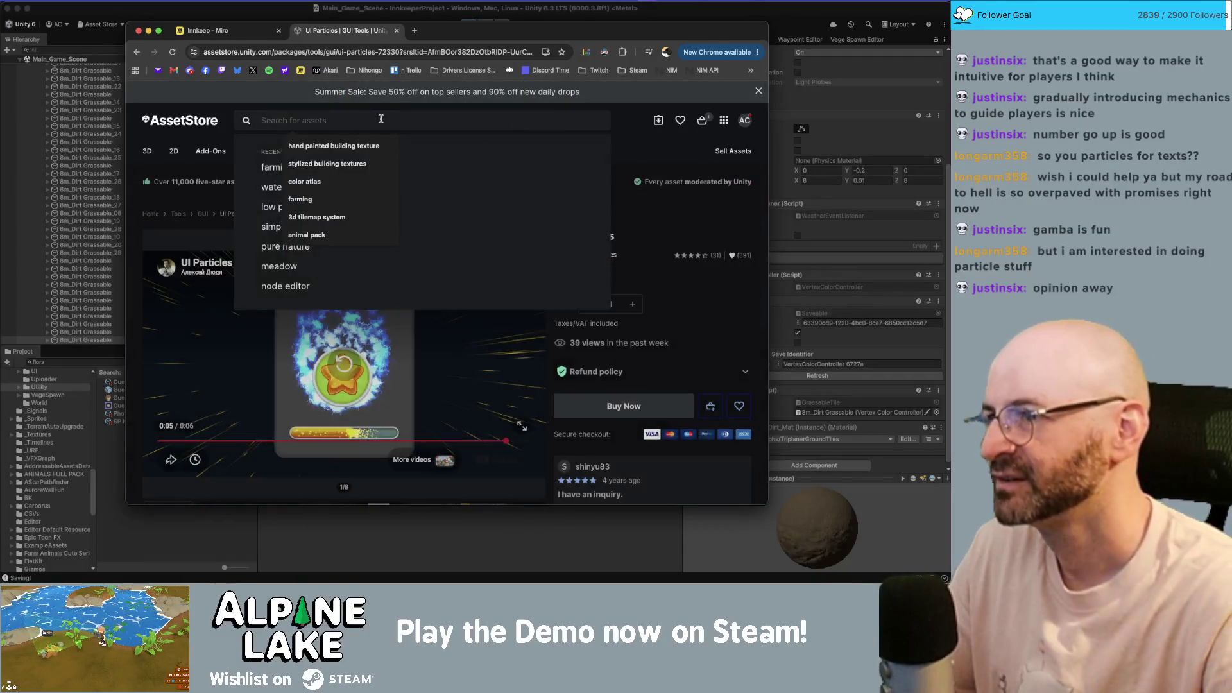
pyautogui.click(135, 52)
# - Search Google for 'particle system for unity ui' and open the 'Particles and Unity UI Canvas' thread
pyautogui.click(135, 52)
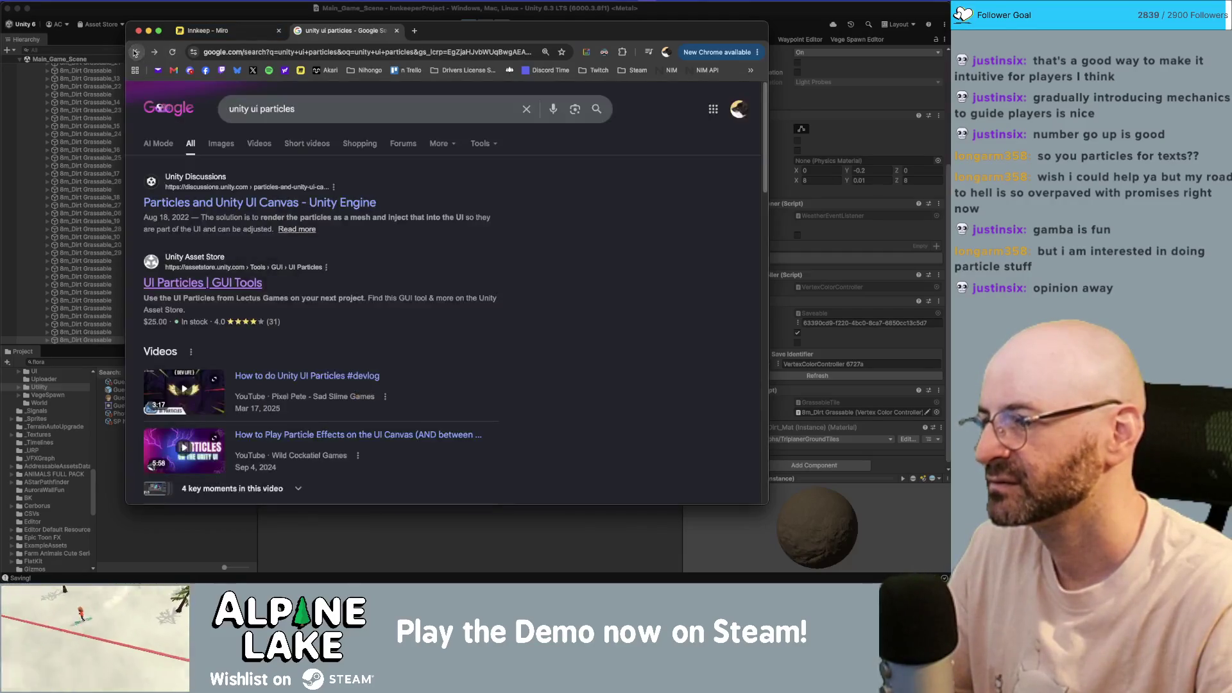
pyautogui.scroll(-4, 202, 228)
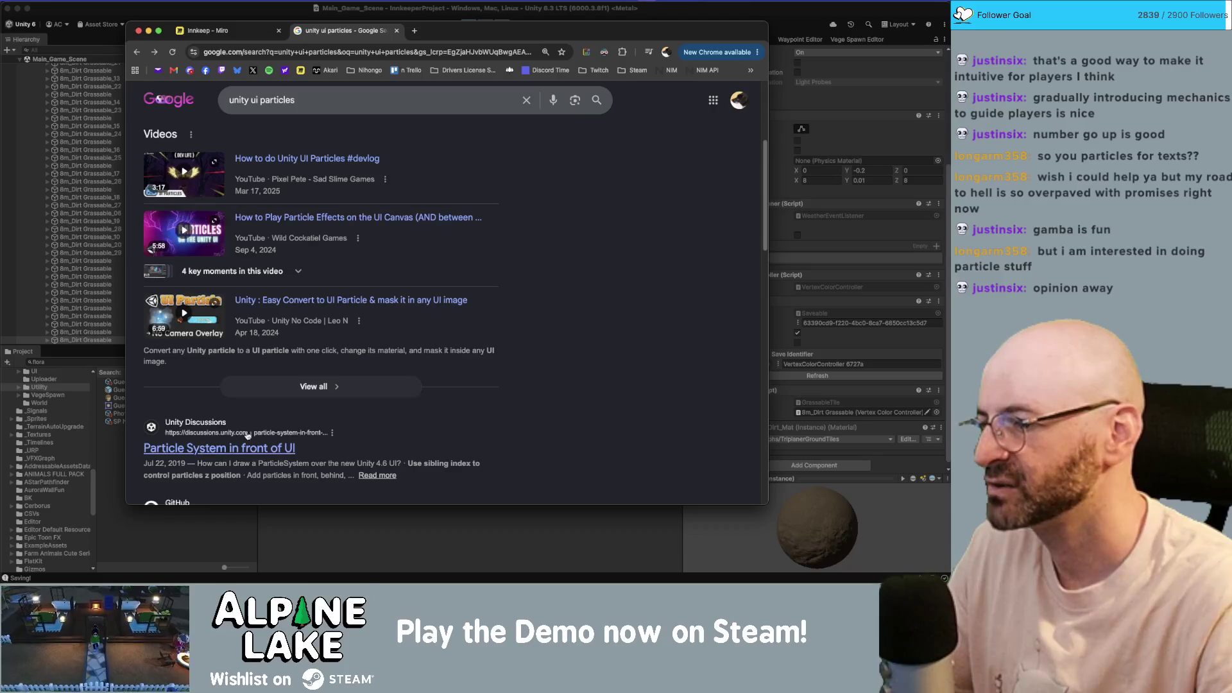
pyautogui.click(321, 104)
pyautogui.write('part')
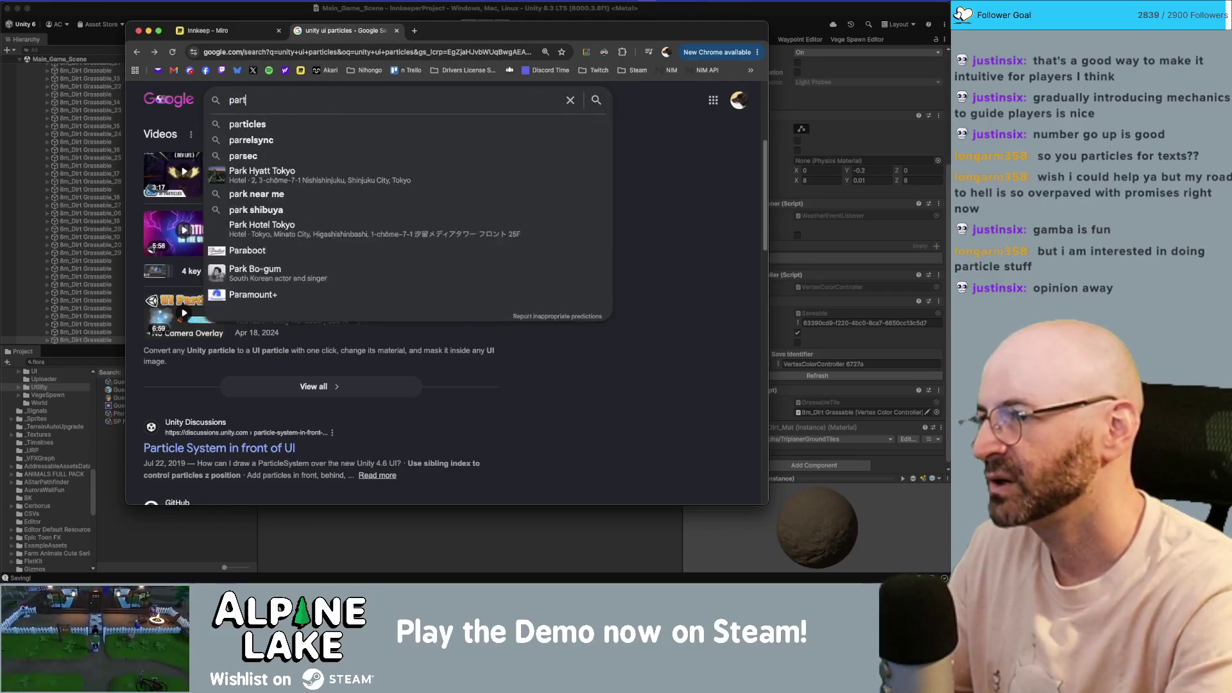
pyautogui.write('icle system for unity ui')
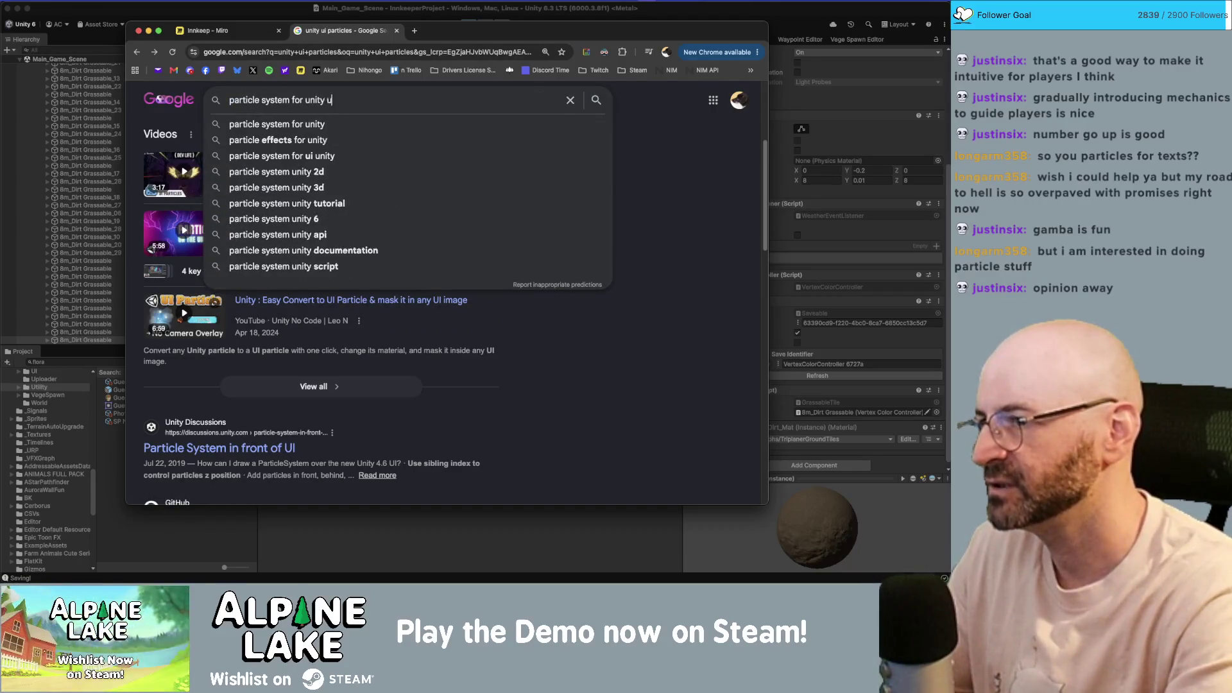
pyautogui.press('Return')
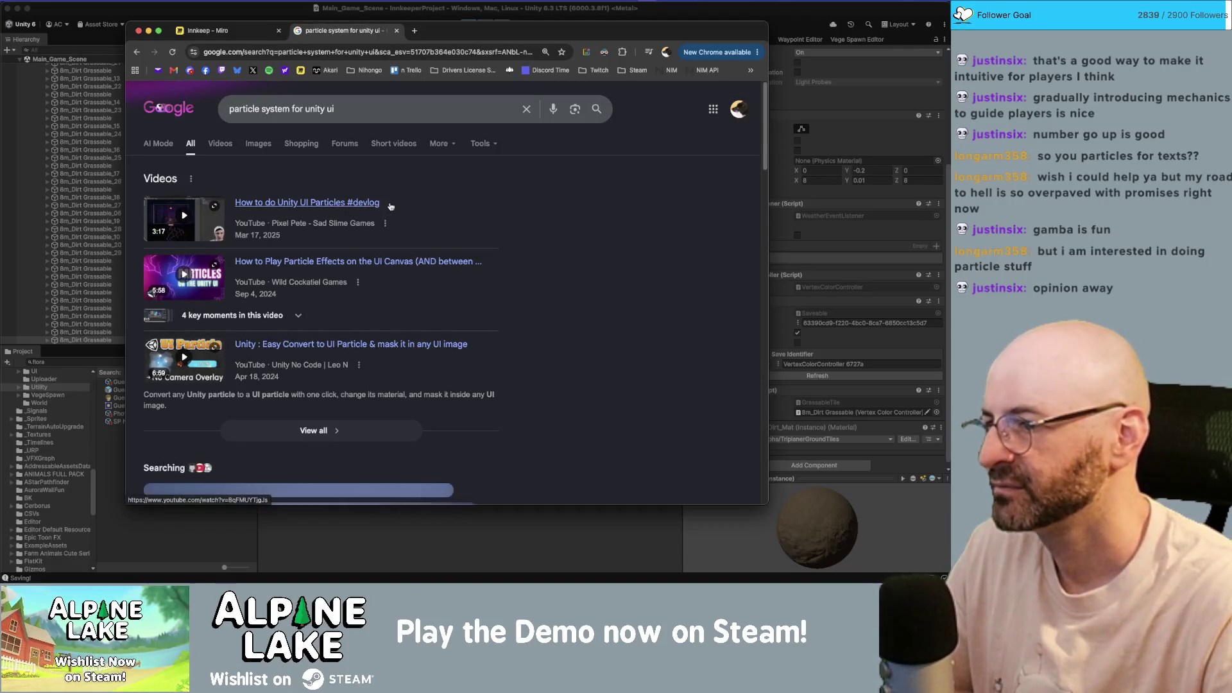
pyautogui.scroll(-5, 388, 204)
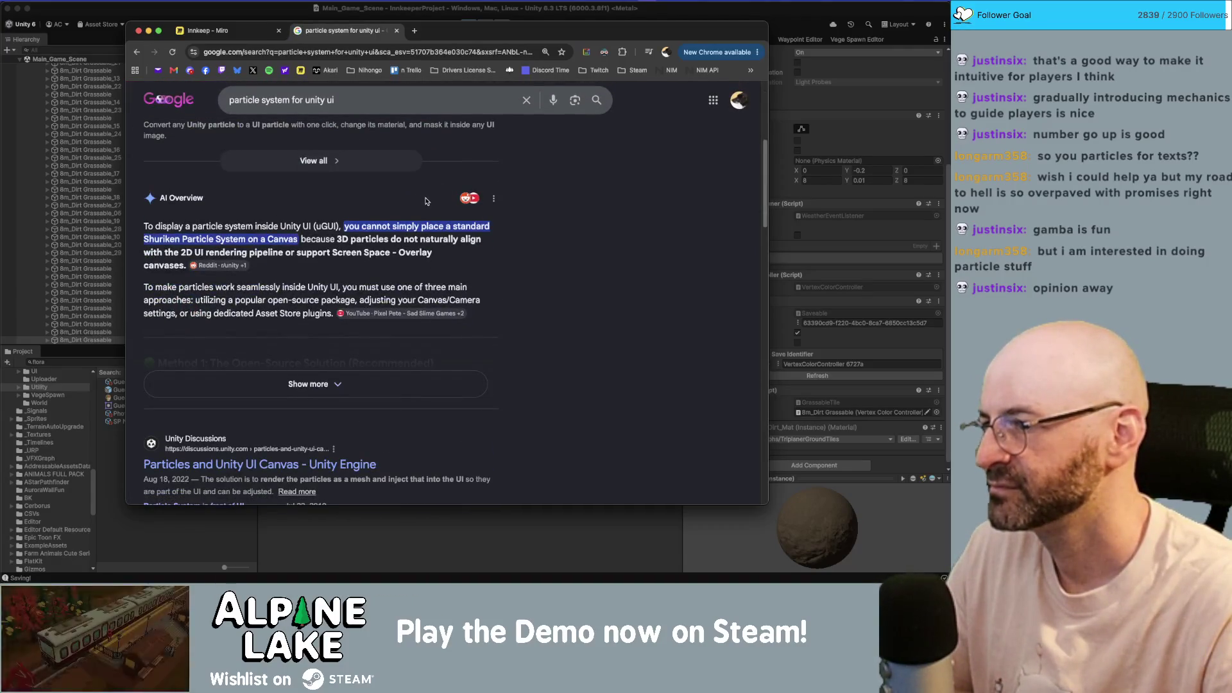
pyautogui.scroll(-5, 426, 202)
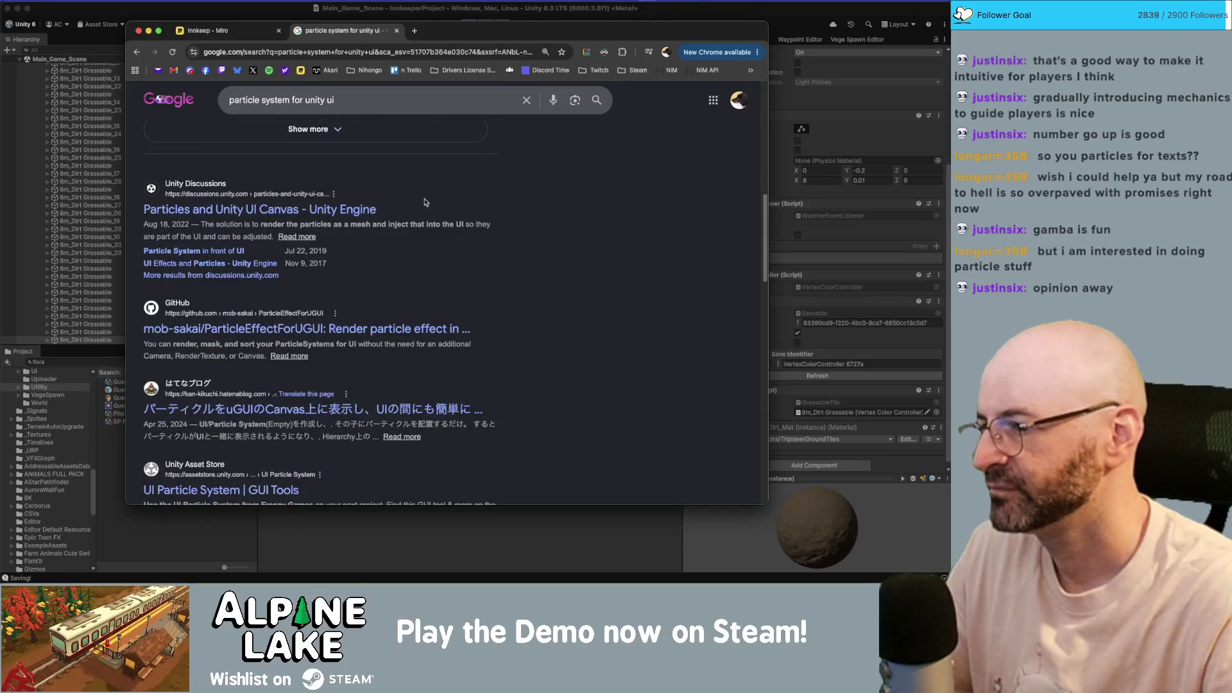
pyautogui.scroll(-5, 424, 202)
pyautogui.scroll(5, 423, 203)
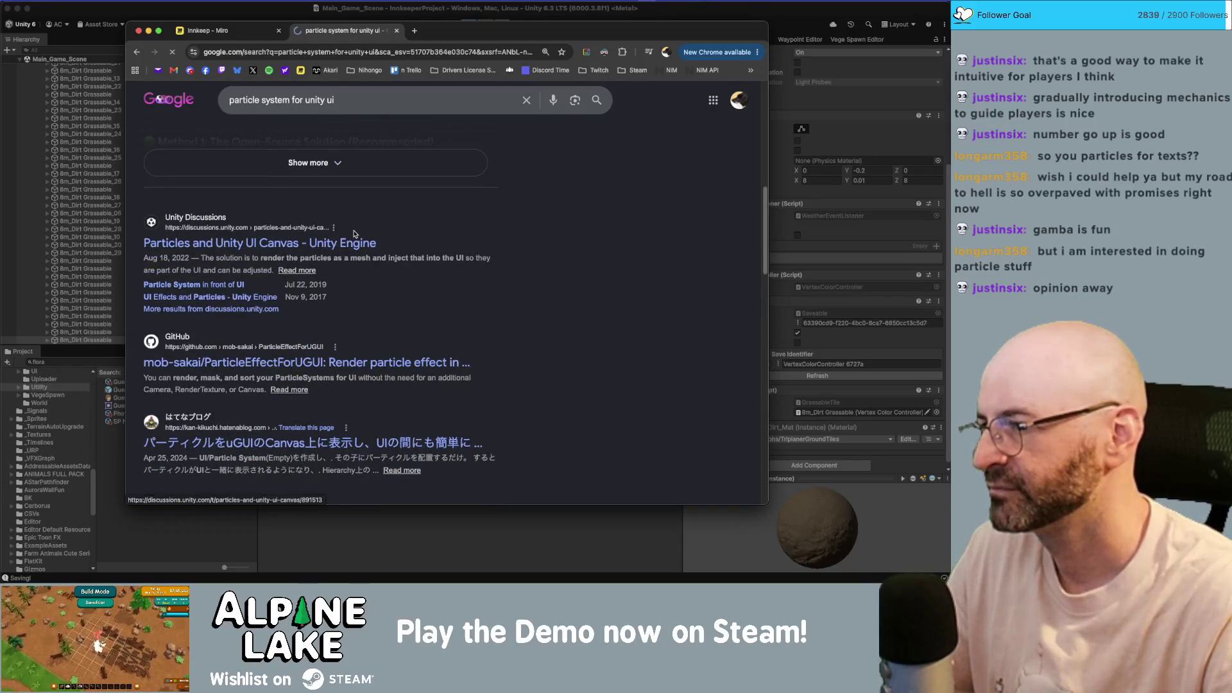
pyautogui.click(355, 235)
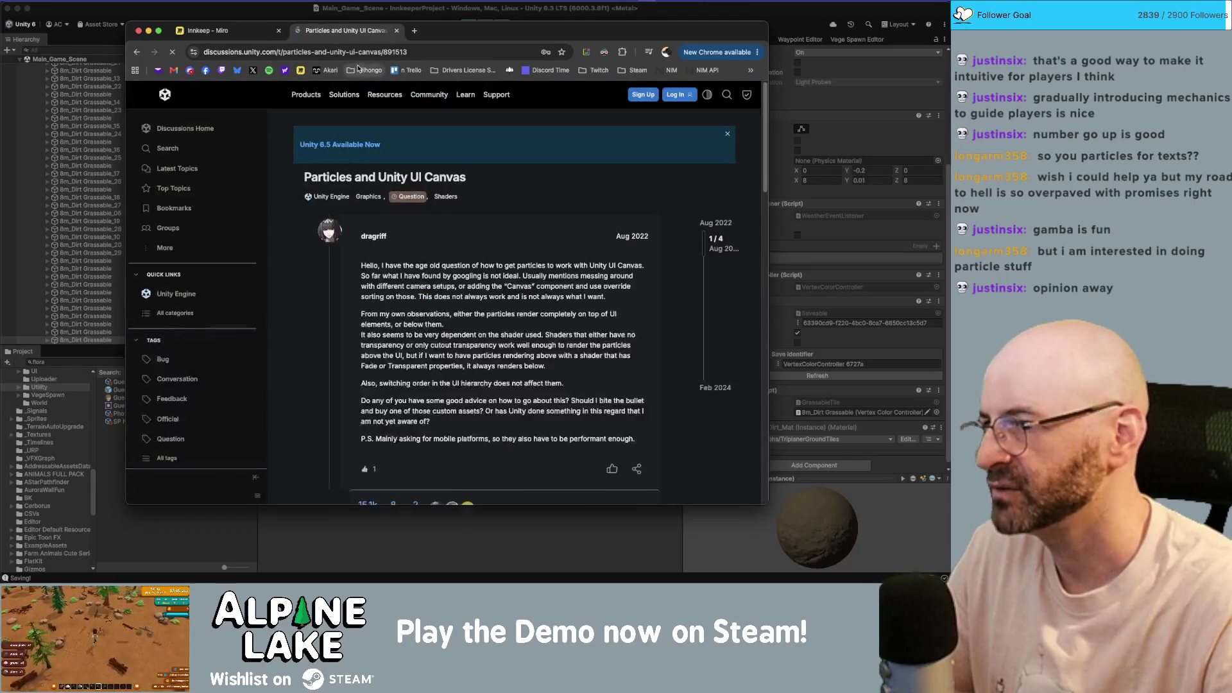
# - Go to assetstore.unity.com from the address bar
pyautogui.click(361, 57)
pyautogui.write('assetstore')
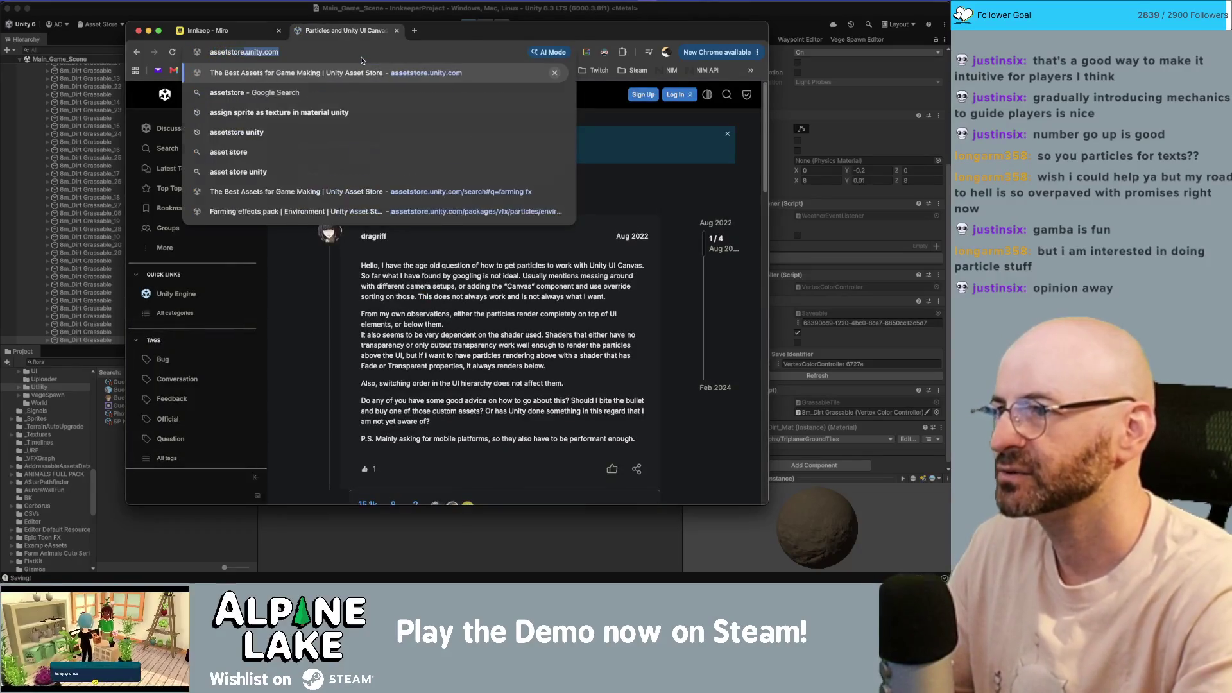
pyautogui.press('Return')
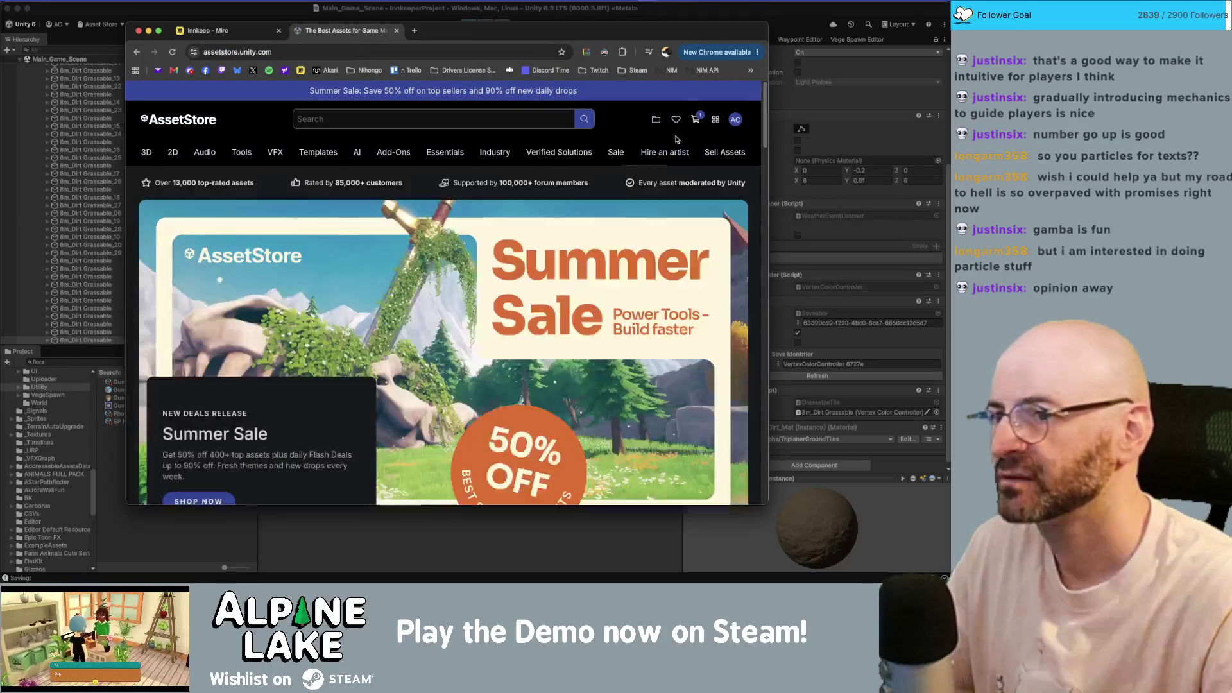
pyautogui.moveTo(558, 152)
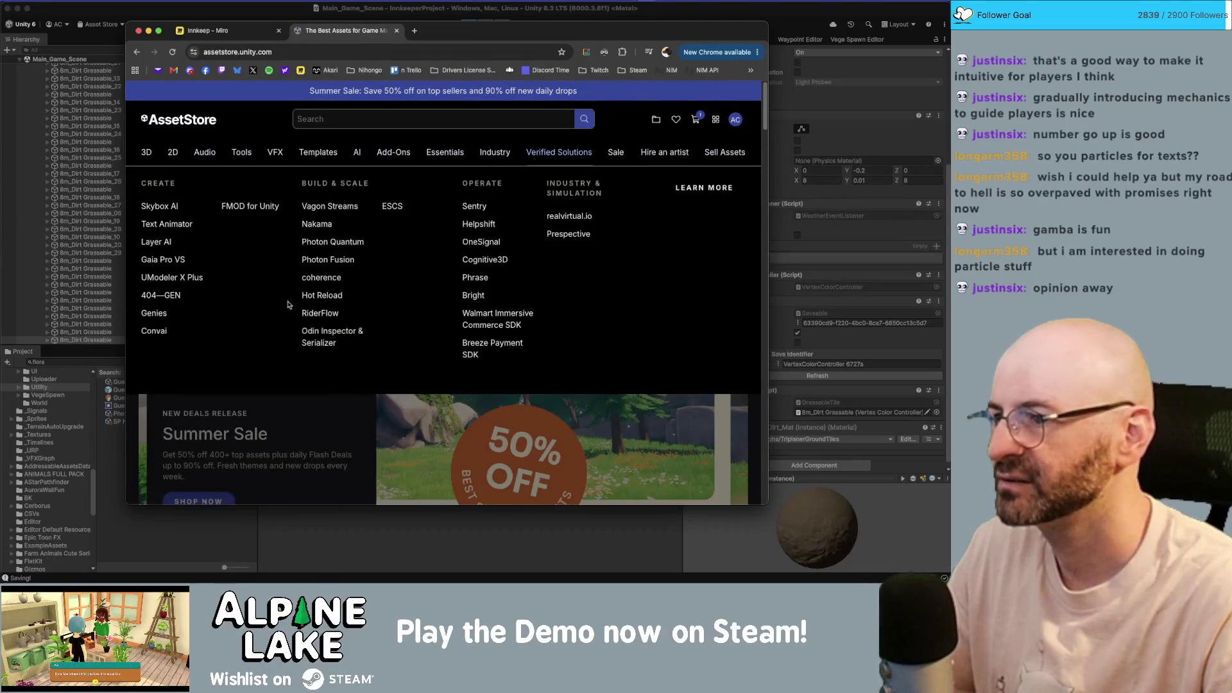
pyautogui.scroll(-5, 678, 370)
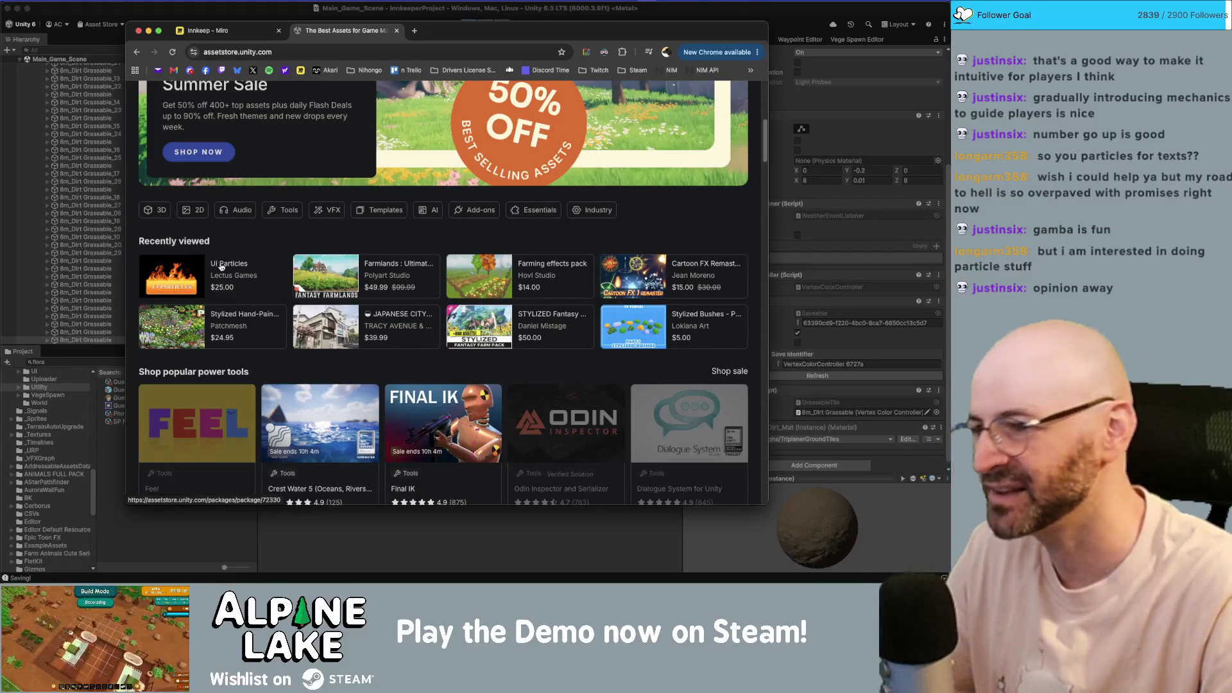
pyautogui.scroll(-1, 215, 273)
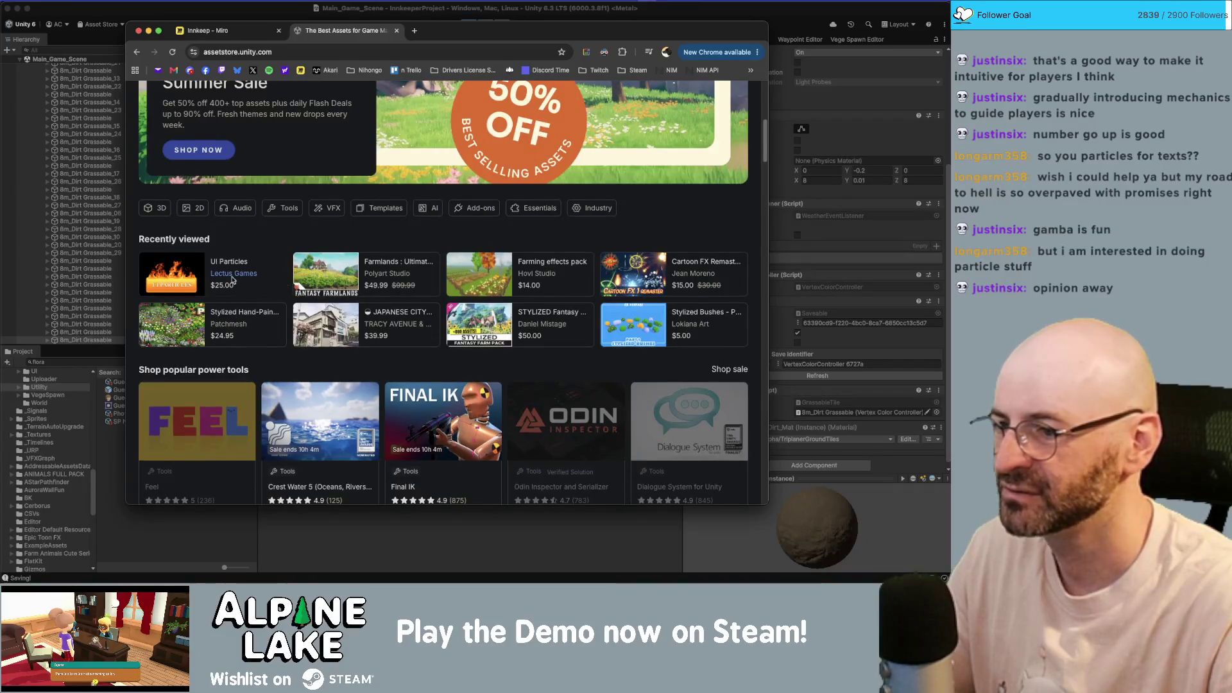
pyautogui.scroll(-5, 232, 280)
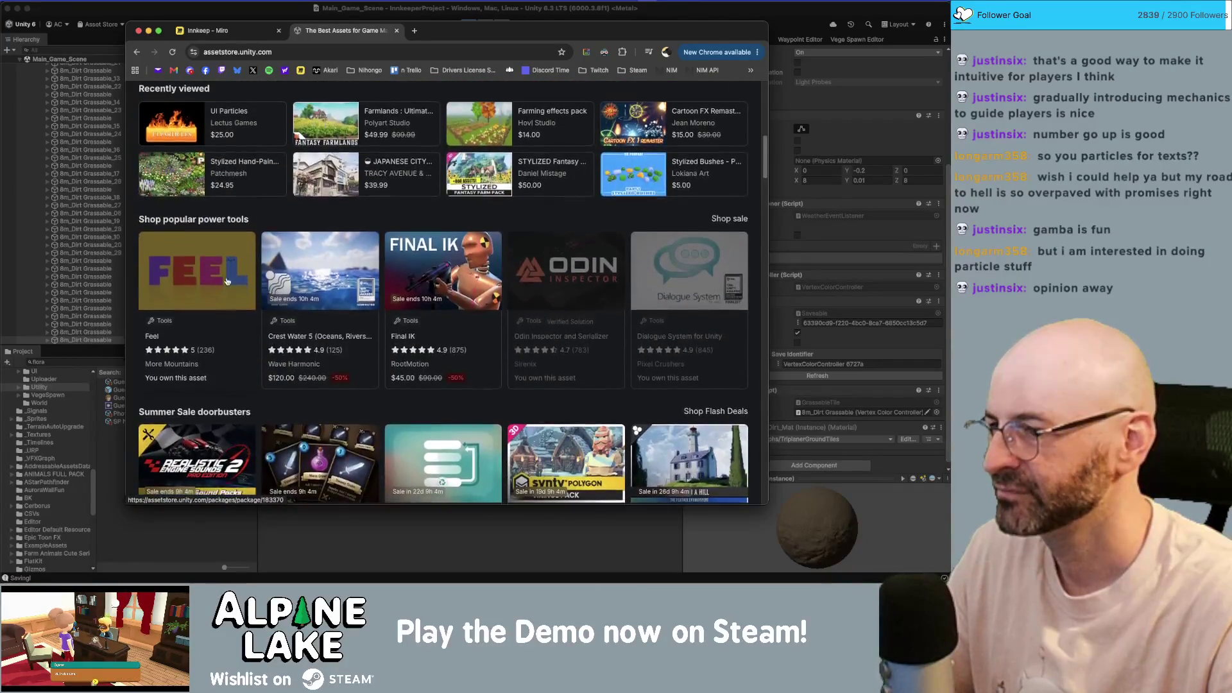
pyautogui.scroll(-8, 226, 280)
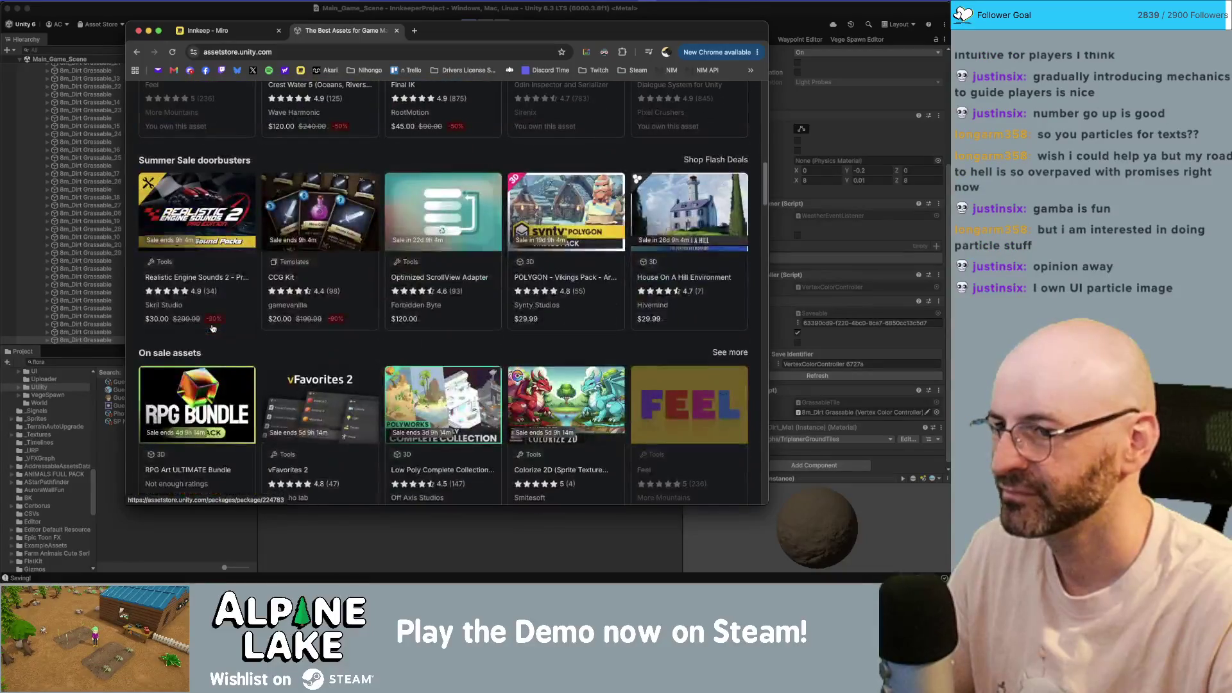
pyautogui.scroll(-3, 213, 328)
pyautogui.scroll(15, 315, 333)
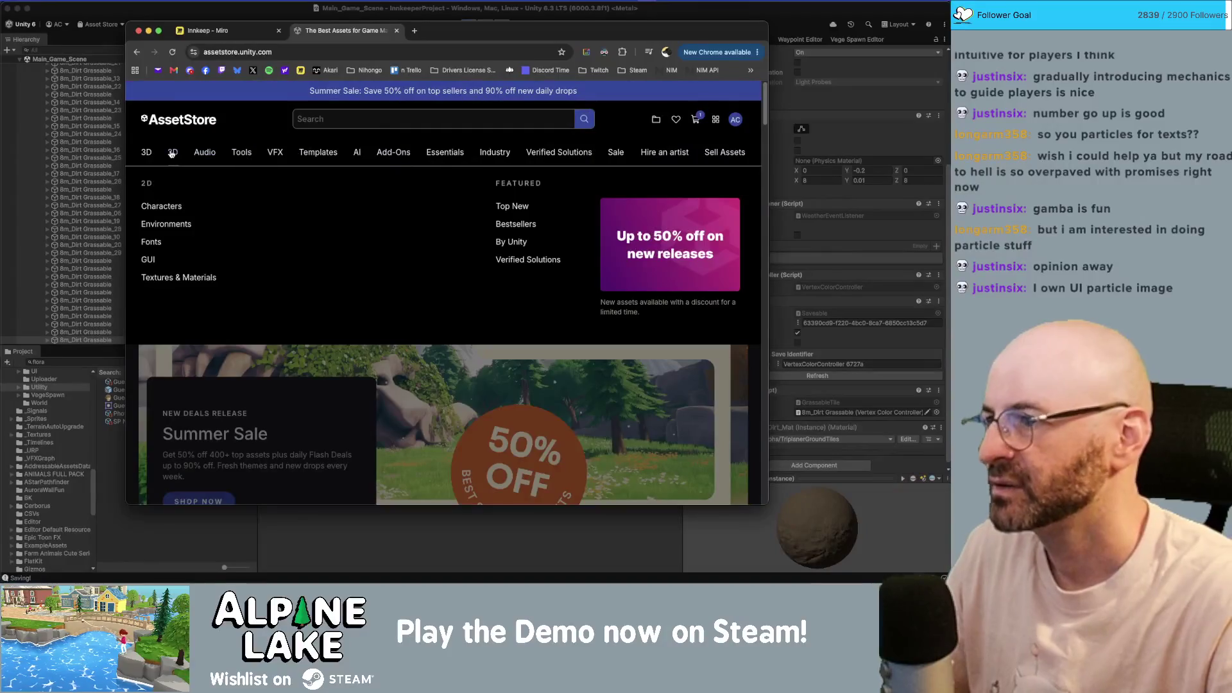
pyautogui.moveTo(154, 159)
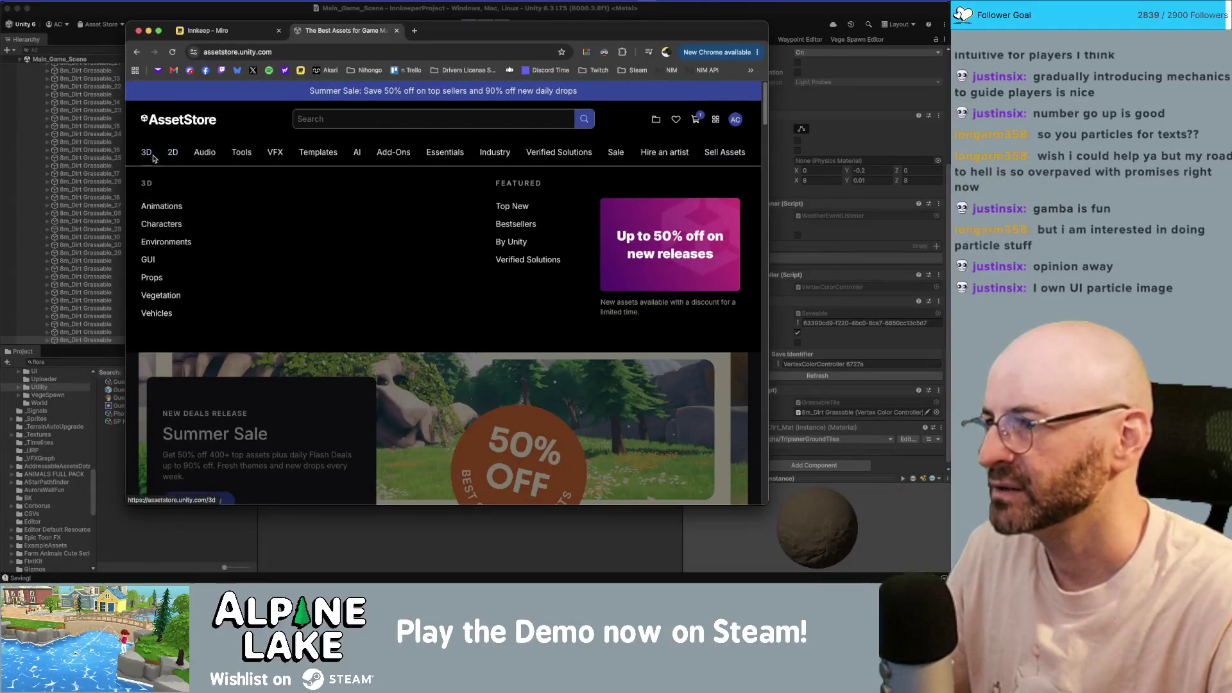
pyautogui.click(152, 259)
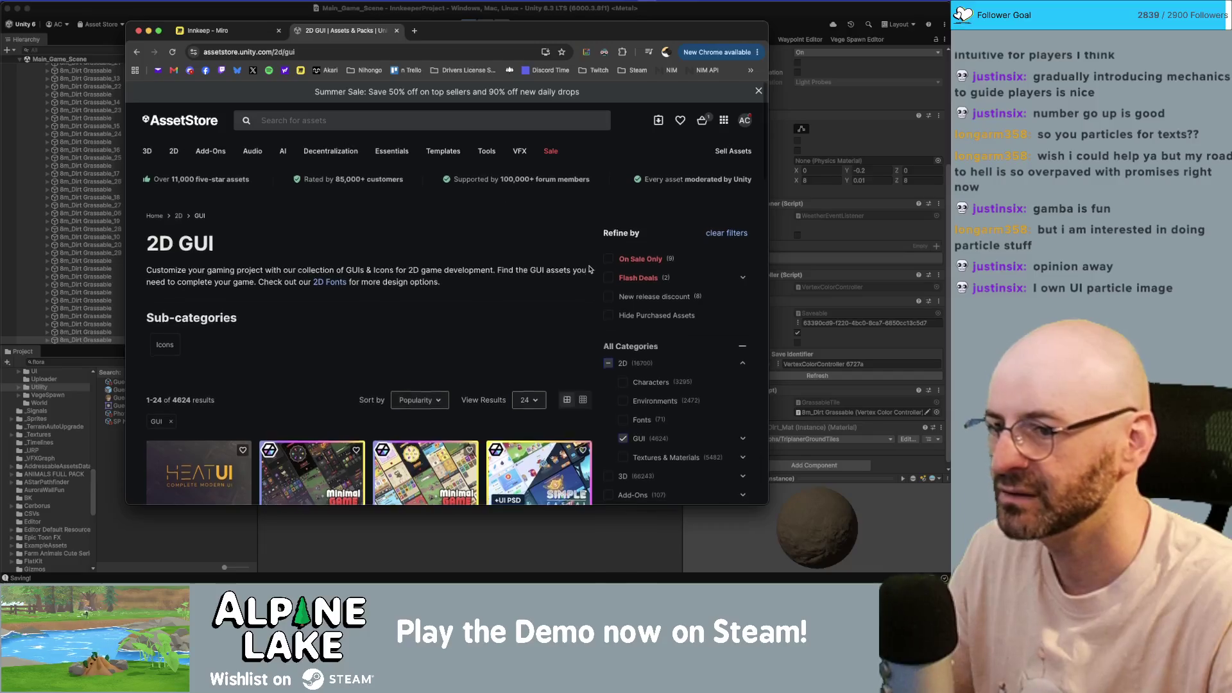
# - Browse the 2D GUI listing, then drag the UI Particle Image link into a new tab
pyautogui.scroll(-5, 647, 271)
pyautogui.scroll(-1, 650, 274)
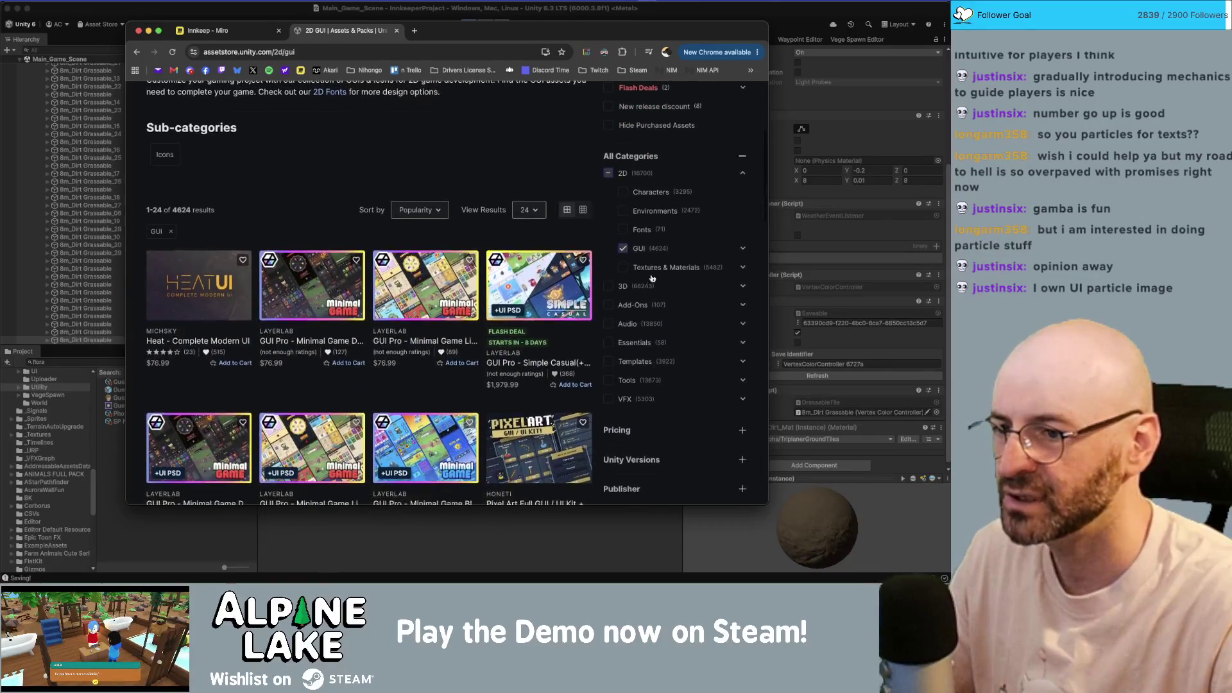
pyautogui.scroll(-2, 425, 308)
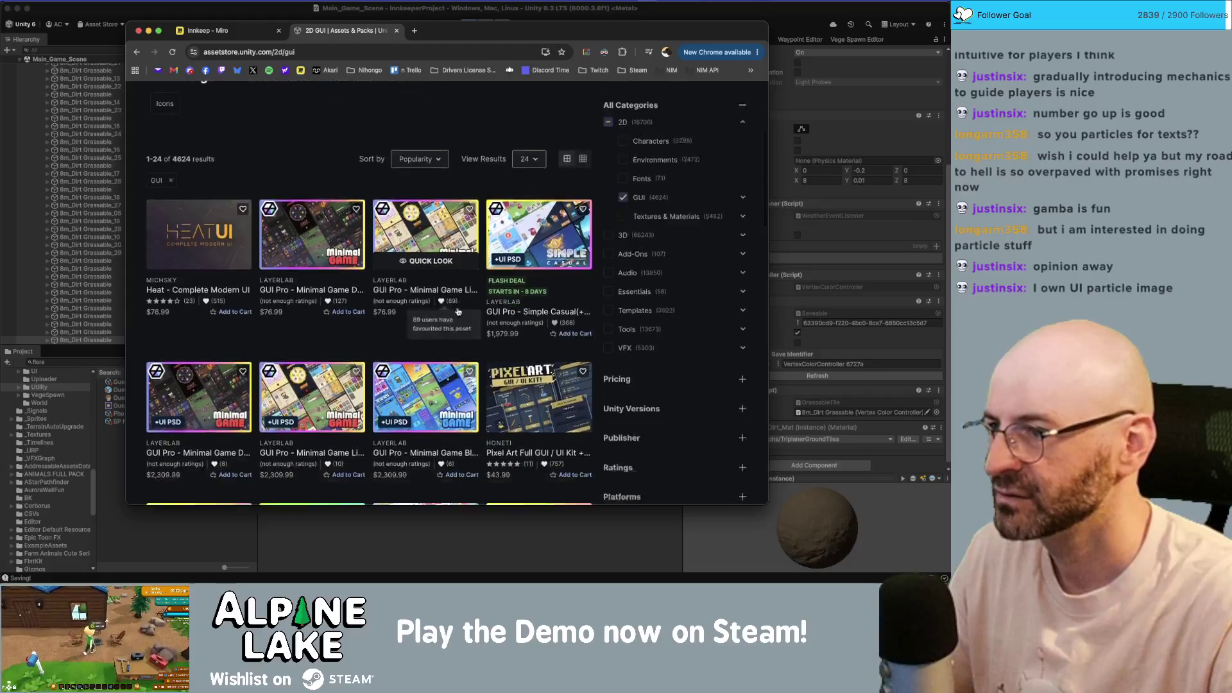
pyautogui.scroll(6, 439, 313)
pyautogui.scroll(-6, 439, 312)
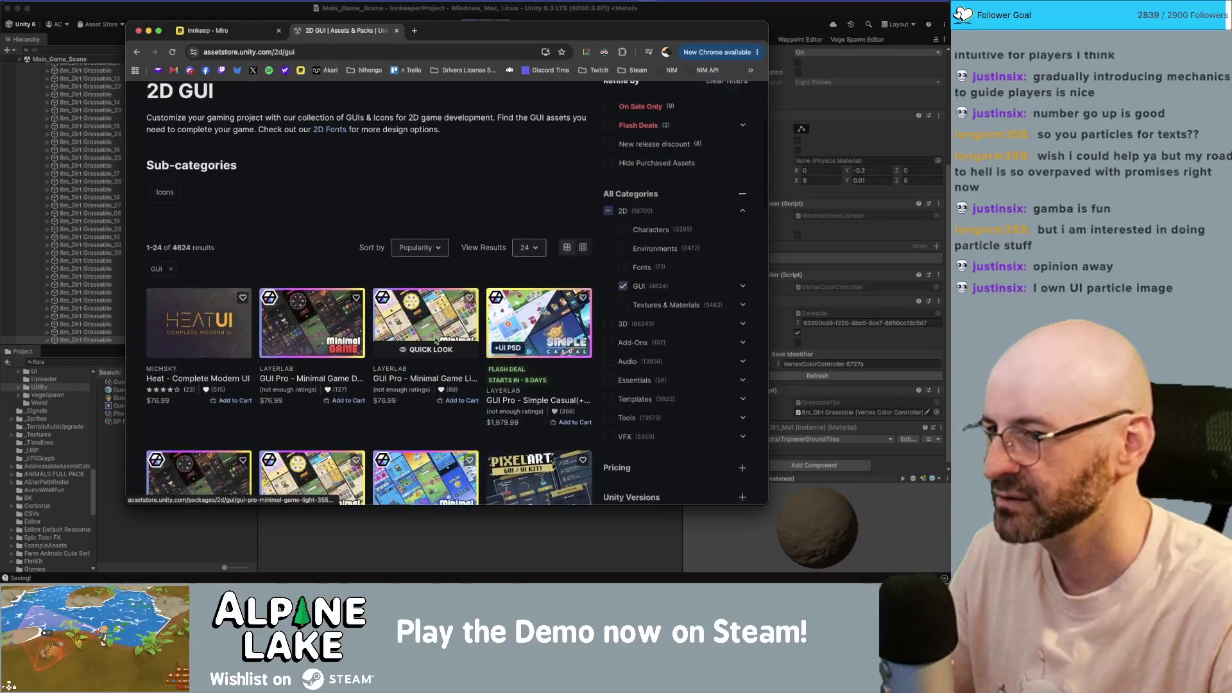
pyautogui.scroll(-10, 436, 340)
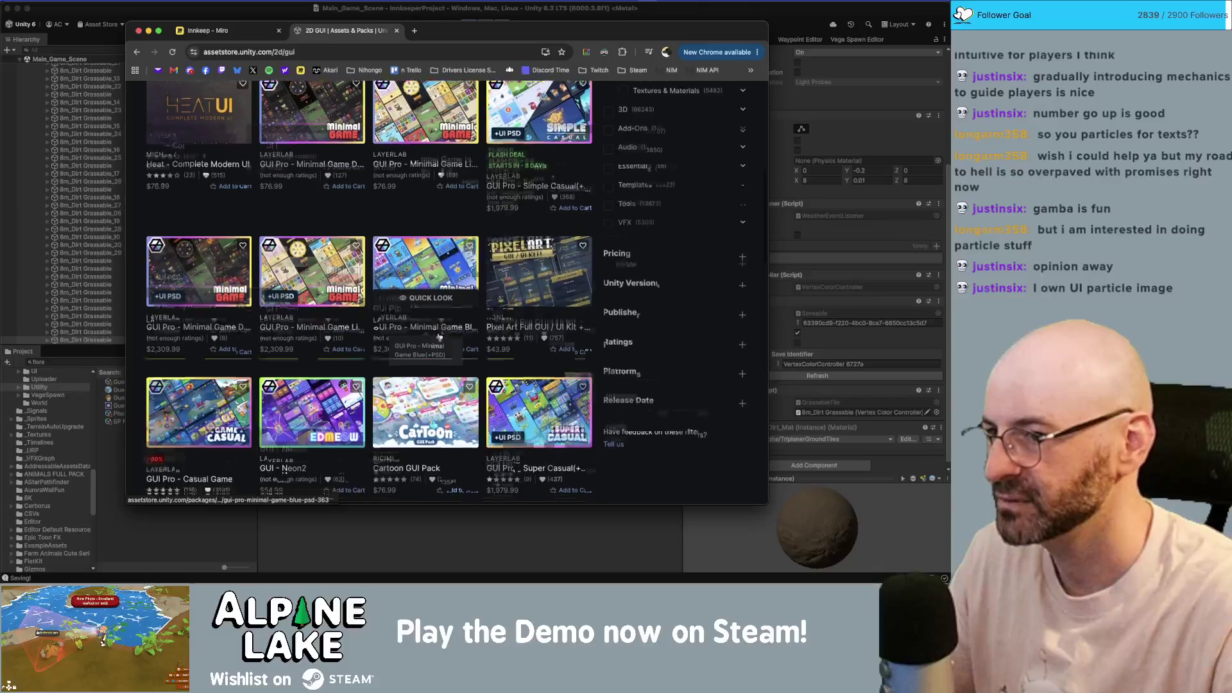
pyautogui.scroll(-9, 439, 337)
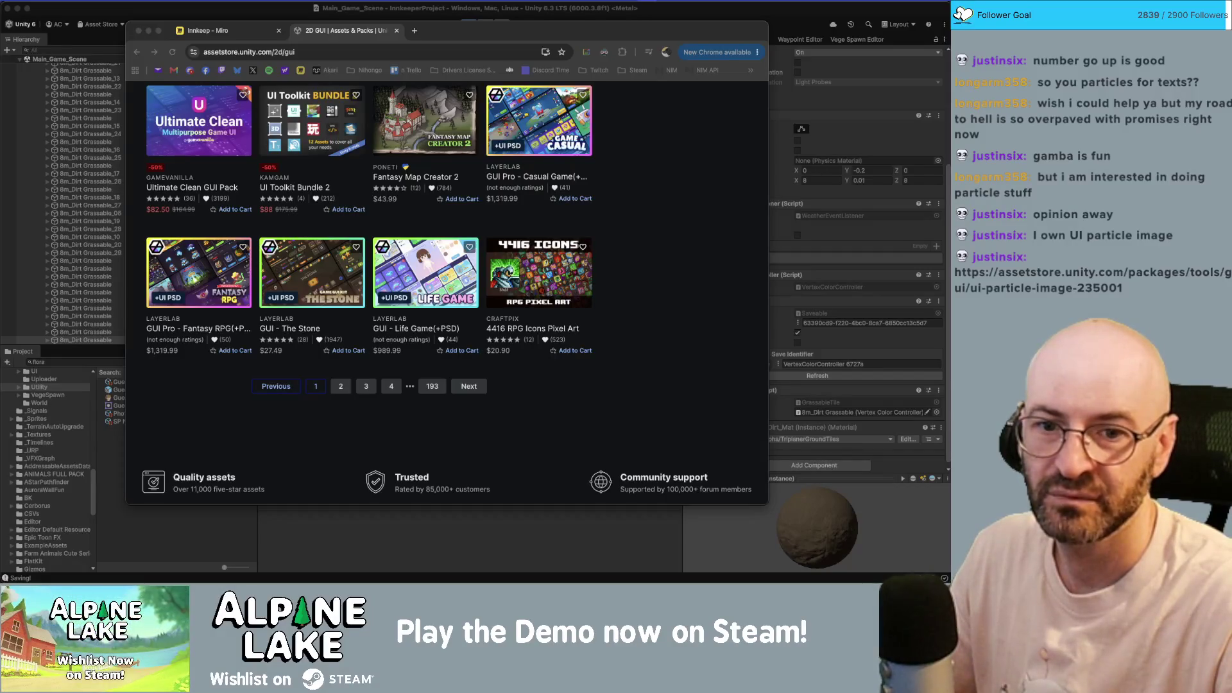
pyautogui.moveTo(450, 105); pyautogui.dragTo(449, 31)
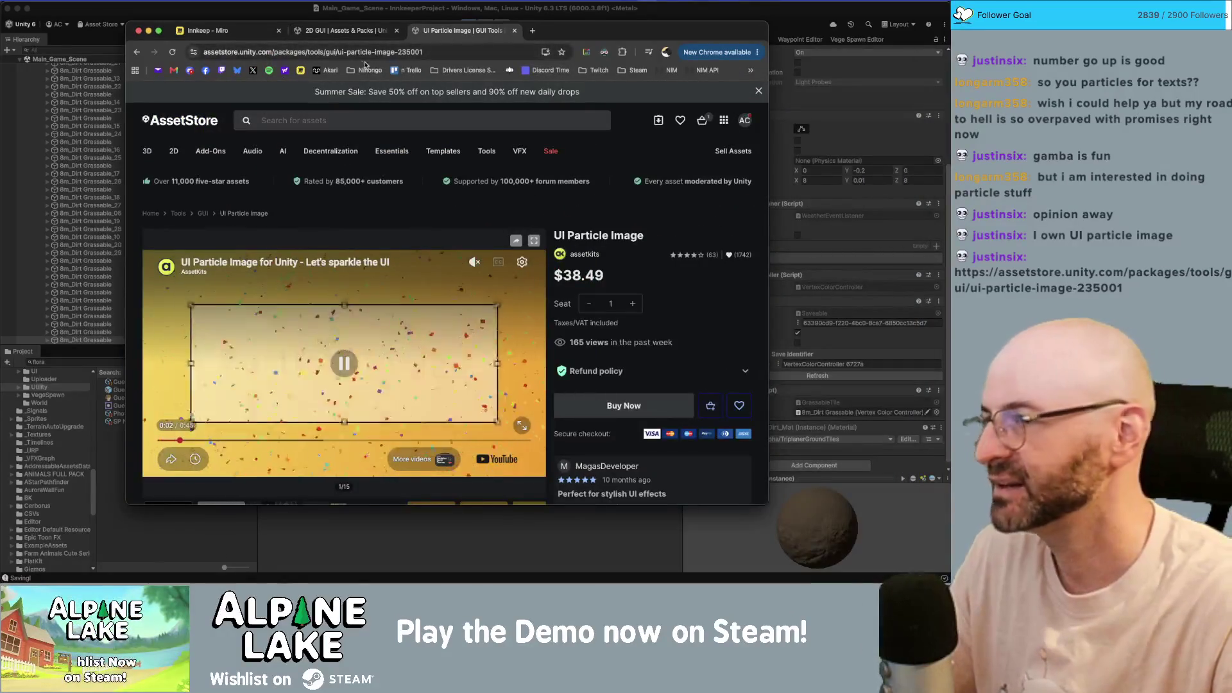
# - Close the 2D GUI tab, watch the UI Particle Image preview, and scroll to the Overview
pyautogui.click(396, 30)
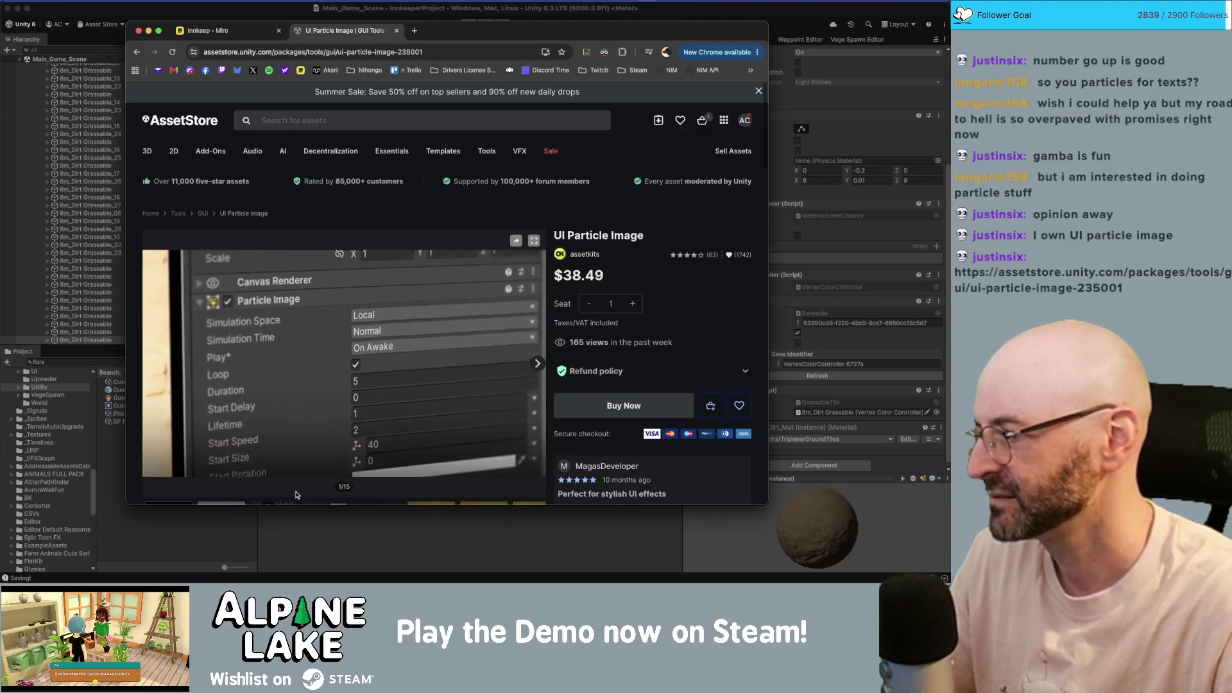
pyautogui.moveTo(312, 374)
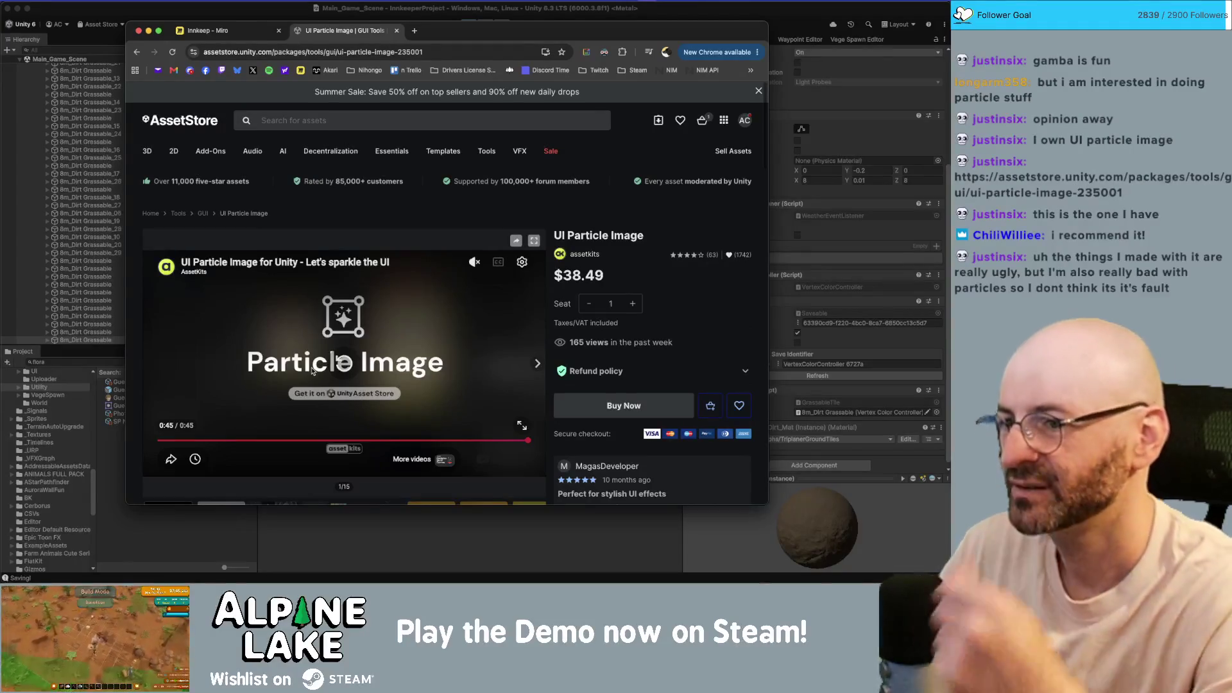
pyautogui.scroll(-5, 359, 244)
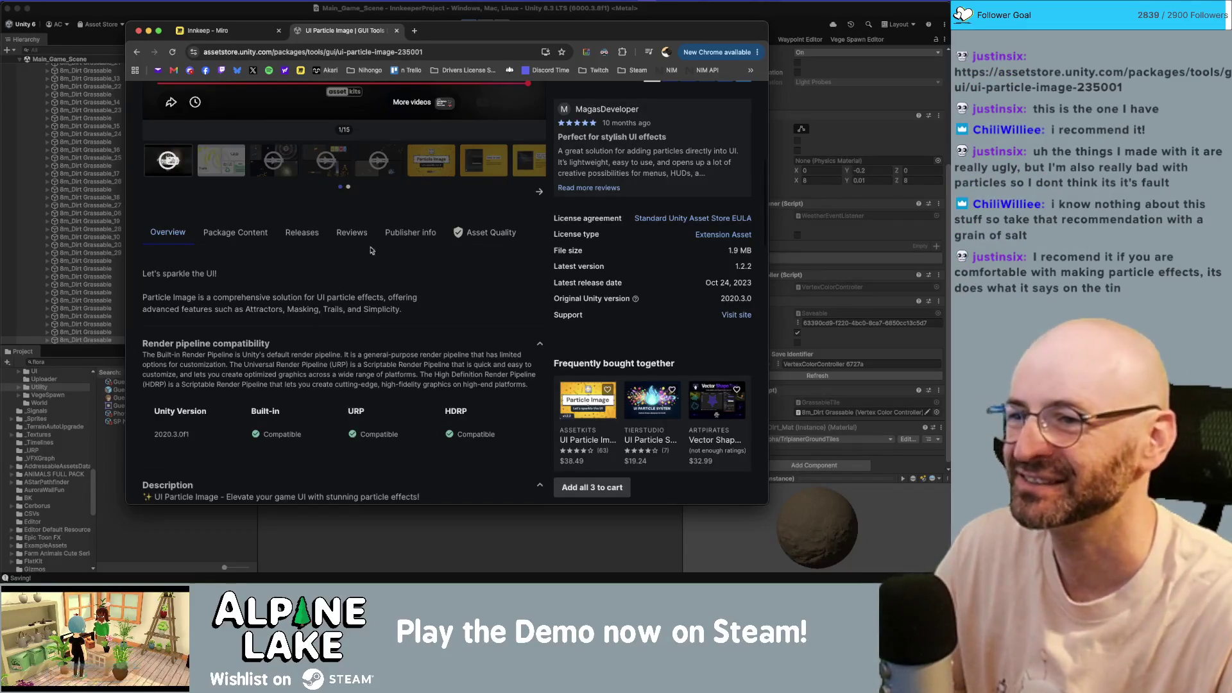
# - View the UI Particle Image preview images, then switch back to the Unity editor
pyautogui.scroll(7, 456, 383)
pyautogui.scroll(-4, 274, 300)
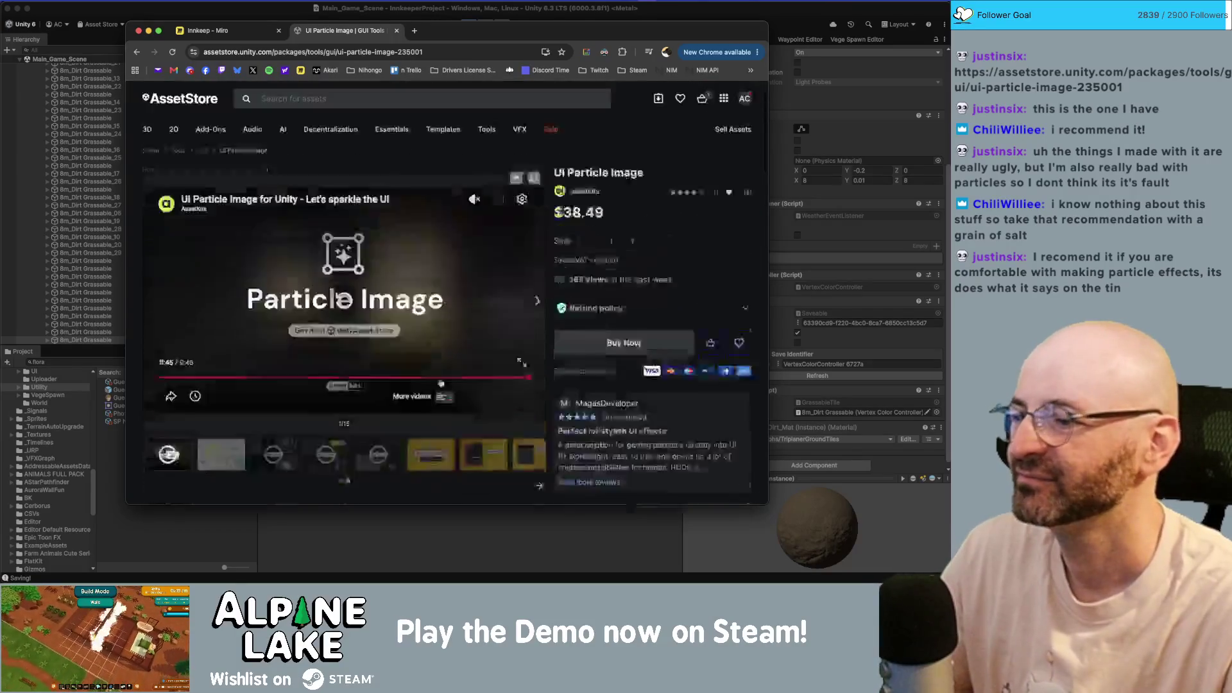
pyautogui.click(265, 333)
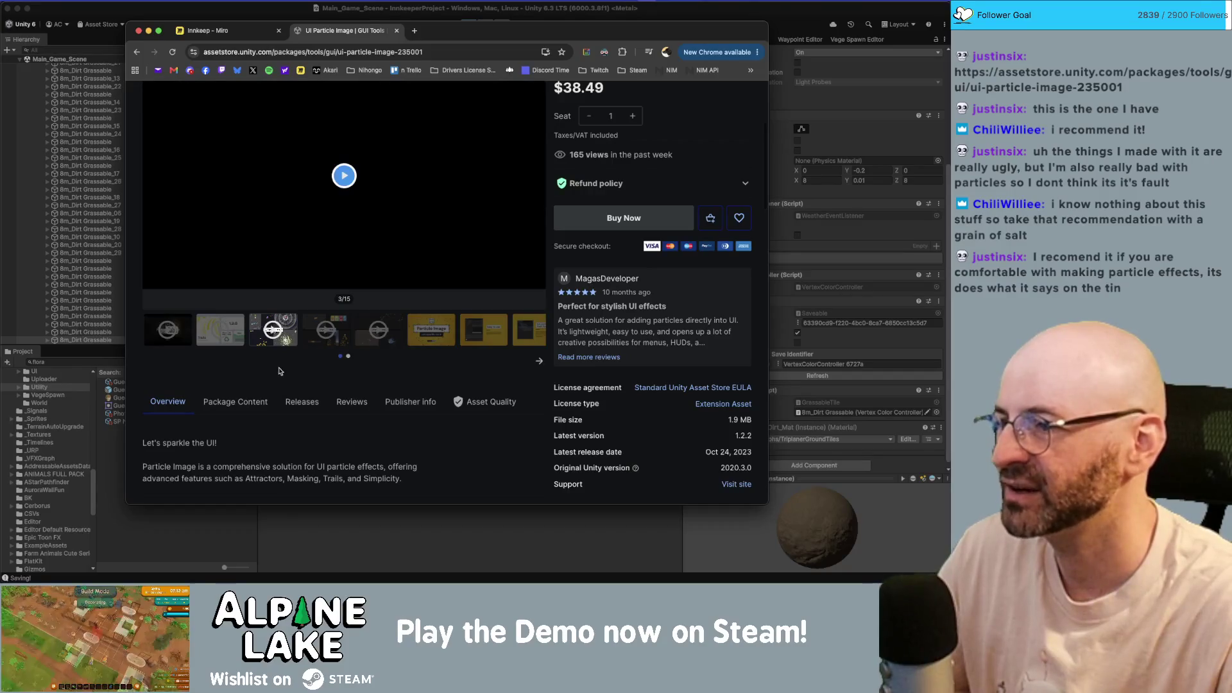
pyautogui.scroll(2, 314, 302)
pyautogui.moveTo(200, 364)
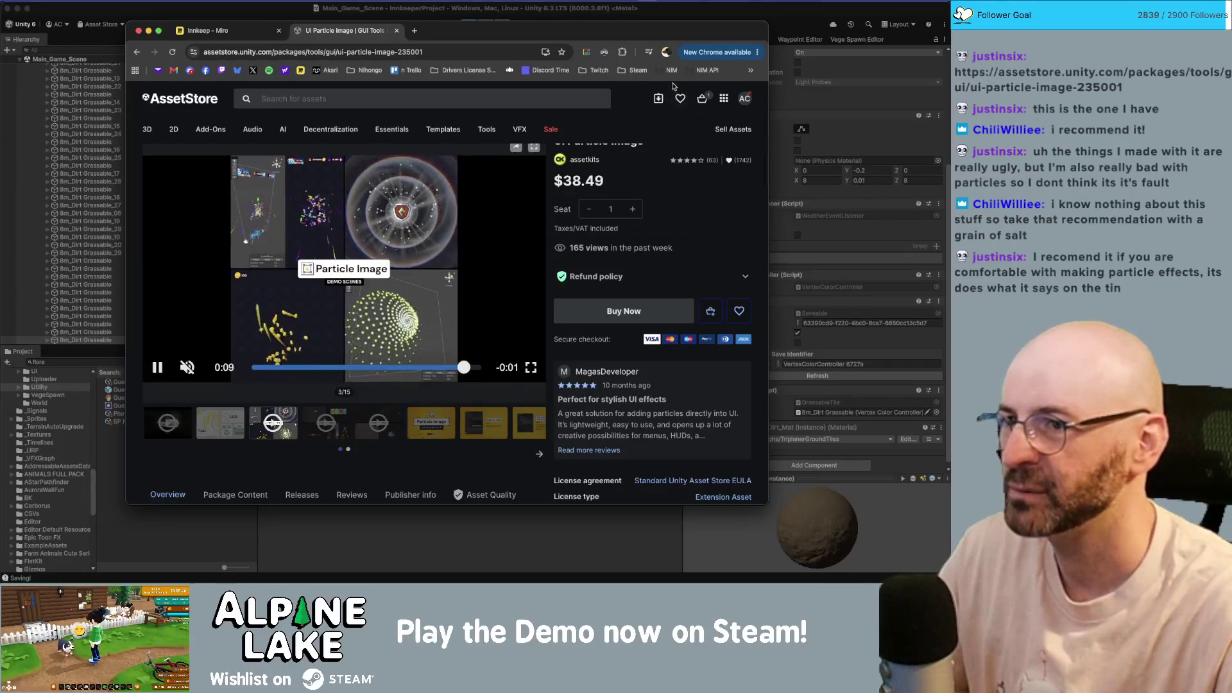
pyautogui.press('super+Tab')
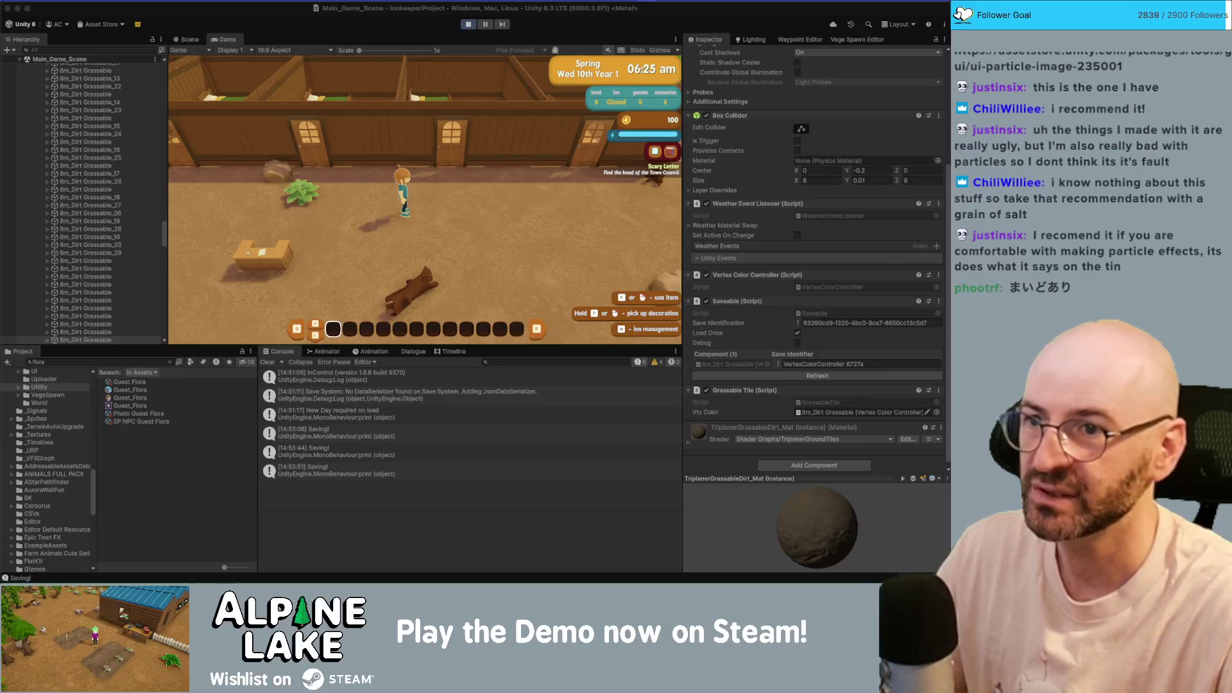
# - Open the Package Manager via Window > Package Management in the Unity menu bar
pyautogui.click(263, 0)
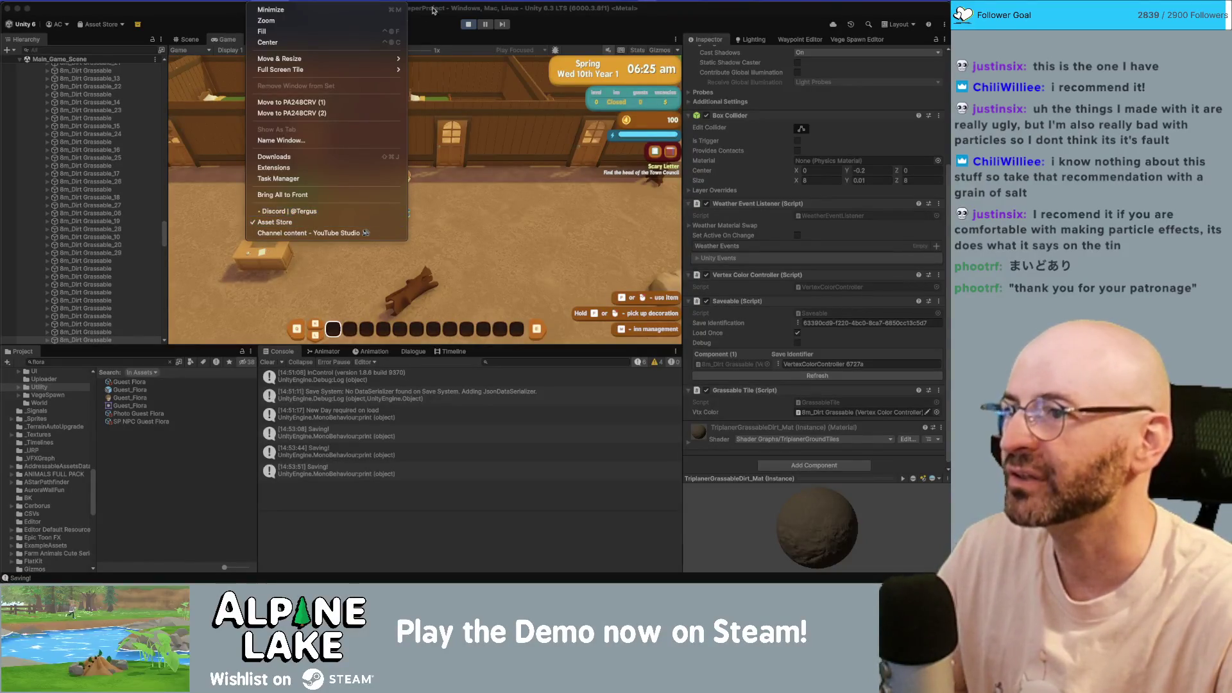
pyautogui.click(204, 19)
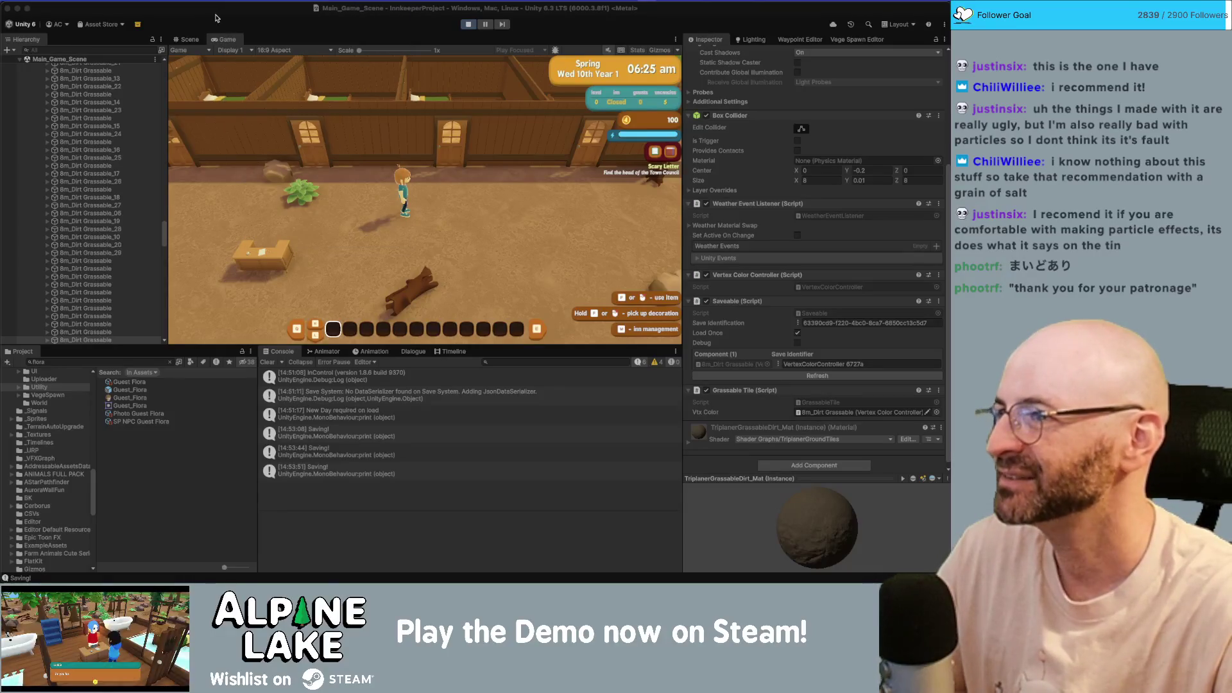
pyautogui.click(474, 7)
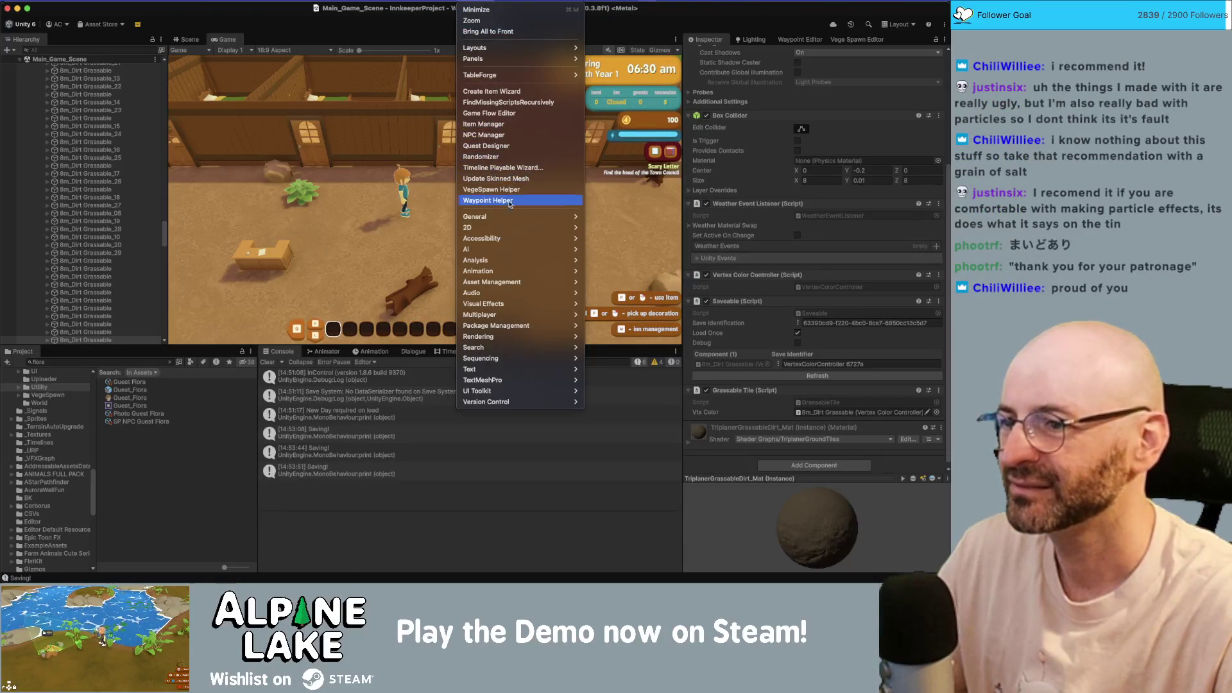
pyautogui.moveTo(512, 283)
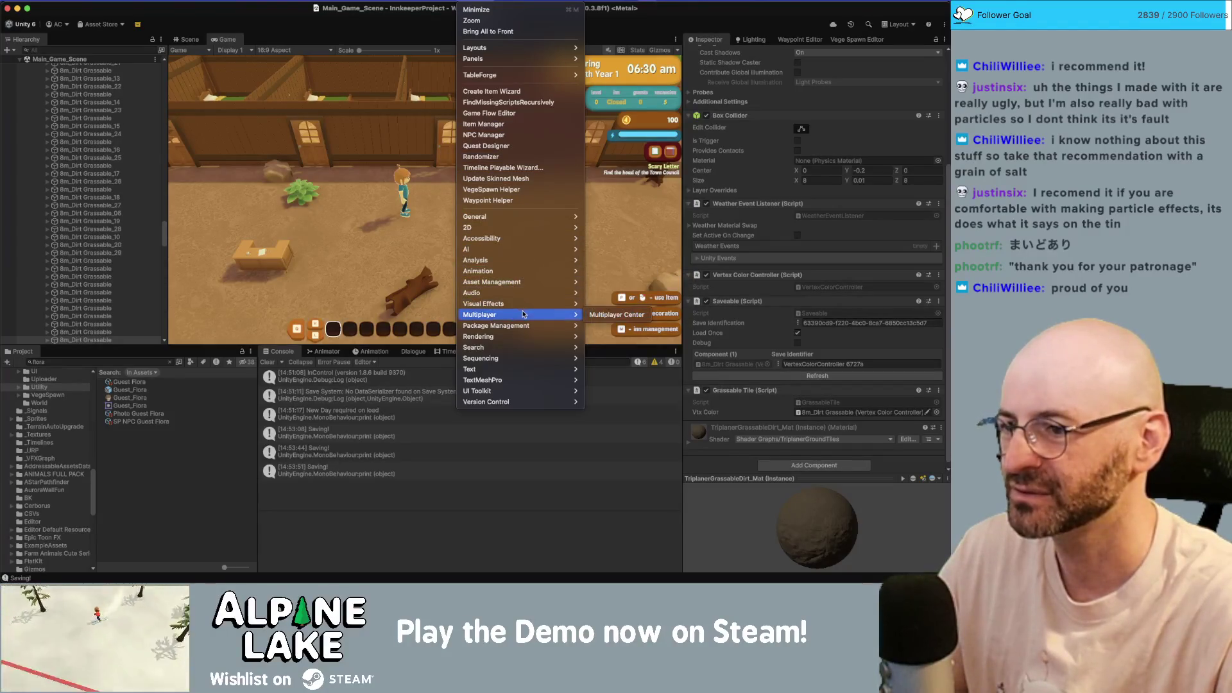
pyautogui.moveTo(526, 326)
pyautogui.click(604, 327)
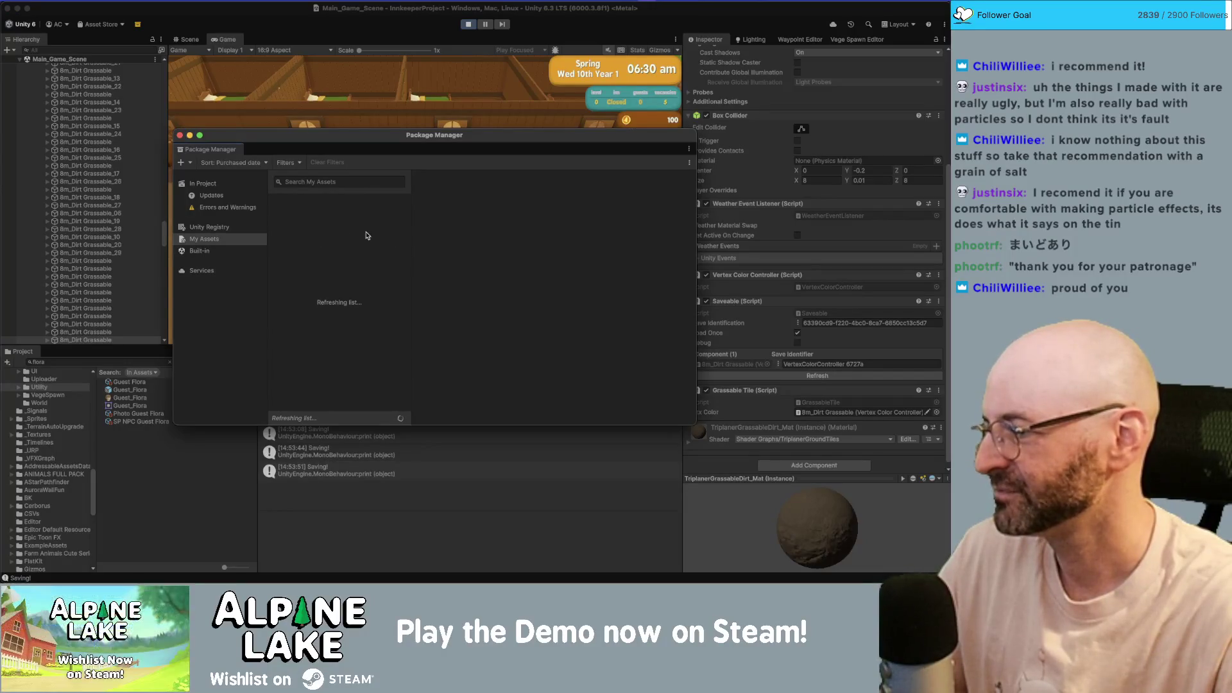
# - Download the UI Particle Image package from My Assets and exit play mode
pyautogui.click(328, 185)
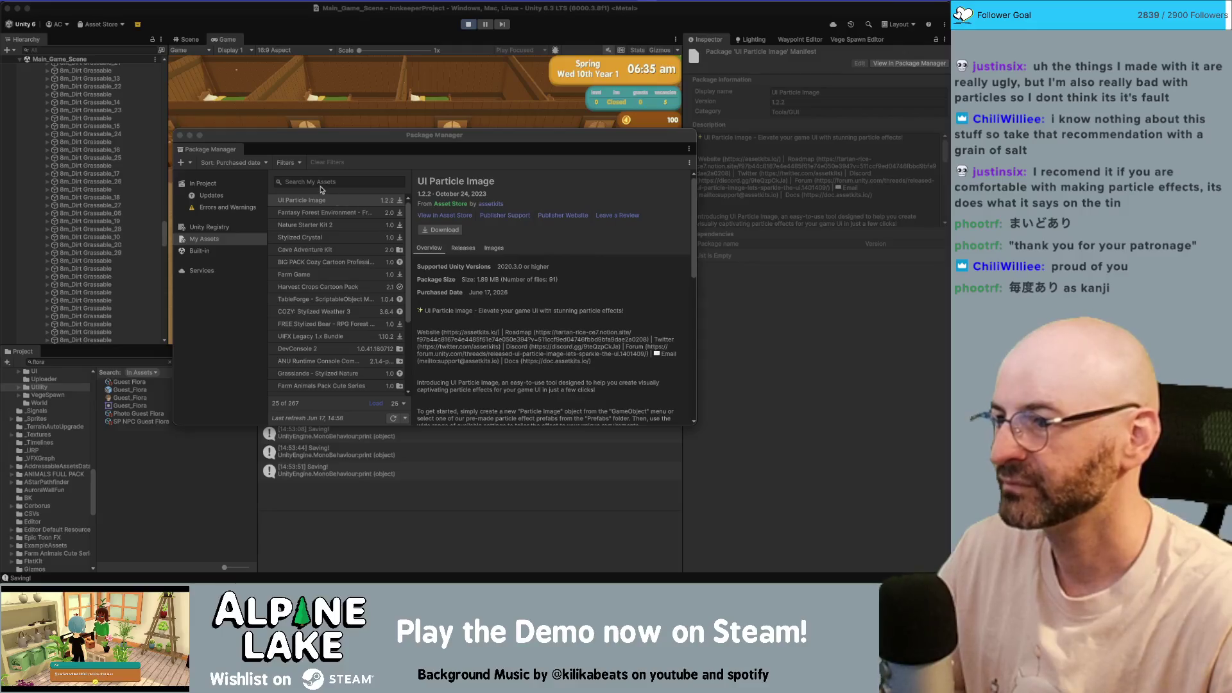
pyautogui.click(383, 202)
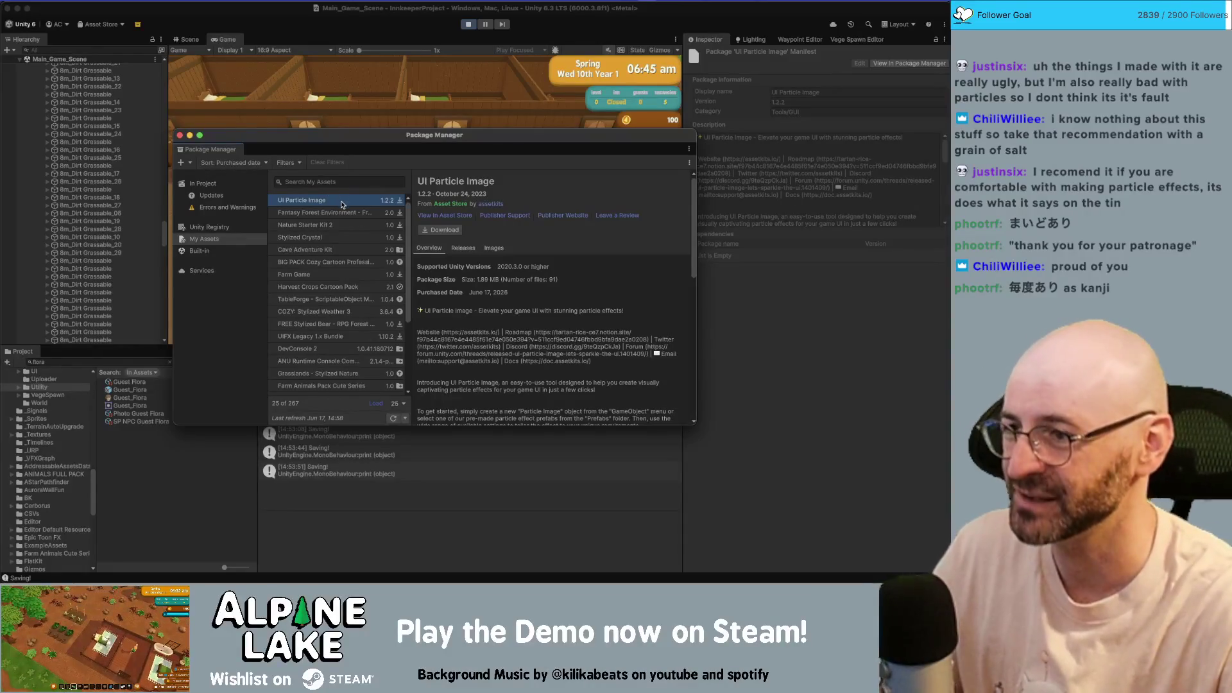
pyautogui.click(443, 231)
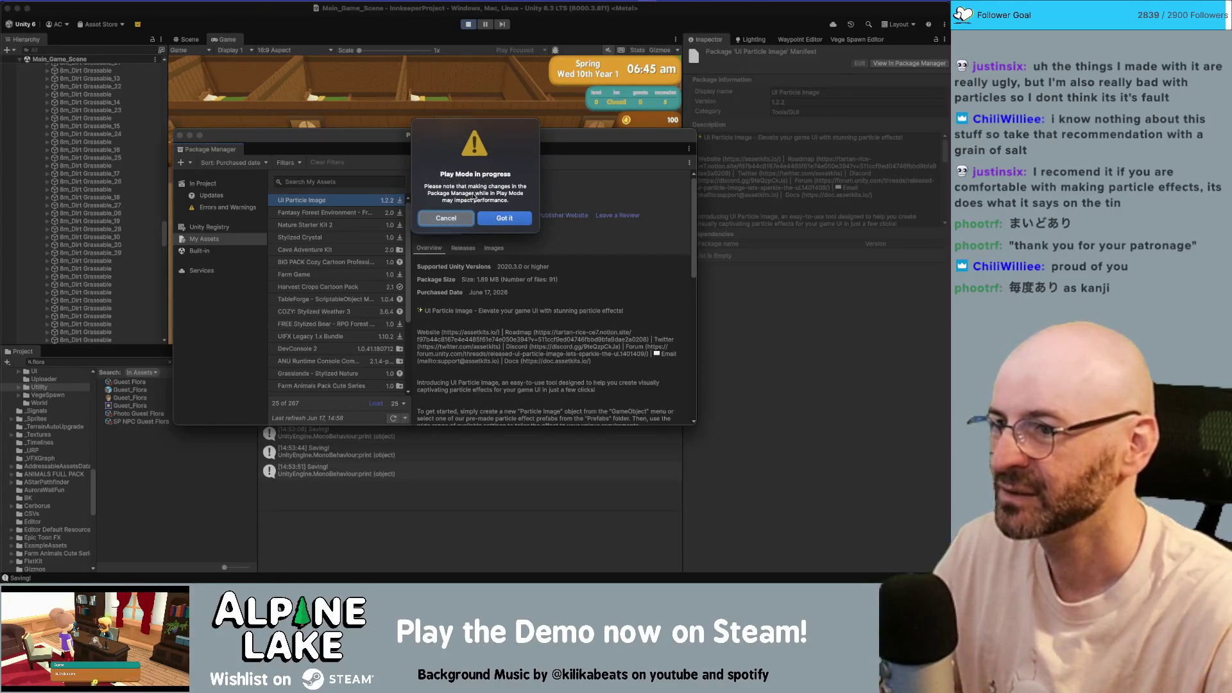
pyautogui.click(459, 218)
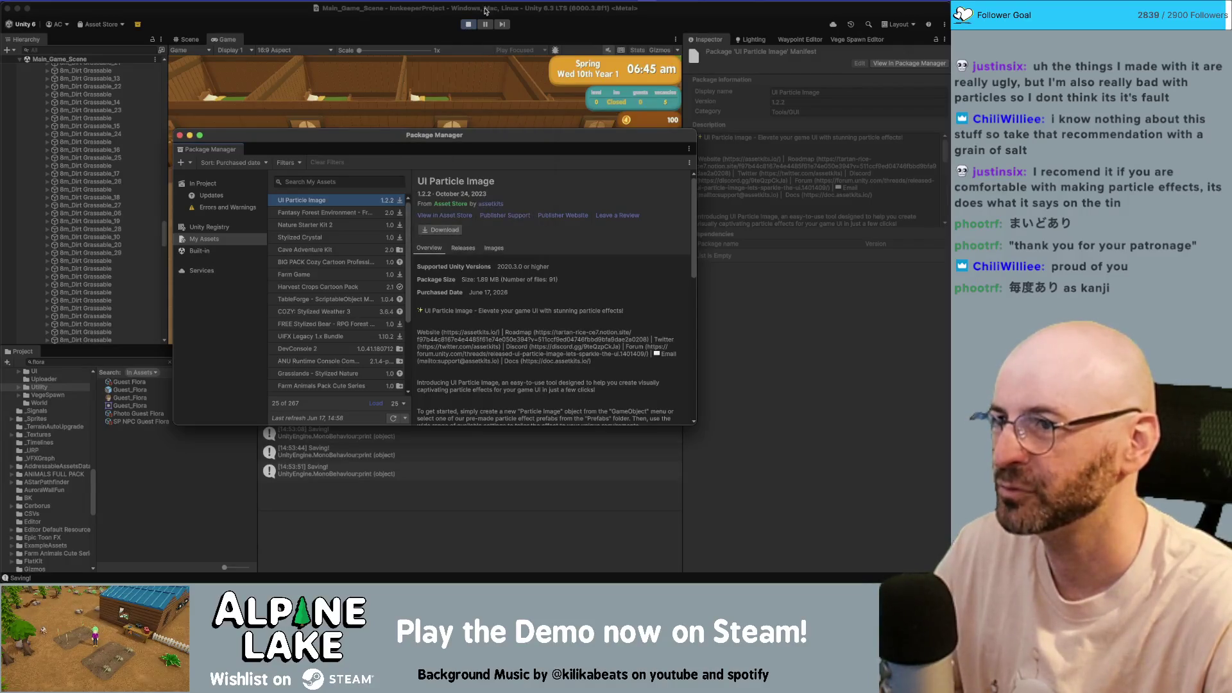
pyautogui.click(471, 20)
pyautogui.click(467, 24)
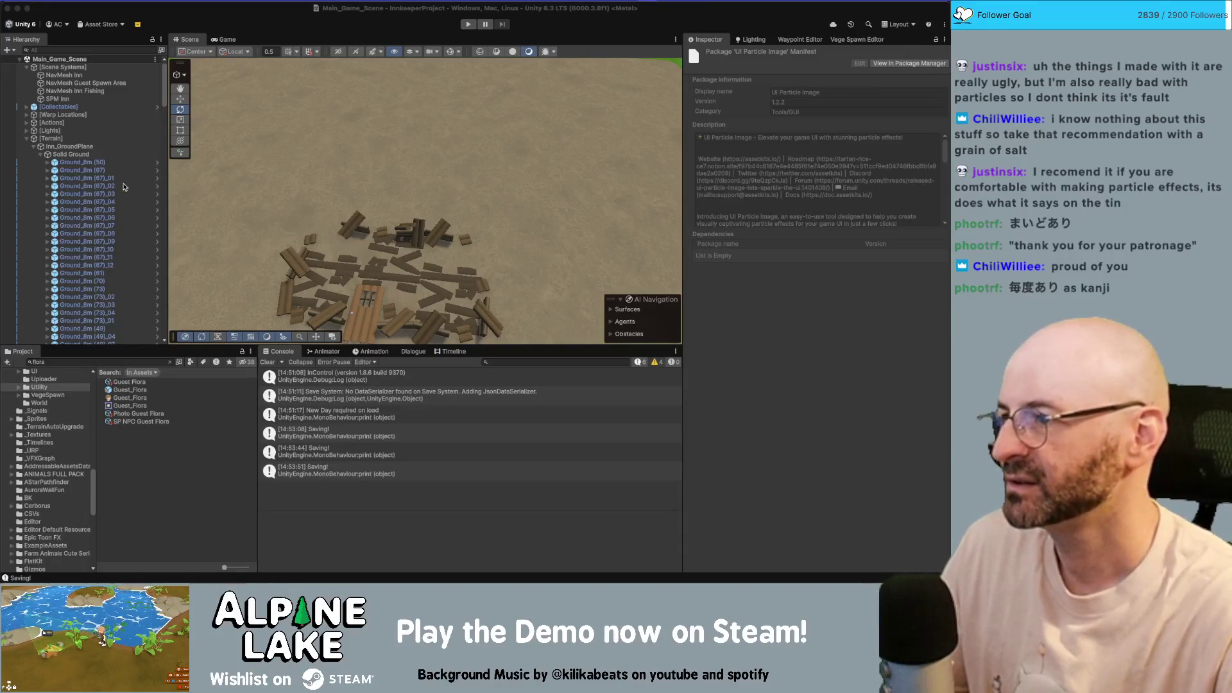
# - Collapse the Hierarchy from Ground_8m (50) through Solid Ground up to the Terrain group
pyautogui.click(128, 160)
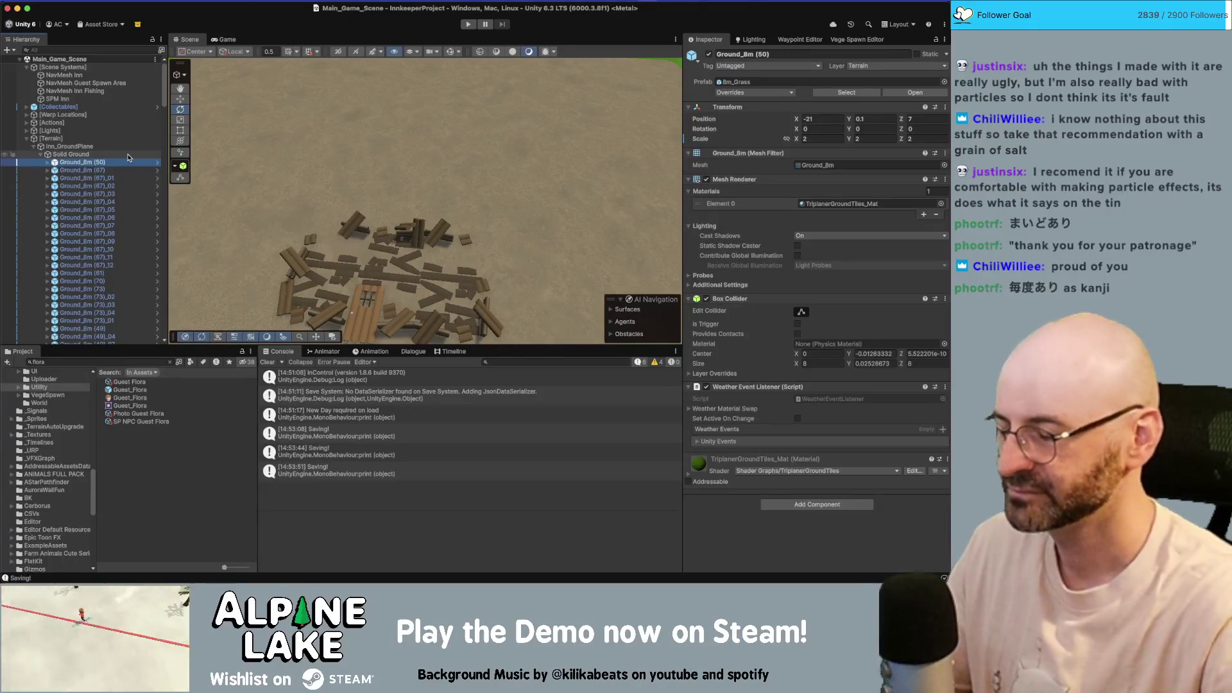
pyautogui.press('Left')
pyautogui.press('Left')
pyautogui.press('Left')
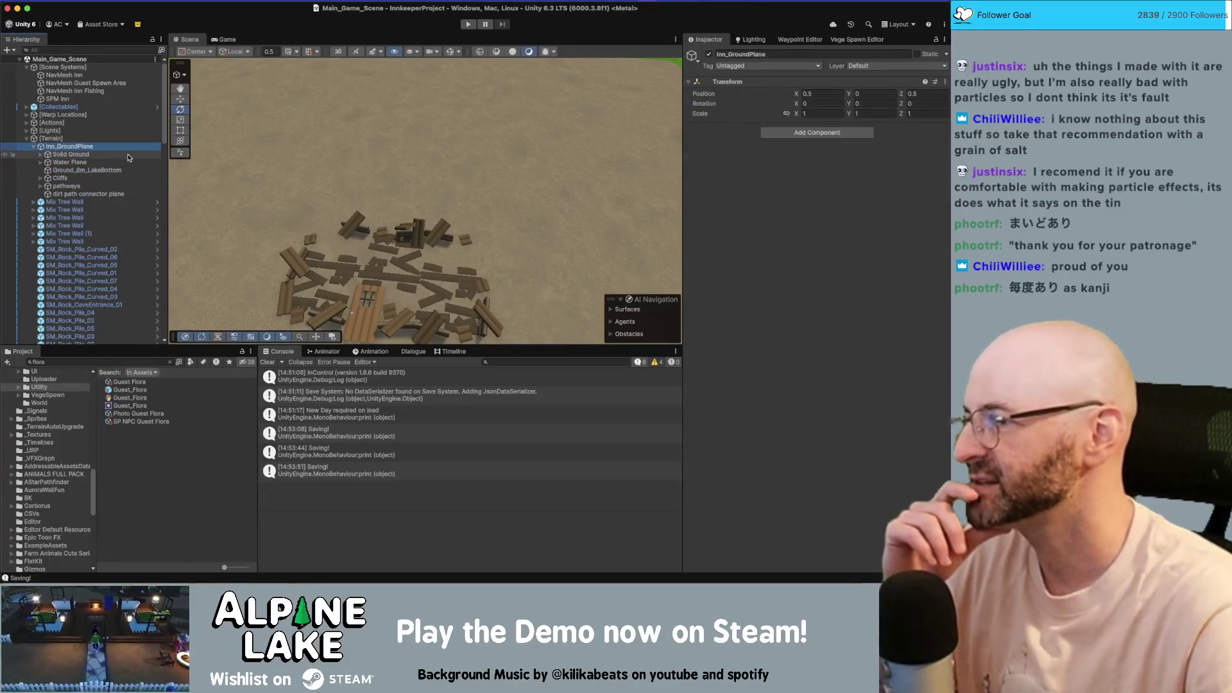
pyautogui.press('Left')
pyautogui.press('Left')
pyautogui.press('Left')
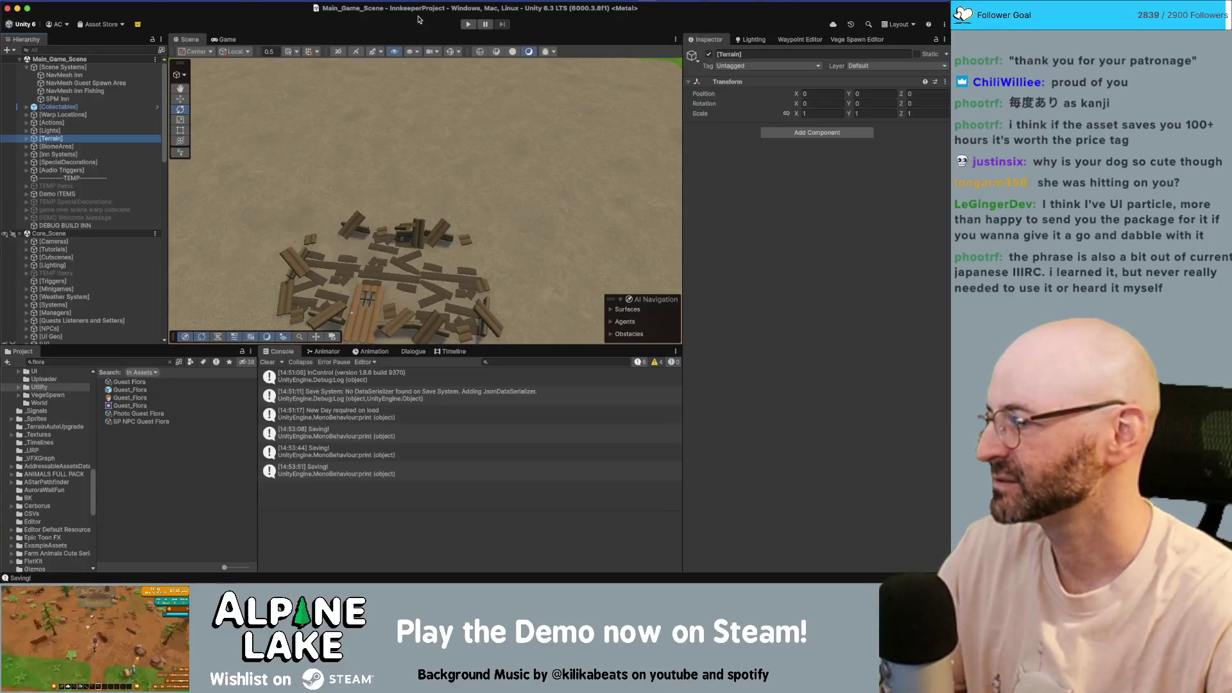
pyautogui.click(466, 1)
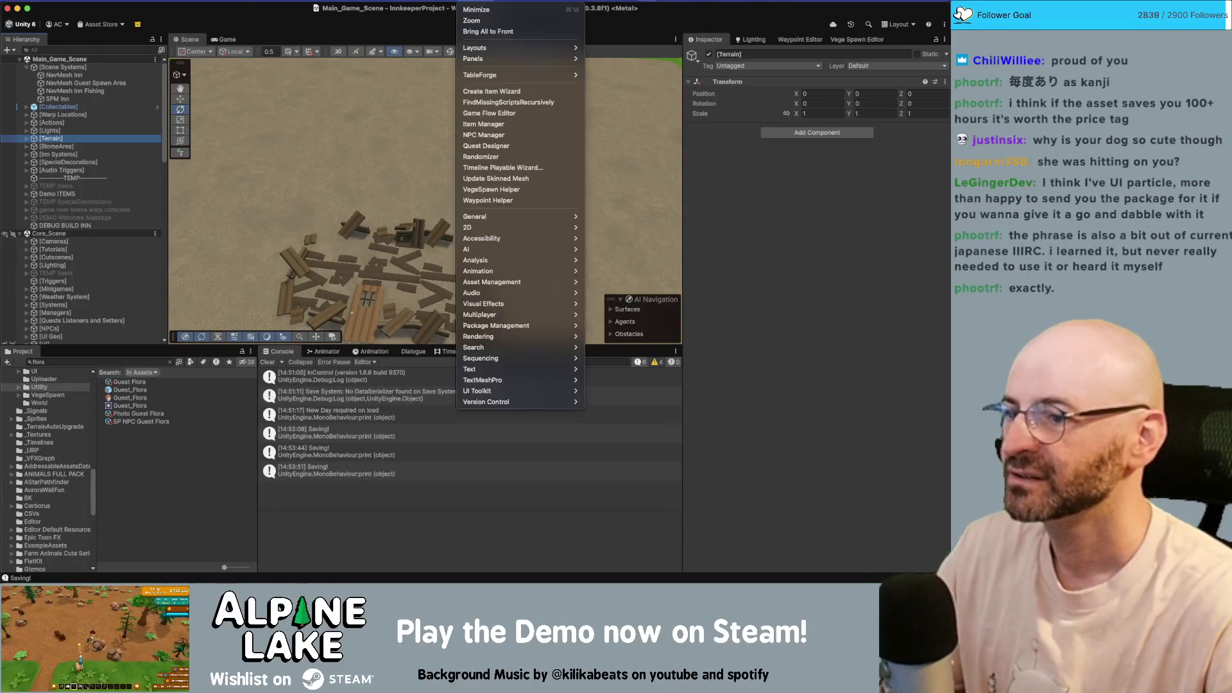
# - Download UI Particle Image 1.2.2 from My Assets and bring up its import dialog
pyautogui.moveTo(502, 310)
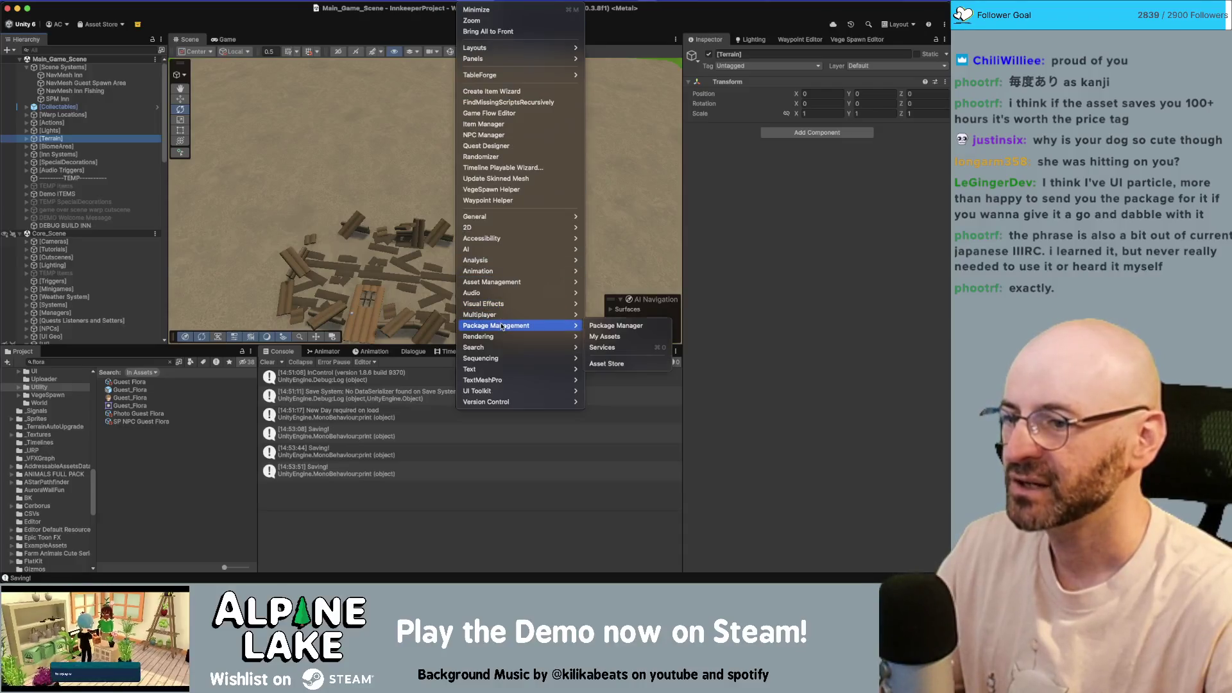
pyautogui.click(617, 336)
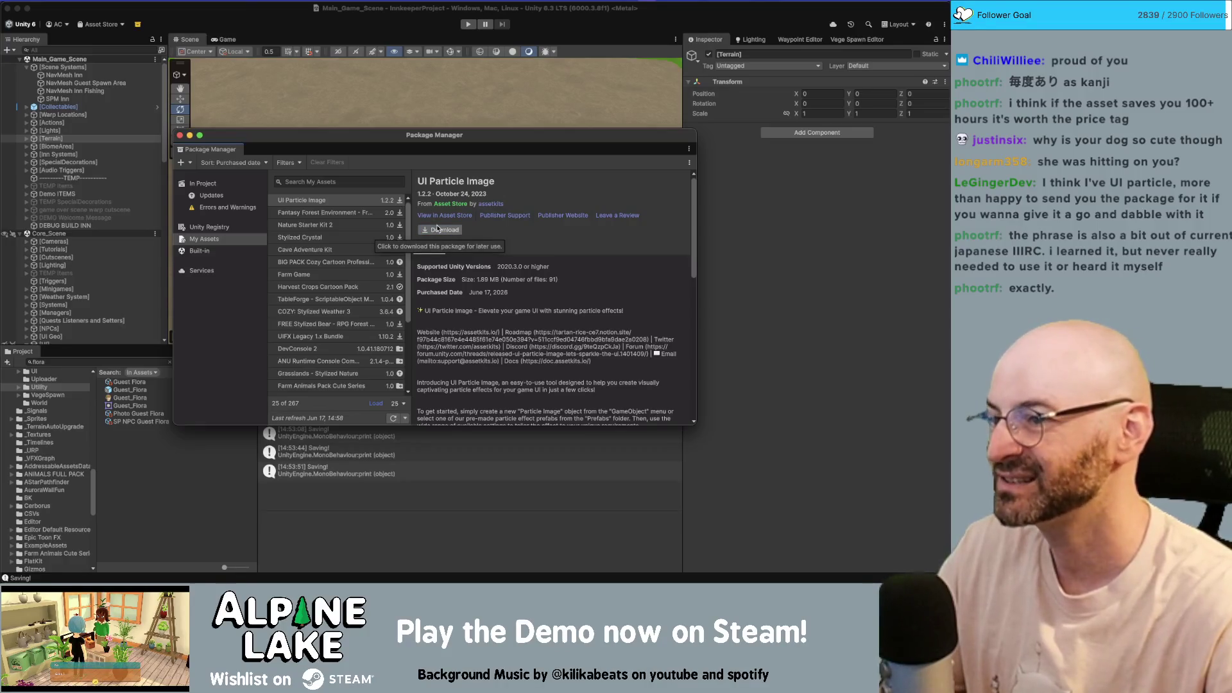
pyautogui.click(440, 232)
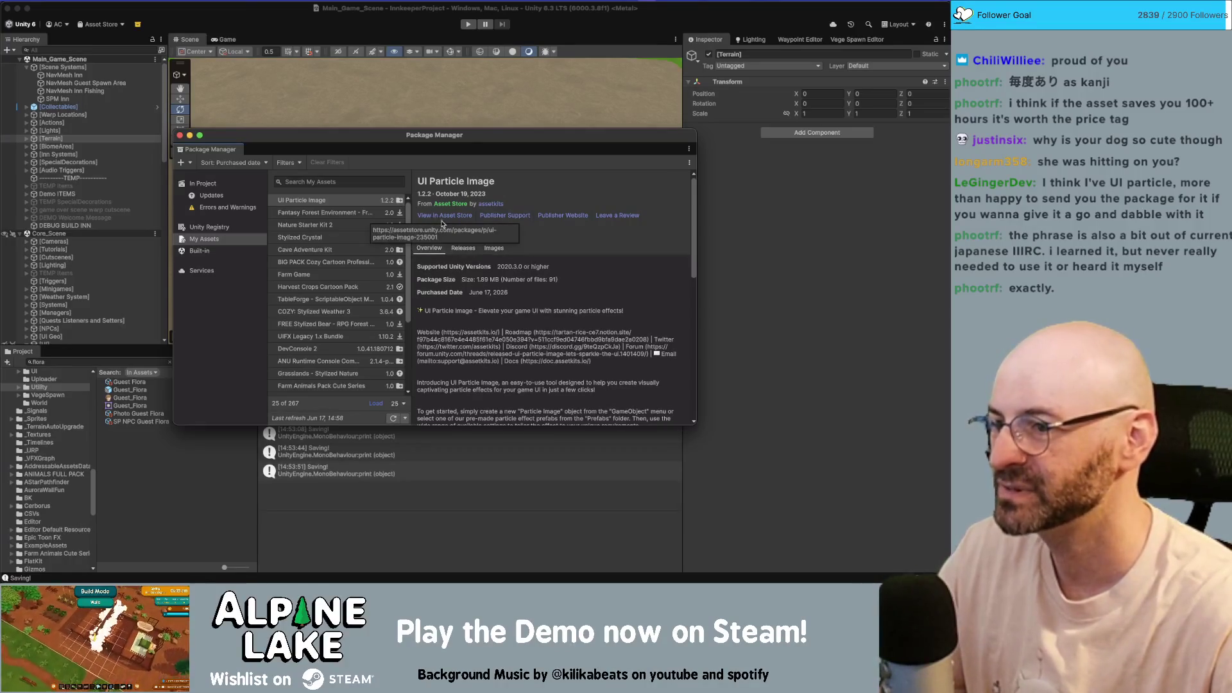
pyautogui.click(453, 230)
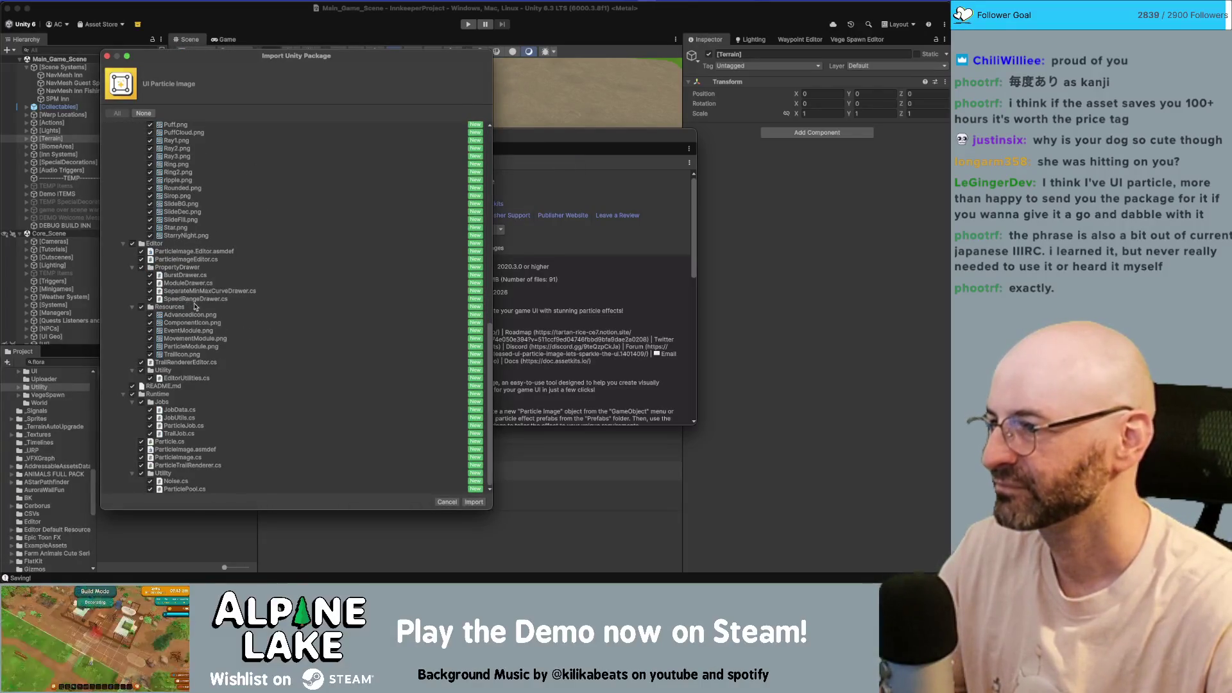
# - Import all UI Particle Image package files into the project
pyautogui.scroll(-10, 194, 314)
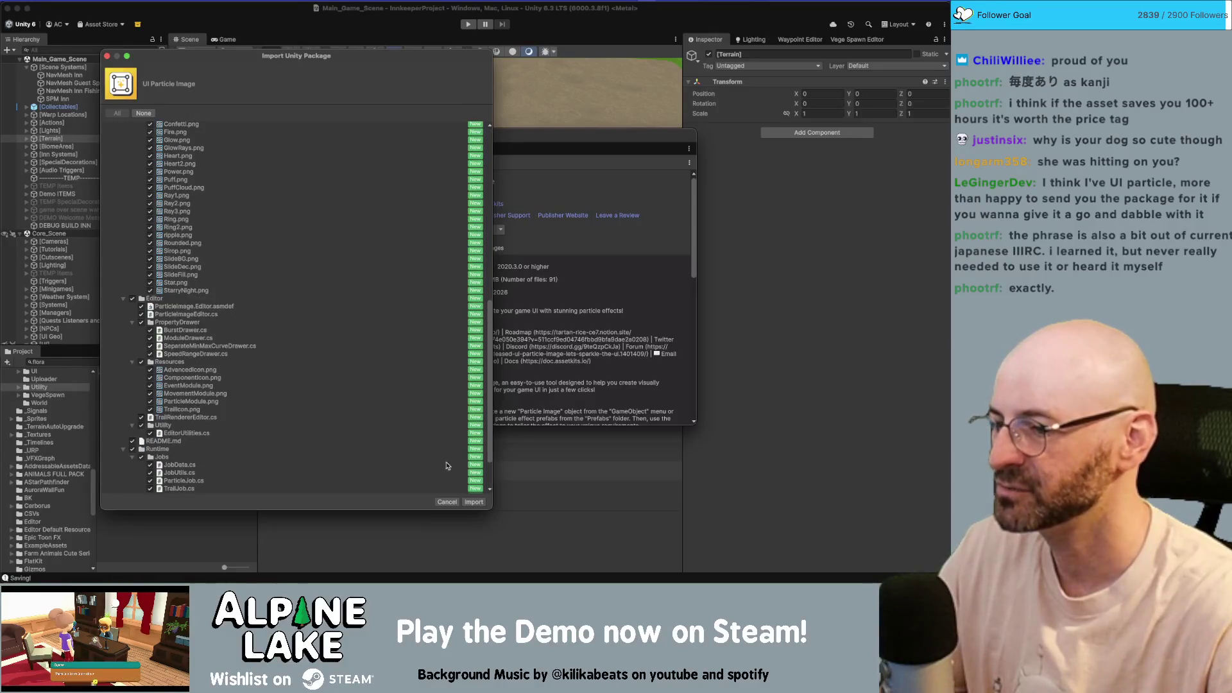
pyautogui.click(473, 502)
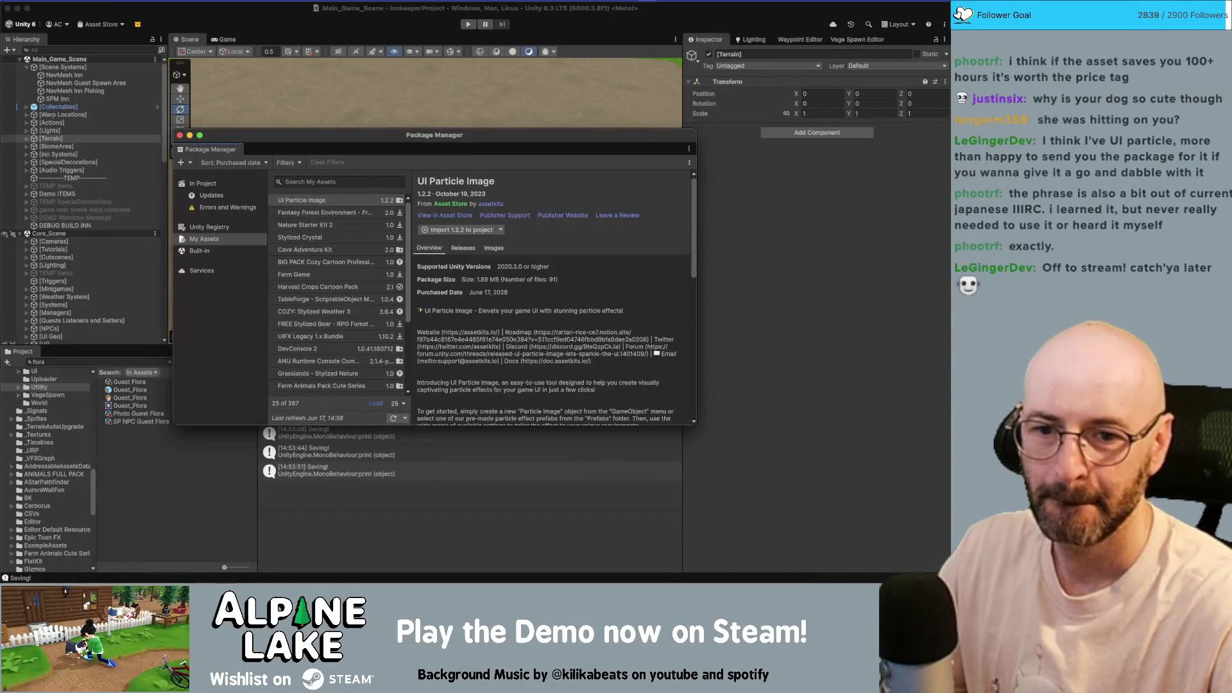
pyautogui.press('super+Tab')
# - Move the Miro browser window aside and select the second Guest_Flora prefab in the flora results
pyautogui.moveTo(160, 120)
pyautogui.mouseDown()
pyautogui.moveTo(260, 70)
pyautogui.moveTo(246, 40)
pyautogui.moveTo(238, 64)
pyautogui.mouseUp()
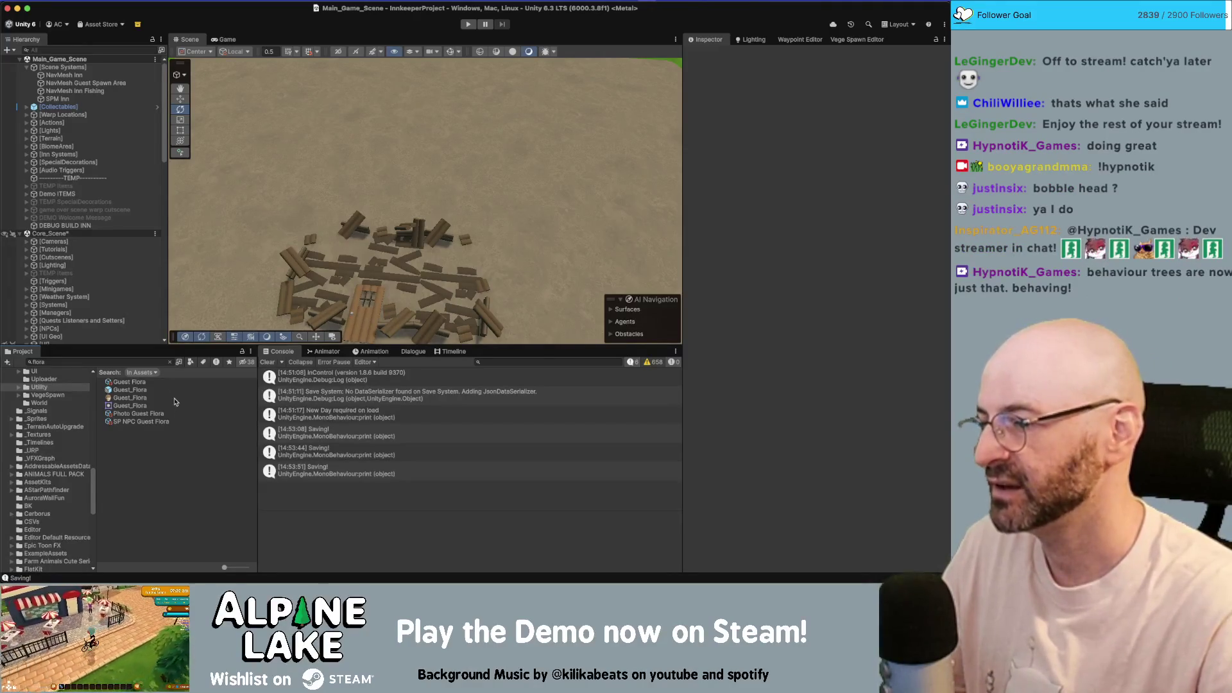
pyautogui.click(162, 389)
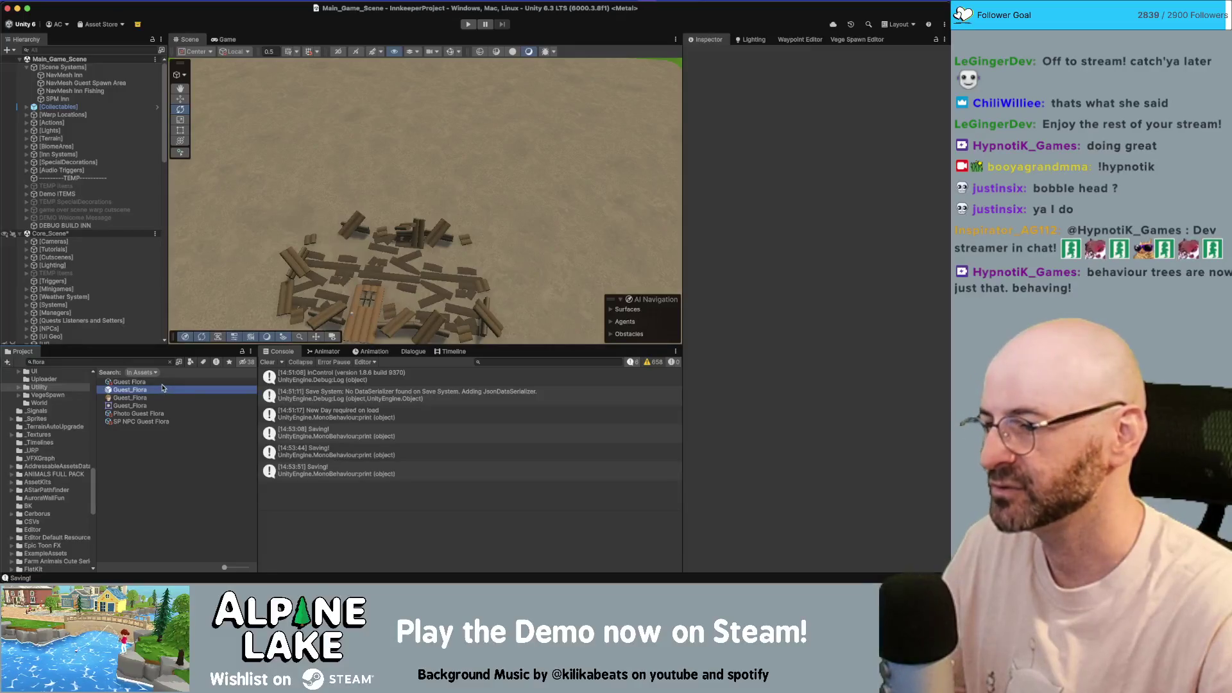
# - Clear the console and go into the Assets/AssetKits/ParticleImage folder
pyautogui.click(267, 364)
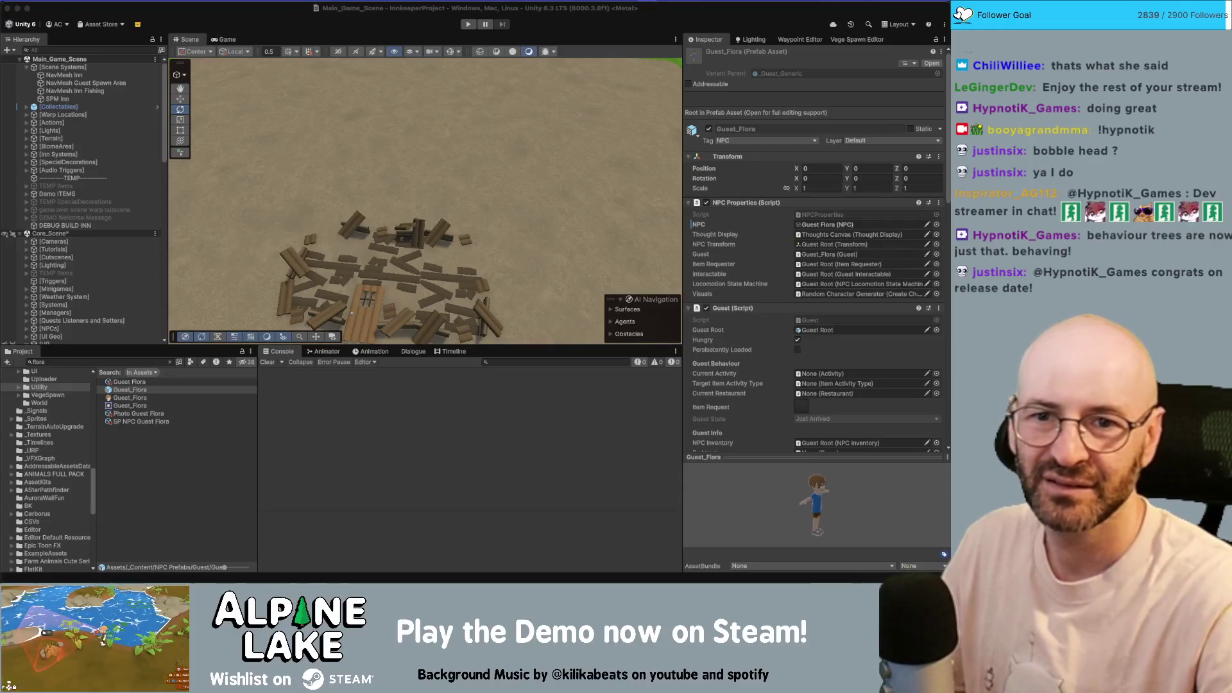
pyautogui.click(39, 362)
pyautogui.scroll(-5, 62, 456)
pyautogui.scroll(5, 62, 456)
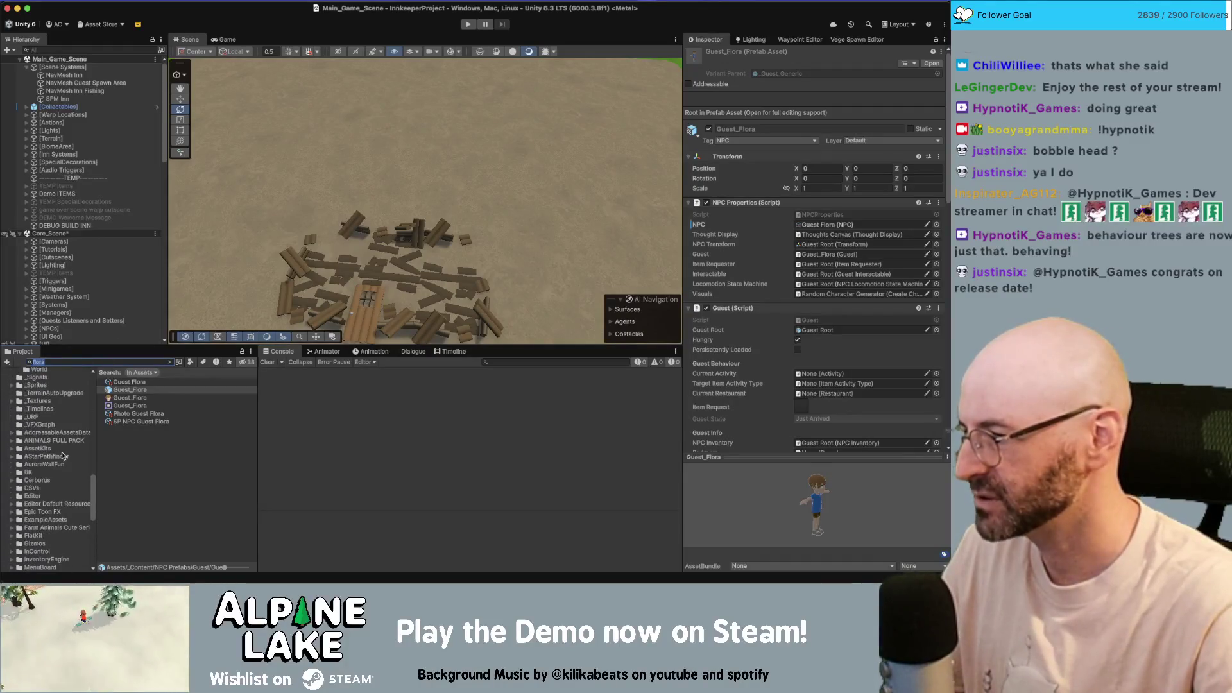
pyautogui.click(45, 449)
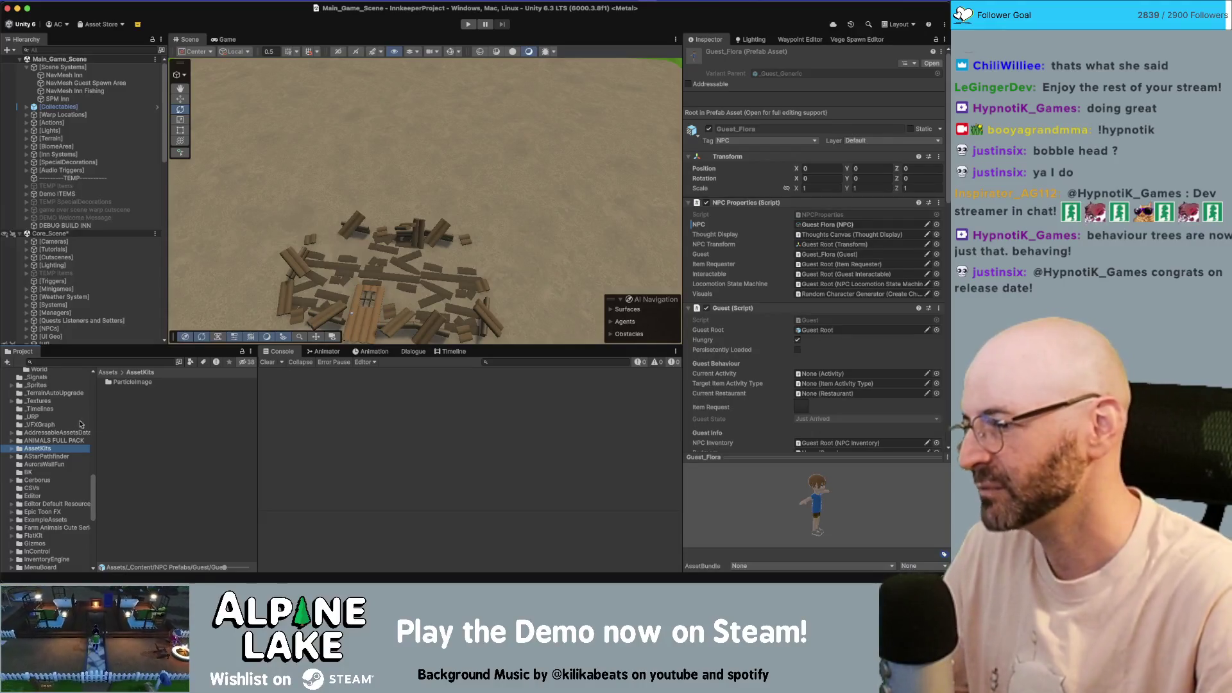
pyautogui.doubleClick(146, 384)
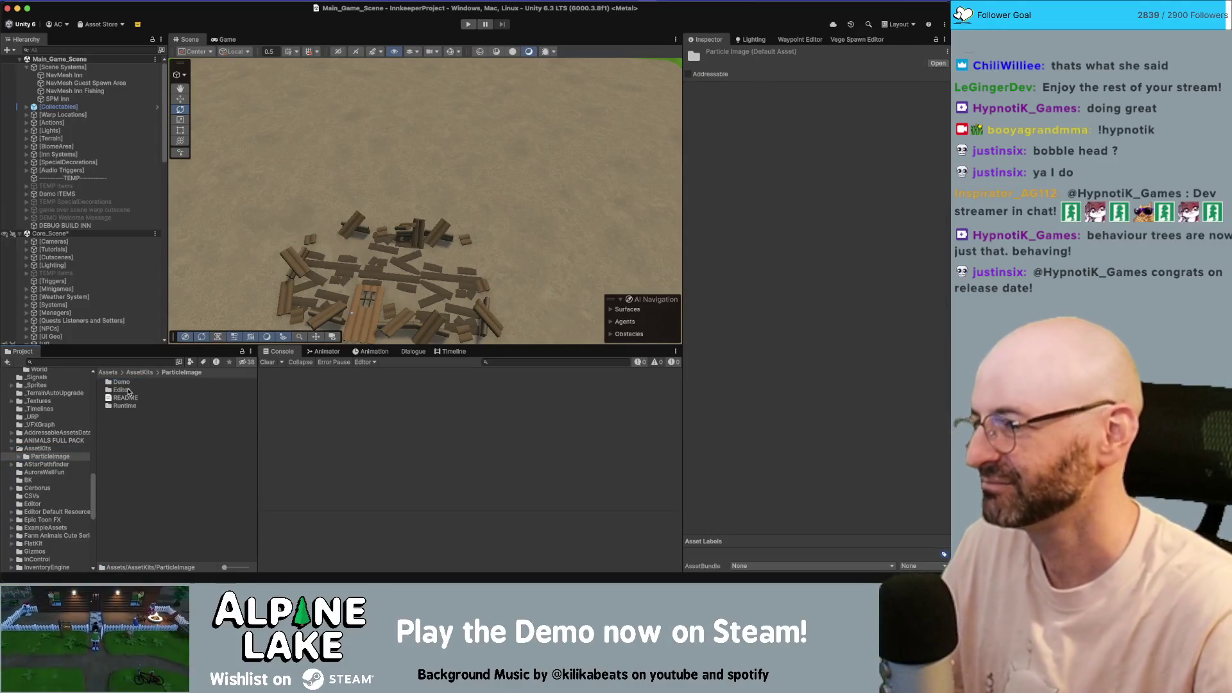
# - Go through Demo/Scenes and open the AlignToDirection demo scene
pyautogui.press('Down')
pyautogui.click(136, 398)
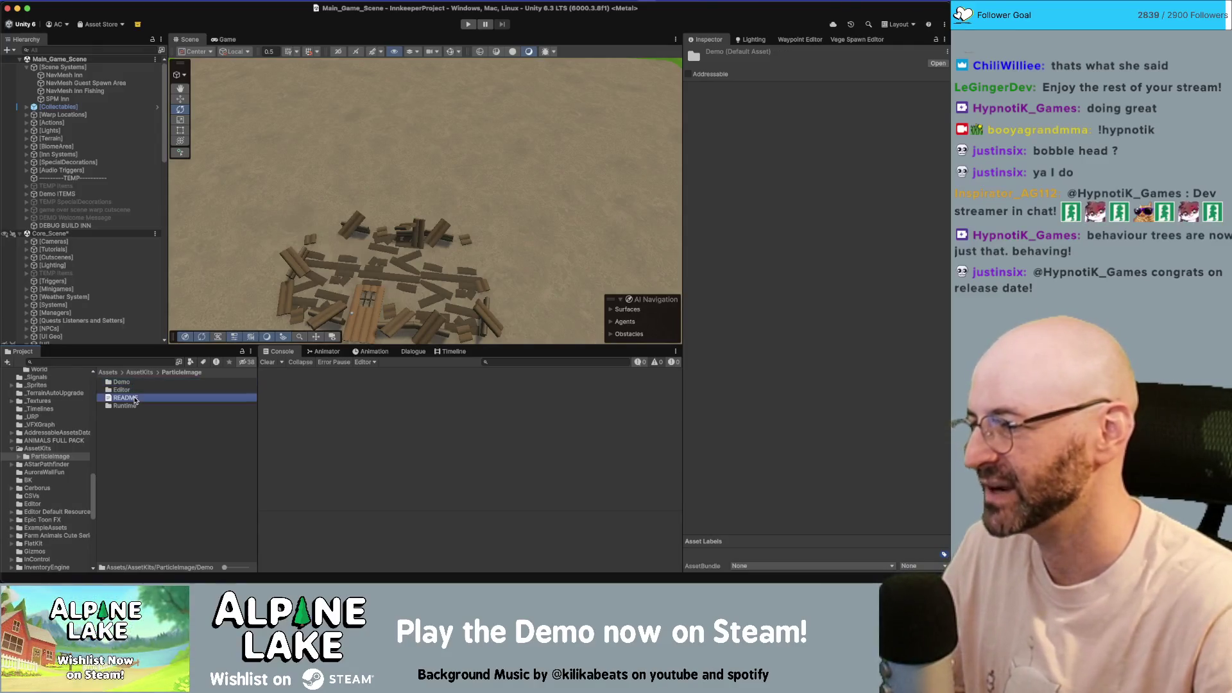
pyautogui.click(133, 390)
pyautogui.click(133, 384)
pyautogui.doubleClick(122, 383)
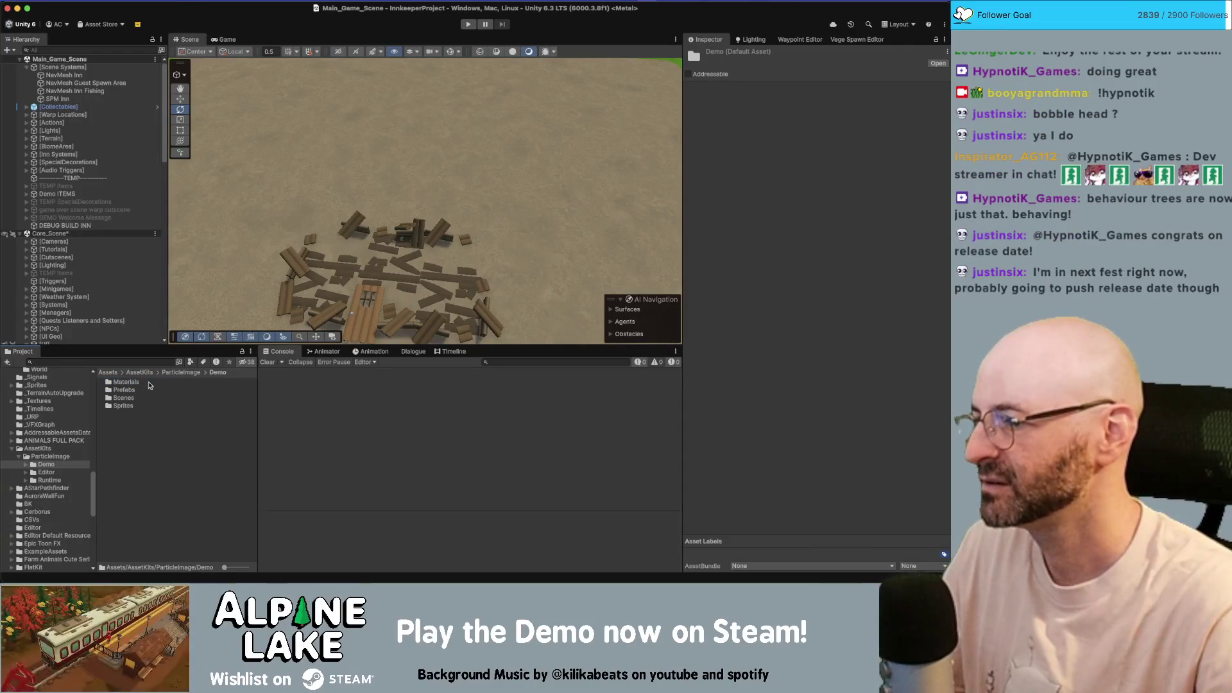
pyautogui.doubleClick(128, 398)
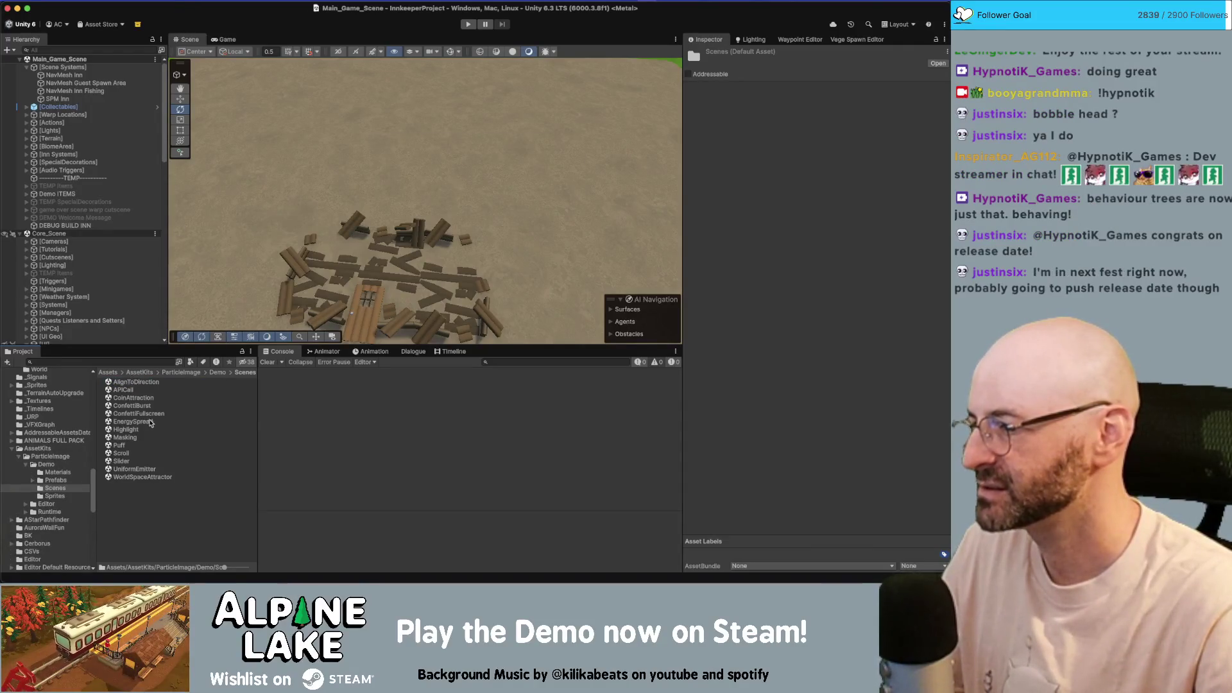
pyautogui.click(136, 383)
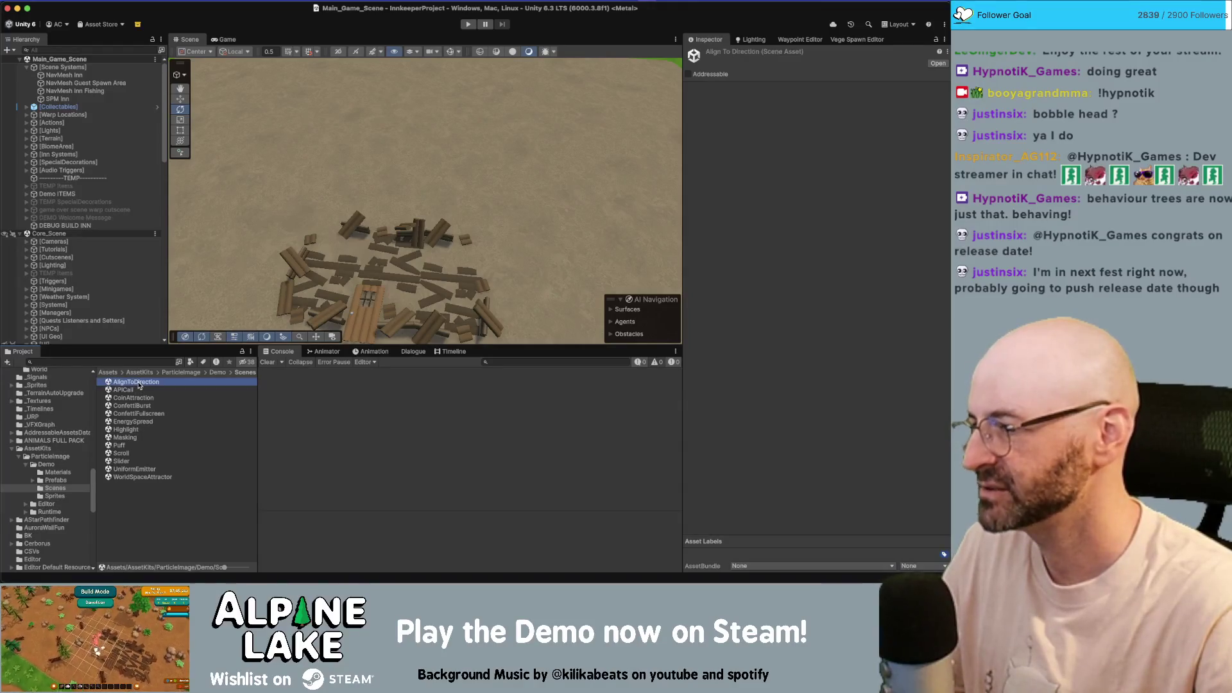
pyautogui.doubleClick(136, 385)
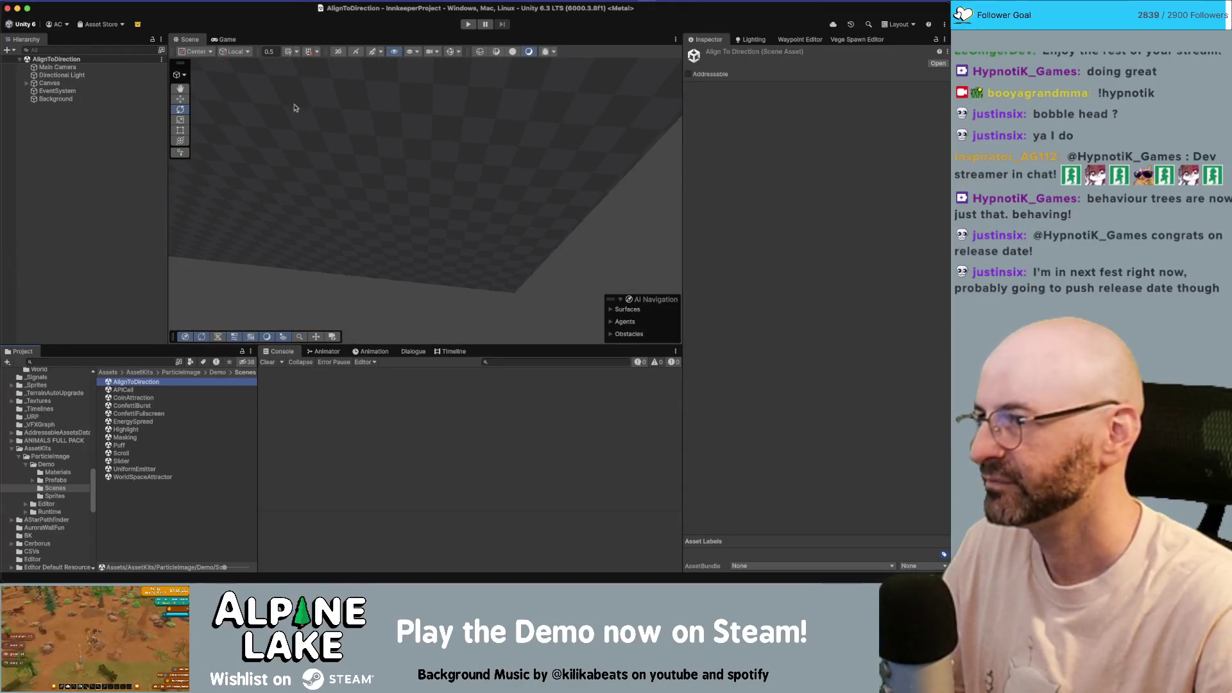
# - Play the AlignToDirection demo to preview its effect, then stop it
pyautogui.click(468, 24)
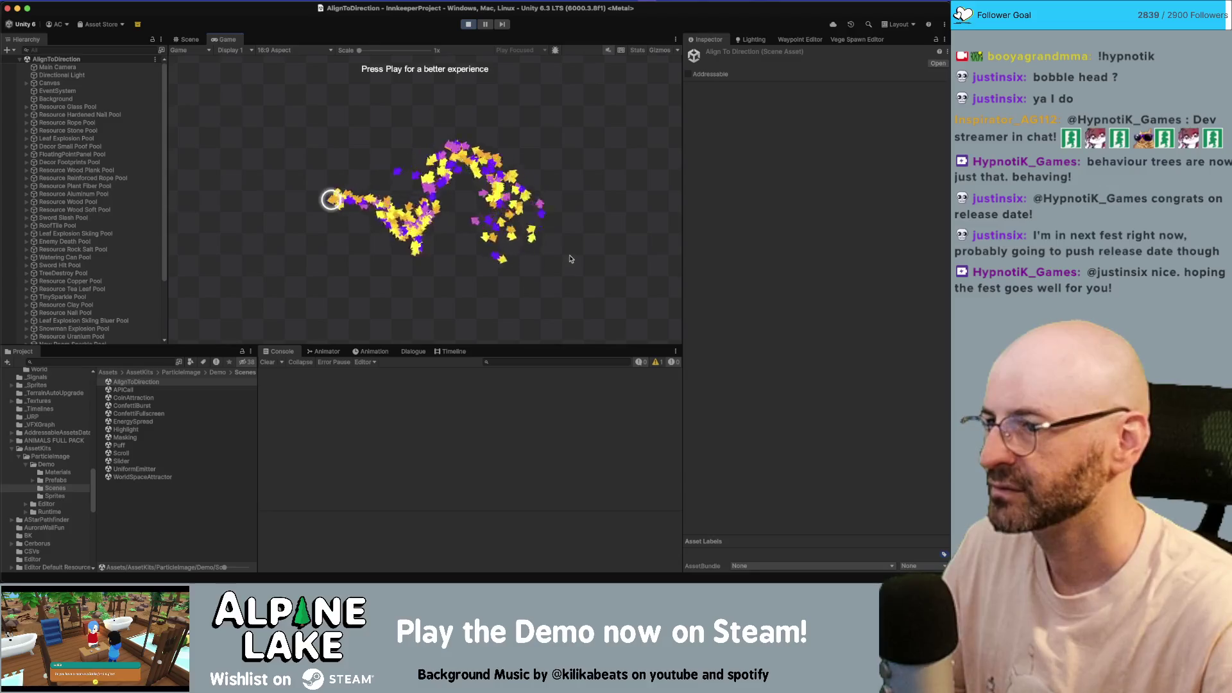
pyautogui.click(465, 25)
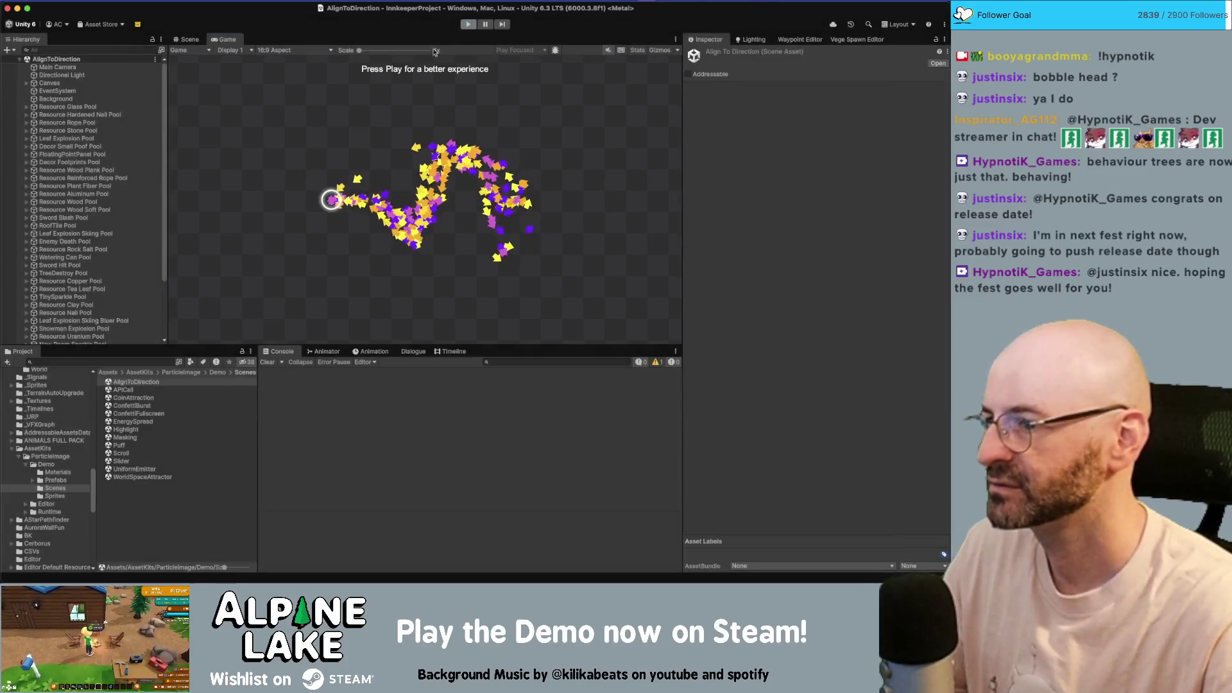
pyautogui.click(153, 391)
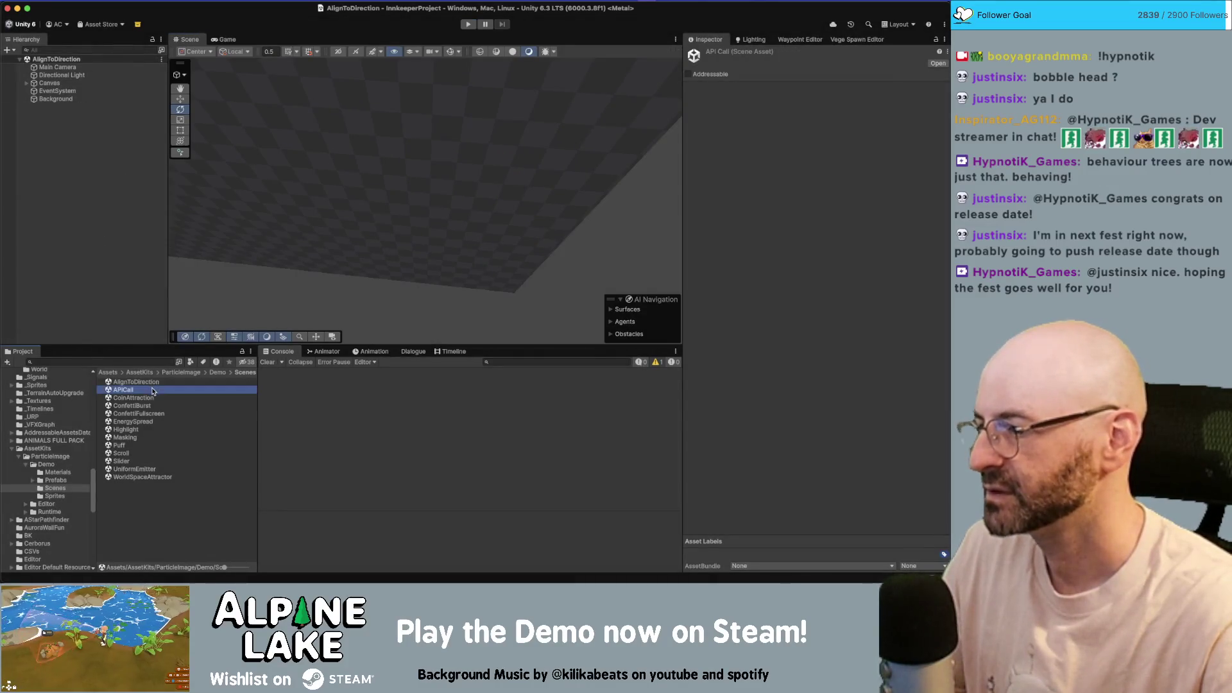
# - Open the ConfettiBurst demo scene and run it to watch the confetti burst
pyautogui.click(150, 399)
pyautogui.click(149, 407)
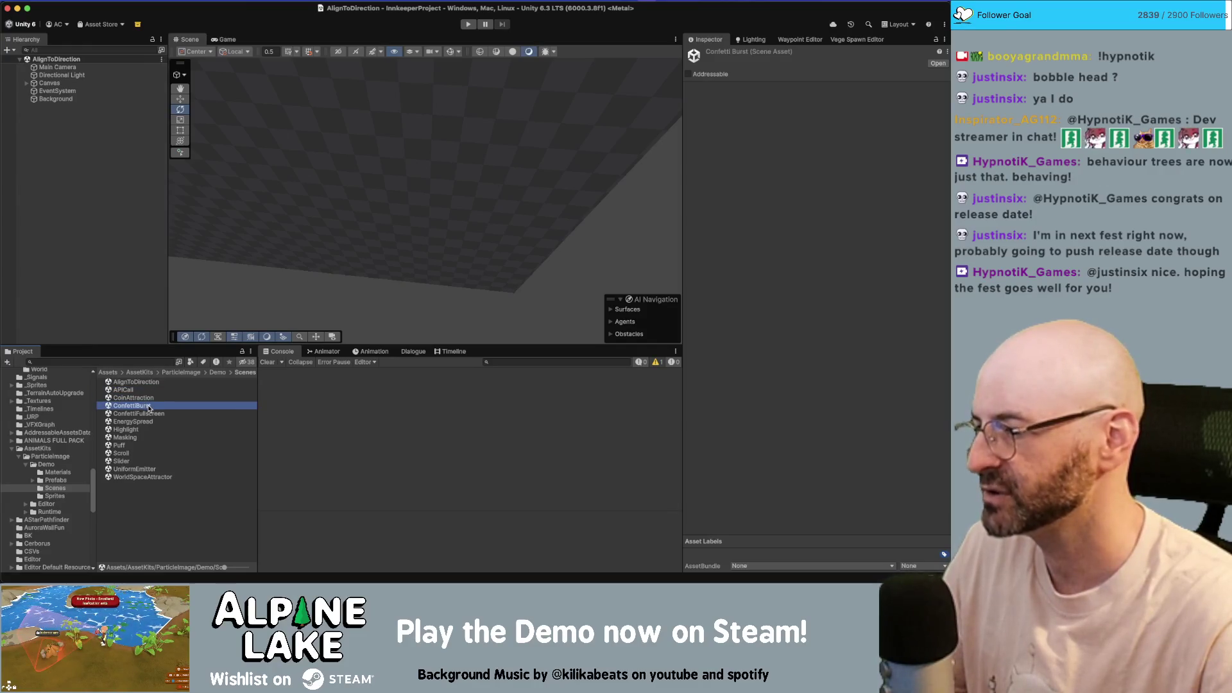
pyautogui.doubleClick(148, 407)
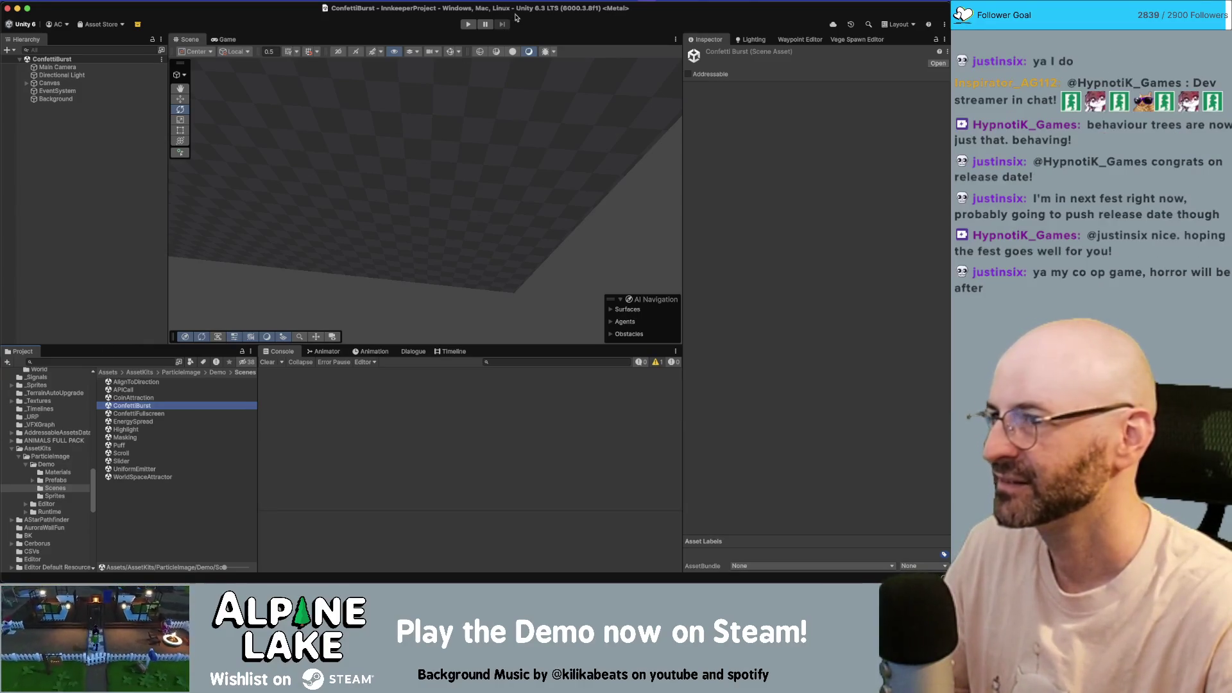
pyautogui.click(468, 25)
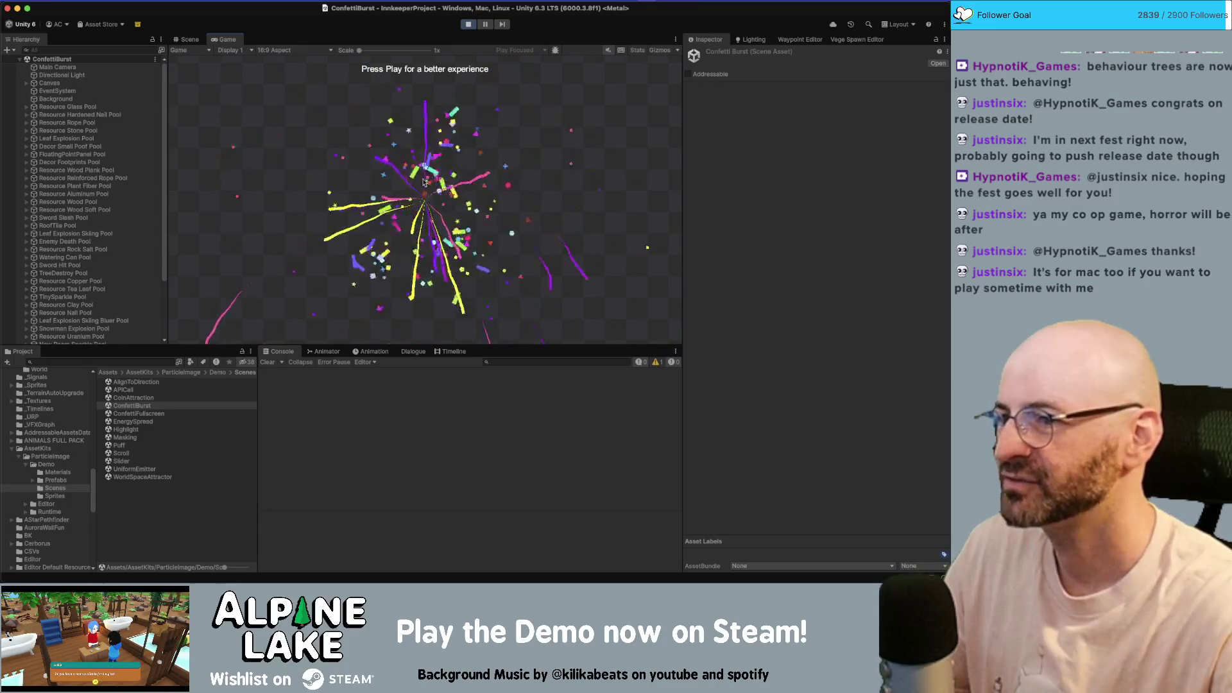
pyautogui.scroll(-2, 157, 193)
# - Expand Canvas, compare ConfettiBurst and TrailParticle particle settings, then stop play mode
pyautogui.scroll(2, 141, 115)
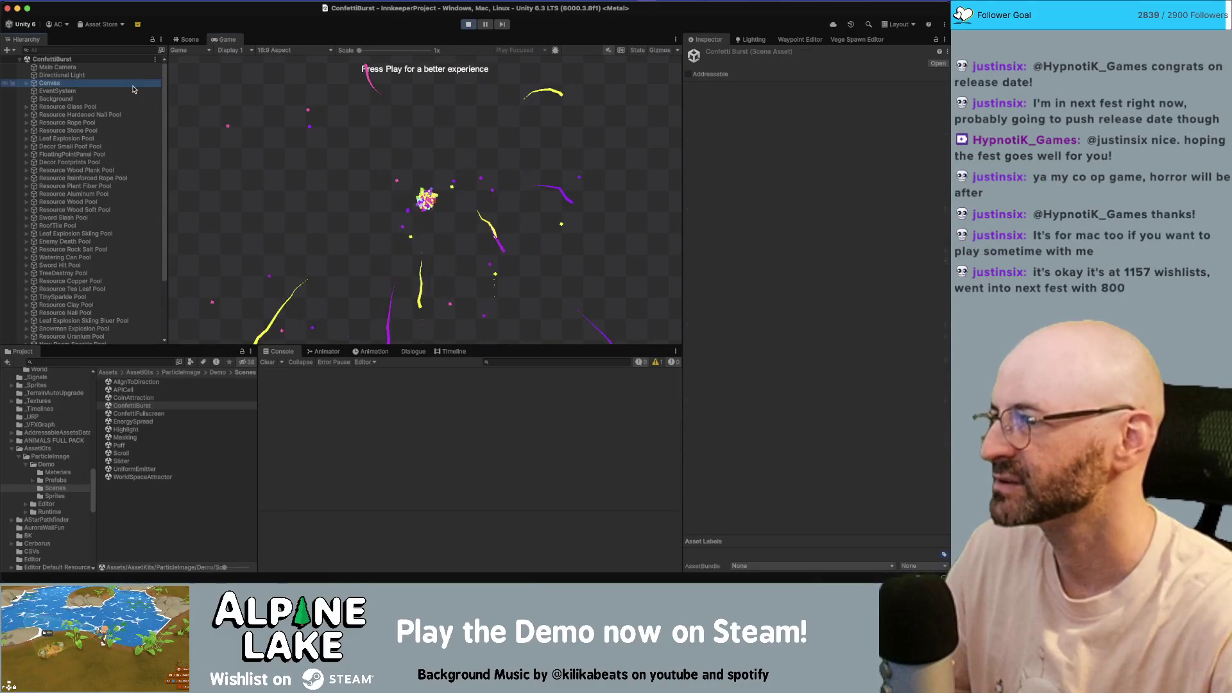
pyautogui.press('Right')
pyautogui.press('Down')
pyautogui.press('Down')
pyautogui.press('Right')
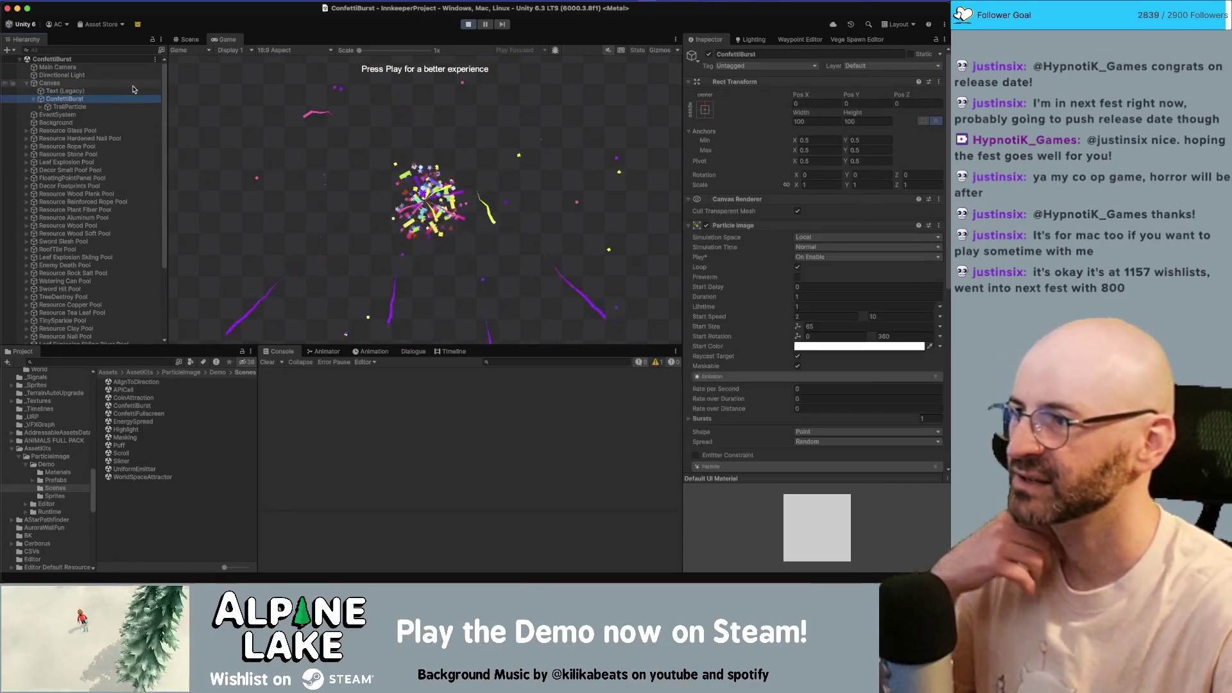
pyautogui.press('Down')
pyautogui.press('Up')
pyautogui.press('Down')
pyautogui.press('Up')
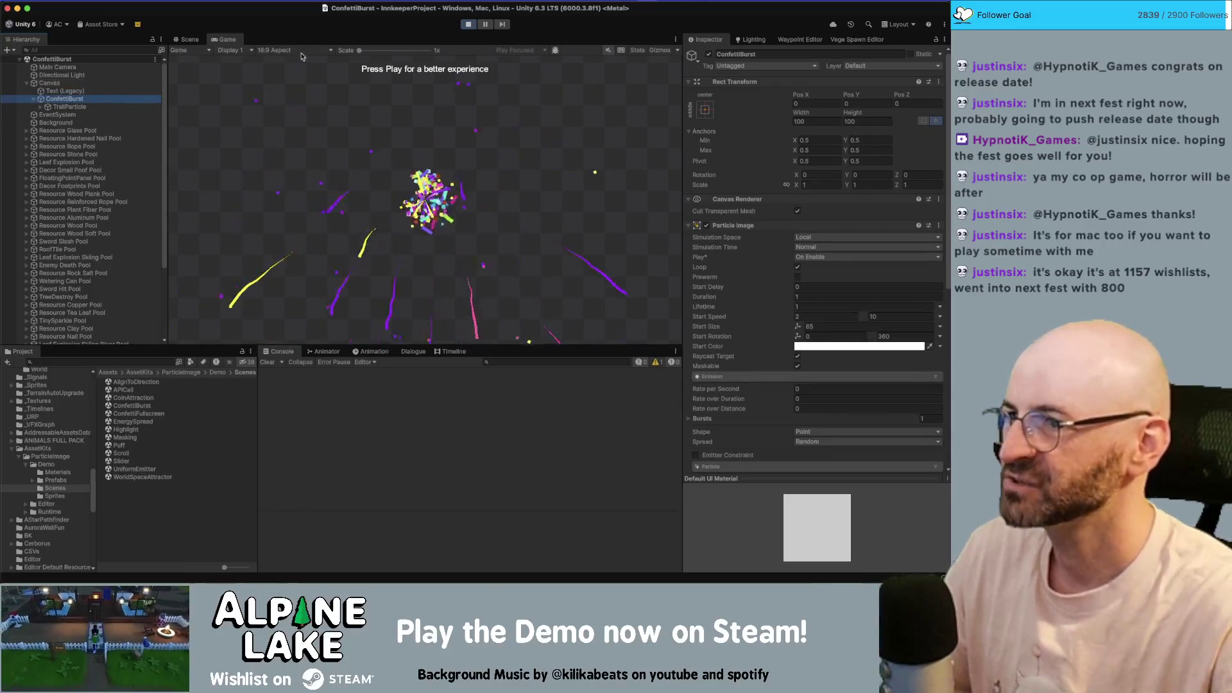
pyautogui.click(466, 25)
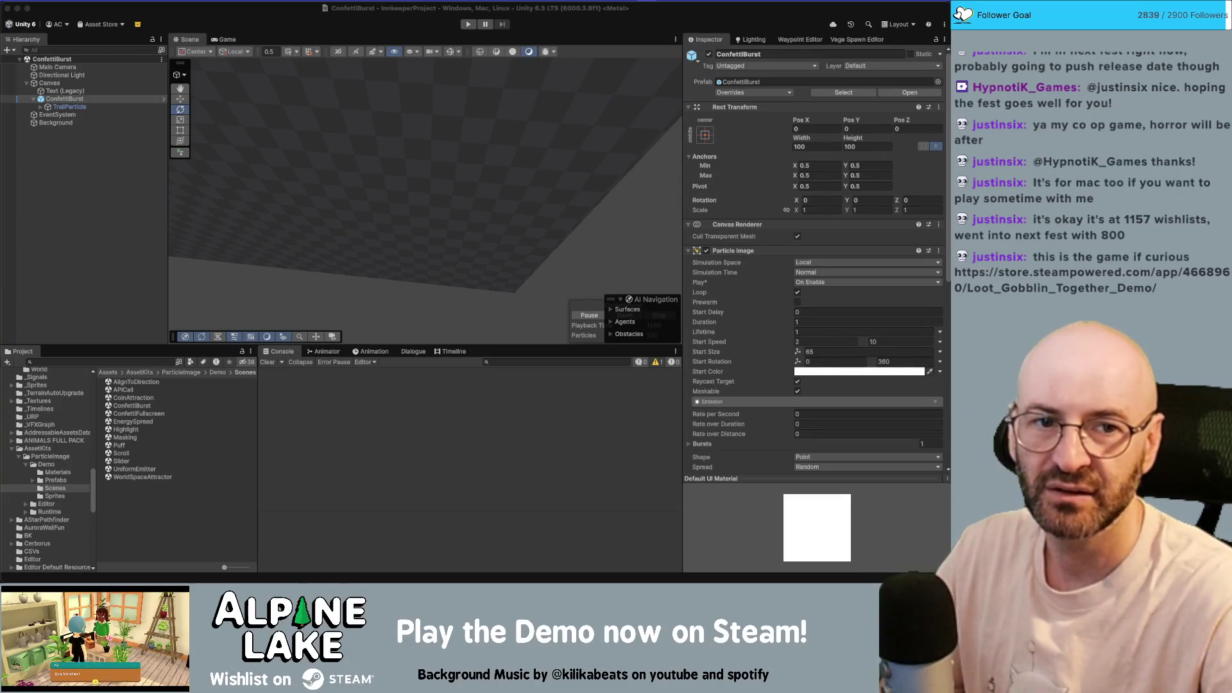
pyautogui.press('super+Tab')
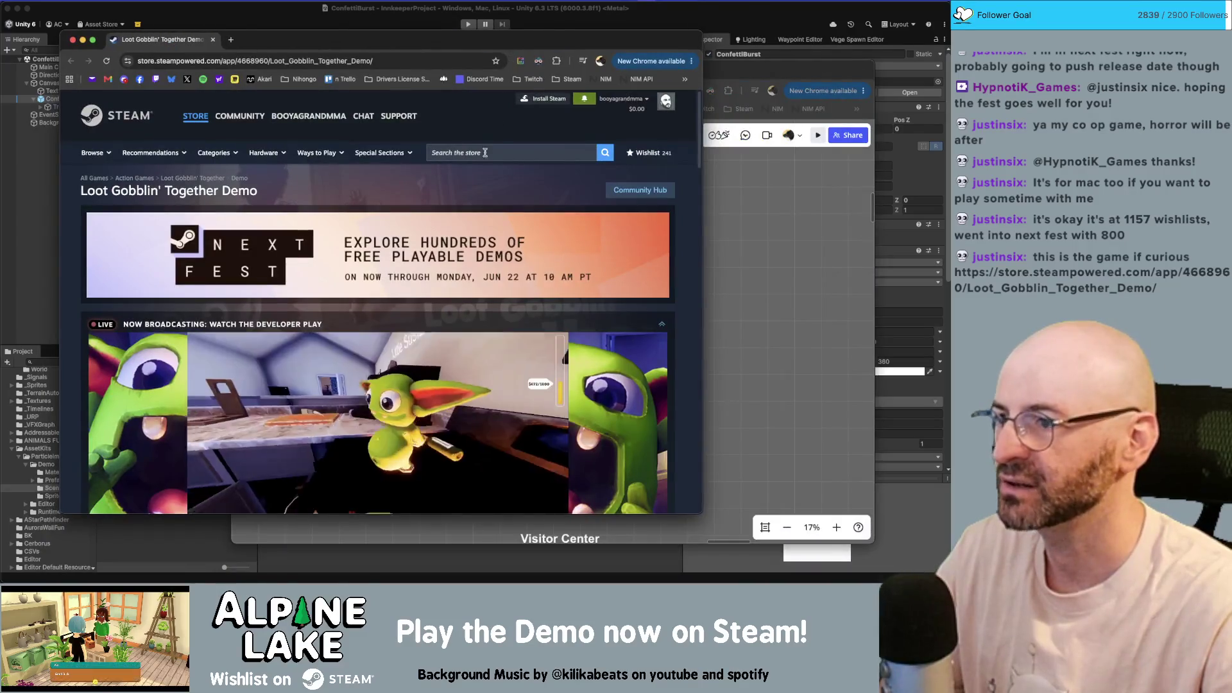
# - Scroll the Loot Gobblin' Together Demo Steam page down to its trailer and description
pyautogui.scroll(-3, 304, 290)
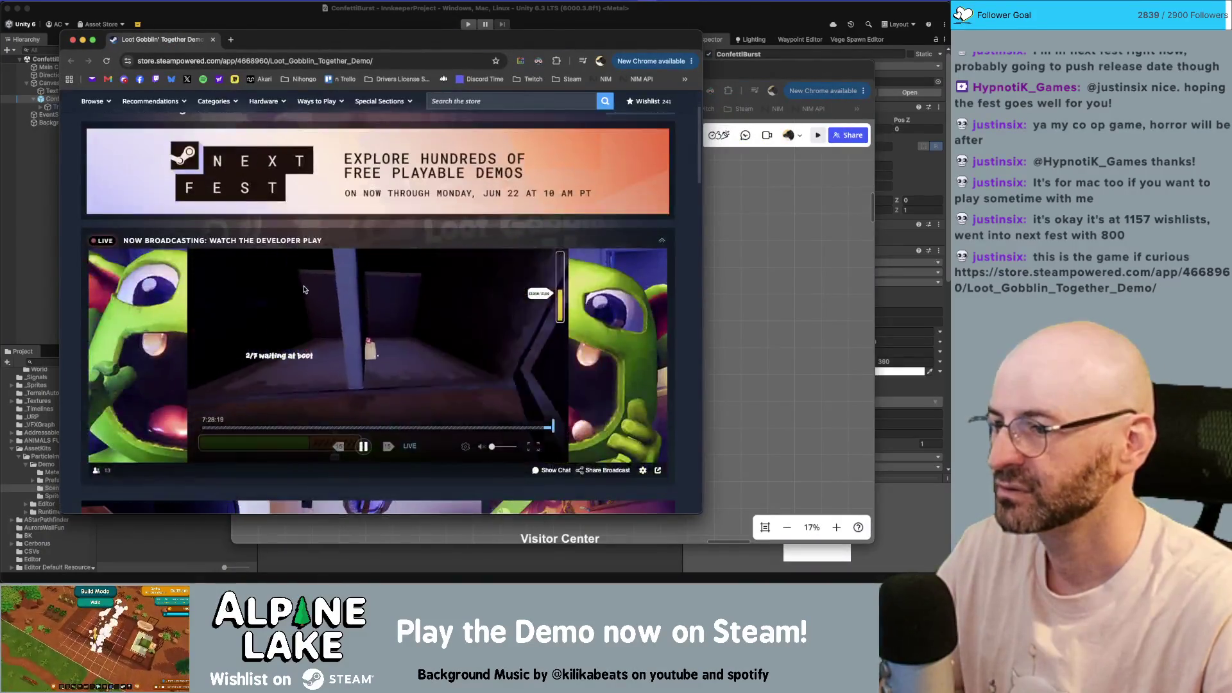
pyautogui.scroll(-1, 303, 289)
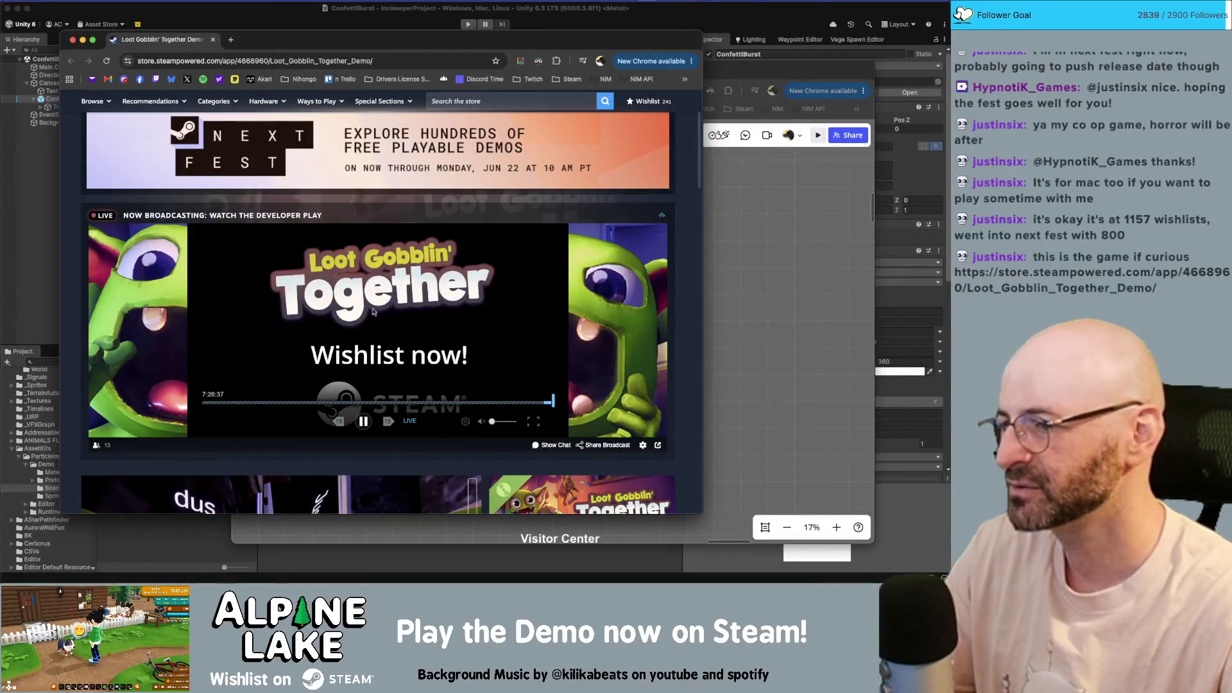
pyautogui.scroll(-5, 293, 345)
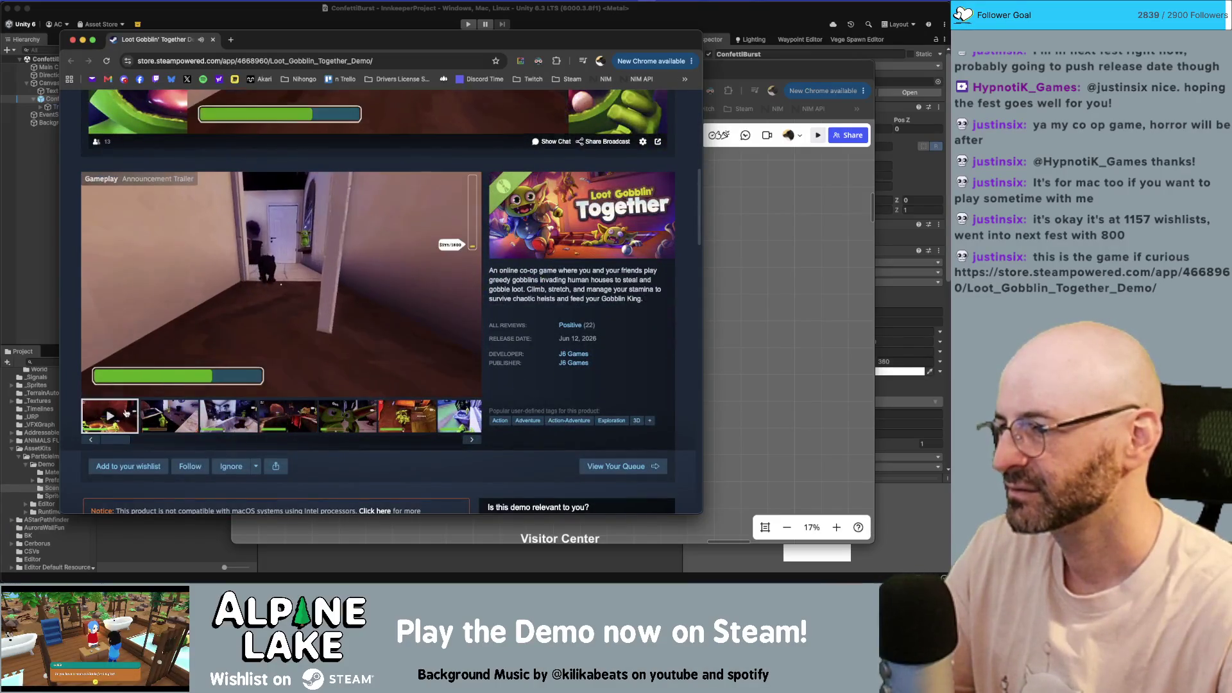
# - Play the trailer, then wishlist and follow Loot Gobblin' Together
pyautogui.click(281, 384)
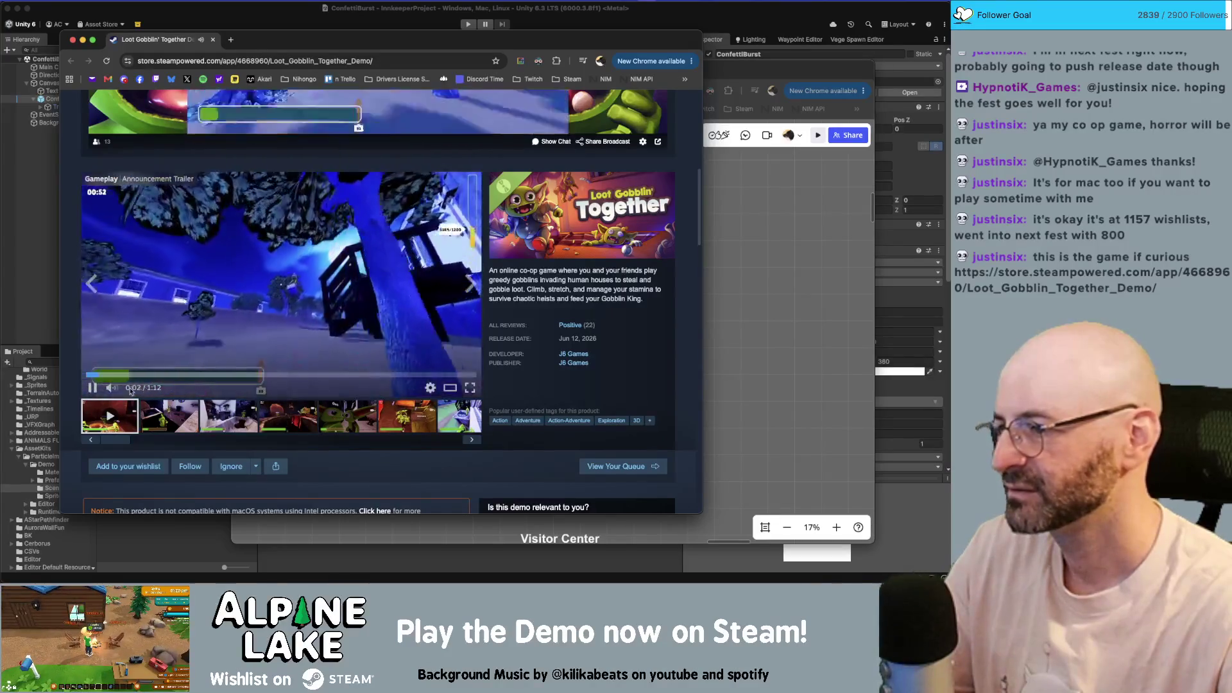
pyautogui.moveTo(123, 389)
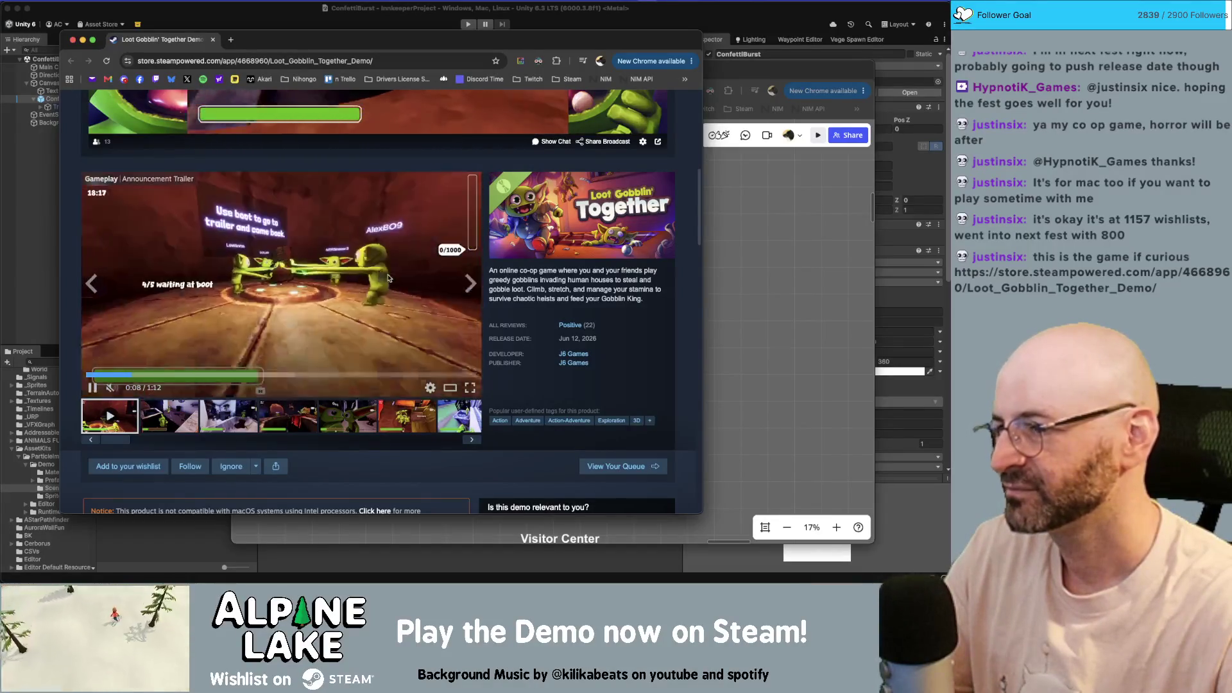
pyautogui.click(128, 467)
pyautogui.click(183, 467)
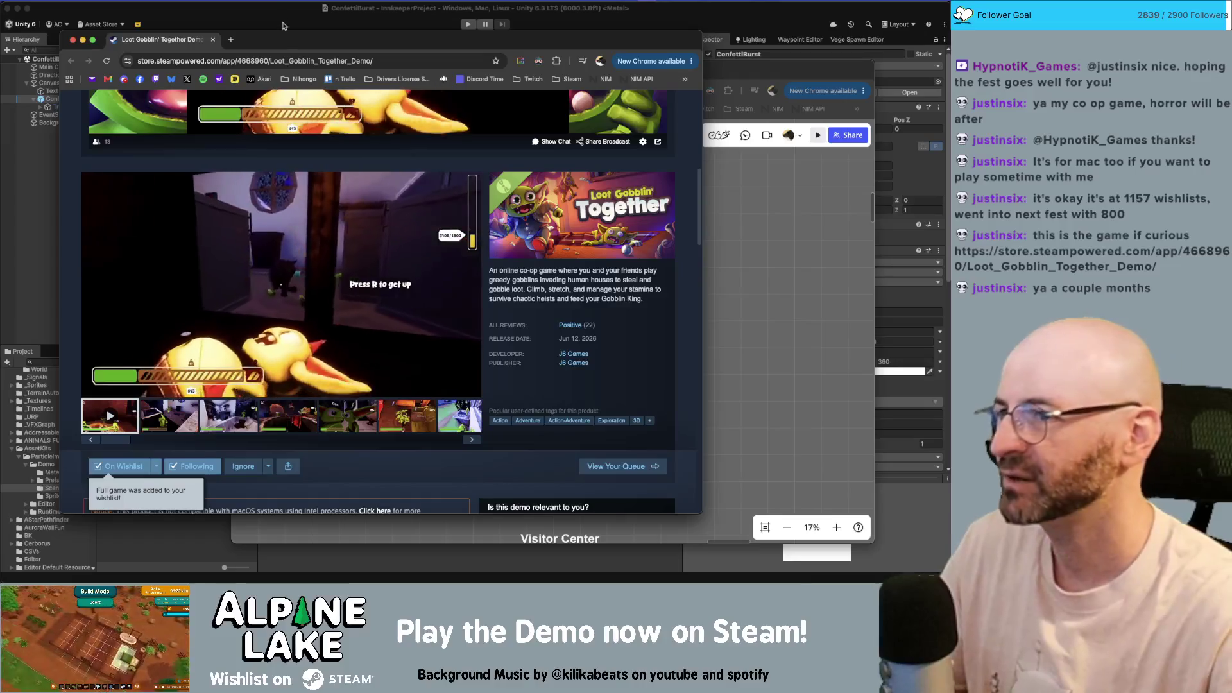
# - Shift the browser right, scroll to the demo section, and close the store window
pyautogui.moveTo(303, 204)
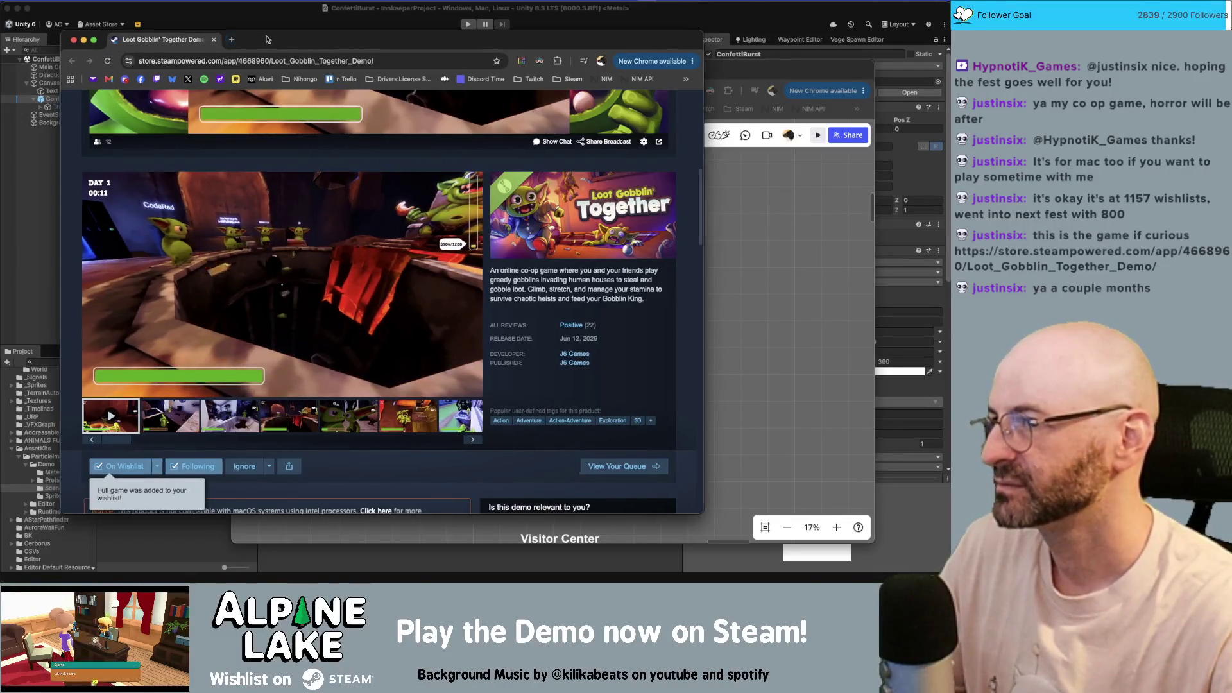
pyautogui.moveTo(252, 40); pyautogui.dragTo(317, 36)
pyautogui.moveTo(317, 100)
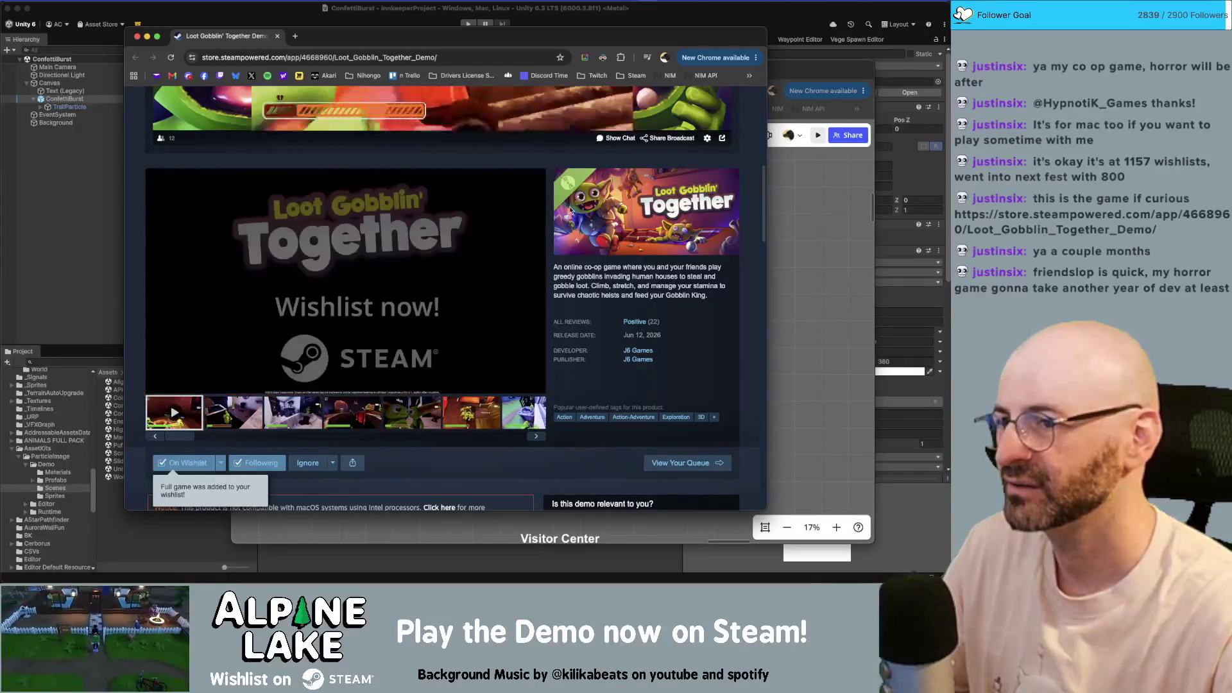
pyautogui.scroll(-5, 593, 260)
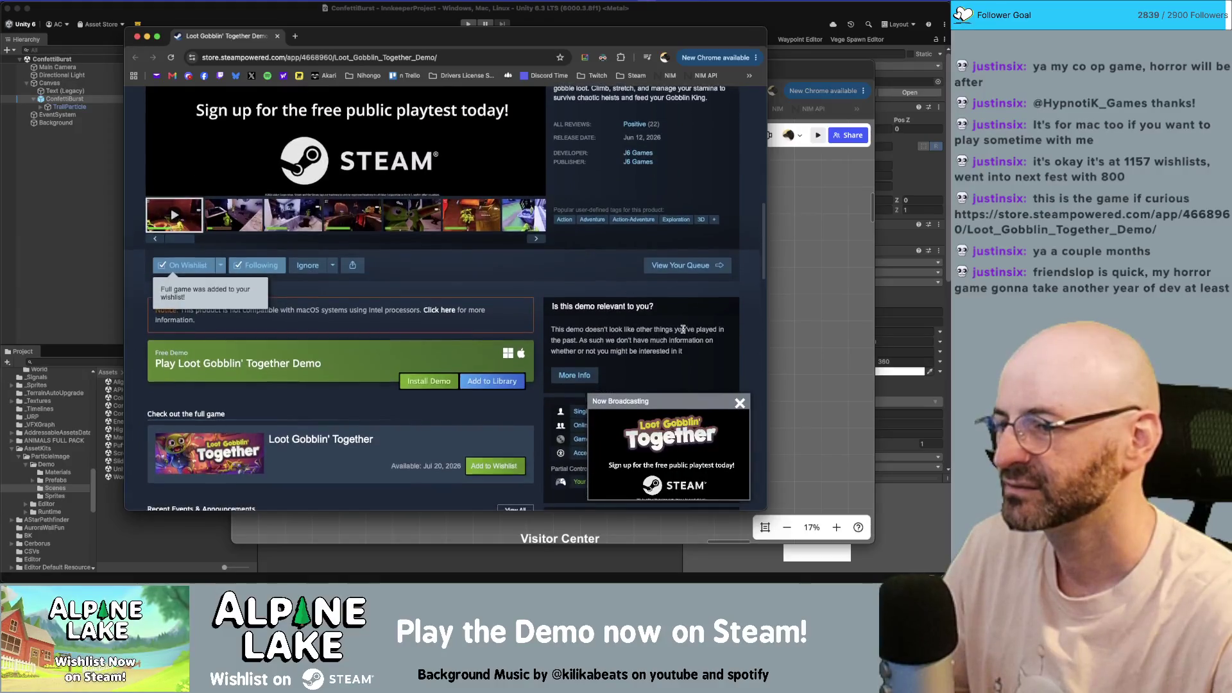
pyautogui.click(277, 36)
pyautogui.click(236, 38)
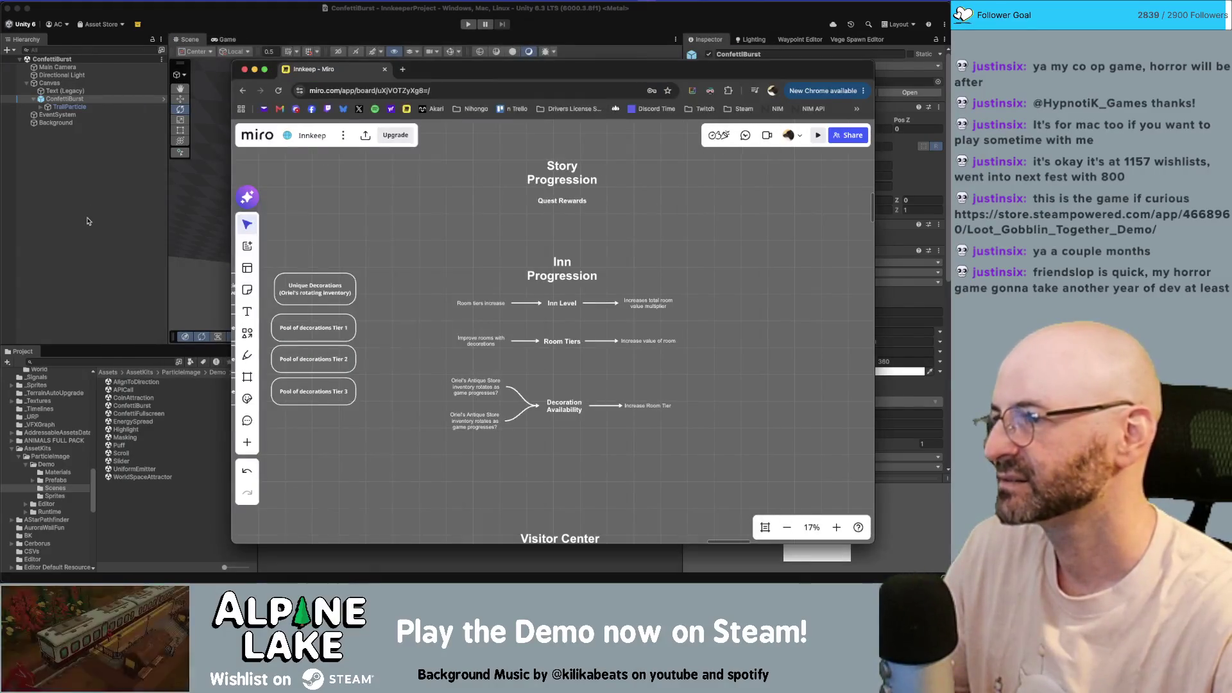
# - Reselect ConfettiBurst in the Hierarchy to show its Particle Image settings
pyautogui.click(89, 99)
pyautogui.click(82, 107)
pyautogui.click(84, 100)
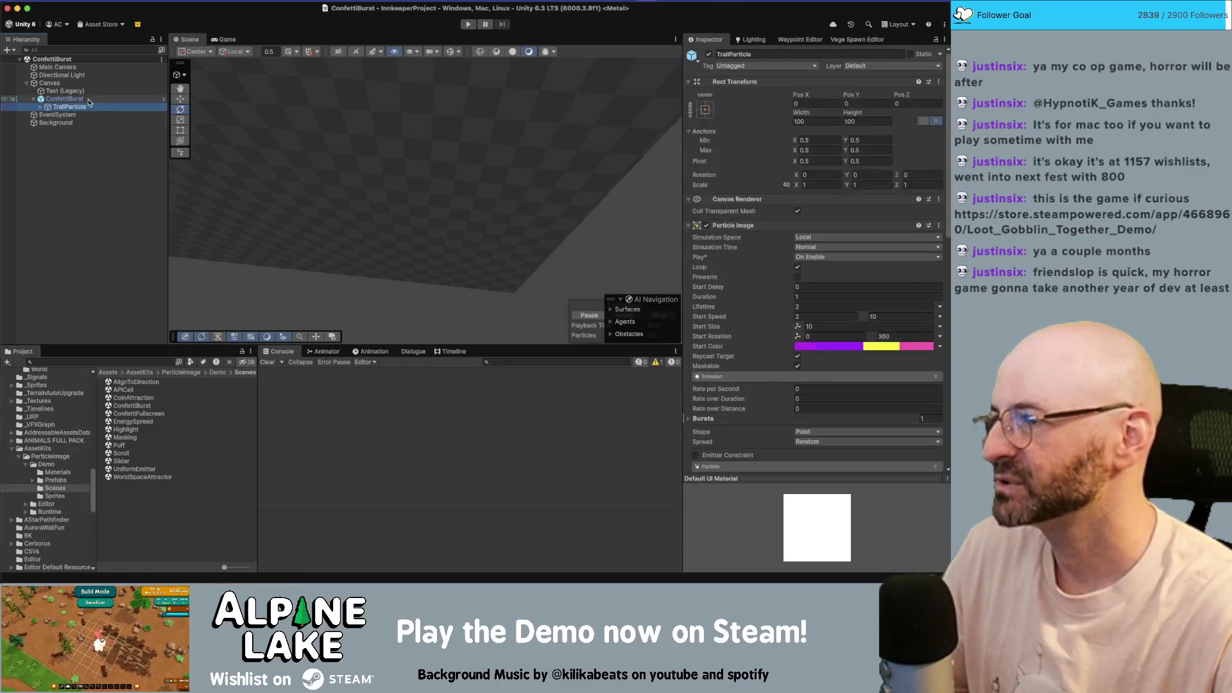
pyautogui.click(48, 51)
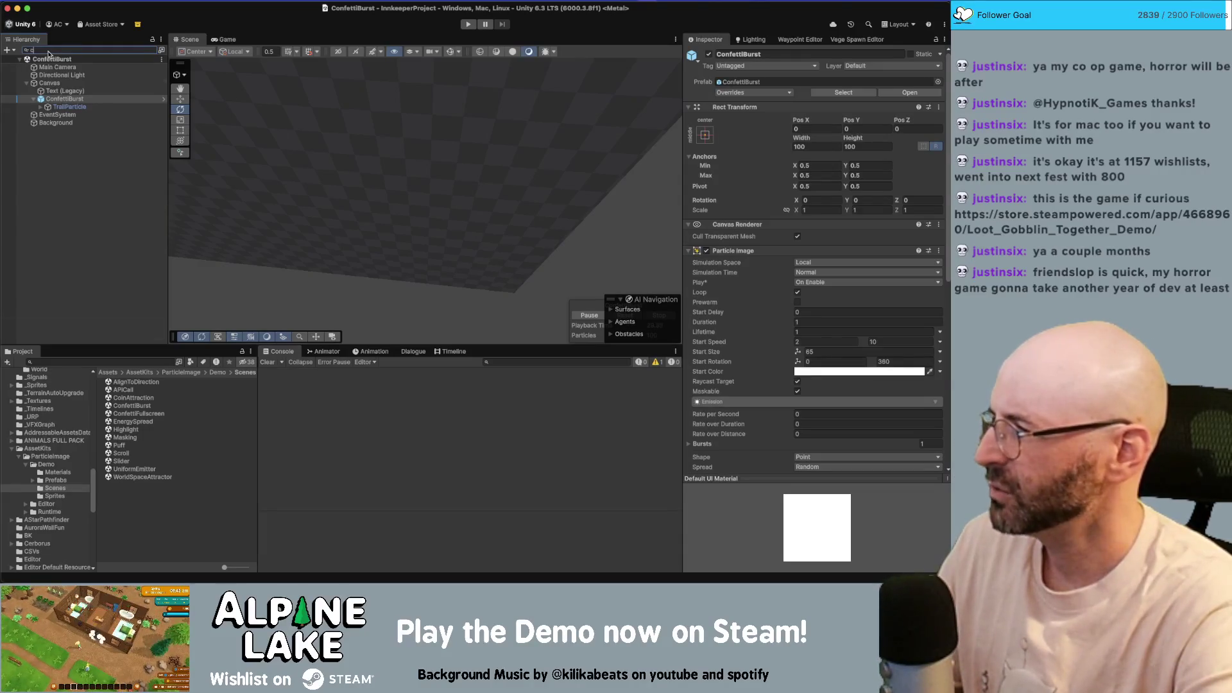
# - Clear the Hierarchy filter and expand Core_Scene's [UI] object to reach Inventory Processor Canvas
pyautogui.press('BackSpace')
pyautogui.write('core scene')
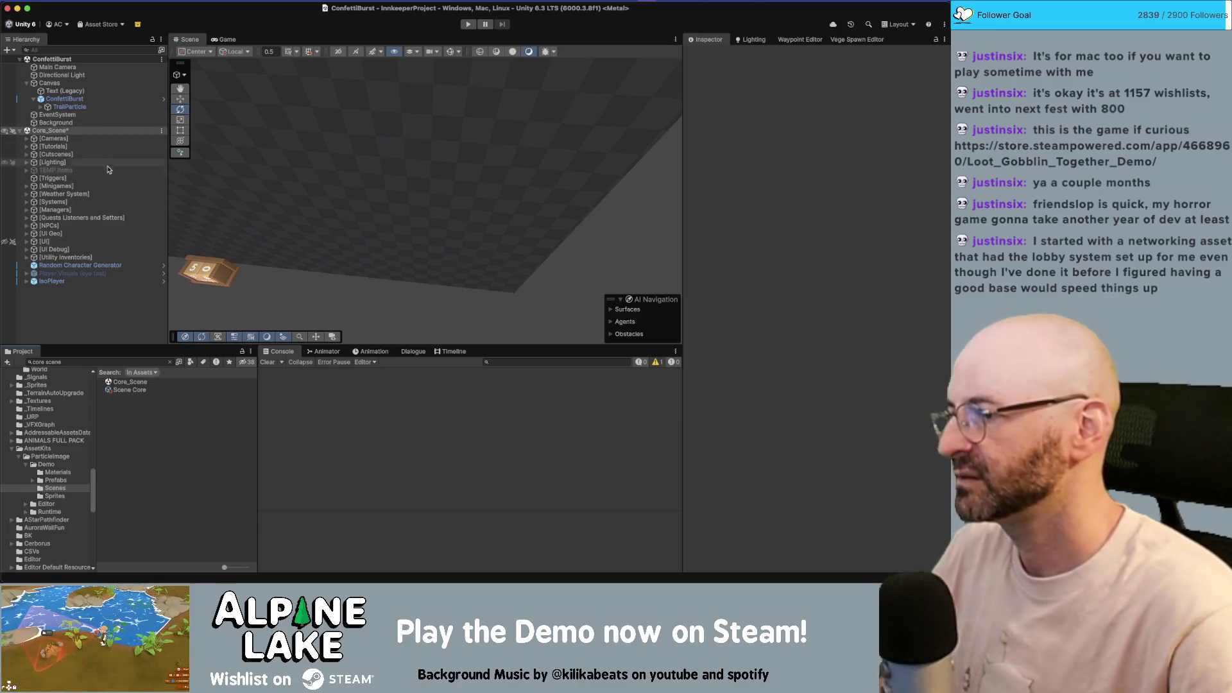
pyautogui.click(100, 234)
pyautogui.click(65, 241)
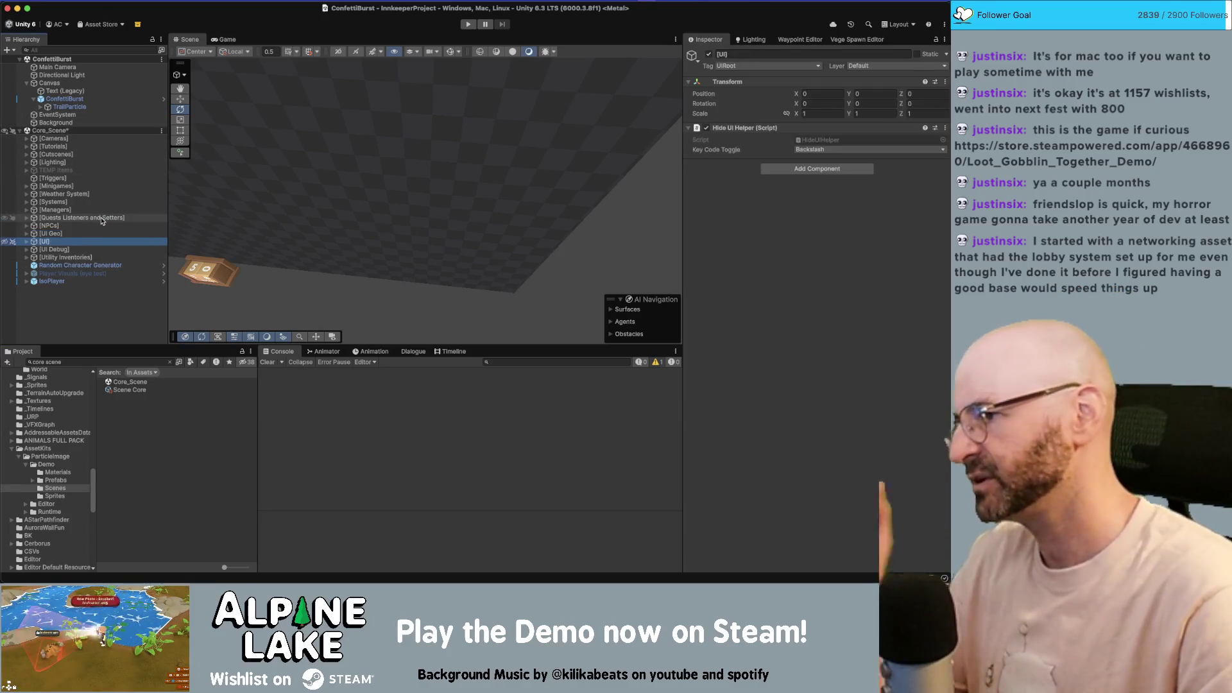
pyautogui.click(26, 241)
pyautogui.scroll(-5, 149, 133)
pyautogui.click(138, 205)
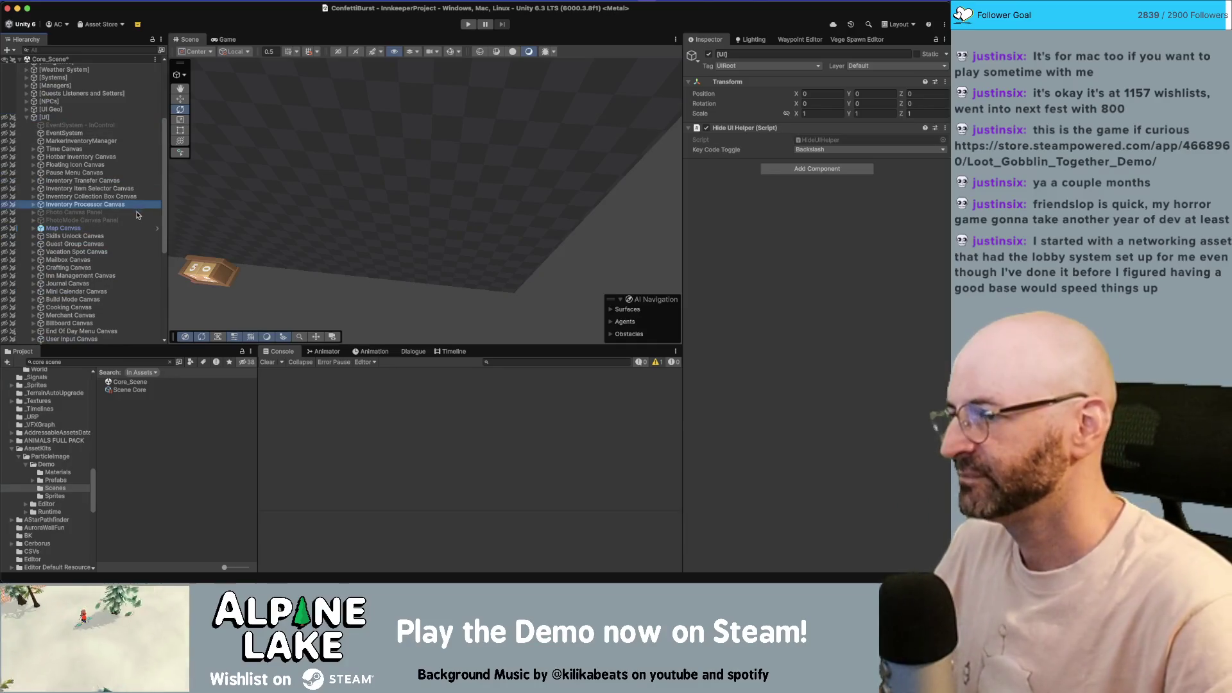
# - Drill into End Of Day Menu Canvas > CanvasSwitcher and expand the Inn Summary Panel
pyautogui.scroll(-2, 122, 251)
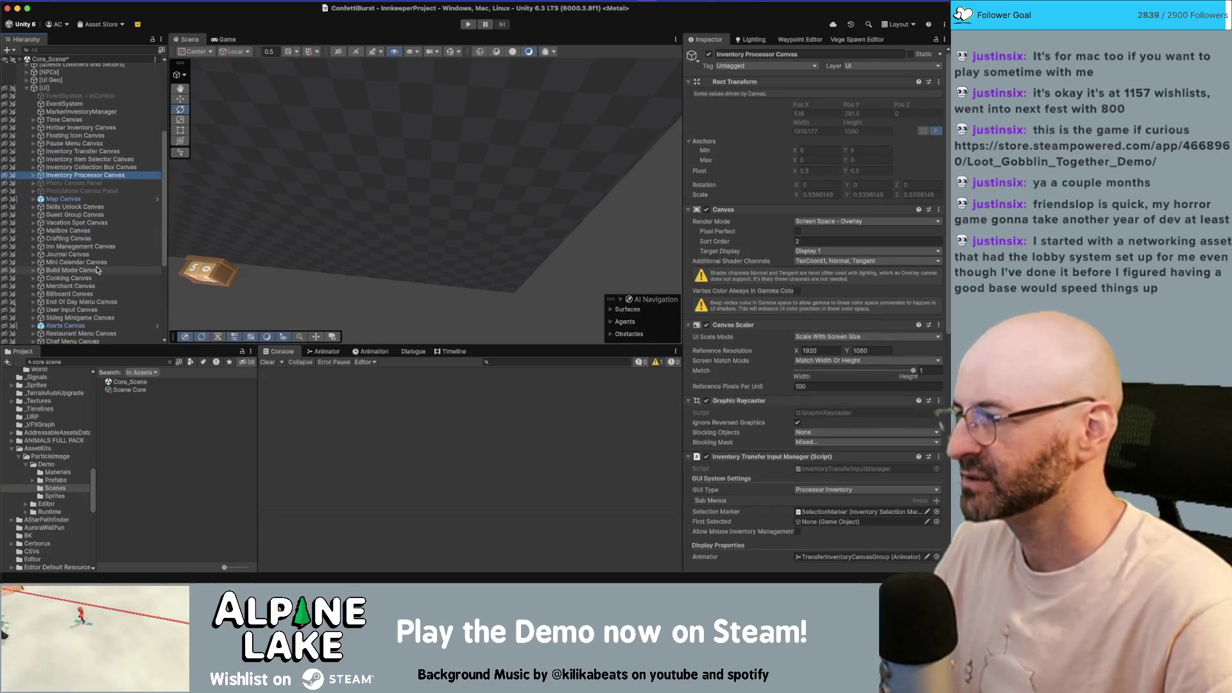
pyautogui.moveTo(99, 251); pyautogui.dragTo(149, 254)
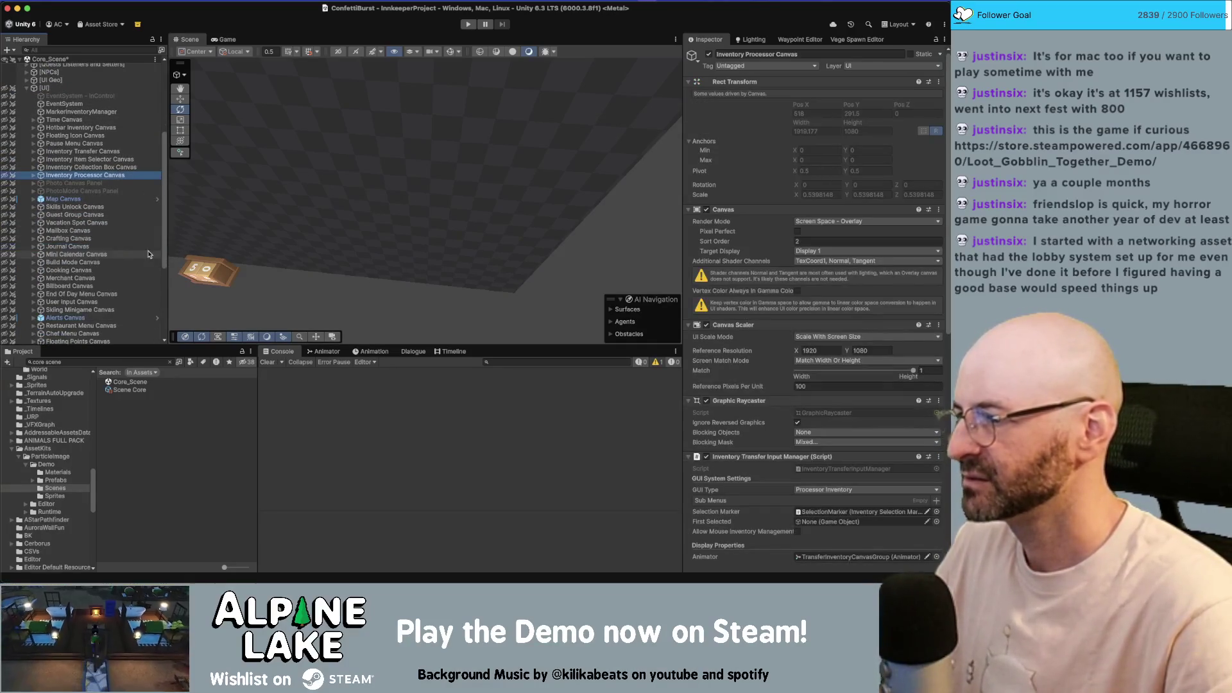
pyautogui.click(108, 255)
pyautogui.scroll(-1, 110, 256)
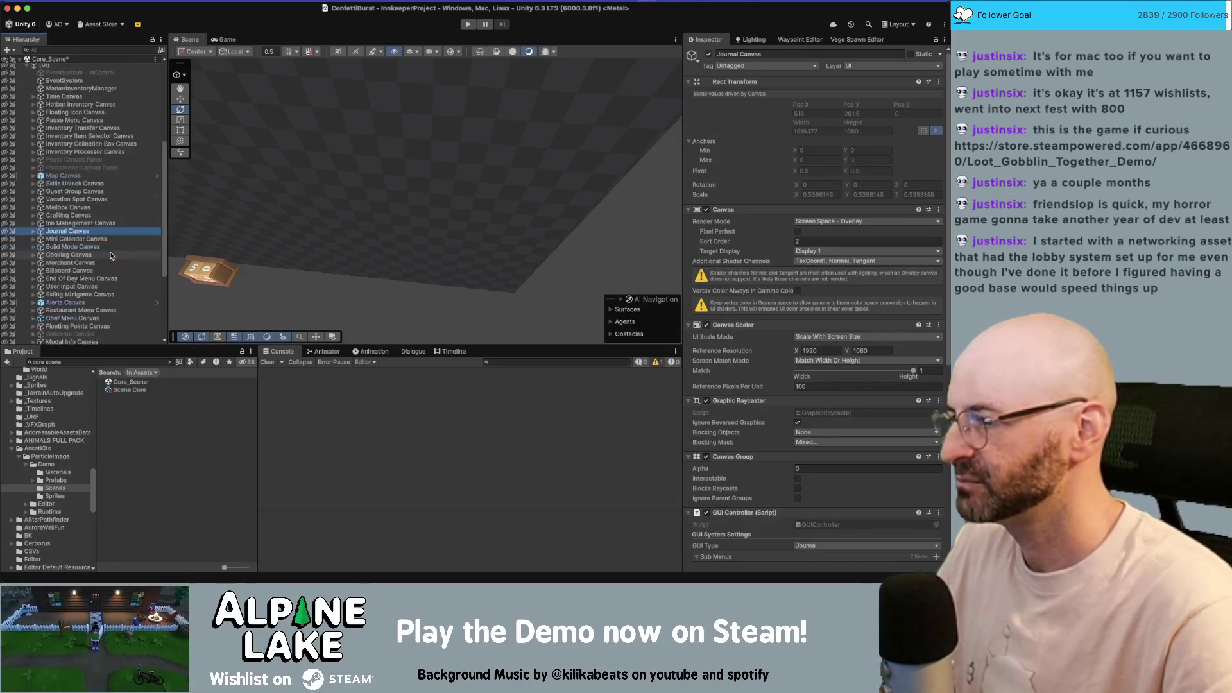
pyautogui.scroll(-1, 115, 217)
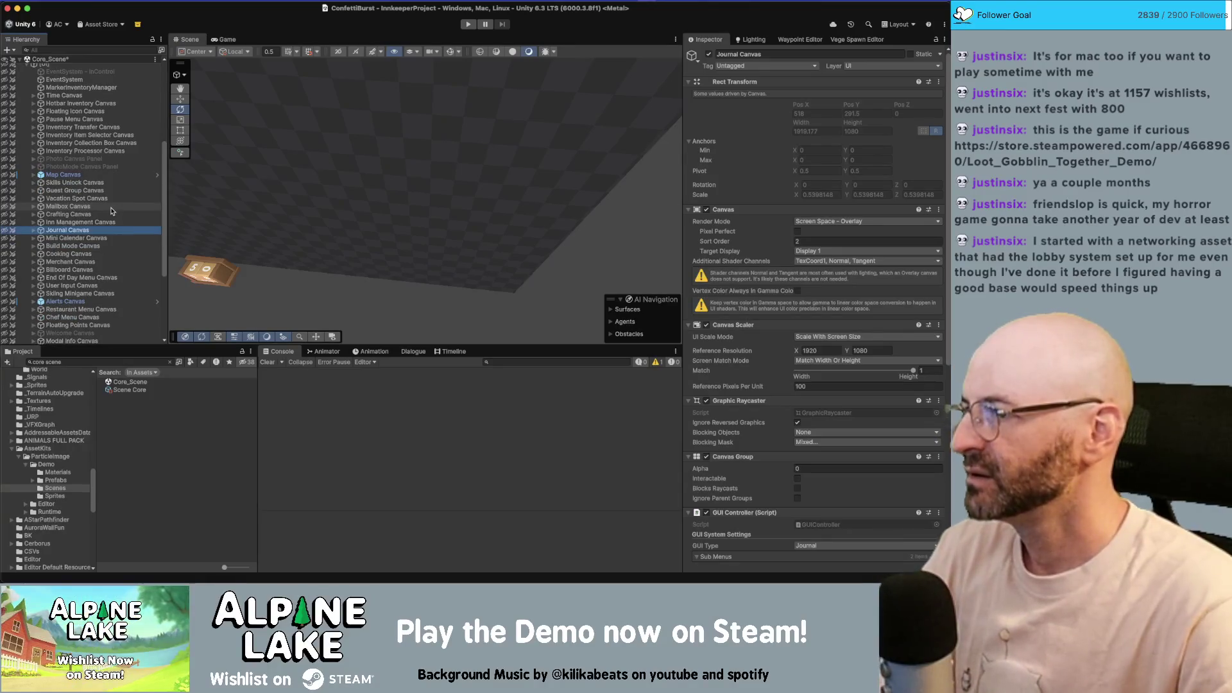
pyautogui.scroll(-3, 112, 210)
pyautogui.click(80, 255)
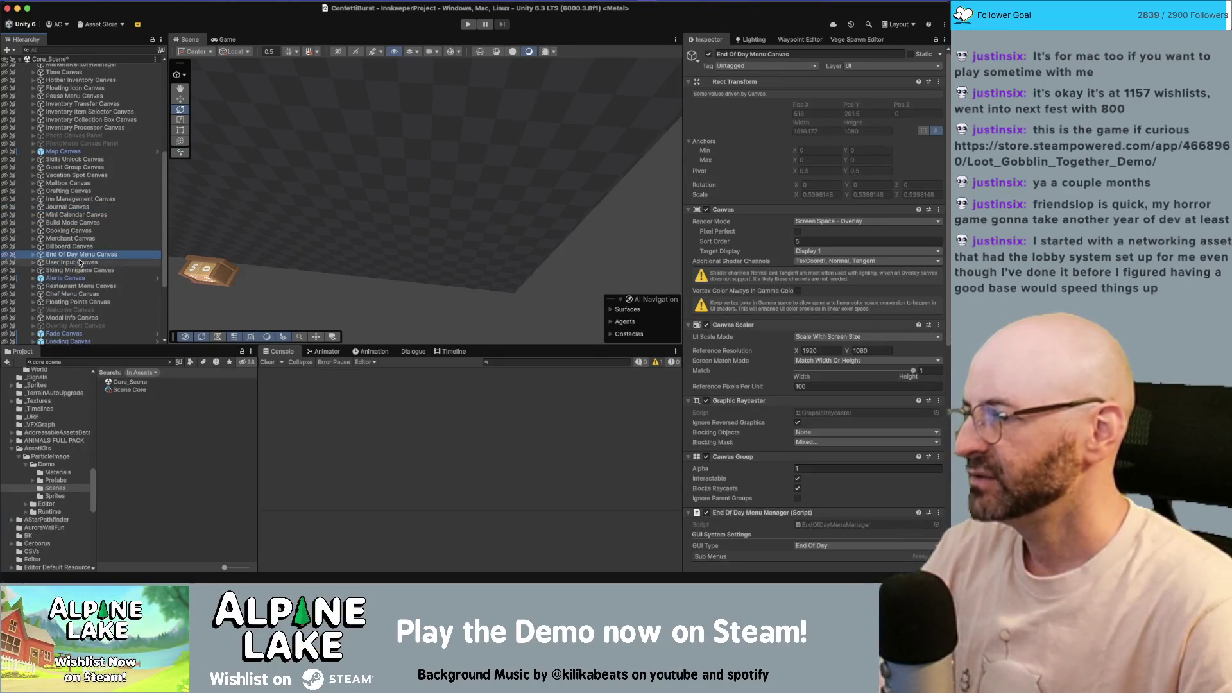
pyautogui.press('Right')
pyautogui.click(81, 262)
pyautogui.press('Down')
pyautogui.press('Down')
pyautogui.press('Down')
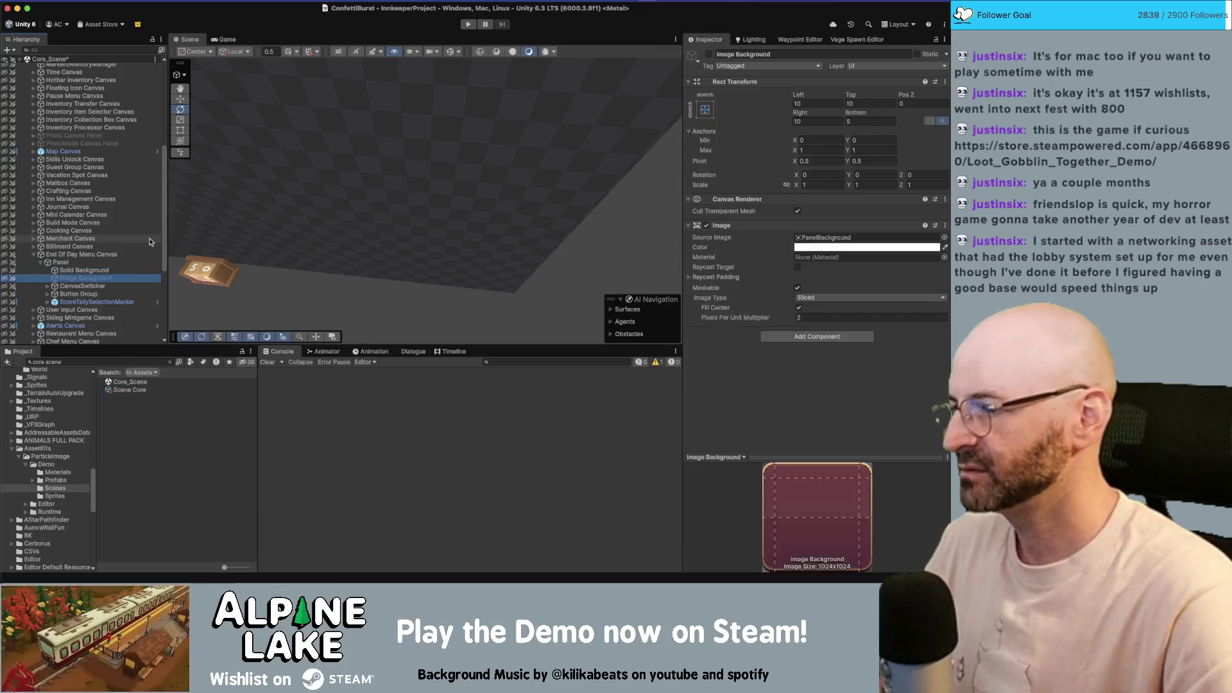
pyautogui.press('Up')
pyautogui.press('Right')
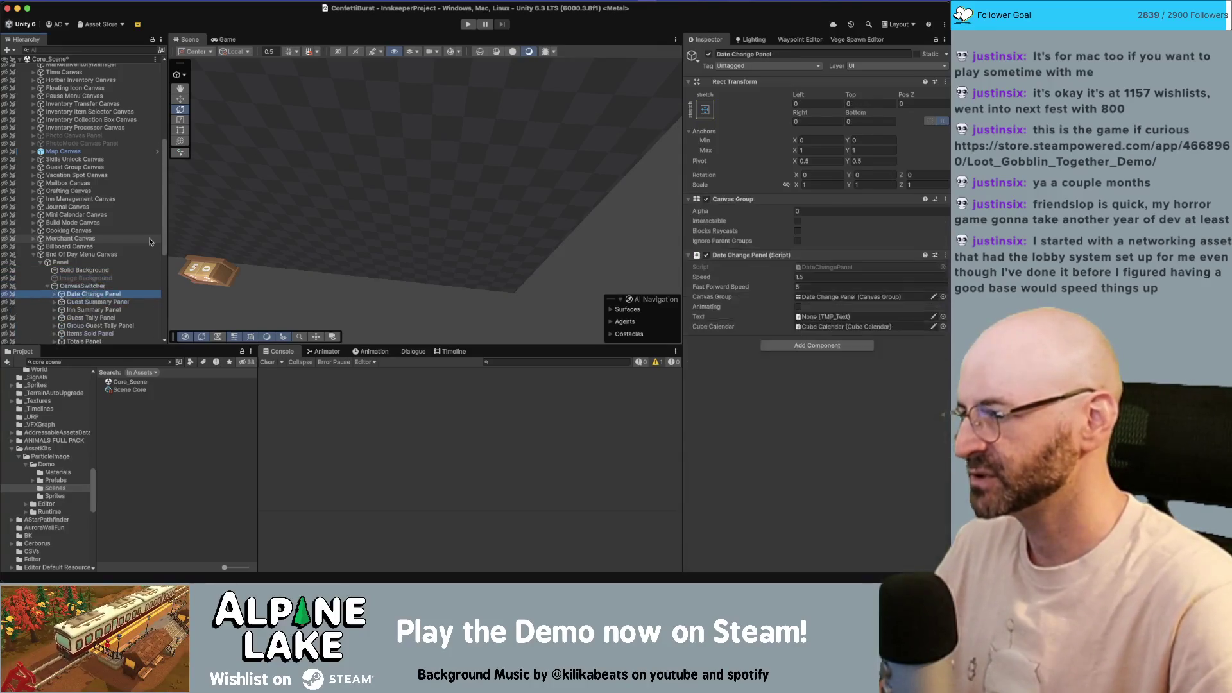
pyautogui.press('Down')
pyautogui.press('Down')
pyautogui.press('Down')
pyautogui.press('Right')
# - Rename the Room Level Up Card object to 'Room Card'
pyautogui.scroll(-1, 78, 237)
pyautogui.scroll(-3, 77, 237)
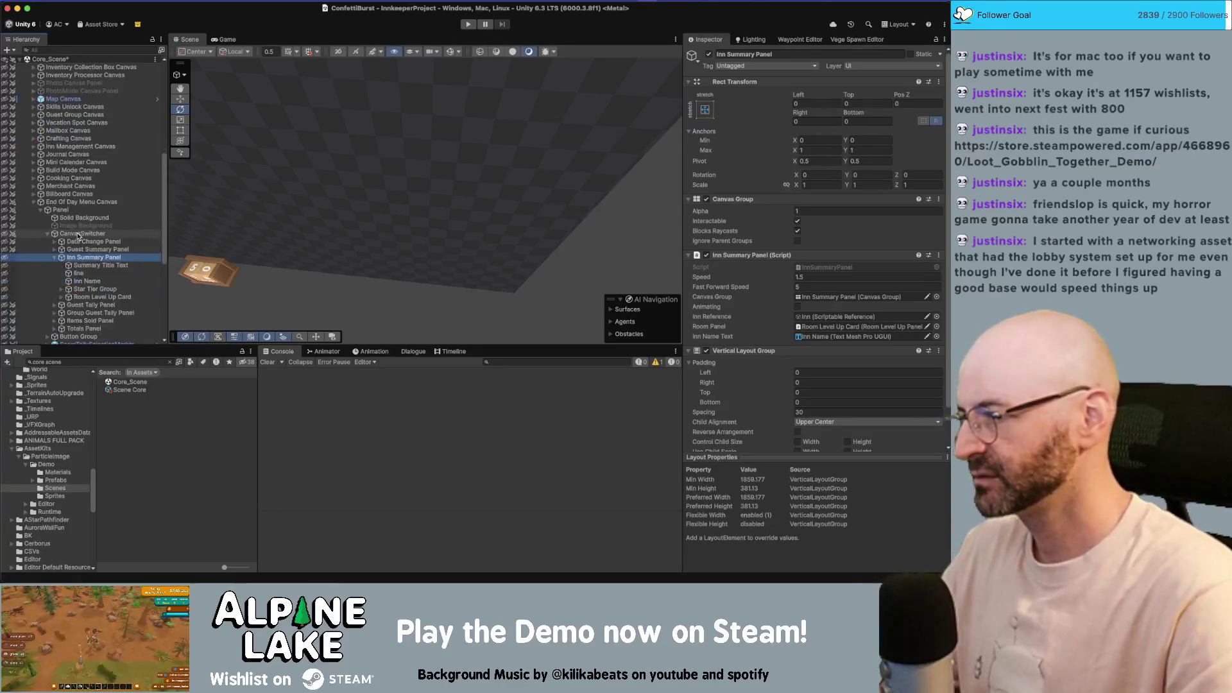
pyautogui.press('Down')
pyautogui.press('Down')
pyautogui.press('Down')
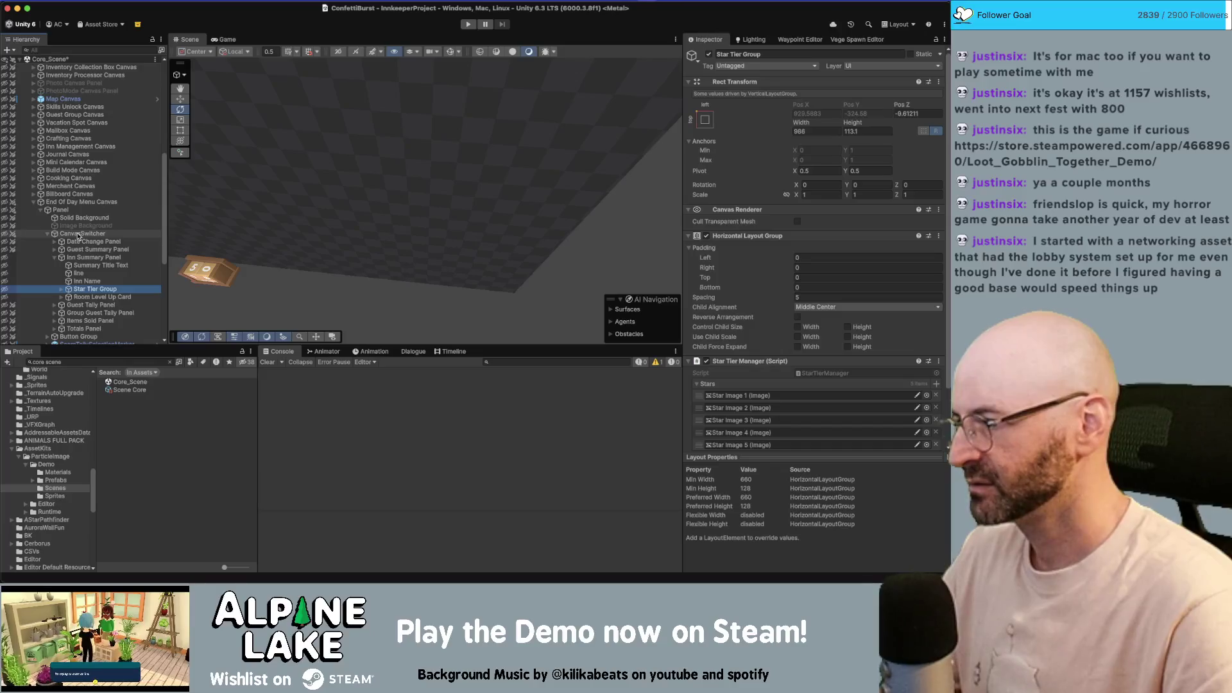
pyautogui.press('Down')
pyautogui.press('Right')
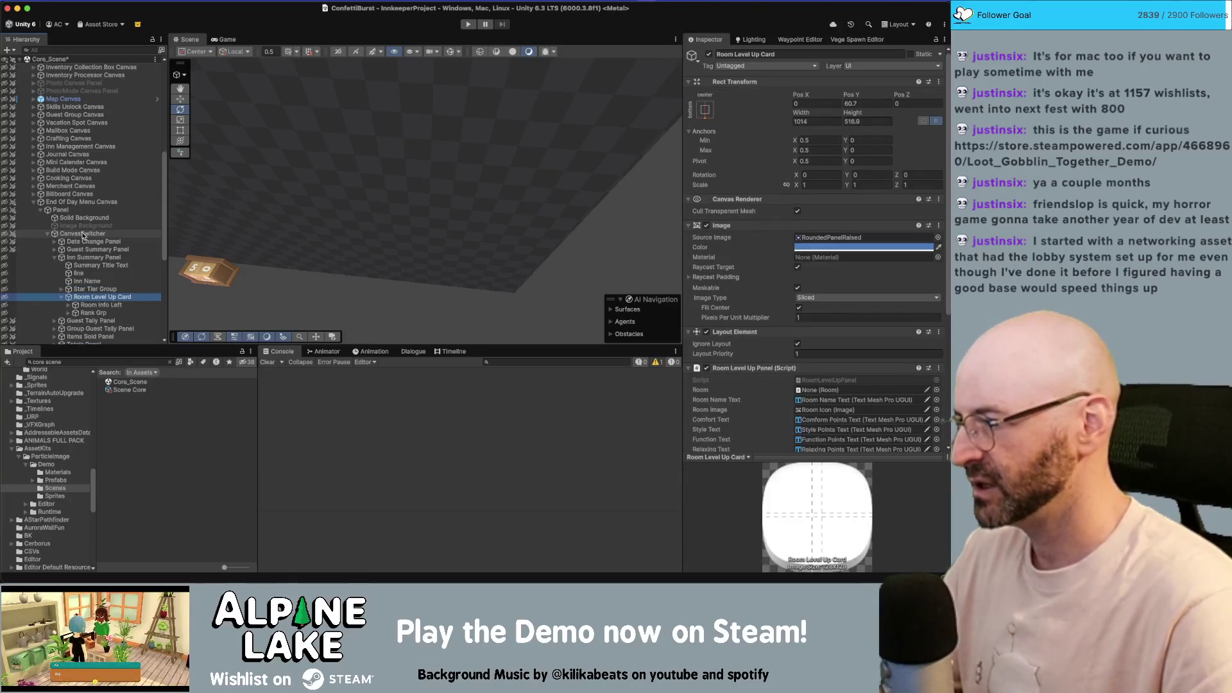
pyautogui.scroll(-3, 82, 235)
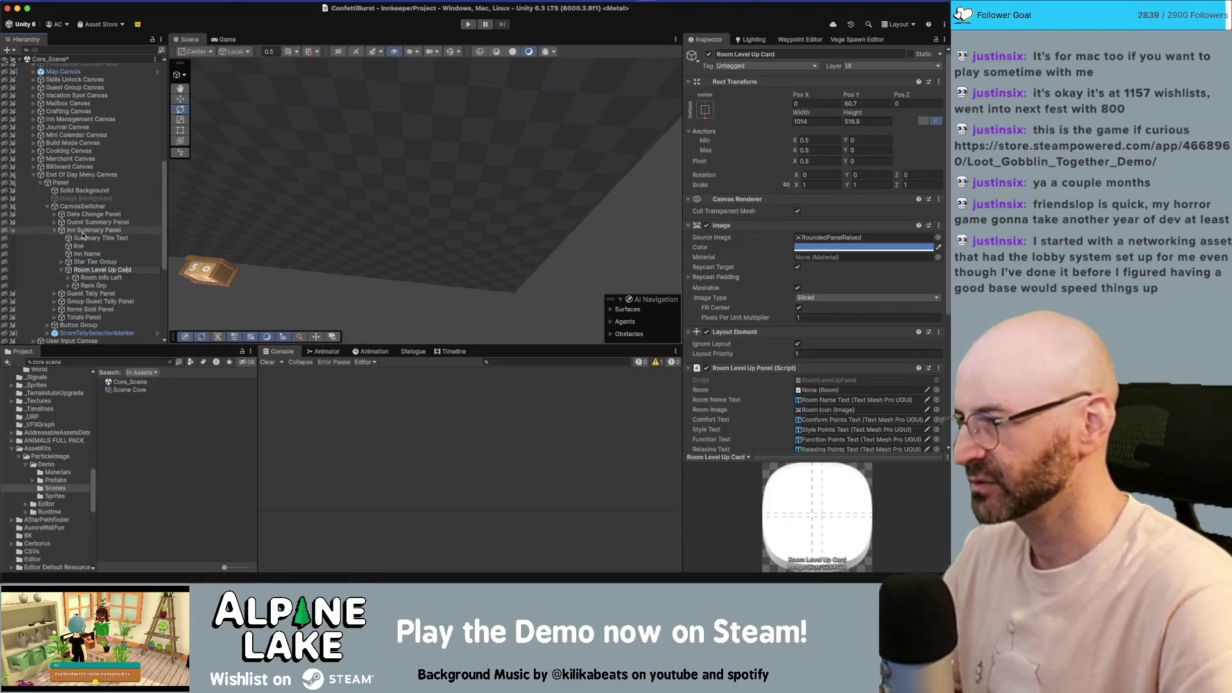
pyautogui.press('BackSpace')
pyautogui.press('Delete')
pyautogui.press('Delete')
pyautogui.press('Delete')
pyautogui.press('Return')
# - Expand Rank Grp under Room Info Left and preview the Inn Summary in the Game view
pyautogui.press('Down')
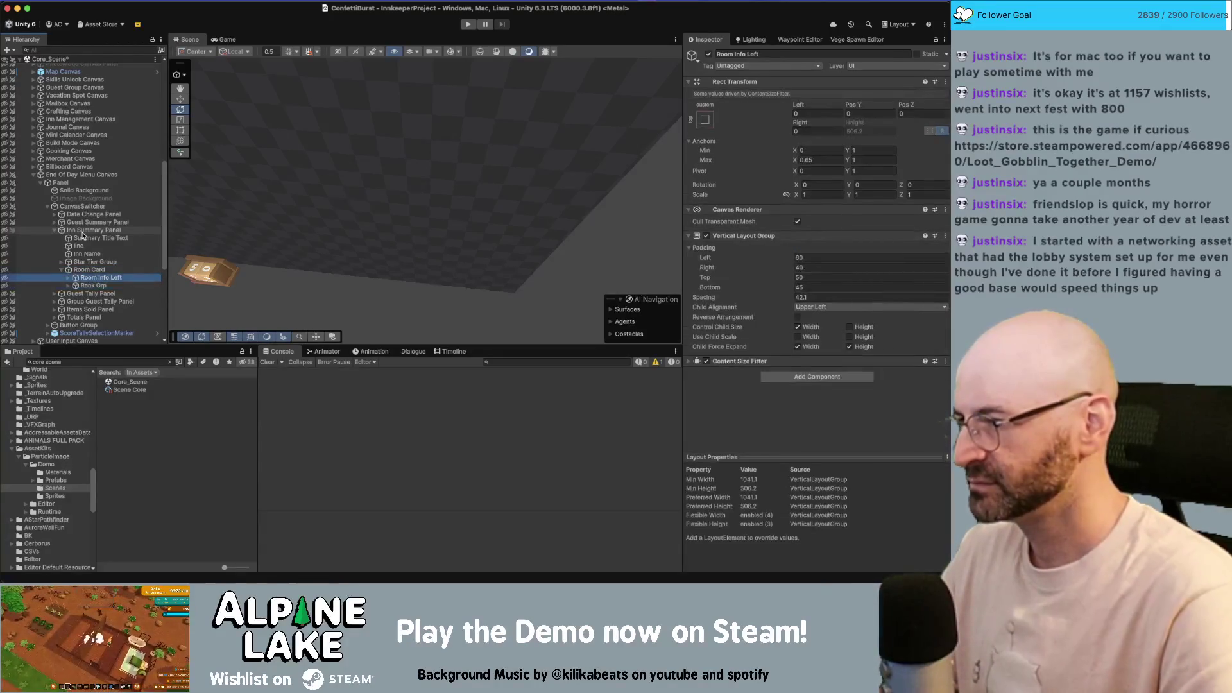
pyautogui.press('Down')
pyautogui.press('Right')
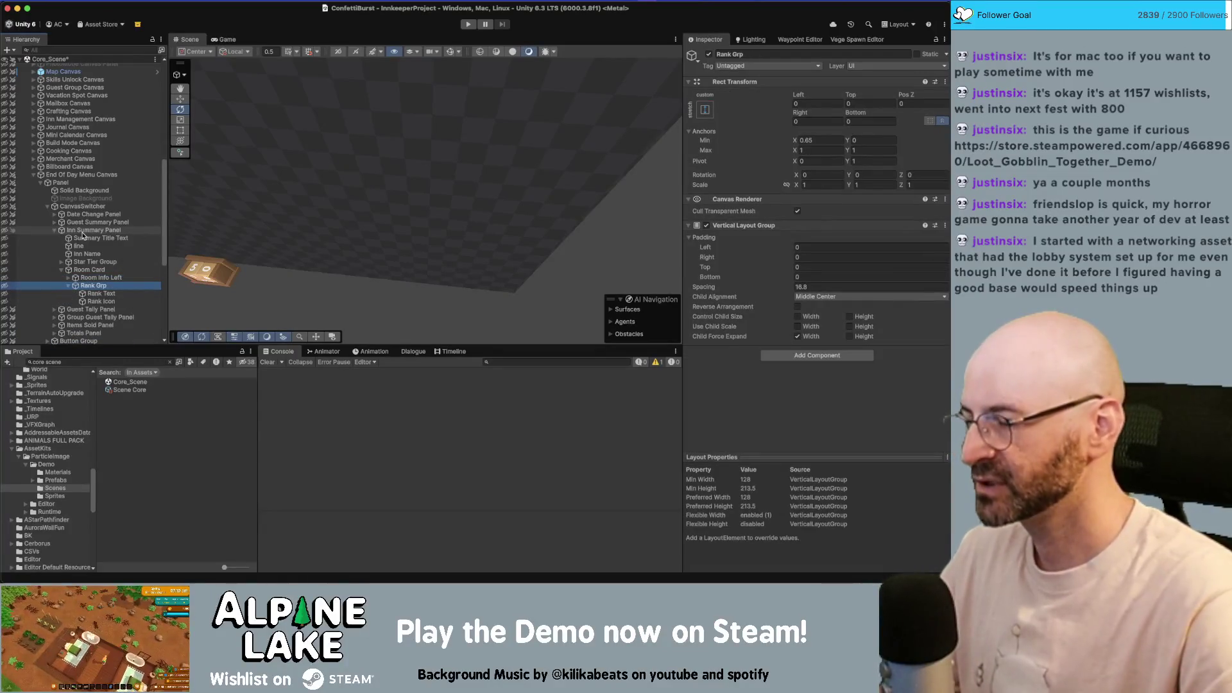
pyautogui.press('super+2')
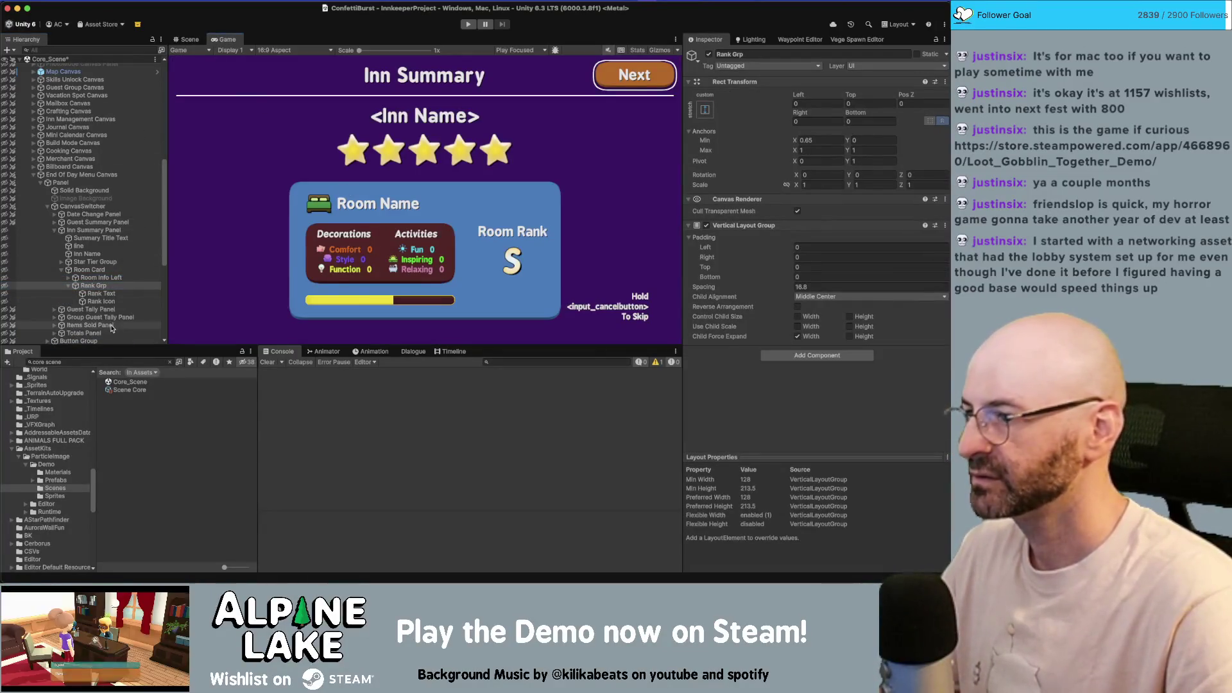
# - Drag the ConfettiBurst particle object into Rank Grp and replay its confetti burst
pyautogui.click(101, 285)
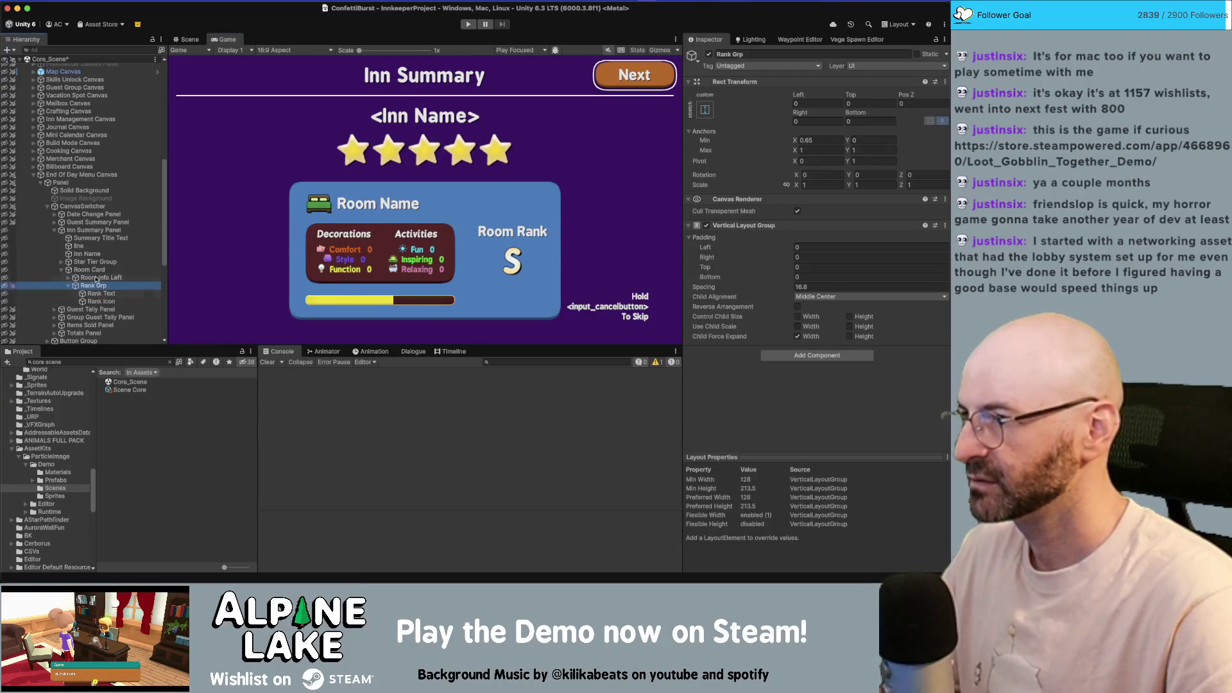
pyautogui.scroll(10, 99, 193)
pyautogui.click(100, 100)
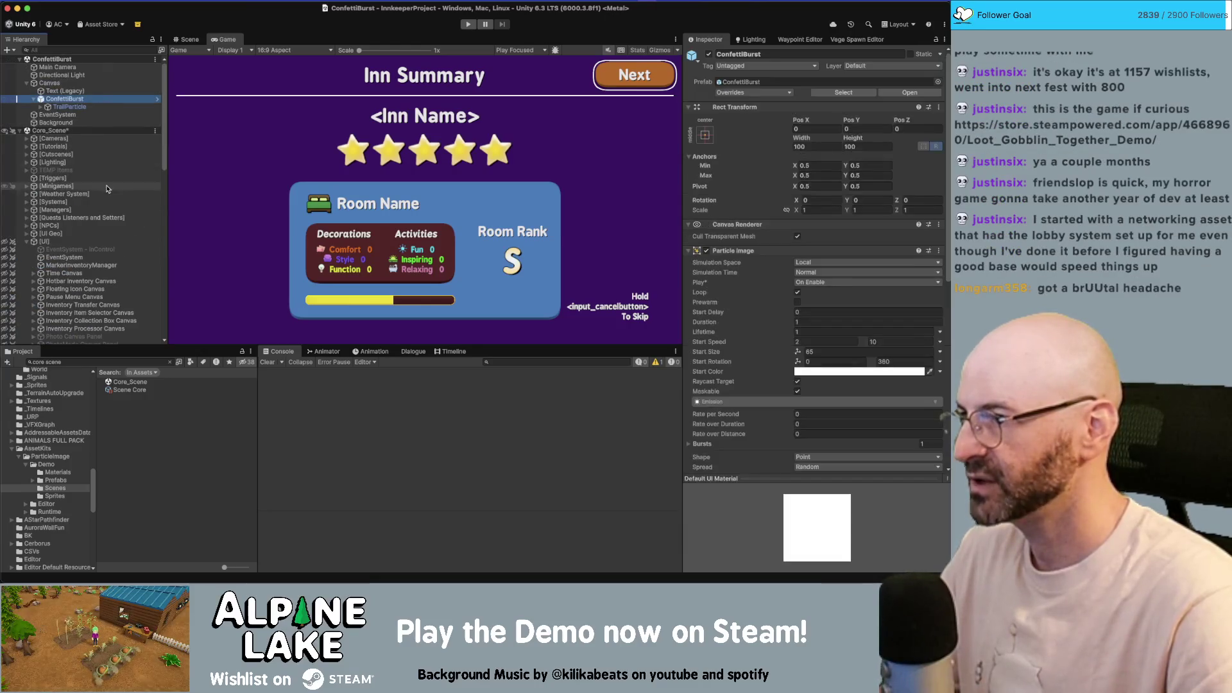
pyautogui.scroll(-10, 103, 193)
pyautogui.moveTo(107, 212); pyautogui.dragTo(107, 210)
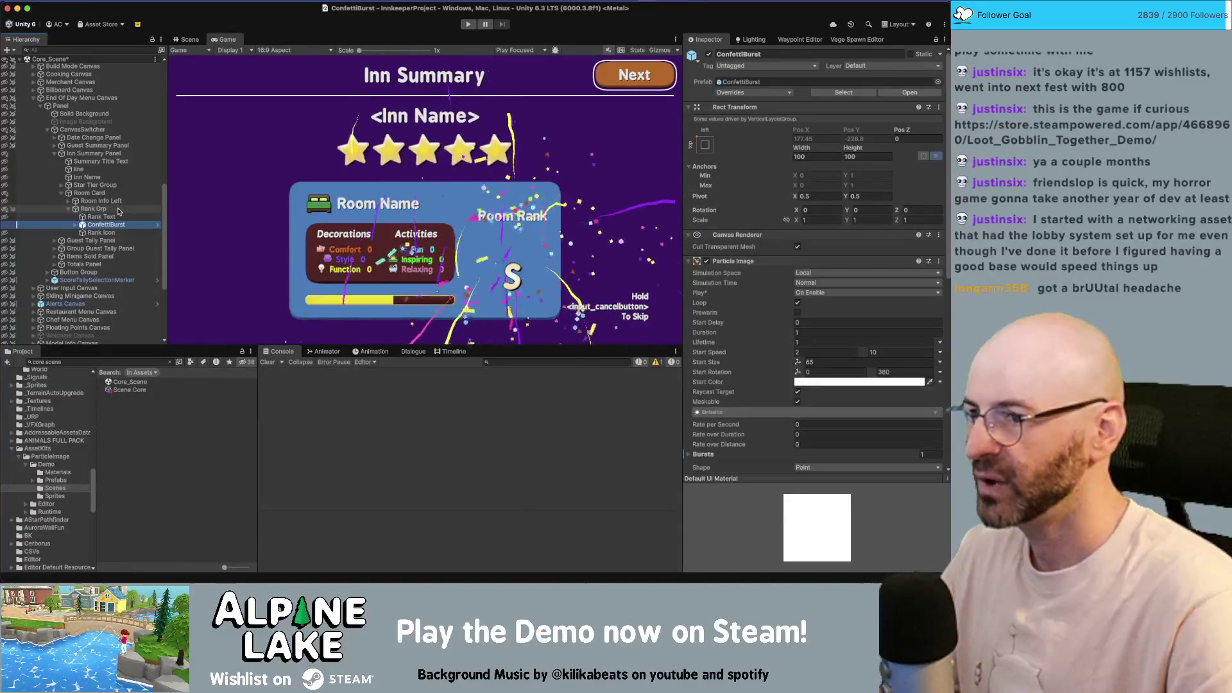
pyautogui.click(117, 209)
pyautogui.click(112, 224)
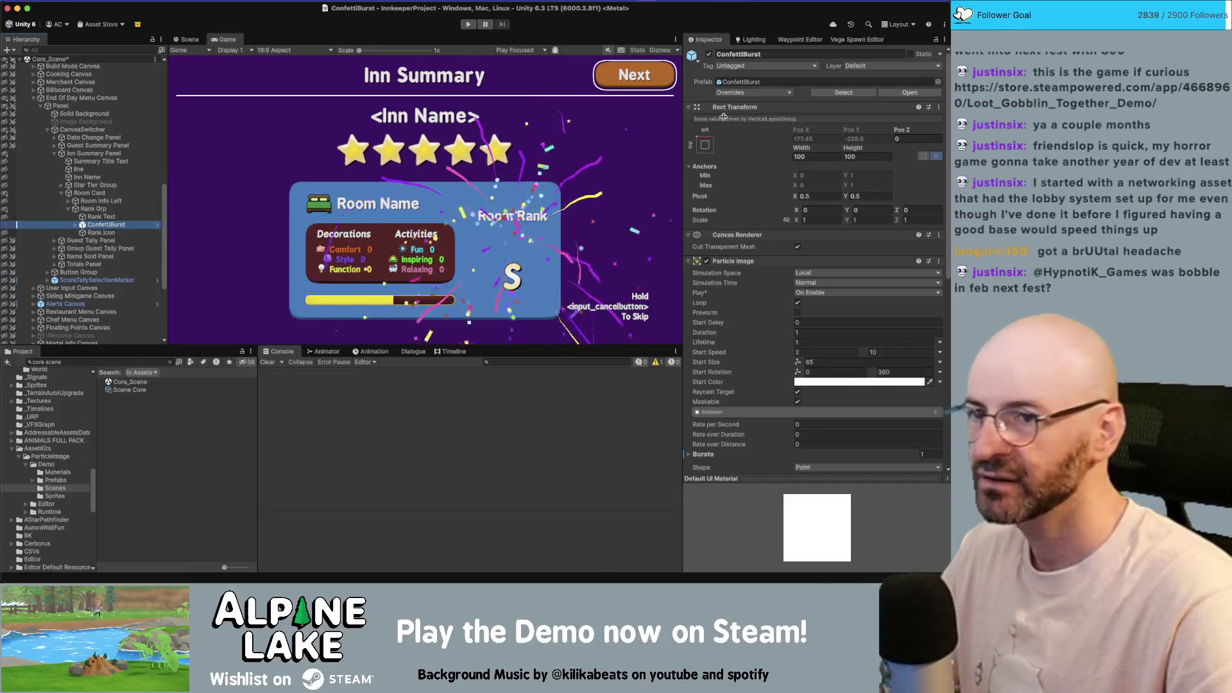
# - Give ConfettiBurst a Layout Element set to Ignore Layout and move it under Rank Icon
pyautogui.scroll(-10, 794, 321)
pyautogui.click(794, 435)
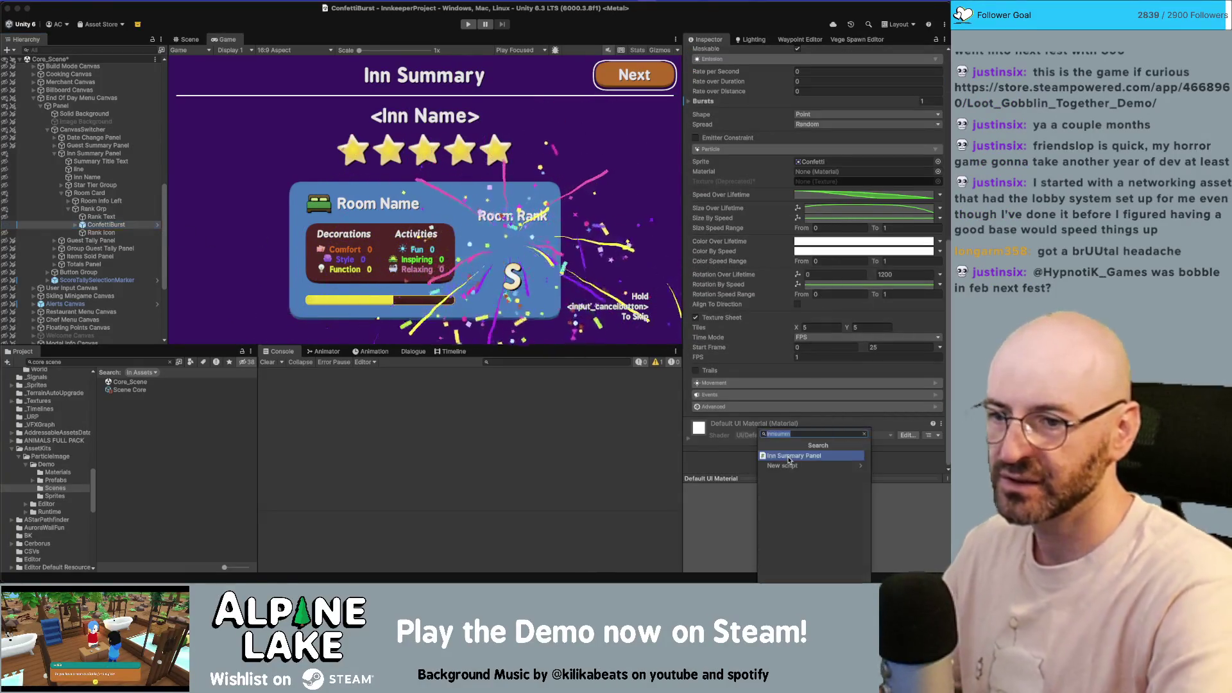
pyautogui.click(789, 460)
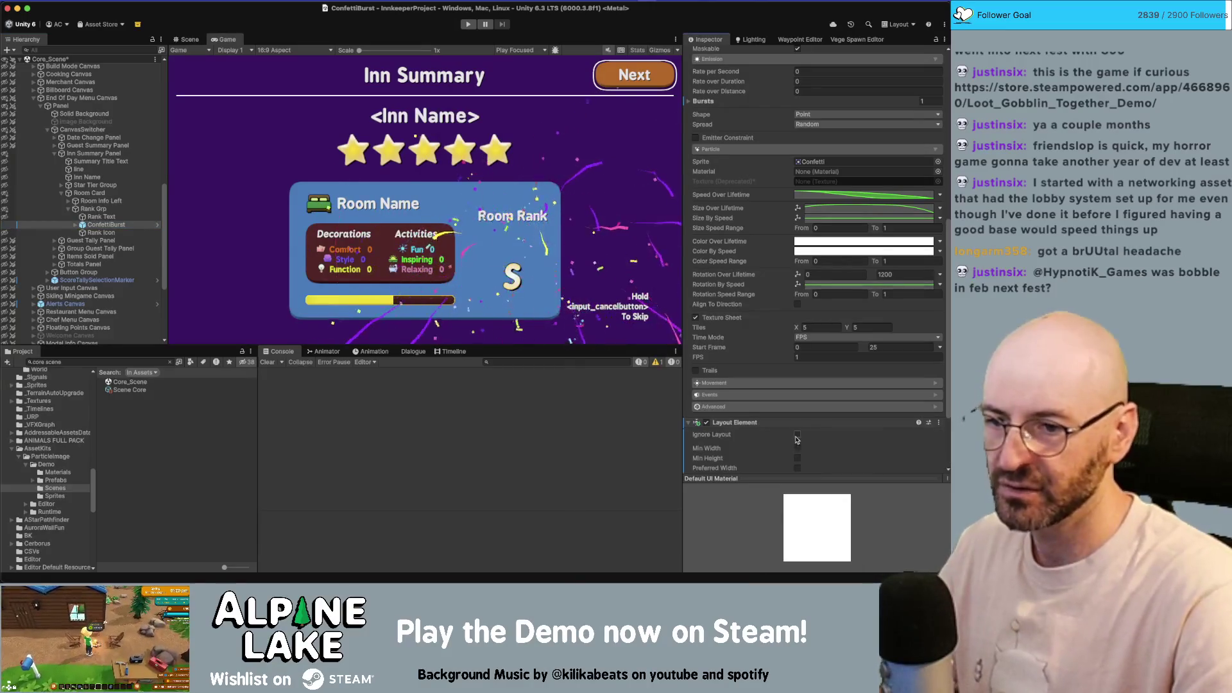
pyautogui.click(798, 434)
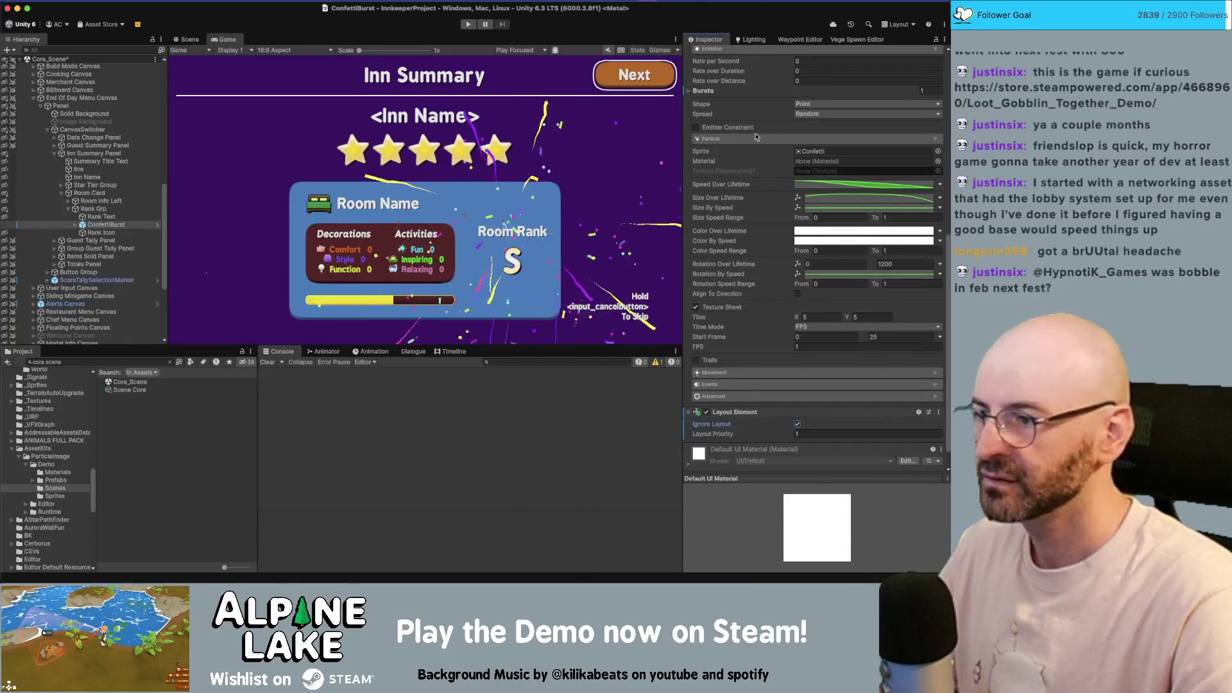
pyautogui.moveTo(105, 225); pyautogui.dragTo(106, 236)
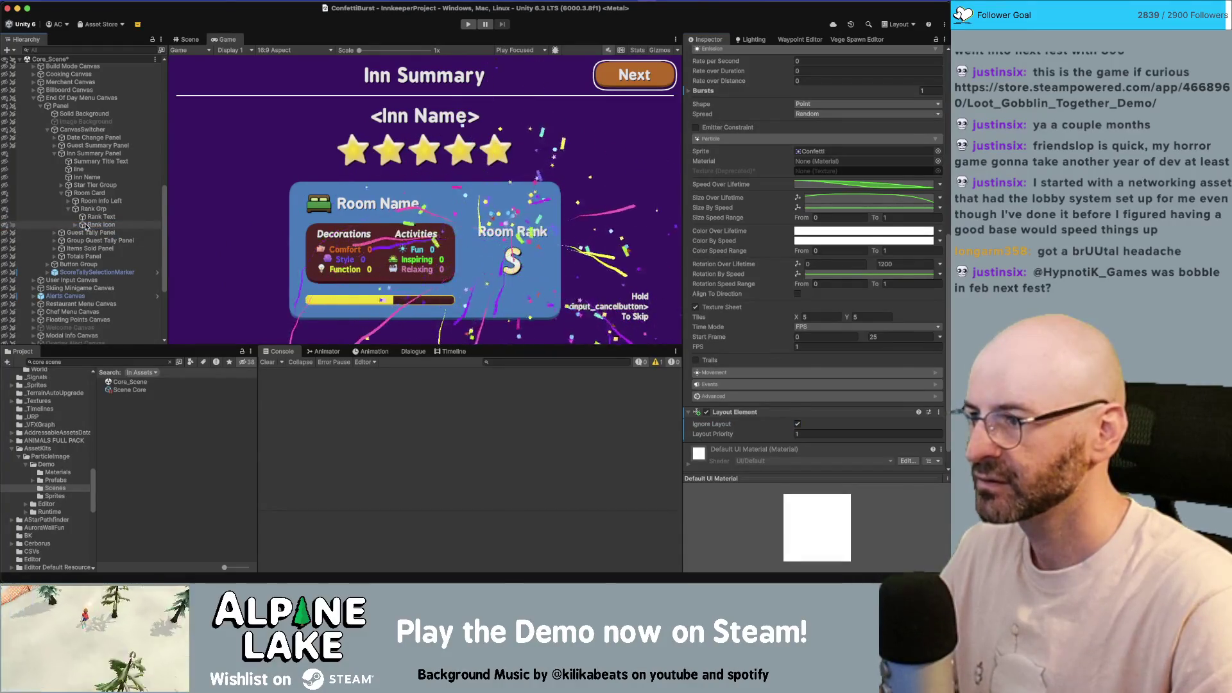
# - Set ConfettiBurst's Rect Transform Pos X and Pos Y to 0
pyautogui.scroll(10, 815, 256)
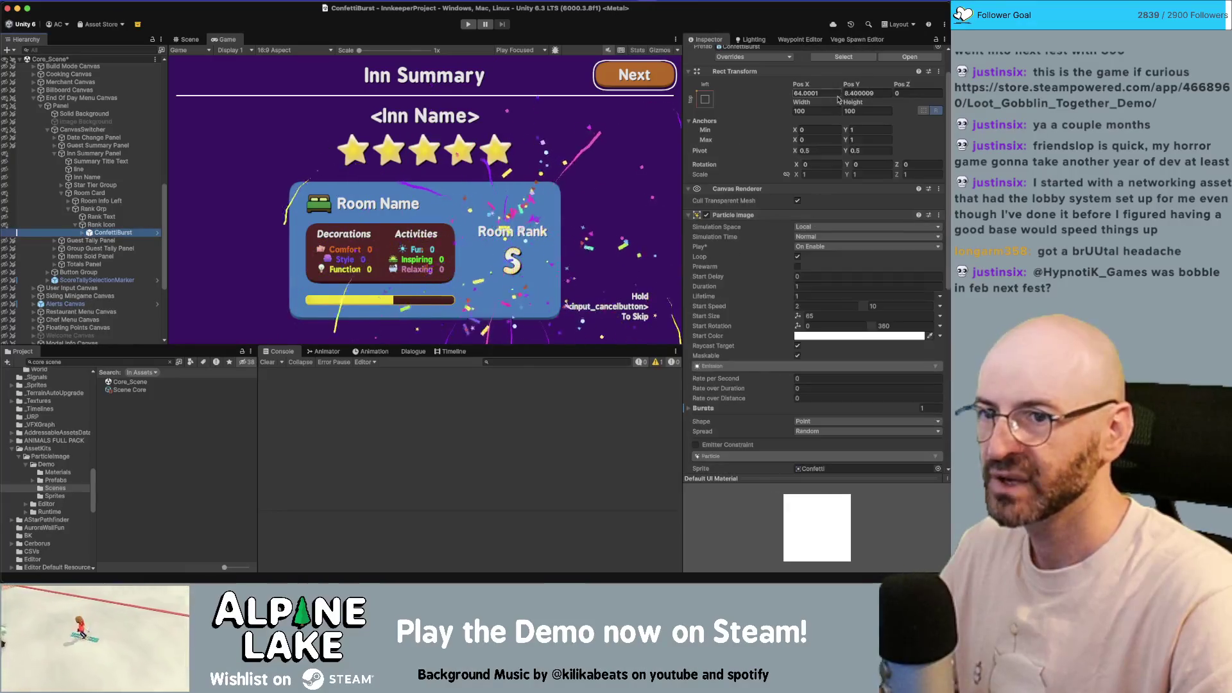
pyautogui.click(830, 94)
pyautogui.press('Tab')
pyautogui.write('0')
pyautogui.press('Tab')
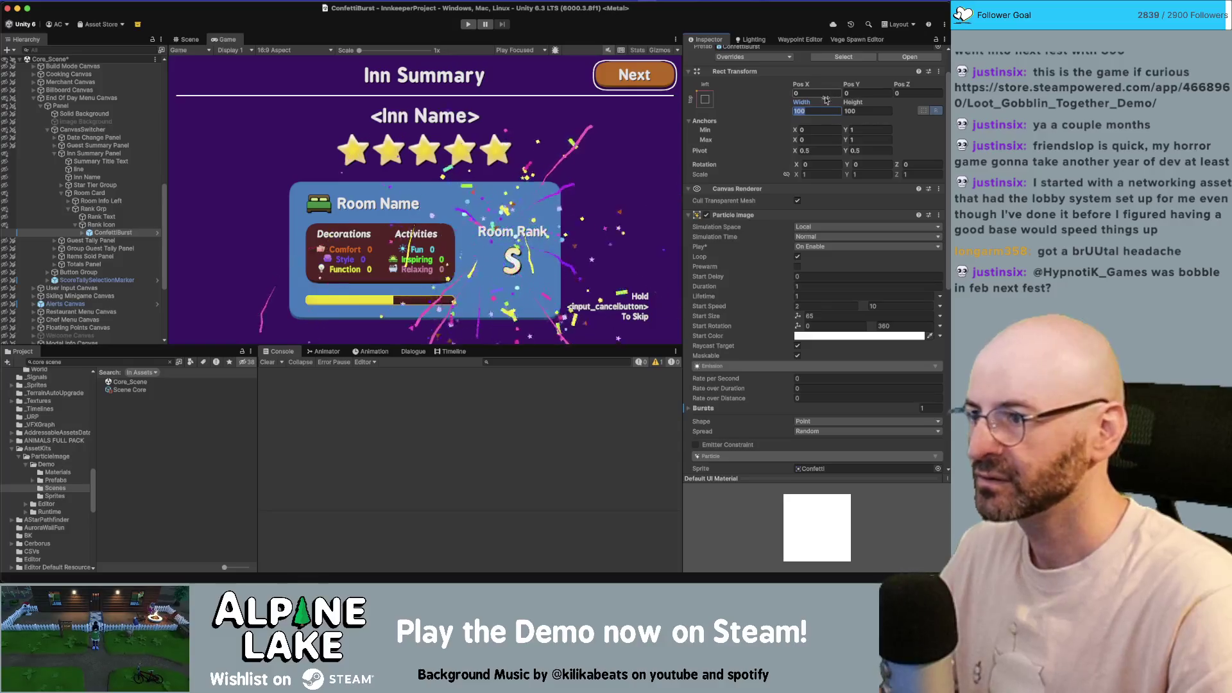
# - Set the anchor Min and Max values to 0.5 and turn off the burst's Loop
pyautogui.click(816, 130)
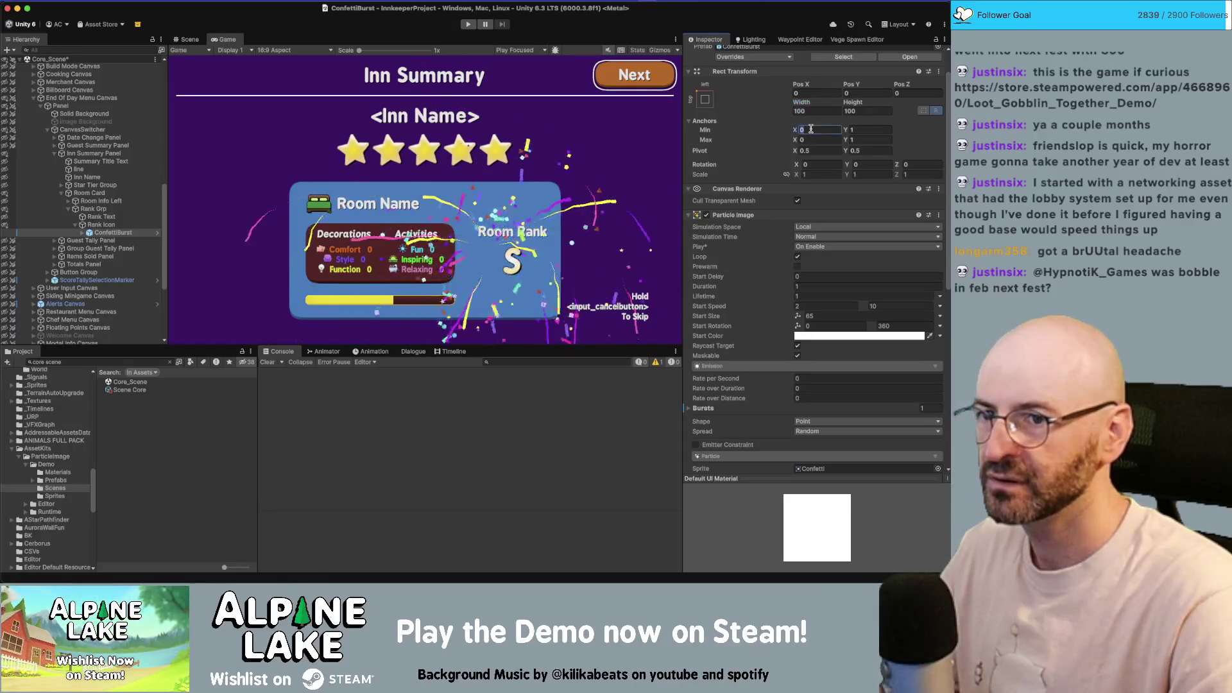
pyautogui.write('.5')
pyautogui.press('Tab')
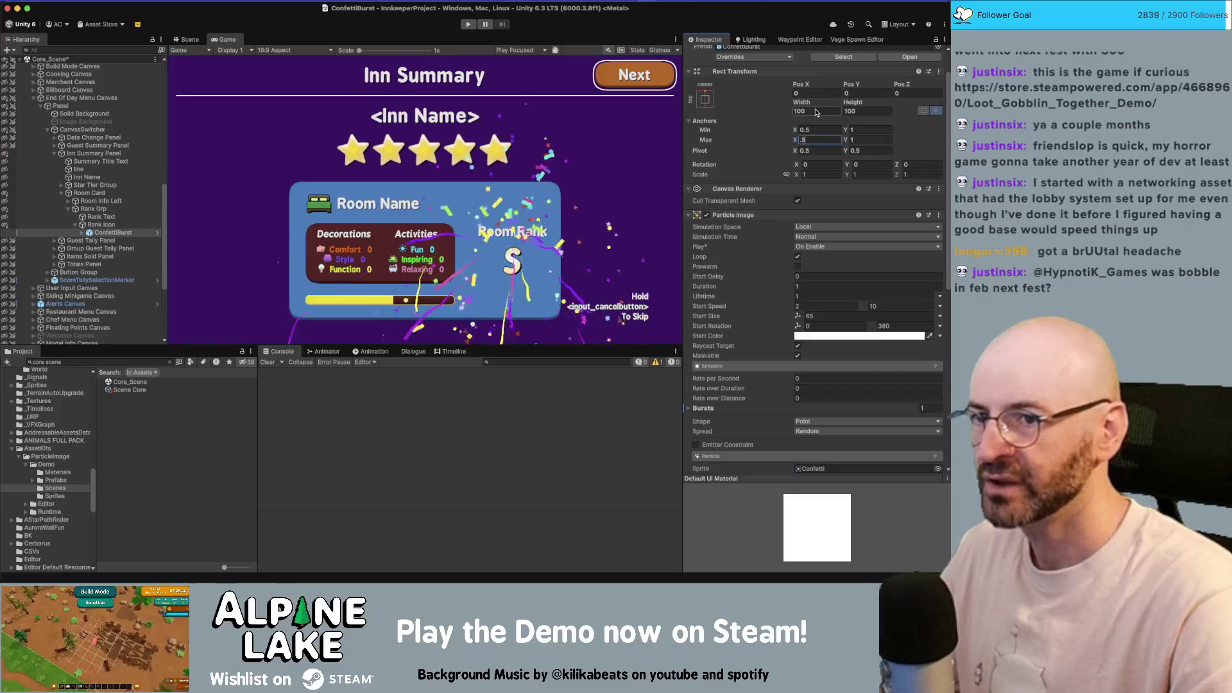
pyautogui.click(858, 131)
pyautogui.write('.5')
pyautogui.press('Tab')
pyautogui.press('Tab')
pyautogui.write('0.5')
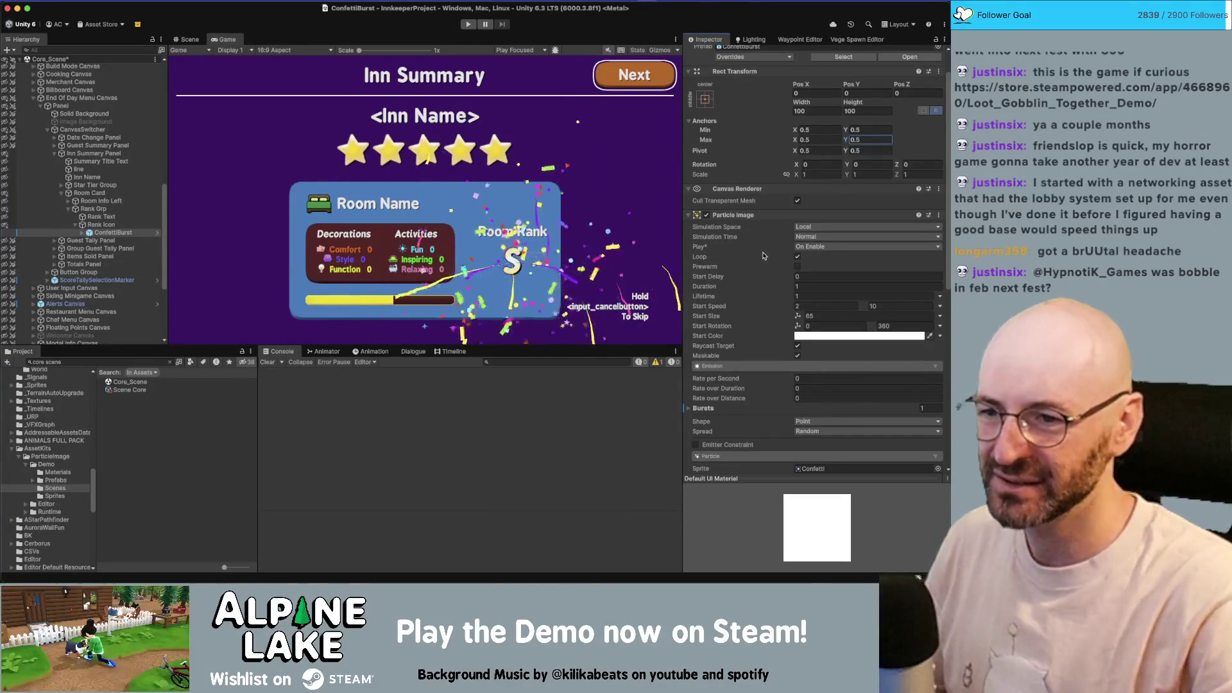
pyautogui.click(797, 258)
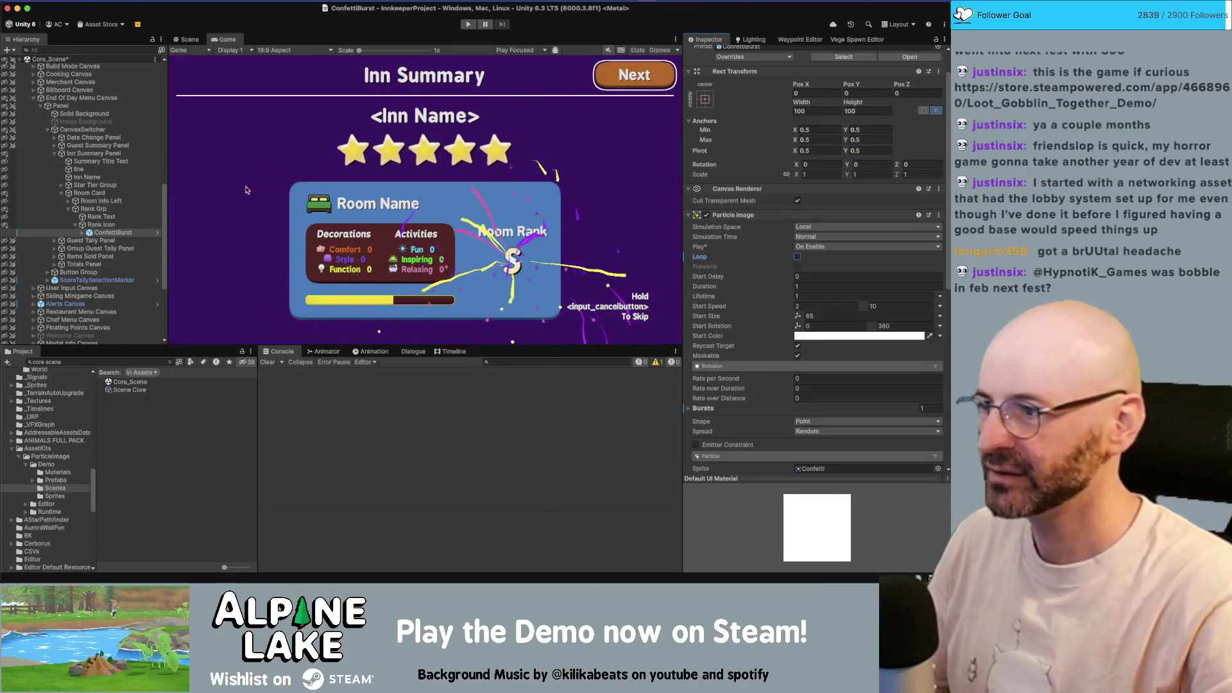
# - Turn off Loop on ConfettiBurst's TrailParticle child
pyautogui.click(82, 232)
pyautogui.click(116, 240)
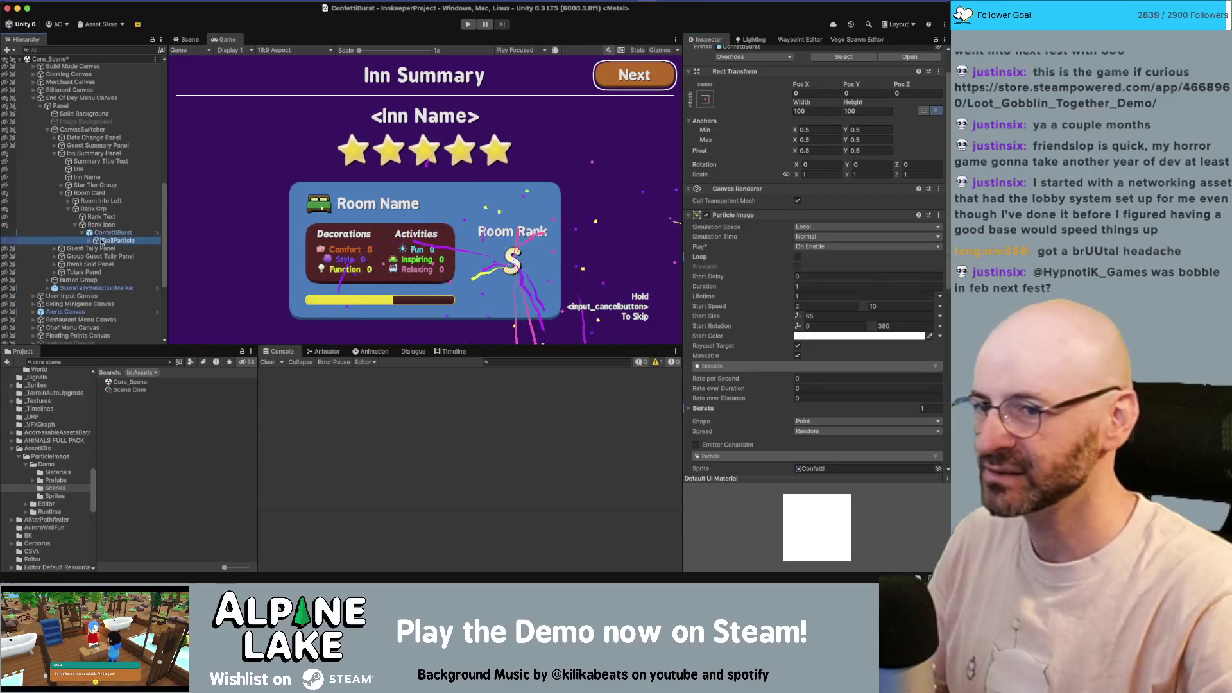
pyautogui.click(797, 233)
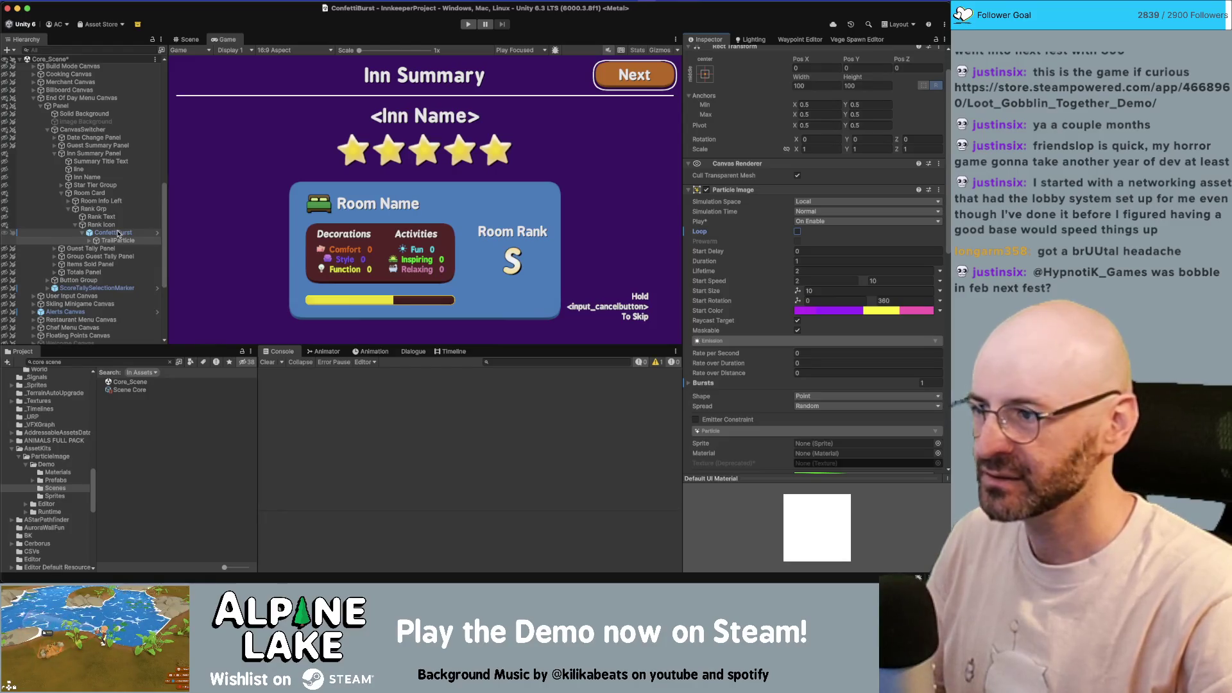
# - Leave ConfettiBurst's play trigger unchanged, deactivate ConfettiBurst, and select Room Card
pyautogui.click(118, 234)
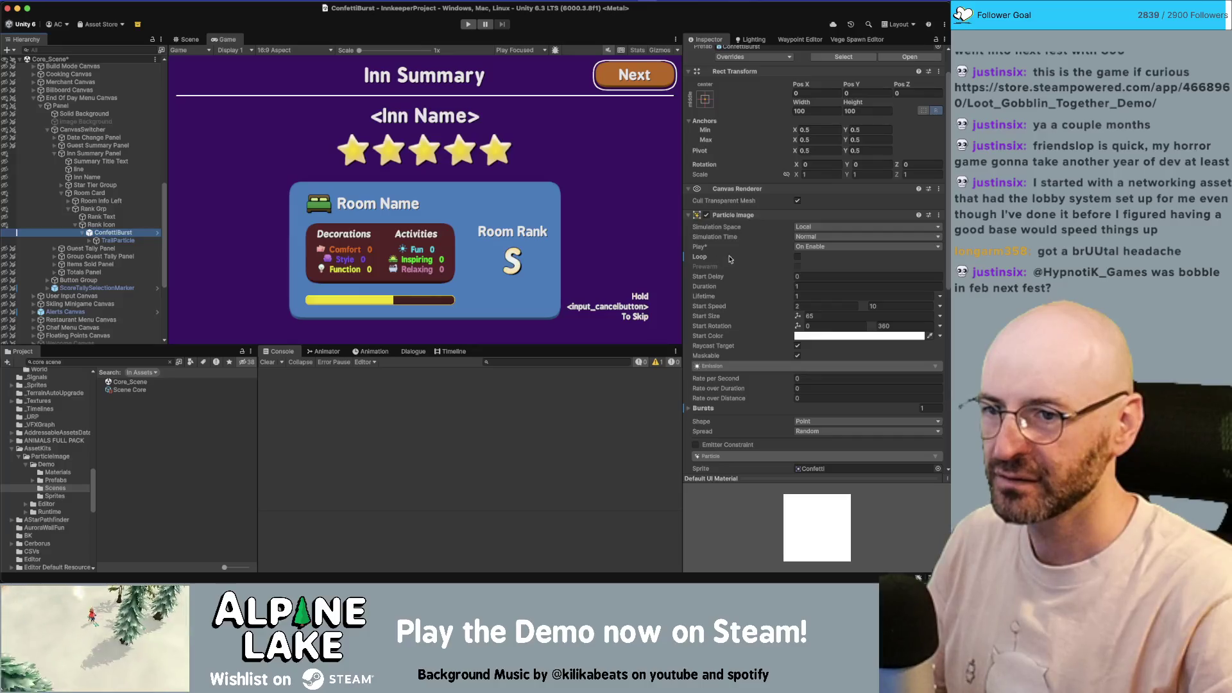
pyautogui.click(803, 247)
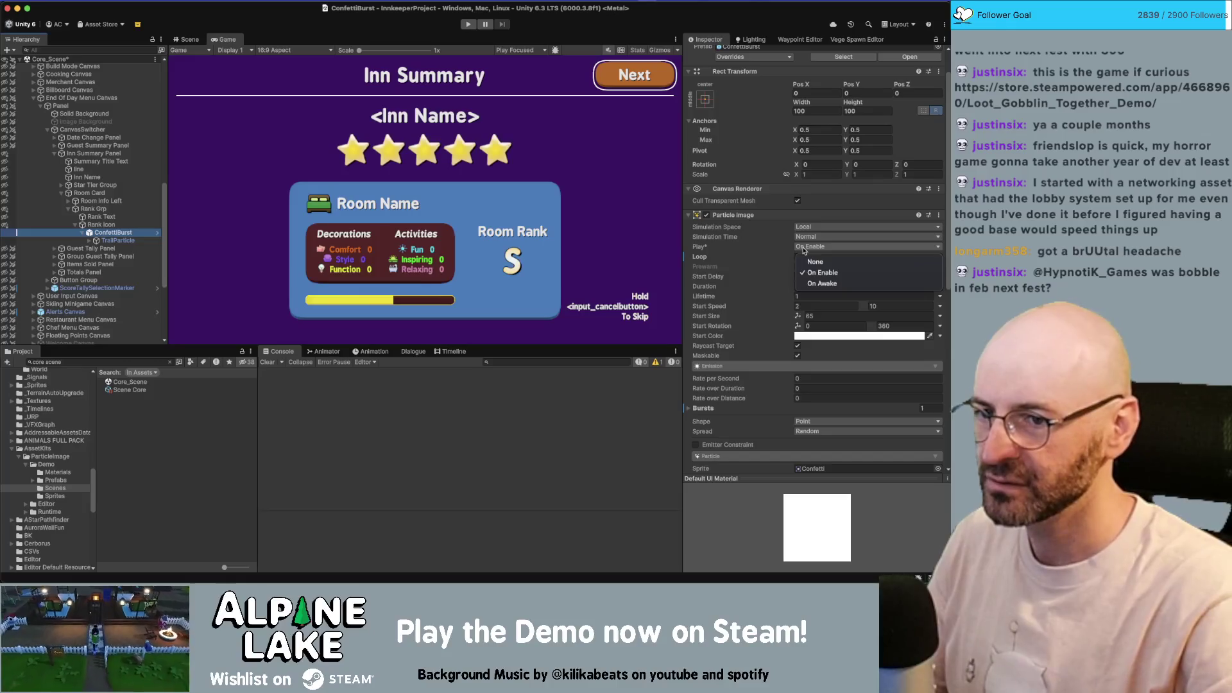
pyautogui.click(74, 239)
pyautogui.click(100, 226)
pyautogui.click(106, 232)
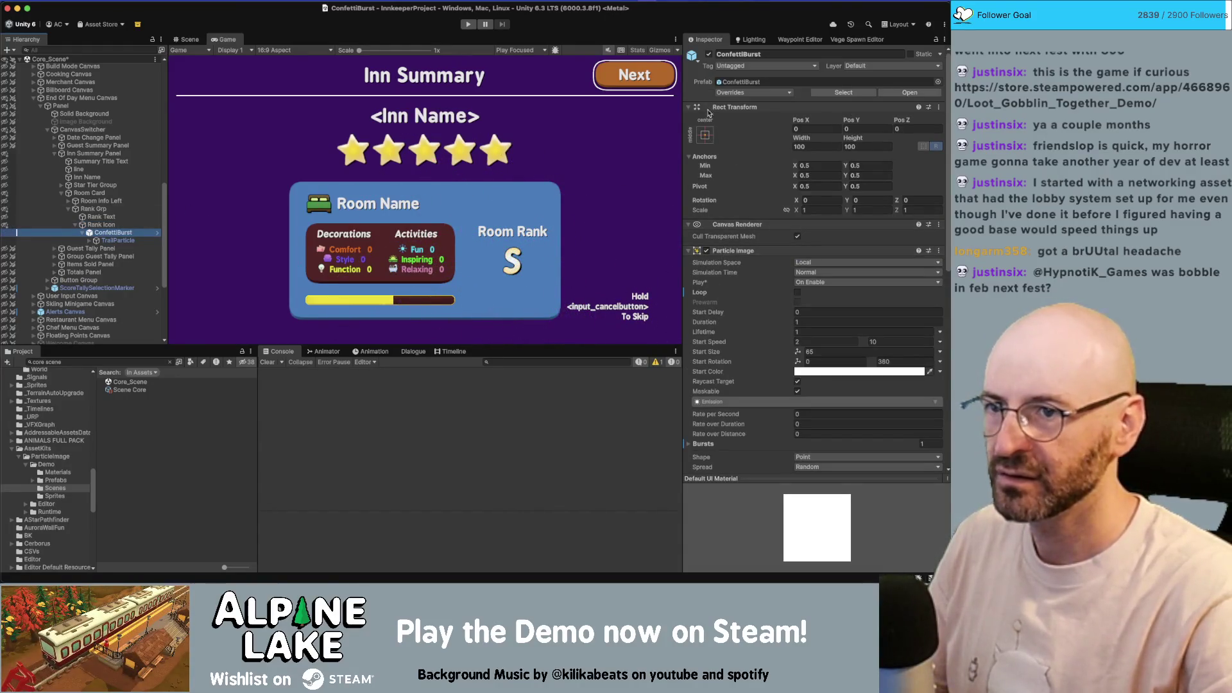
pyautogui.click(710, 55)
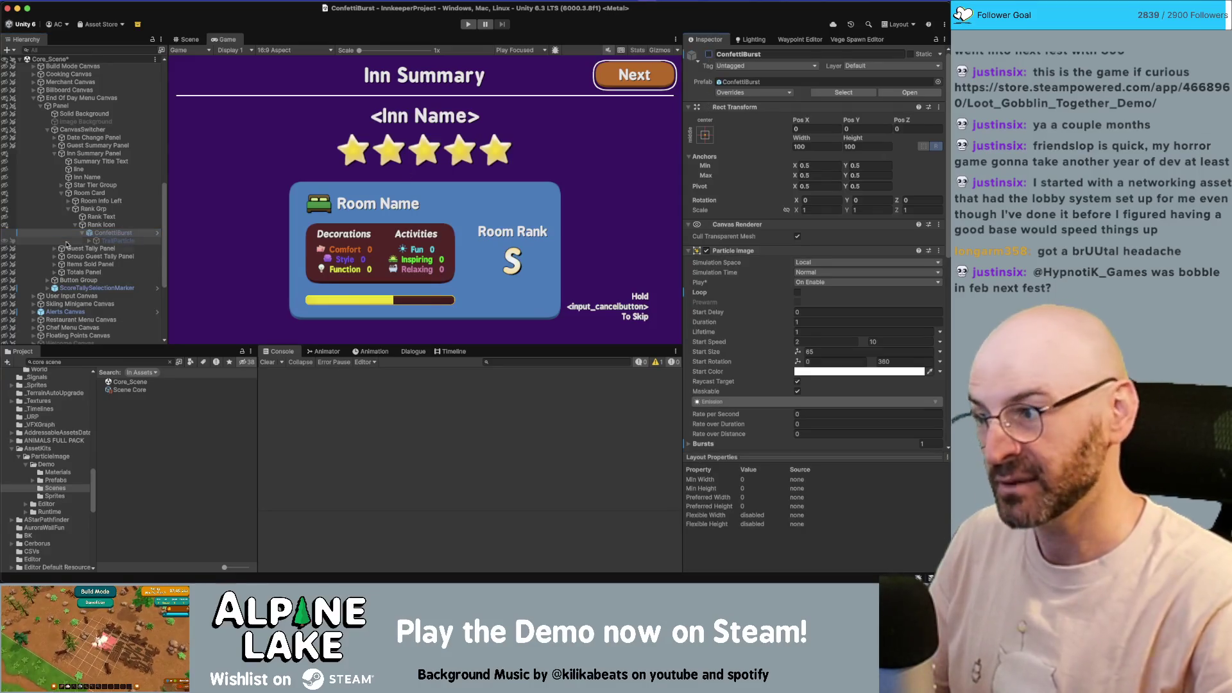
pyautogui.click(92, 196)
# - In RoomLevelUpPanel.cs, declare 'public GameObject m_ConfettiFX;' below the rank image field
pyautogui.doubleClick(826, 380)
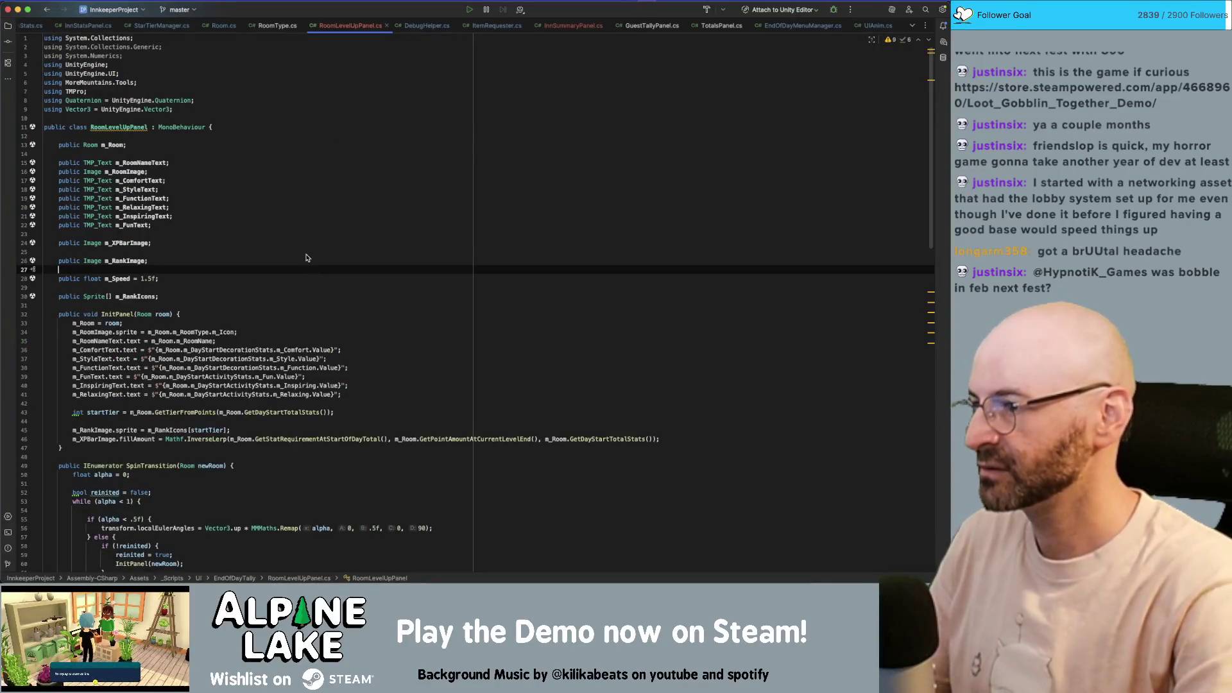
pyautogui.press('Return')
pyautogui.write('public GameObject m_Confetti')
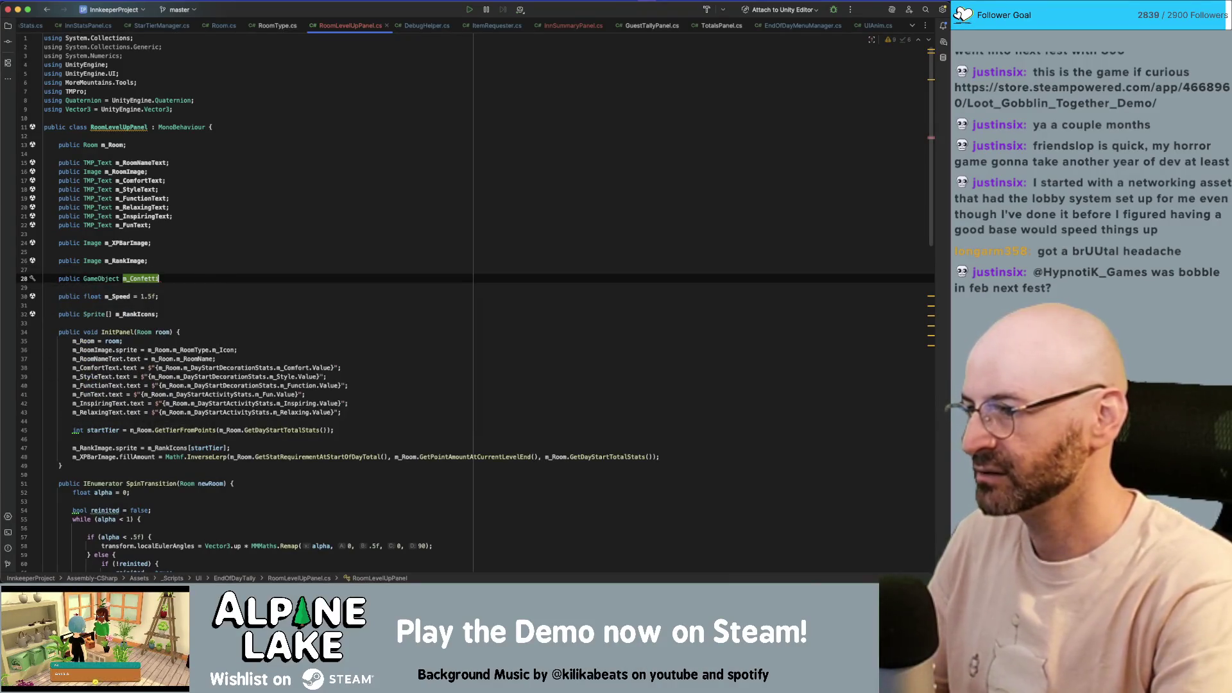
pyautogui.write('FX;')
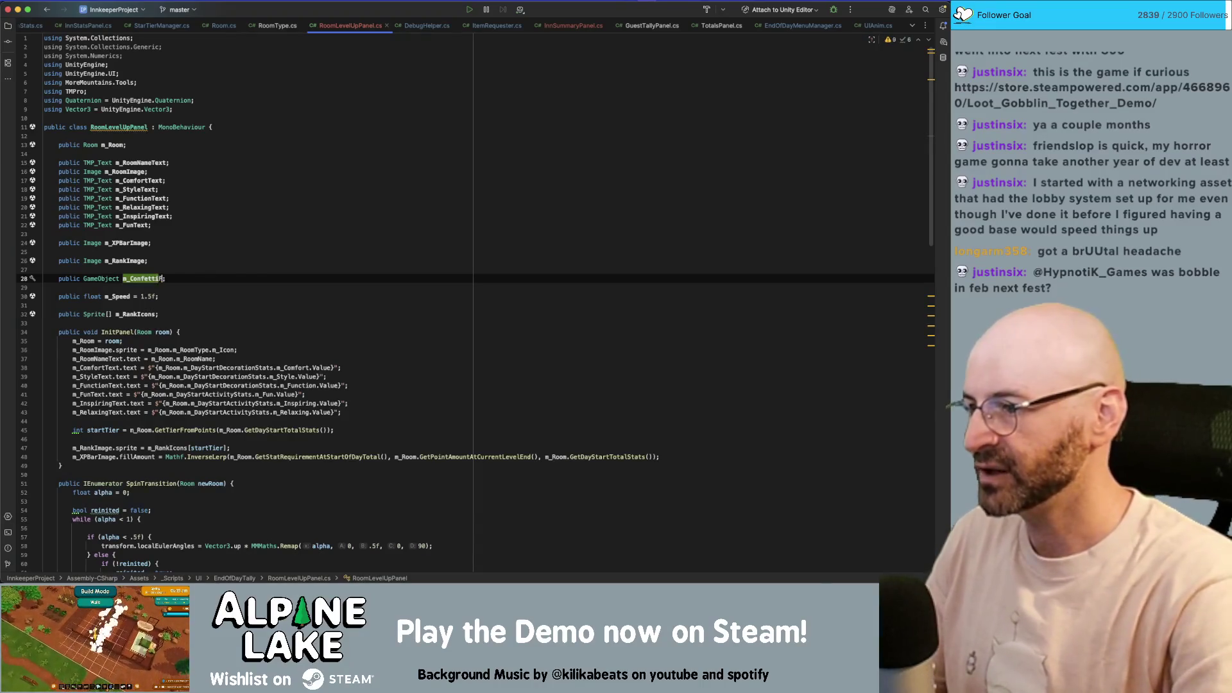
# - Insert 'm_ConfettiFX.SetActive(true)' right after the rank-change wiggle loop
pyautogui.scroll(-20, 173, 295)
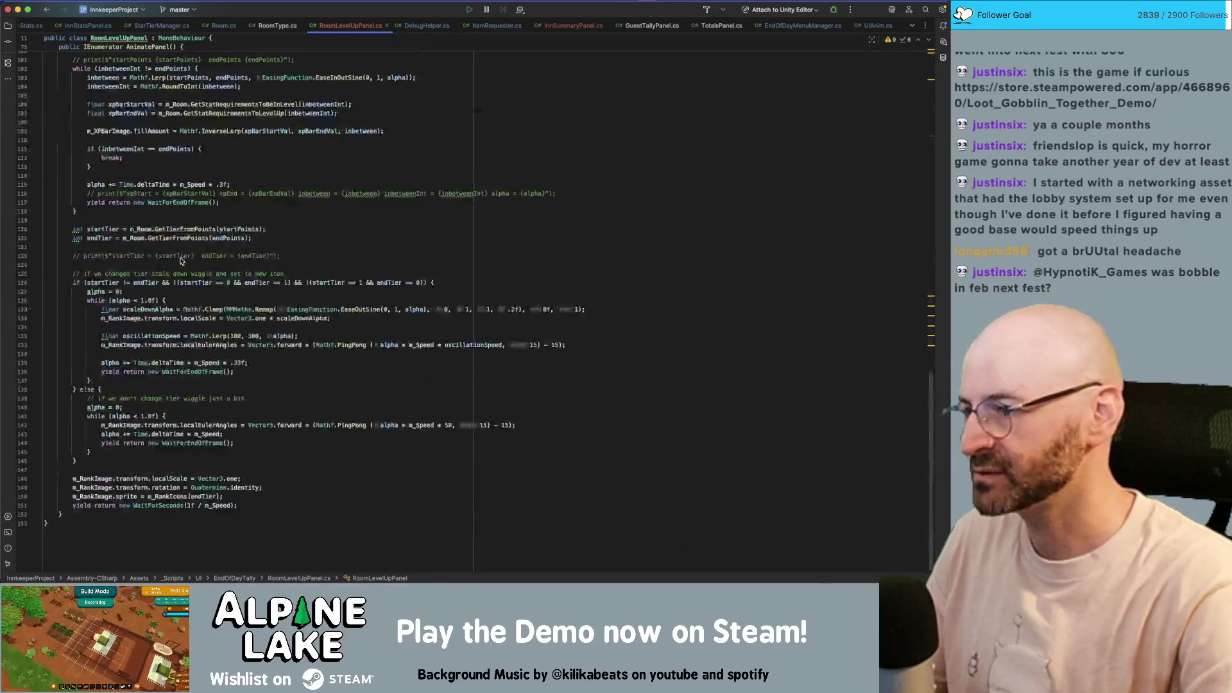
pyautogui.click(235, 463)
pyautogui.click(315, 372)
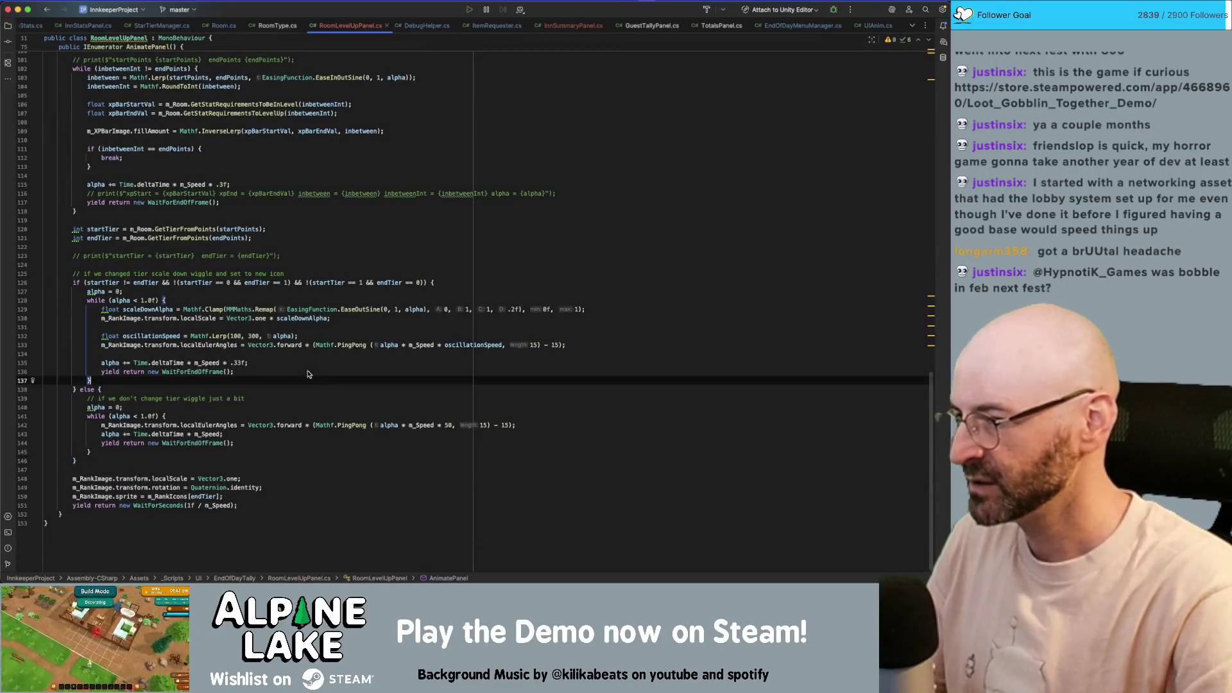
pyautogui.press('Up')
pyautogui.press('Up')
pyautogui.press('Up')
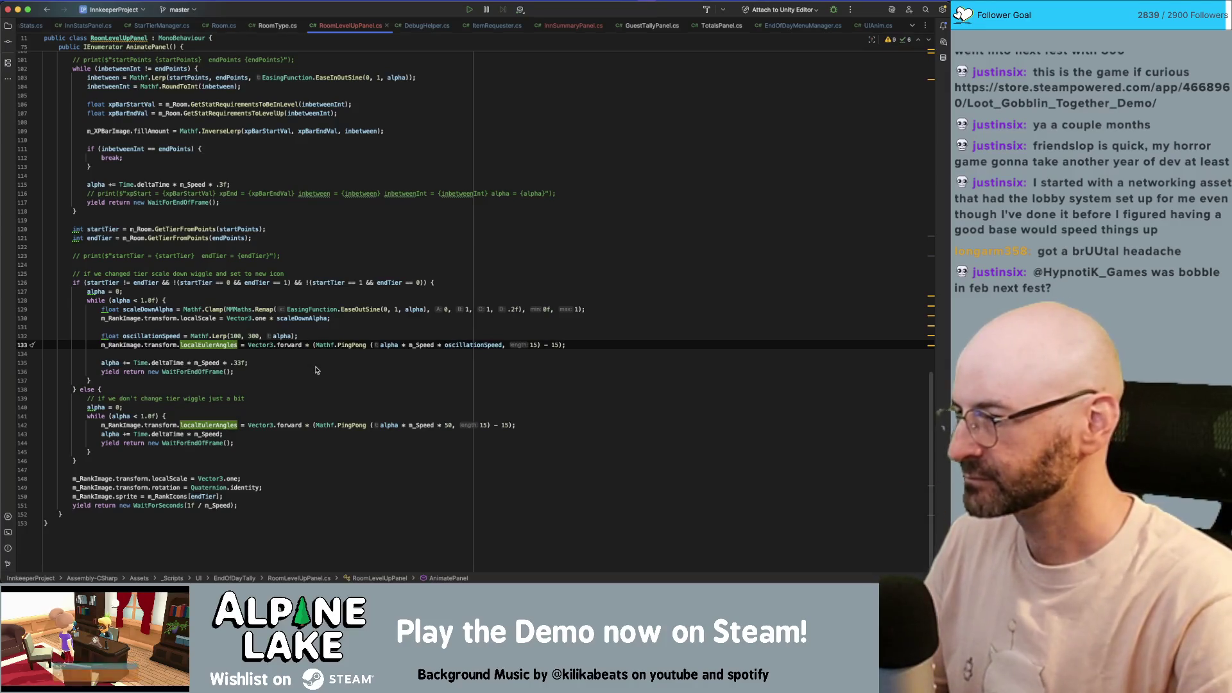
pyautogui.press('Down')
pyautogui.press('Down')
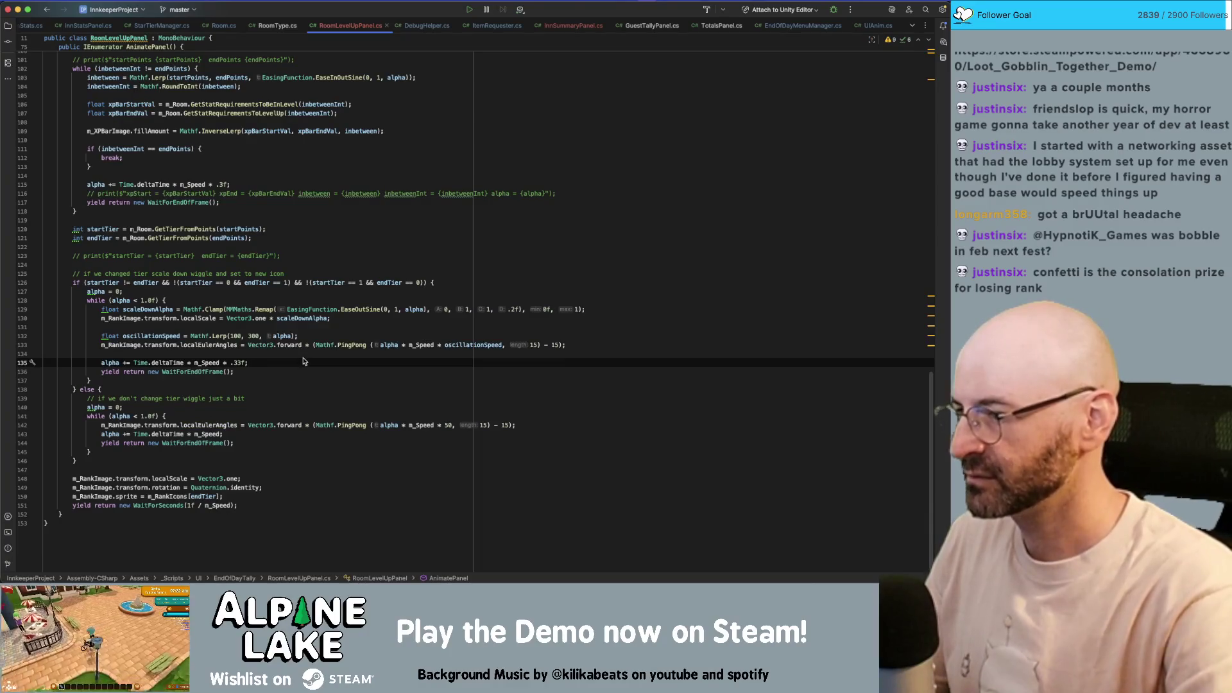
pyautogui.press('Down')
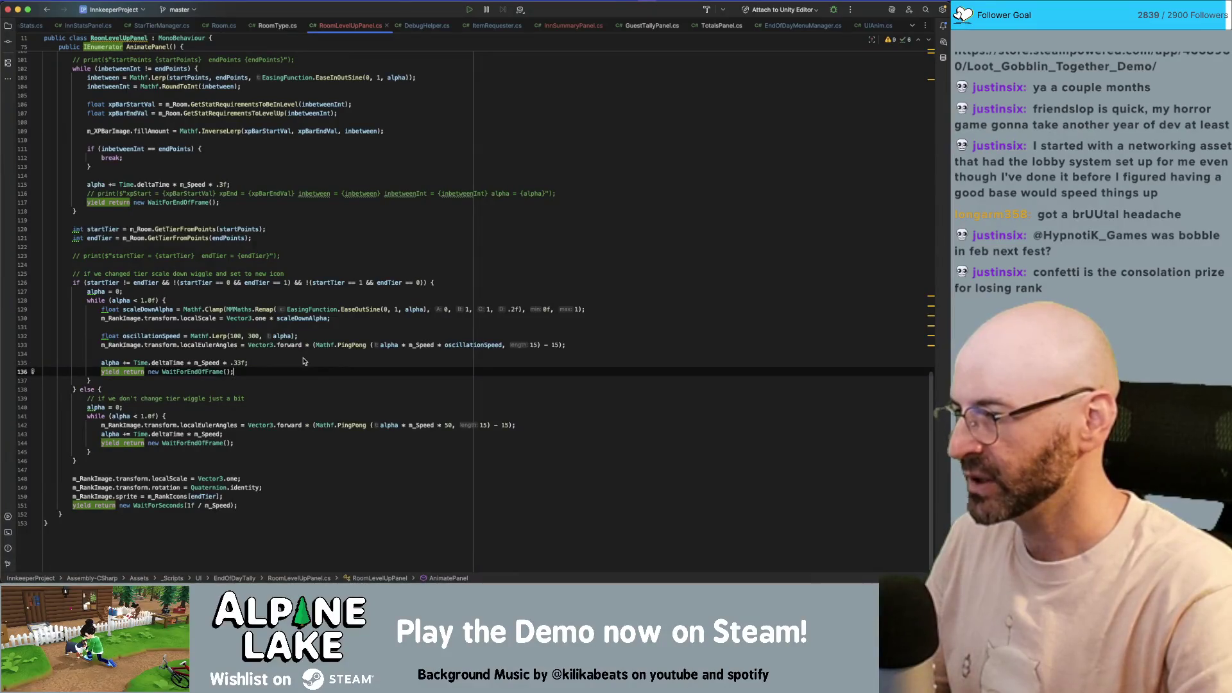
pyautogui.press('Down')
pyautogui.press('Down')
pyautogui.press('Down')
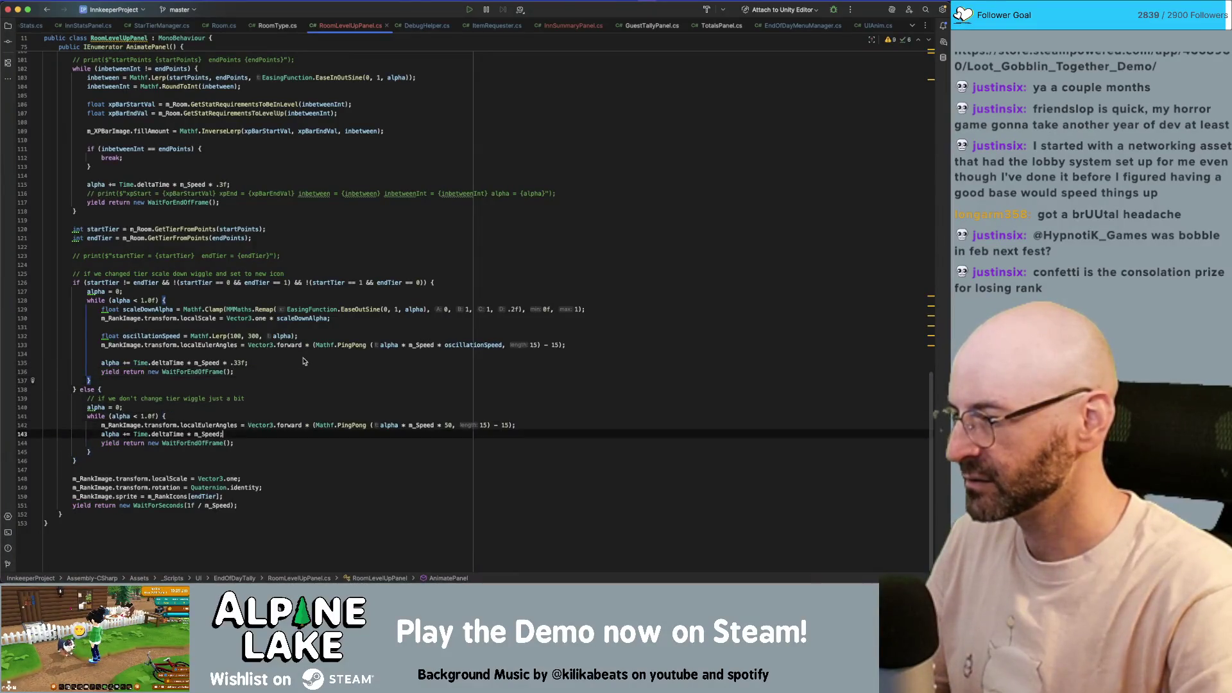
pyautogui.click(304, 381)
pyautogui.press('Return')
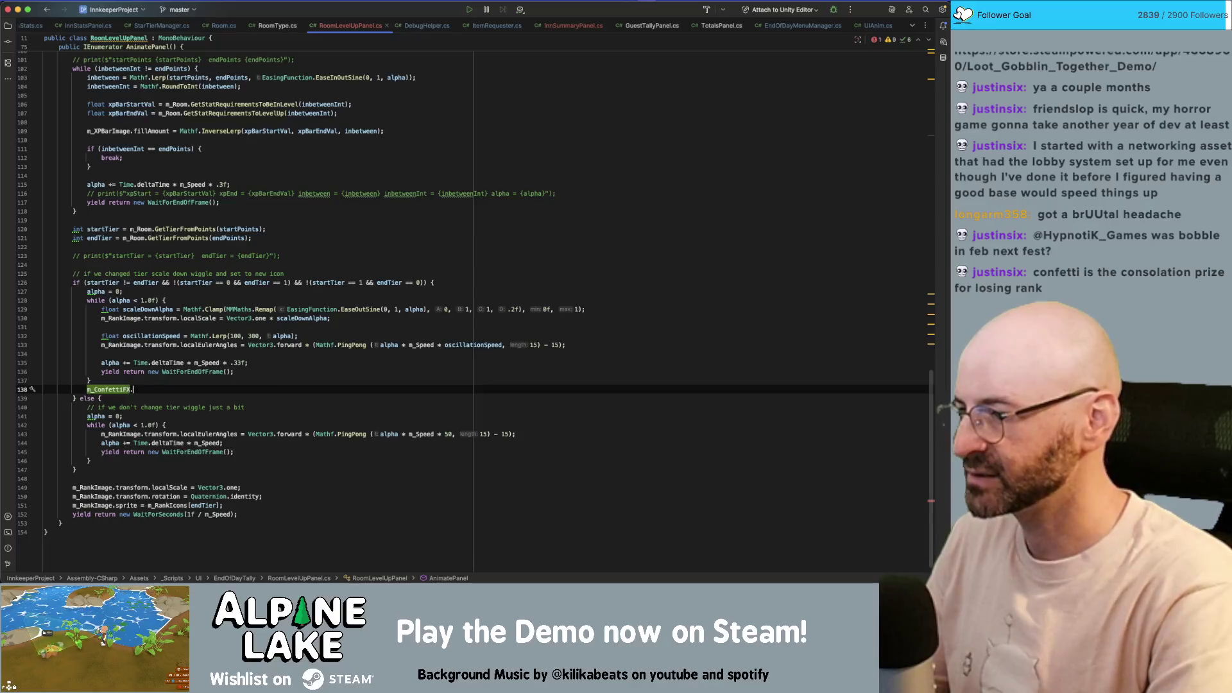
pyautogui.write('m_ConfettiFX.SetActive(t')
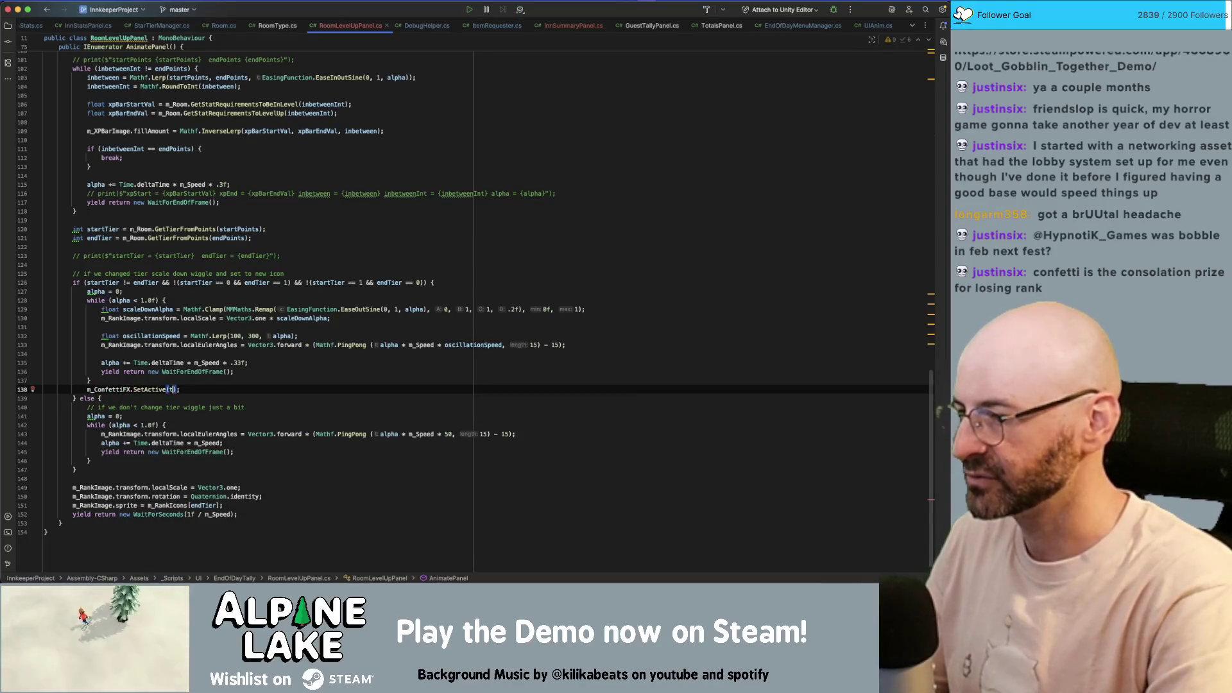
pyautogui.write('rue')
pyautogui.press('super+Tab')
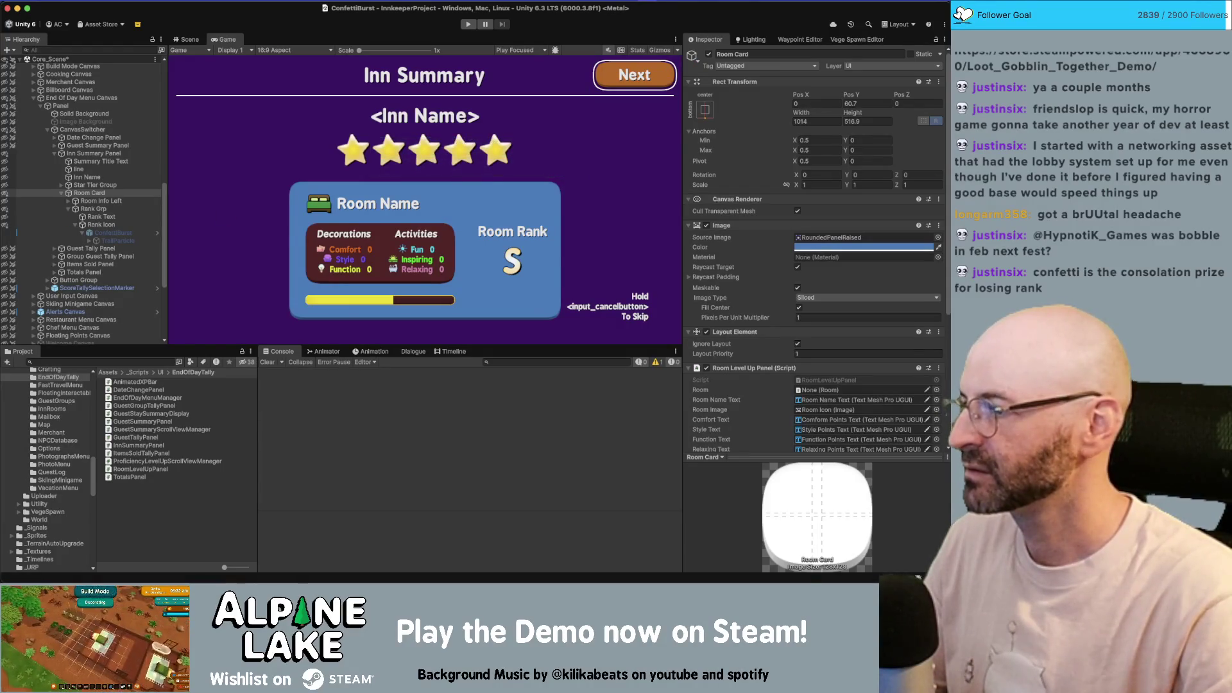
pyautogui.click(917, 576)
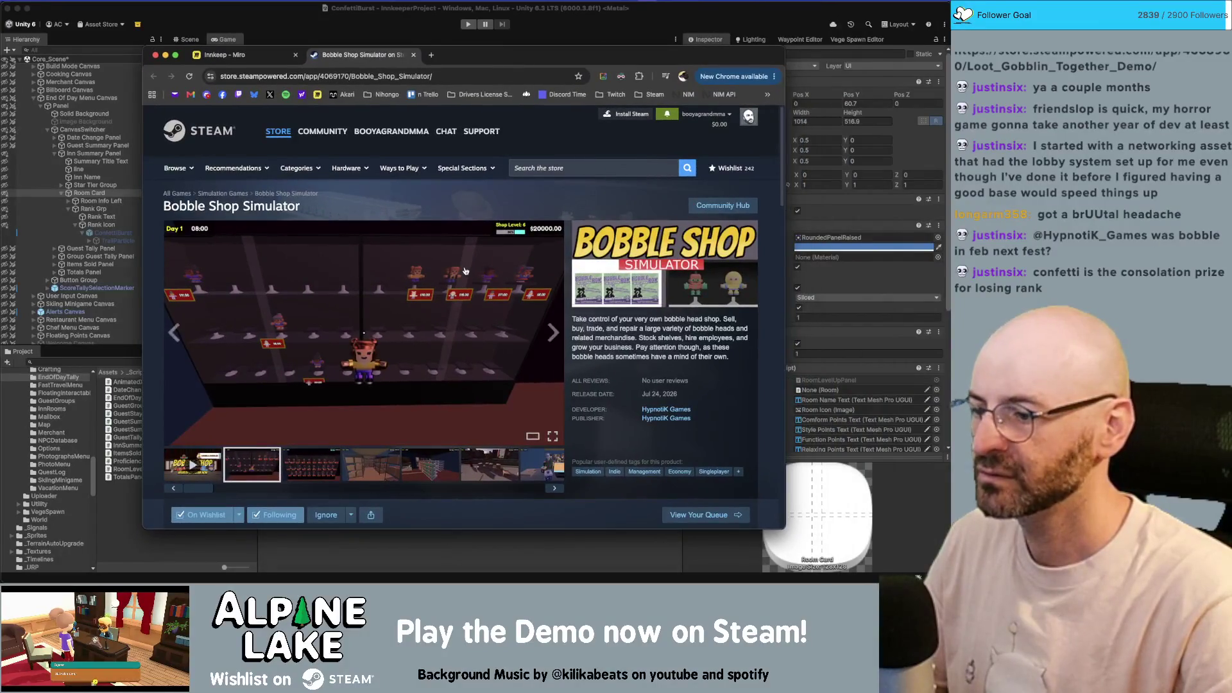
pyautogui.scroll(-5, 465, 271)
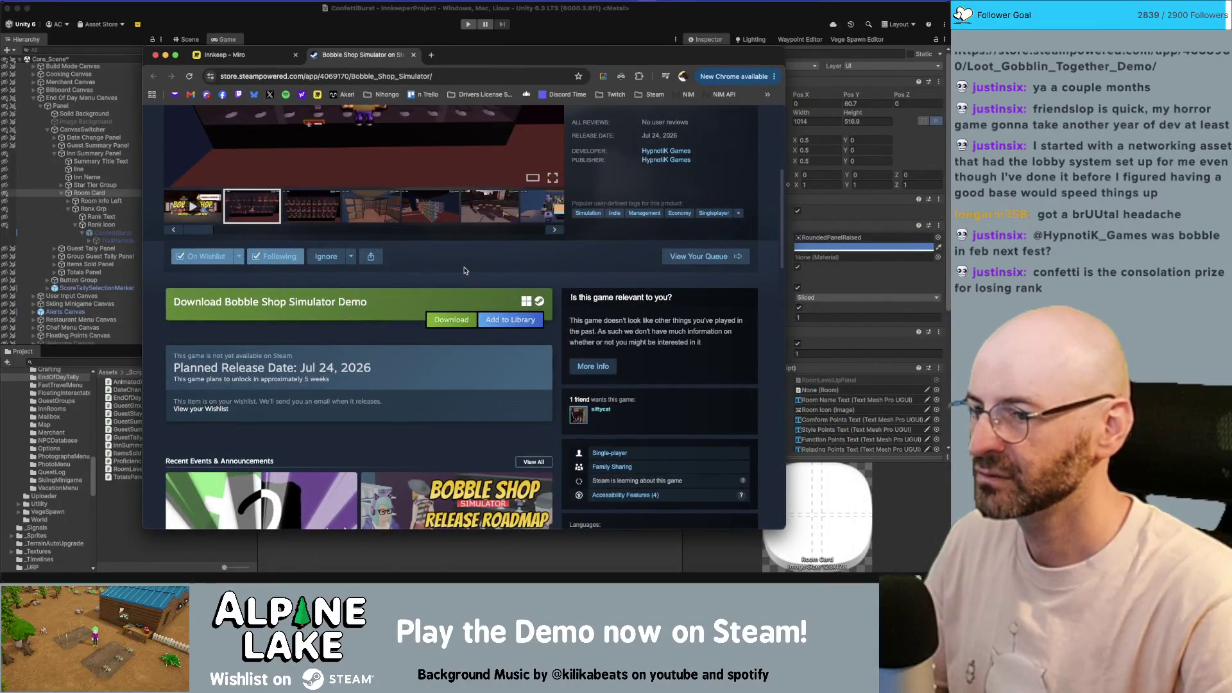
pyautogui.scroll(-3, 466, 271)
pyautogui.scroll(7, 466, 271)
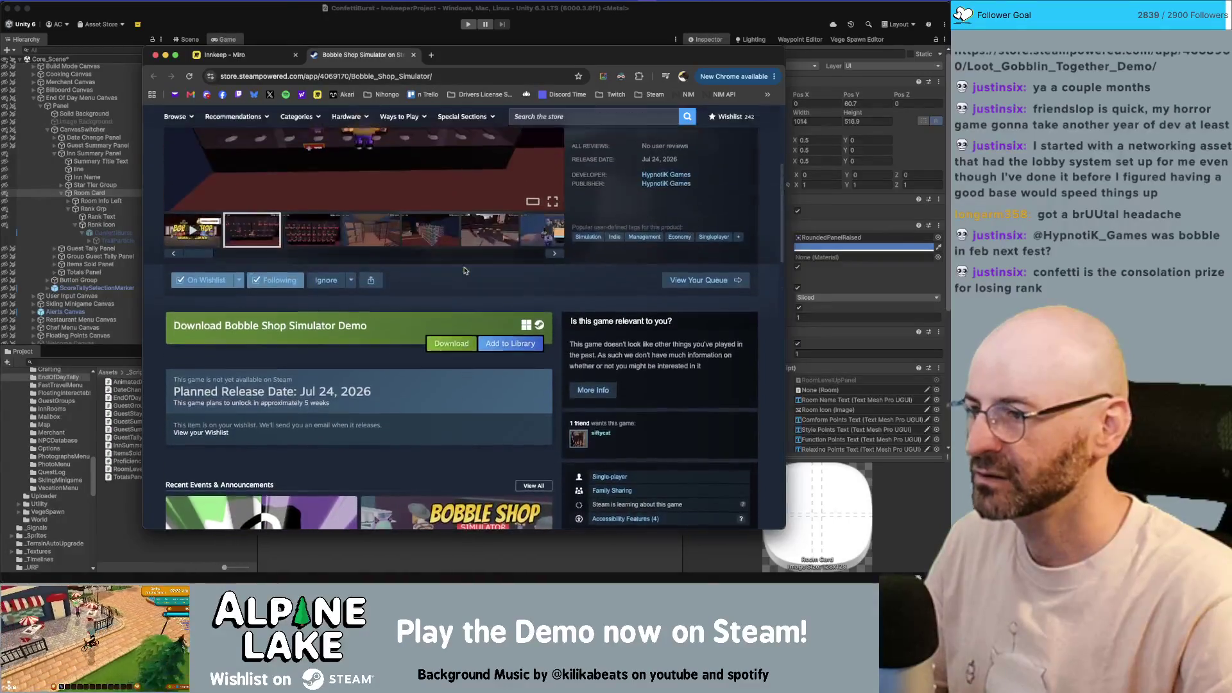
pyautogui.press('super+Tab')
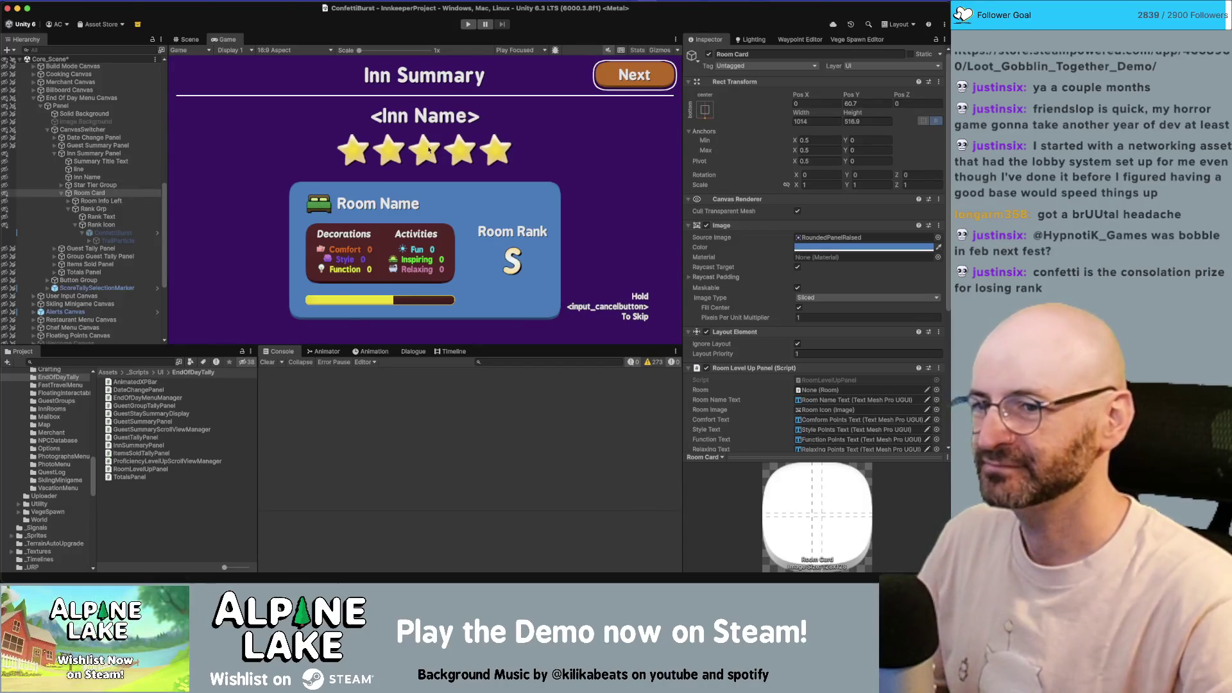
# - Review ConfettiBurst's burst count and keep the texture sheet time mode at FPS
pyautogui.scroll(-5, 802, 343)
pyautogui.scroll(2, 801, 343)
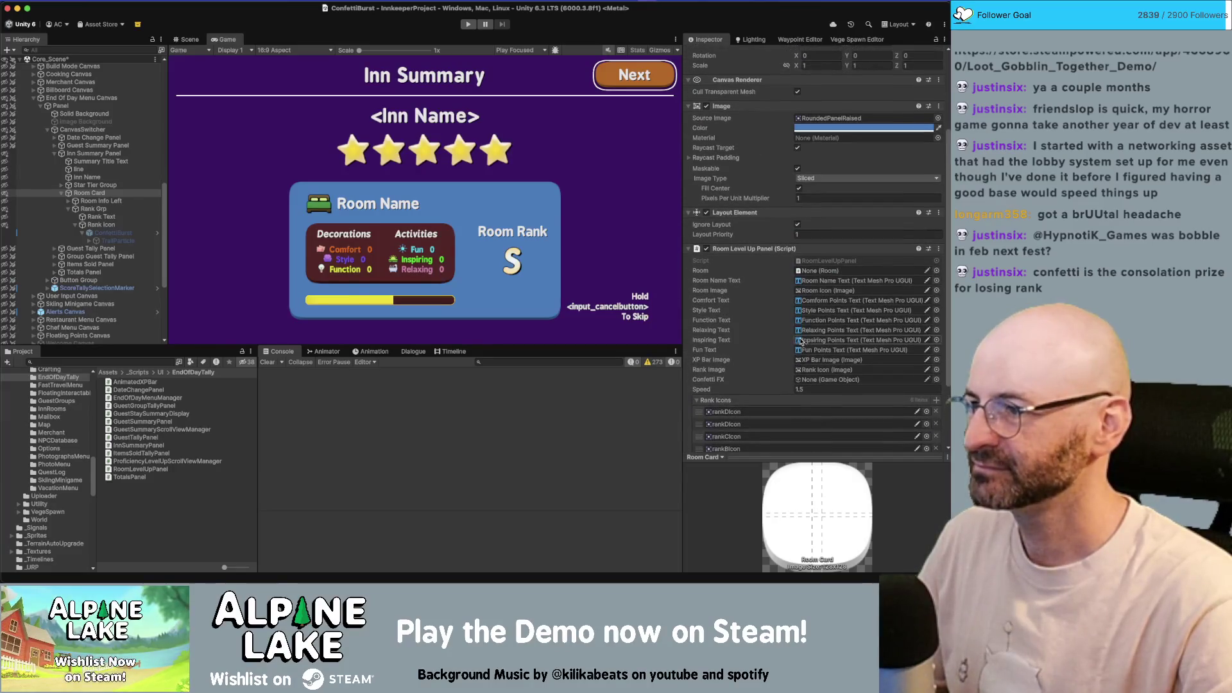
pyautogui.click(129, 235)
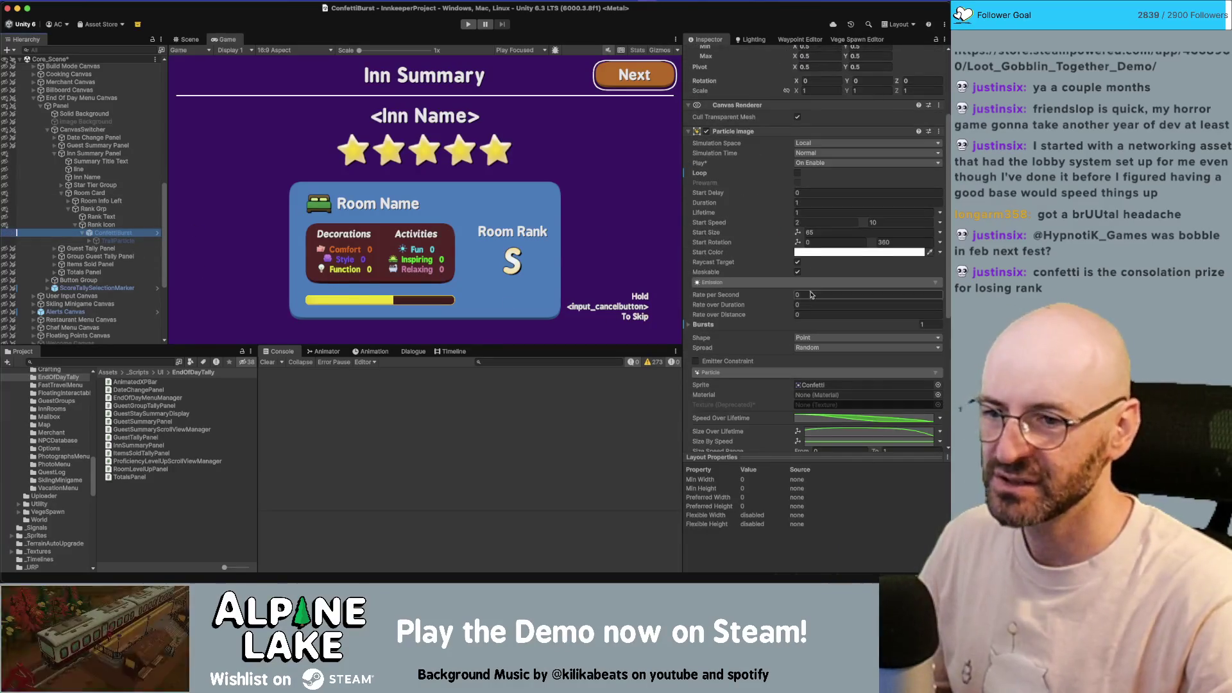
pyautogui.scroll(-3, 809, 294)
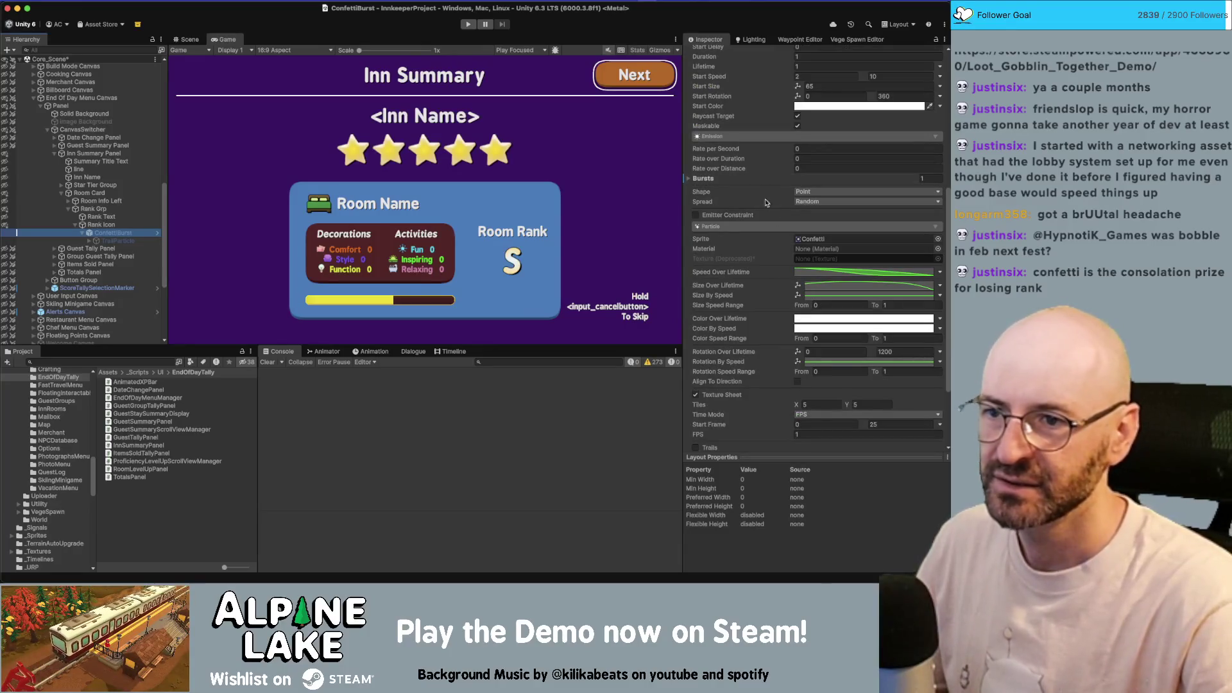
pyautogui.click(690, 180)
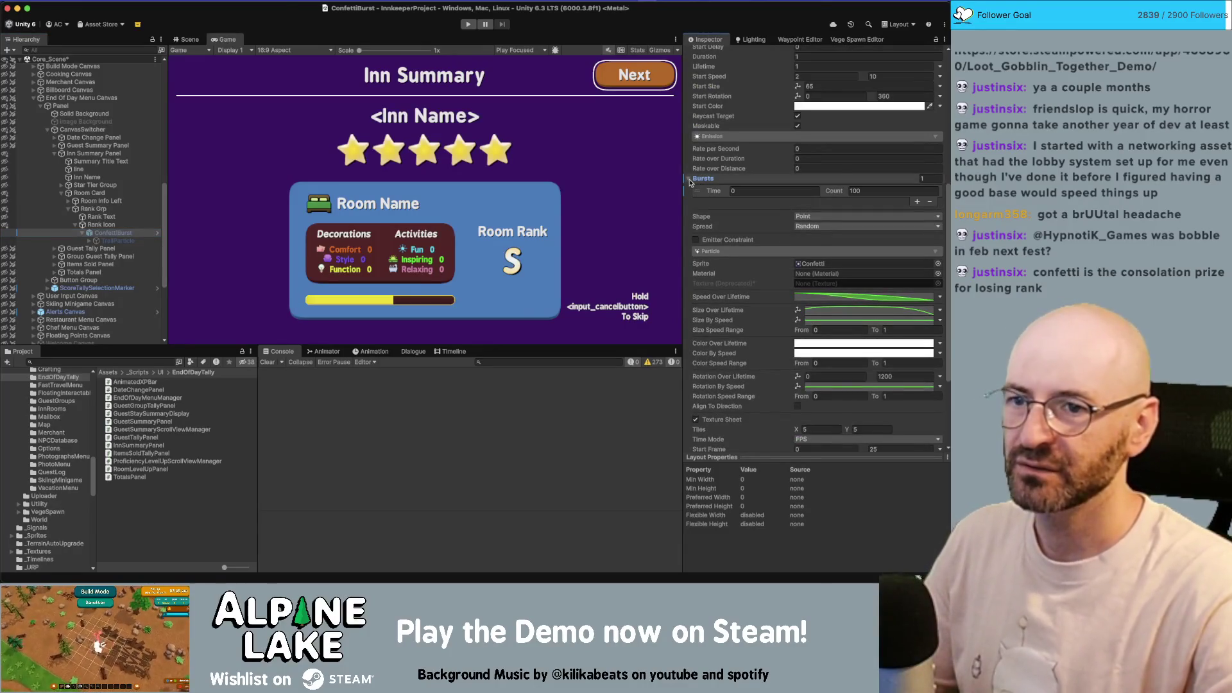
pyautogui.click(690, 180)
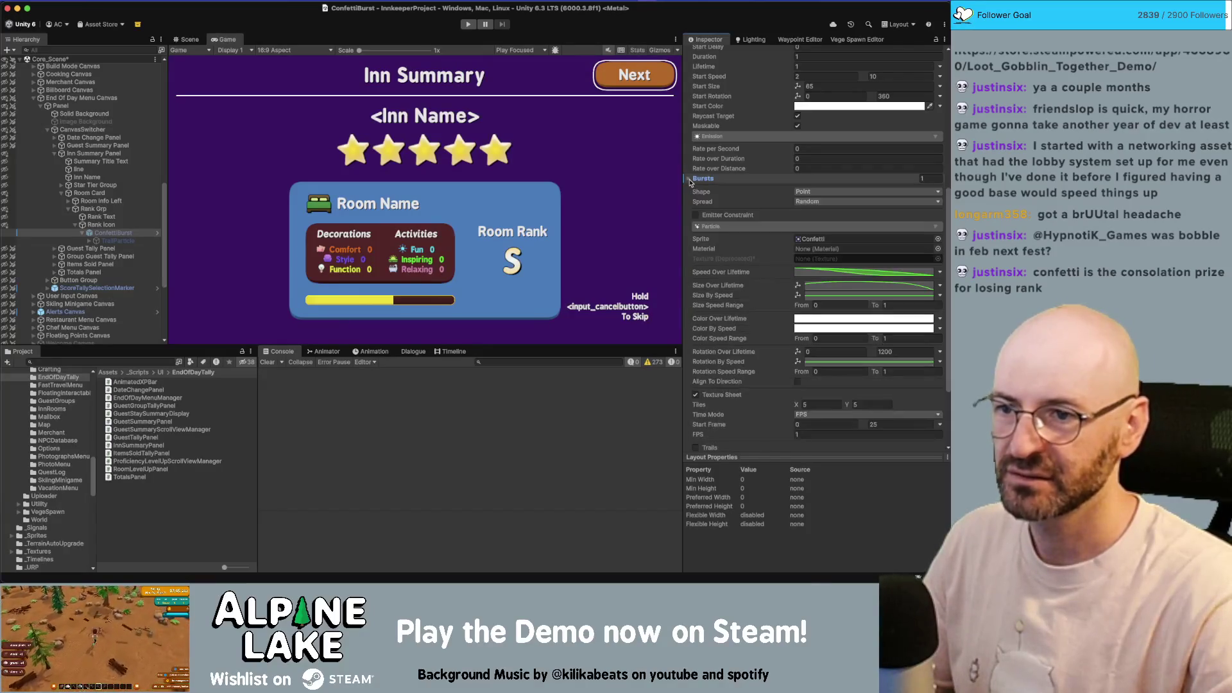
pyautogui.scroll(-5, 735, 257)
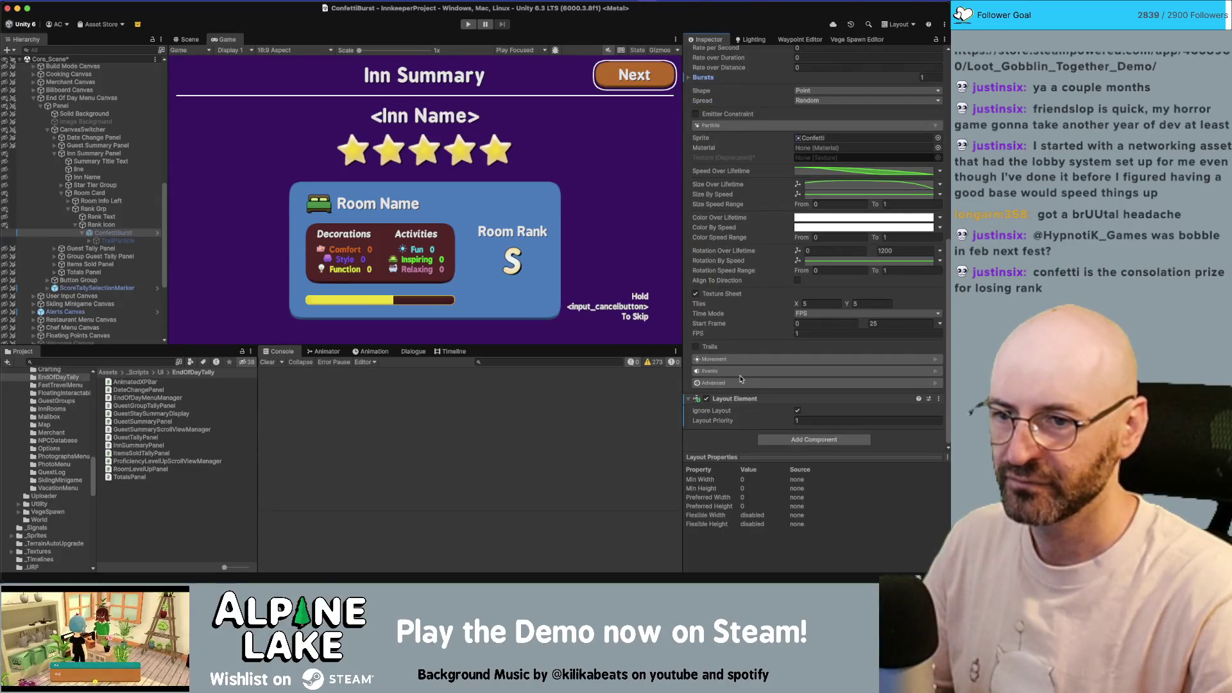
pyautogui.click(813, 314)
pyautogui.click(812, 315)
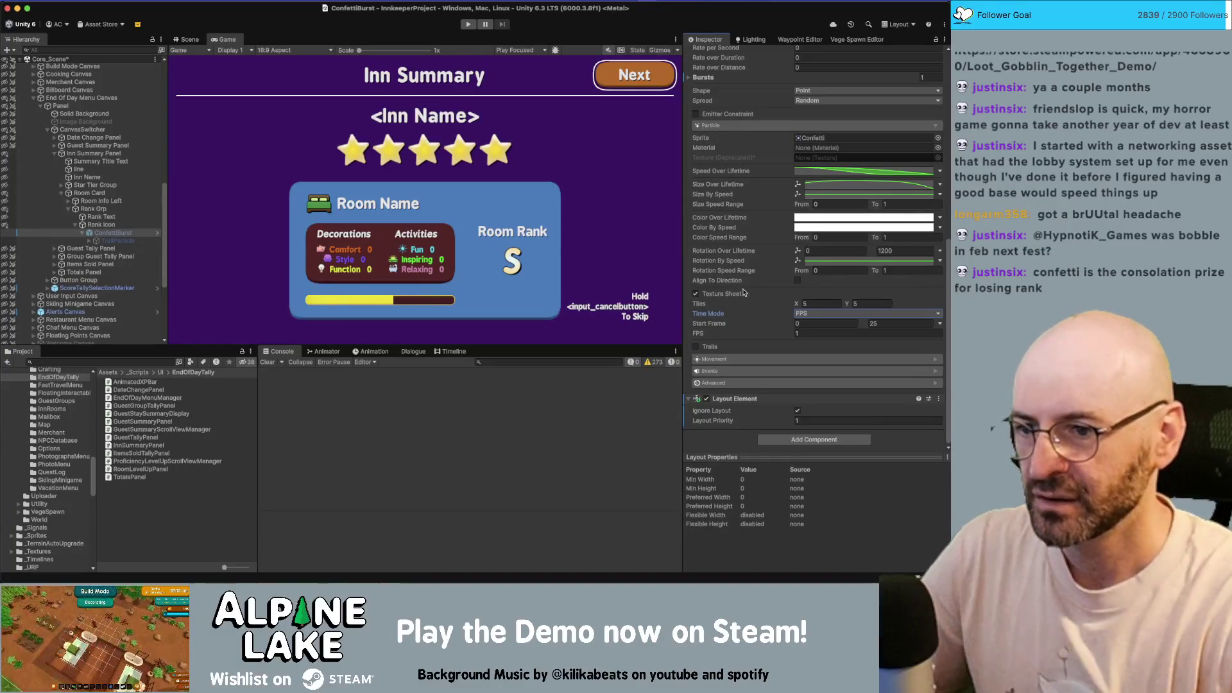
# - Scroll through the remaining Particle Image settings and open the Add Component list
pyautogui.scroll(10, 737, 341)
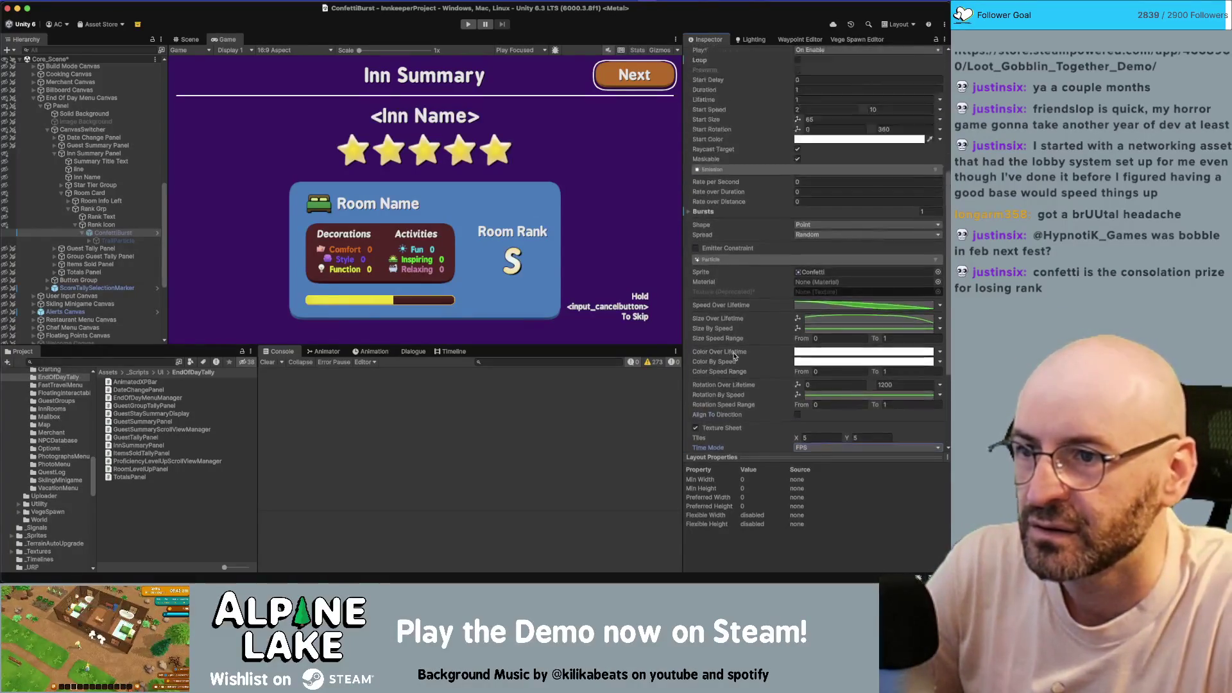
pyautogui.scroll(3, 735, 347)
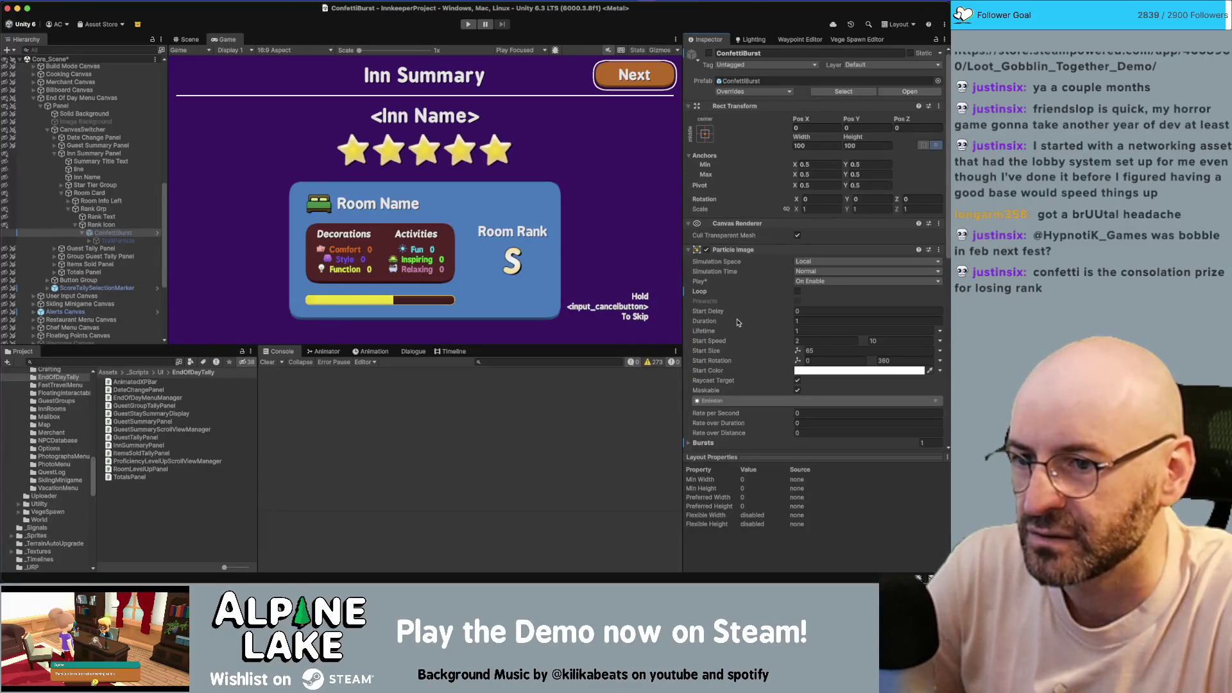
pyautogui.scroll(-1, 738, 323)
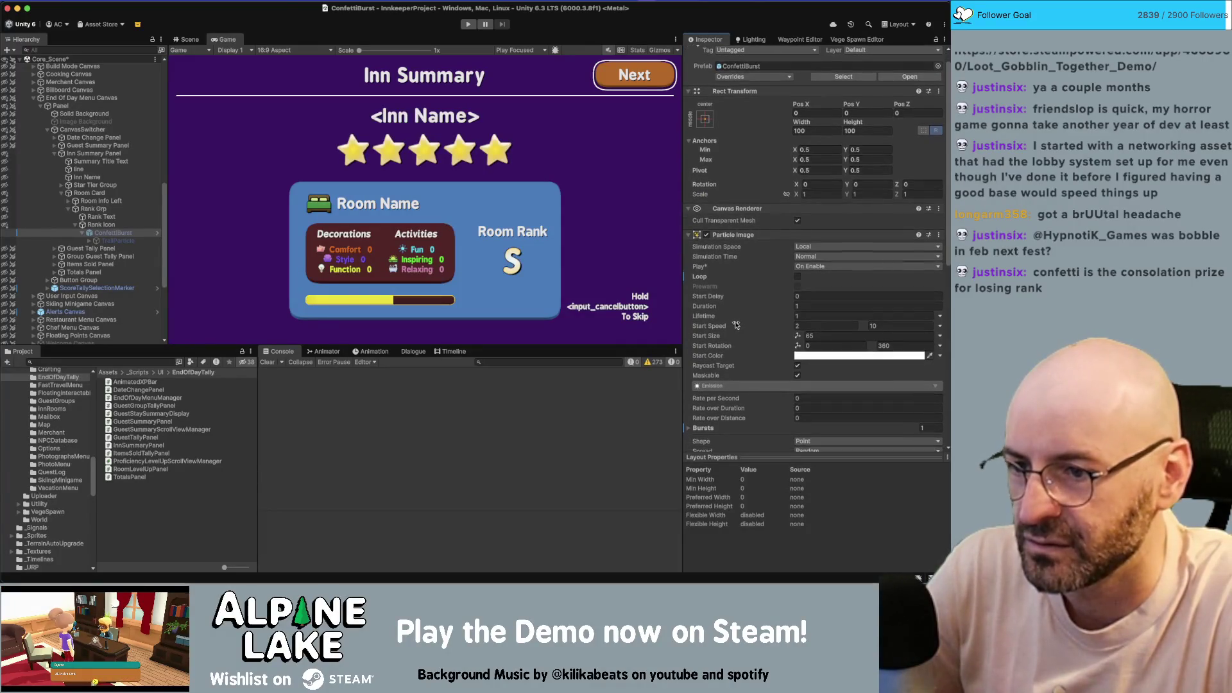
pyautogui.scroll(-2, 736, 327)
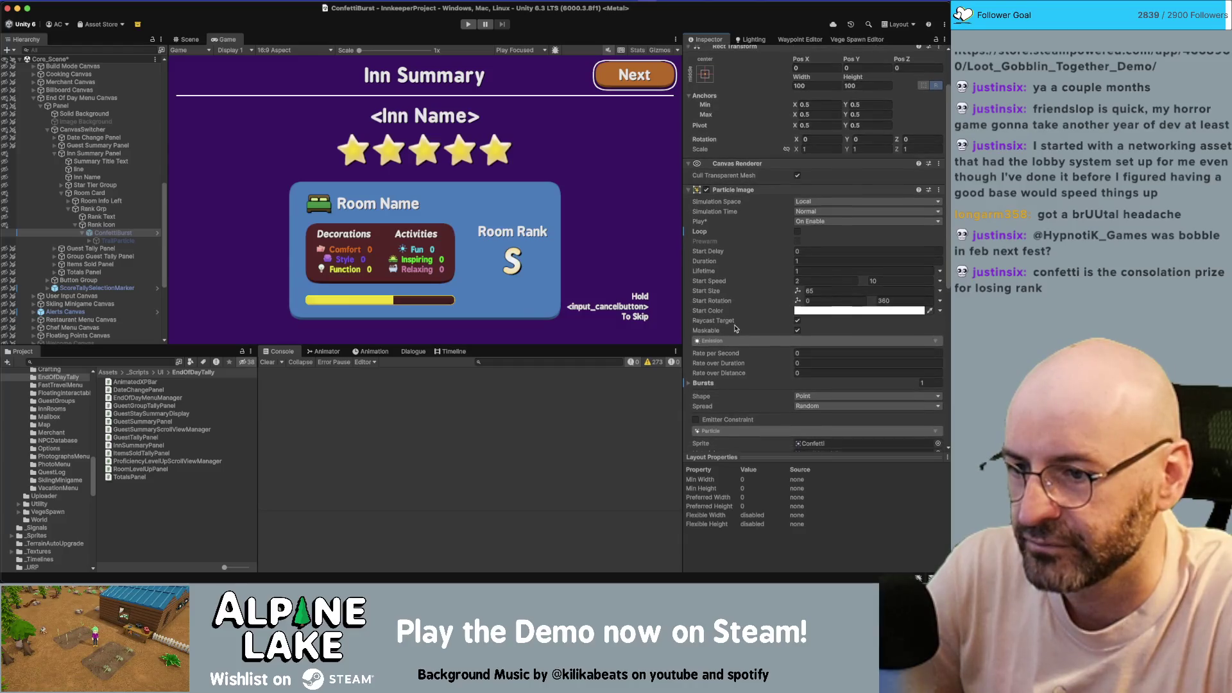
pyautogui.scroll(-5, 735, 329)
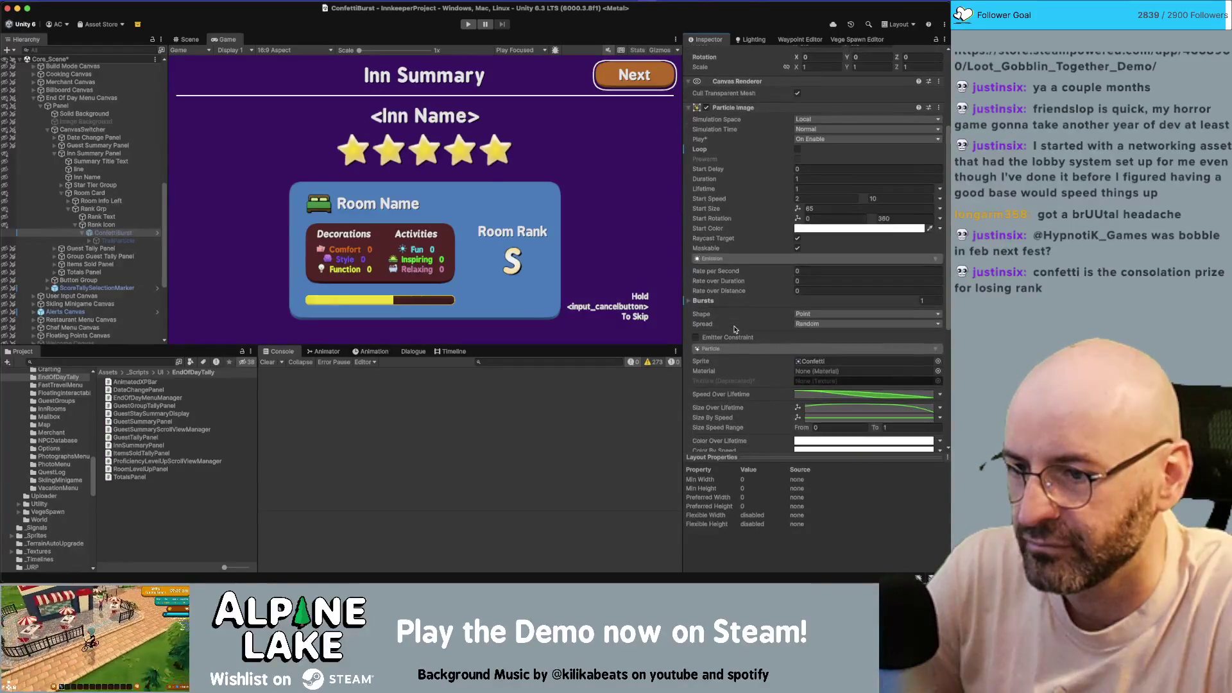
pyautogui.scroll(-6, 735, 328)
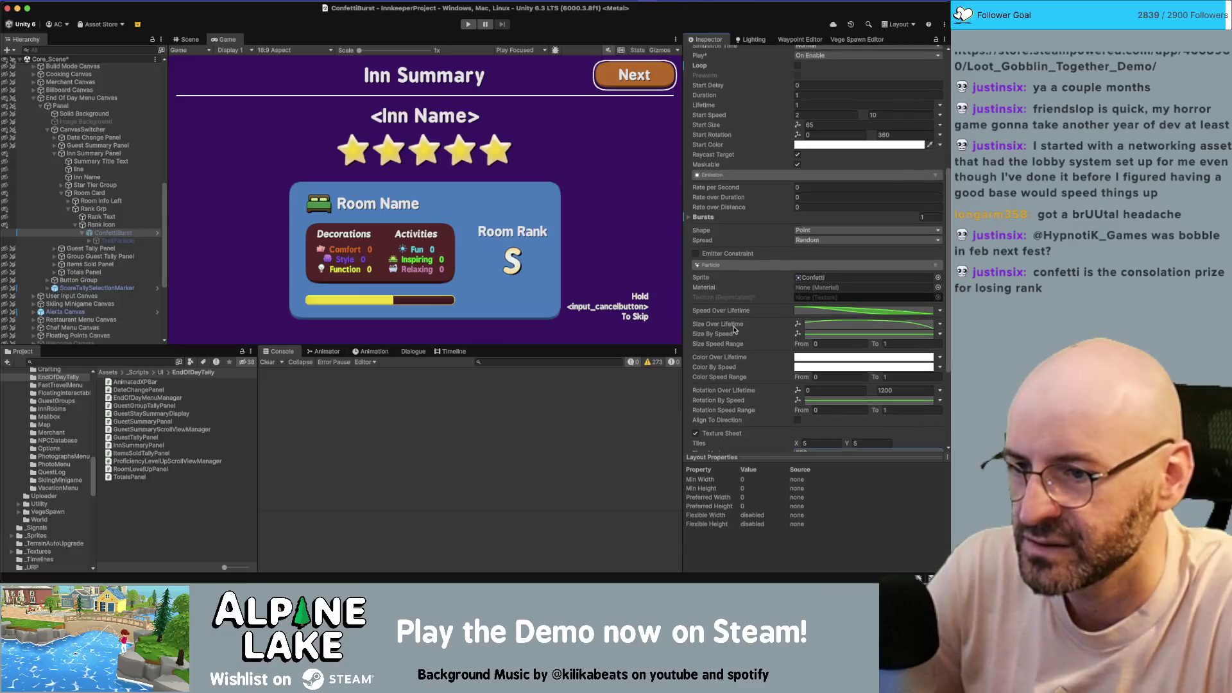
pyautogui.scroll(-3, 735, 329)
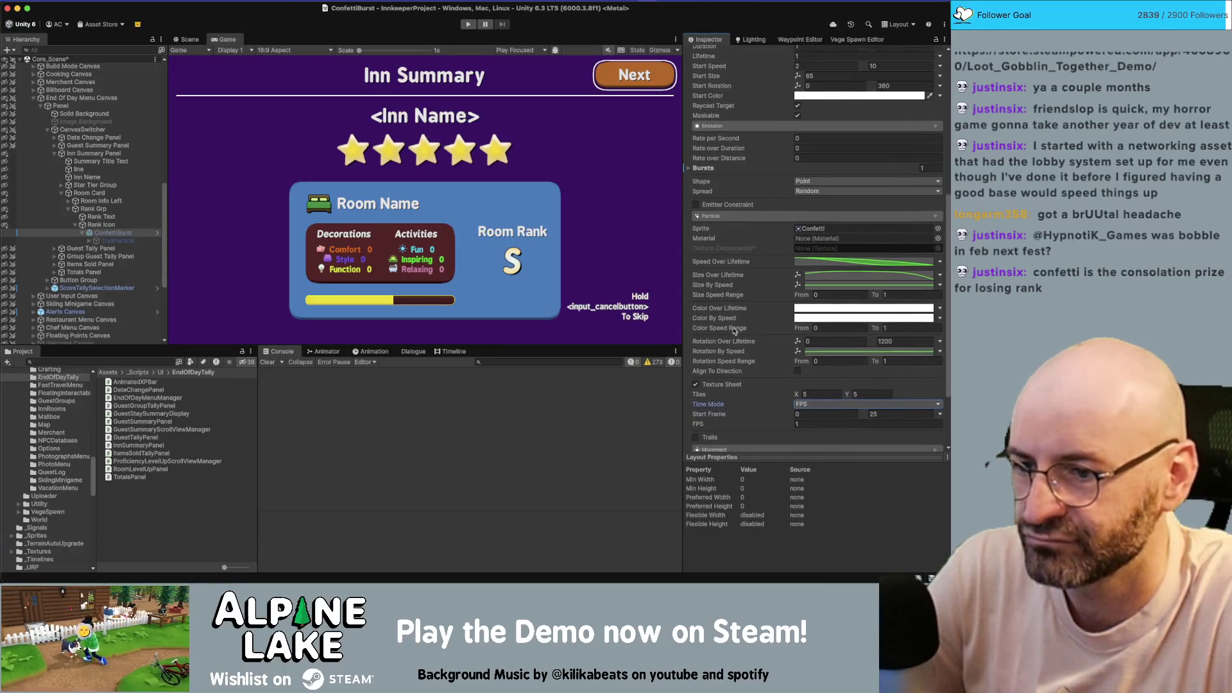
pyautogui.scroll(-4, 735, 330)
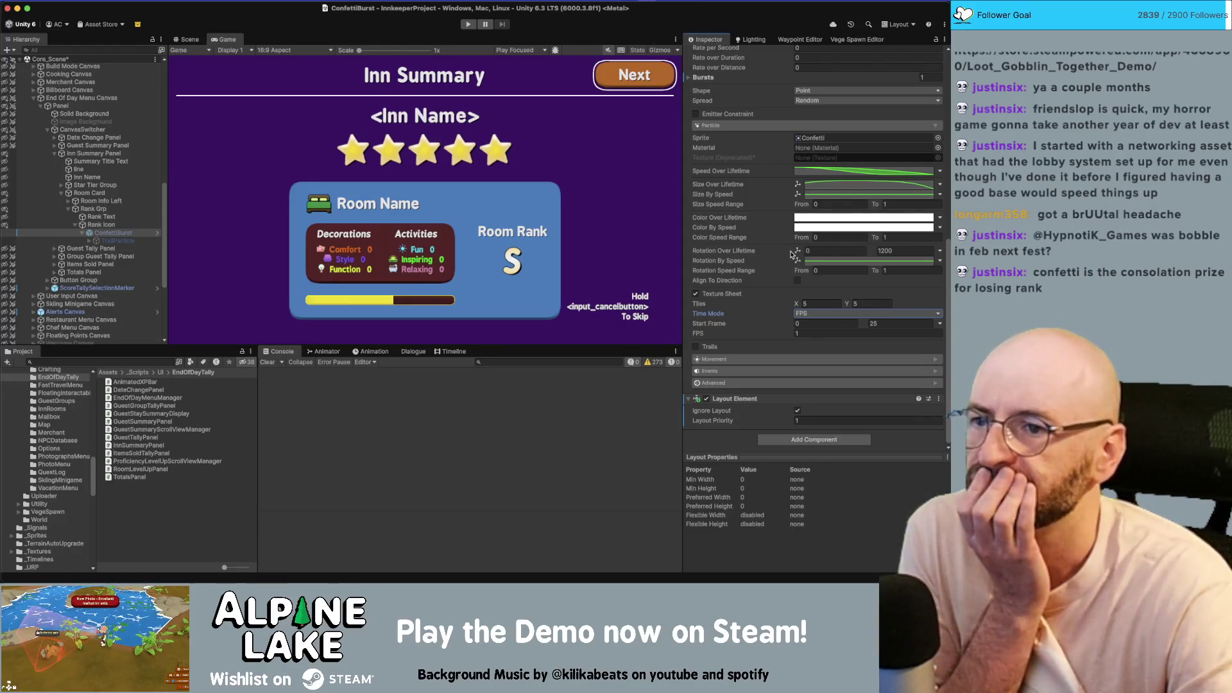
pyautogui.scroll(10, 793, 254)
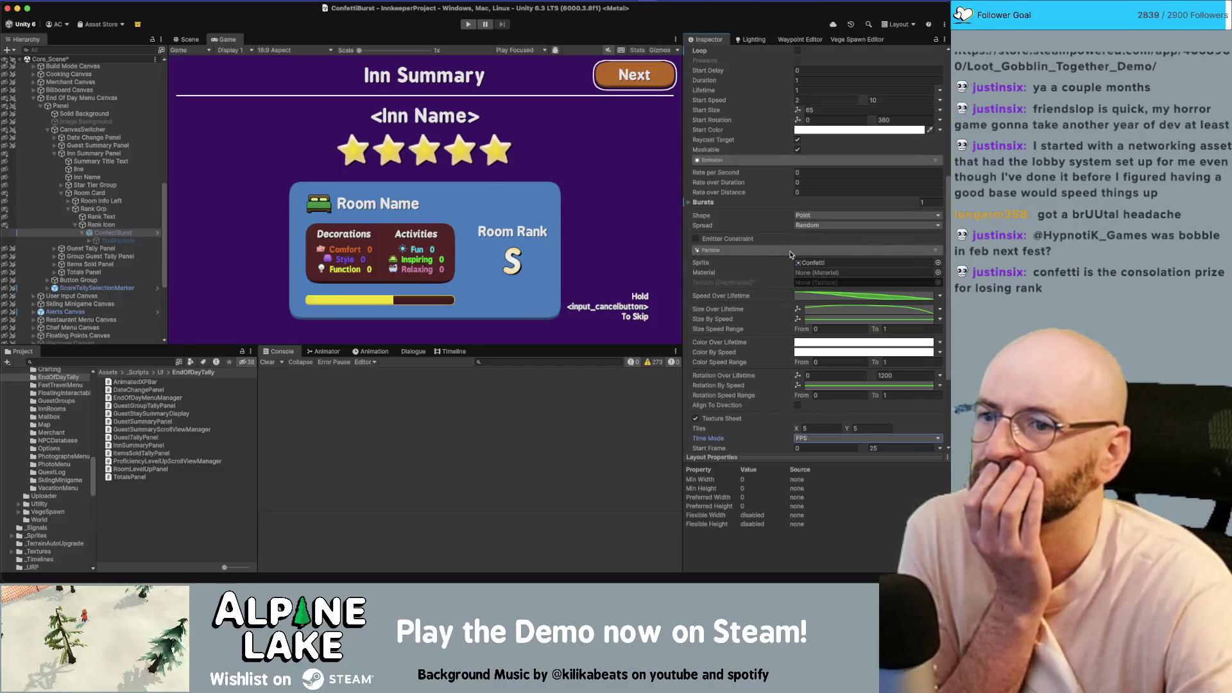
pyautogui.scroll(1, 791, 255)
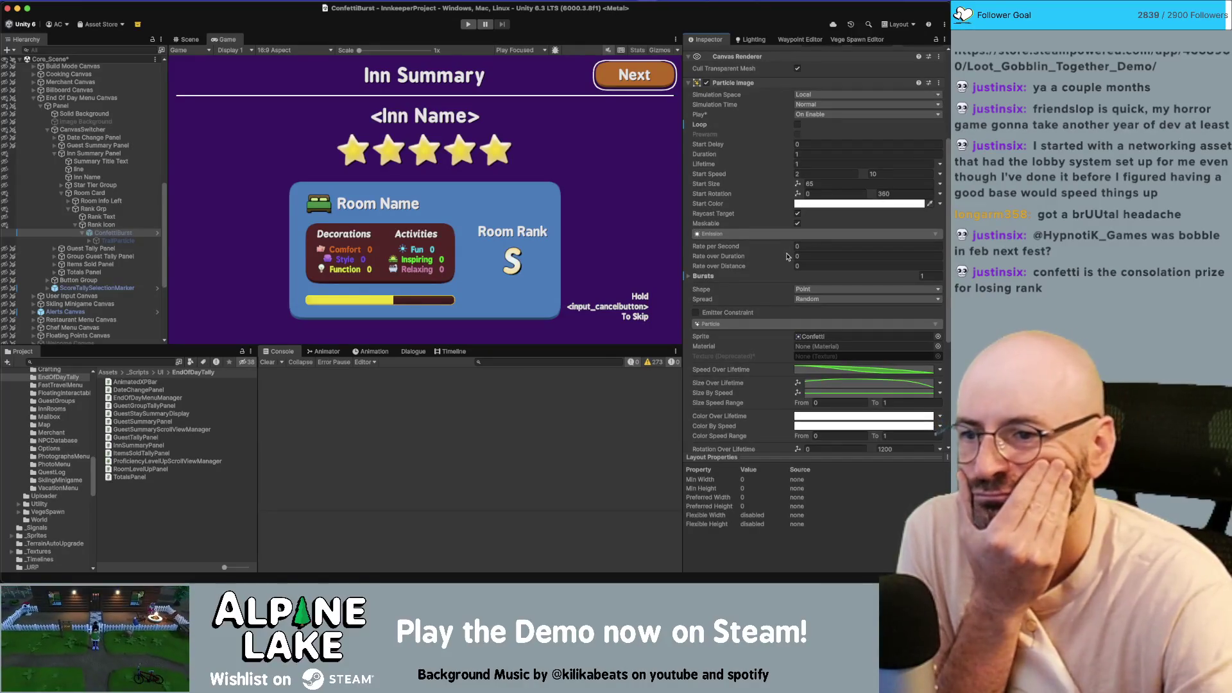
pyautogui.scroll(-5, 786, 256)
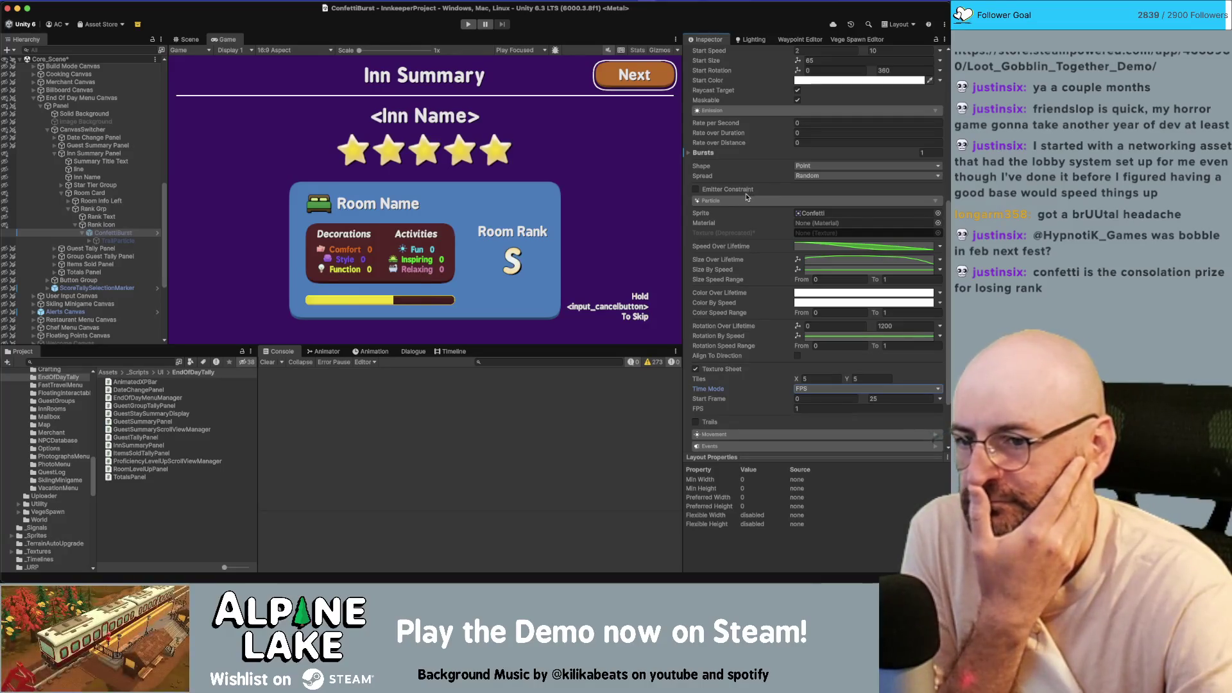
pyautogui.scroll(-3, 735, 219)
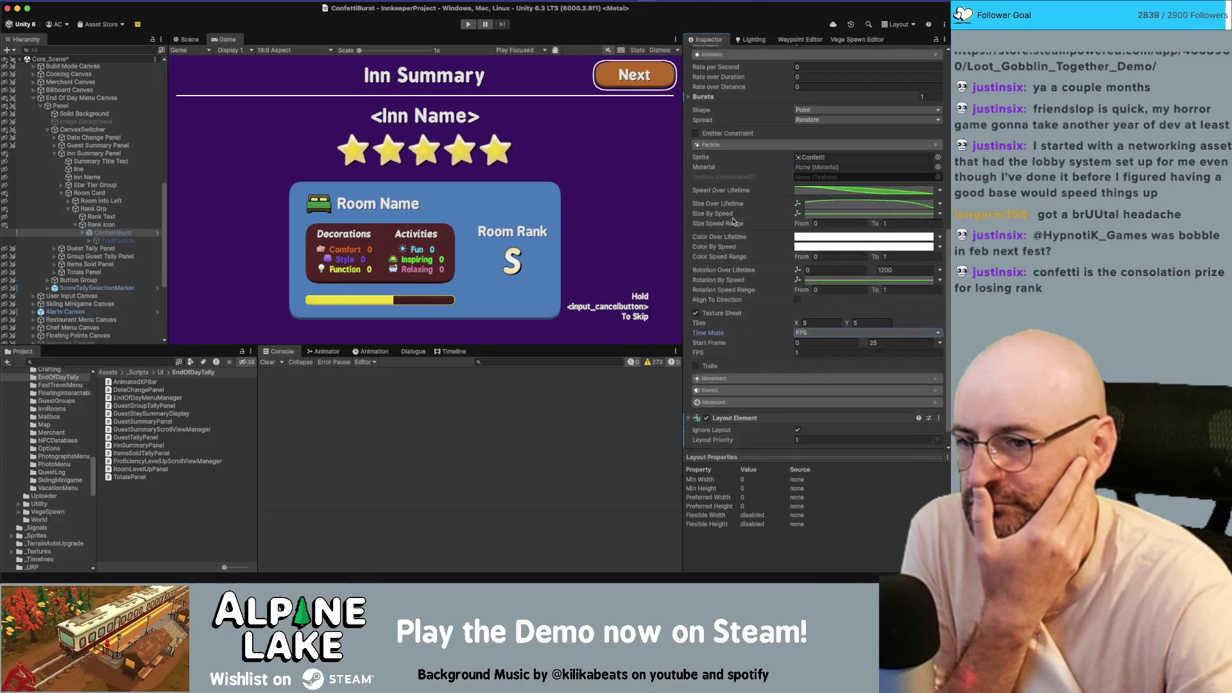
pyautogui.click(797, 440)
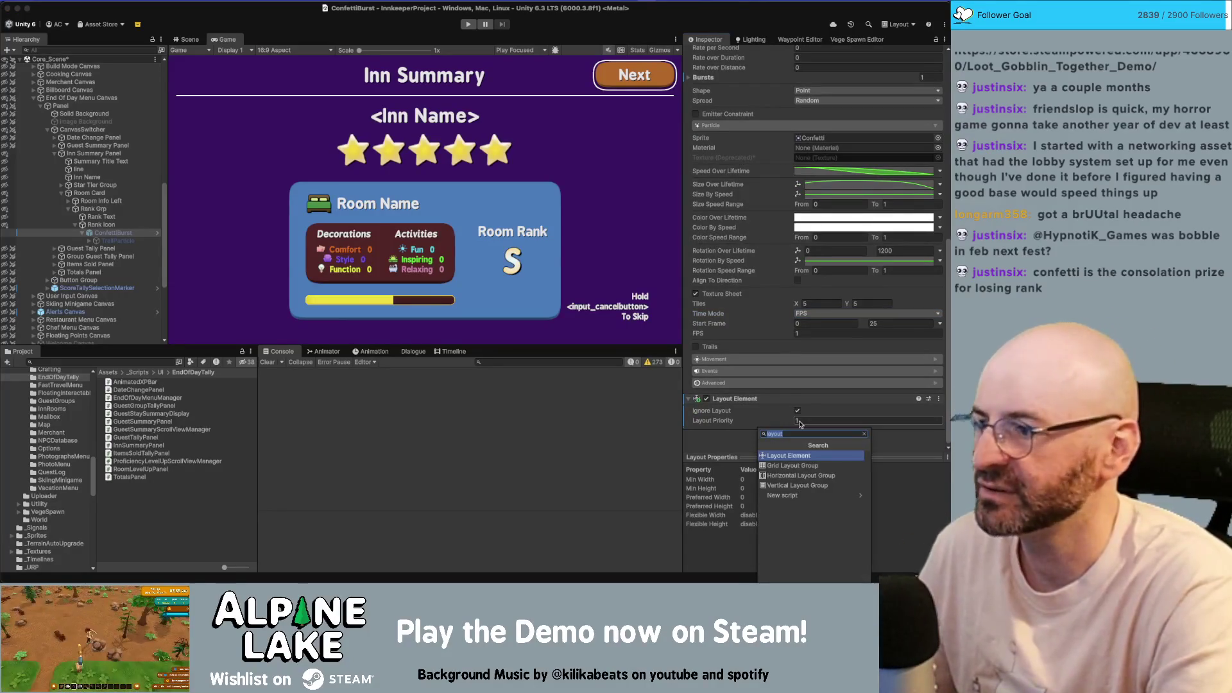
# - Search components for 'partic' and add a Particle System Controller to ConfettiBurst
pyautogui.write('particle')
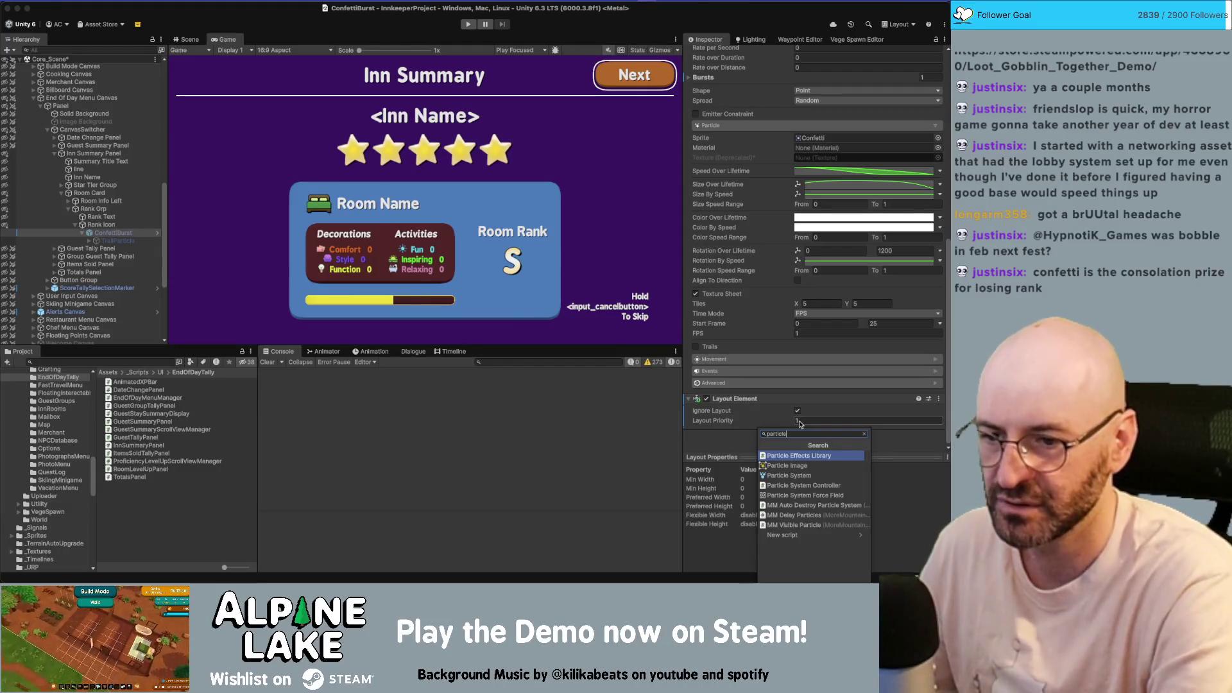
pyautogui.press('Down')
pyautogui.press('Down')
pyautogui.press('Down')
pyautogui.press('Return')
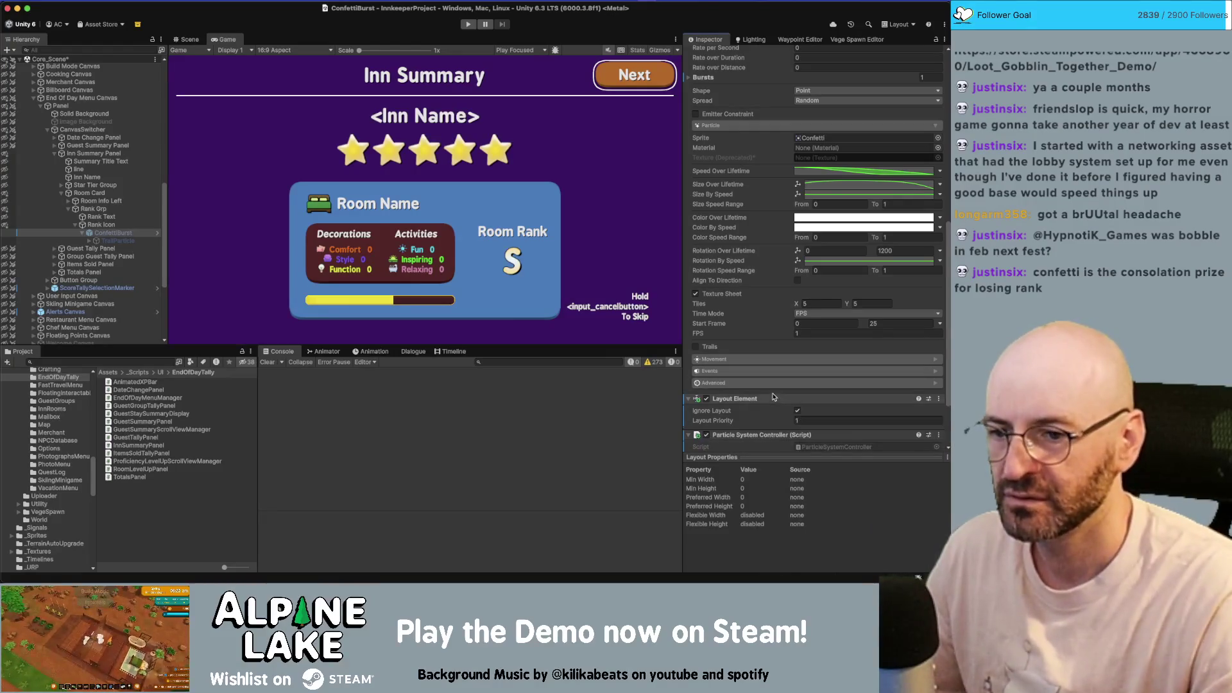
pyautogui.scroll(-2, 783, 404)
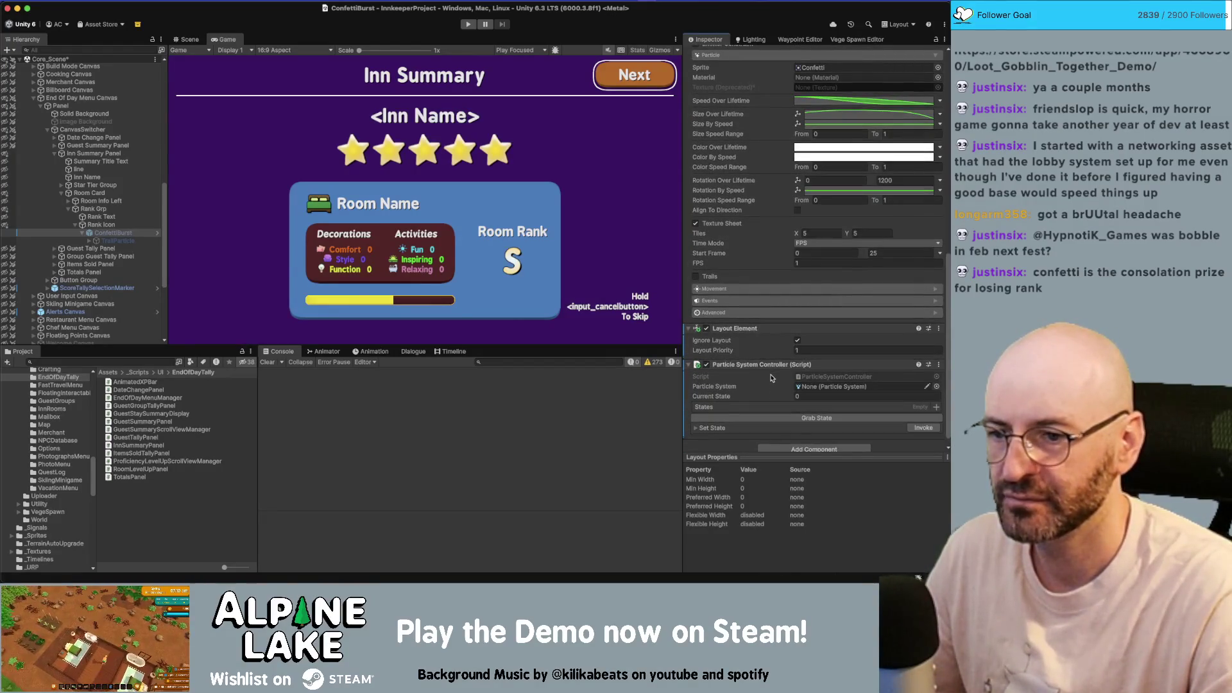
# - Add one entry to the controller's States list, then remove the Particle System Controller
pyautogui.rightClick(772, 361)
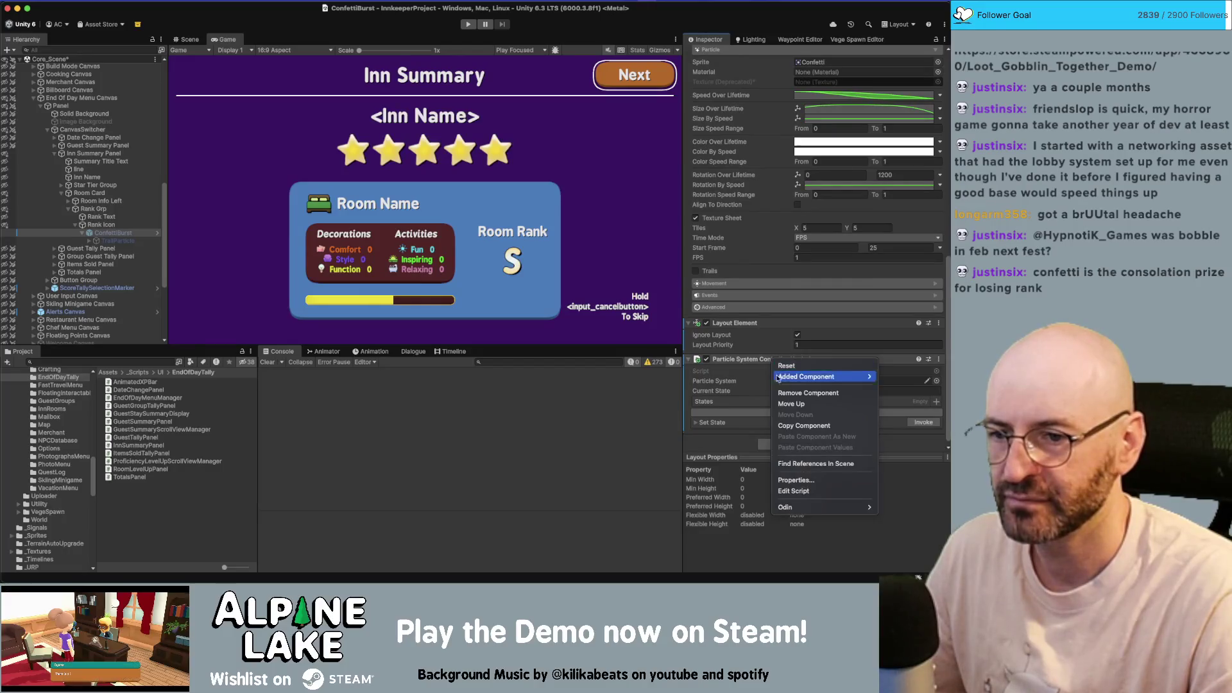
pyautogui.press('Escape')
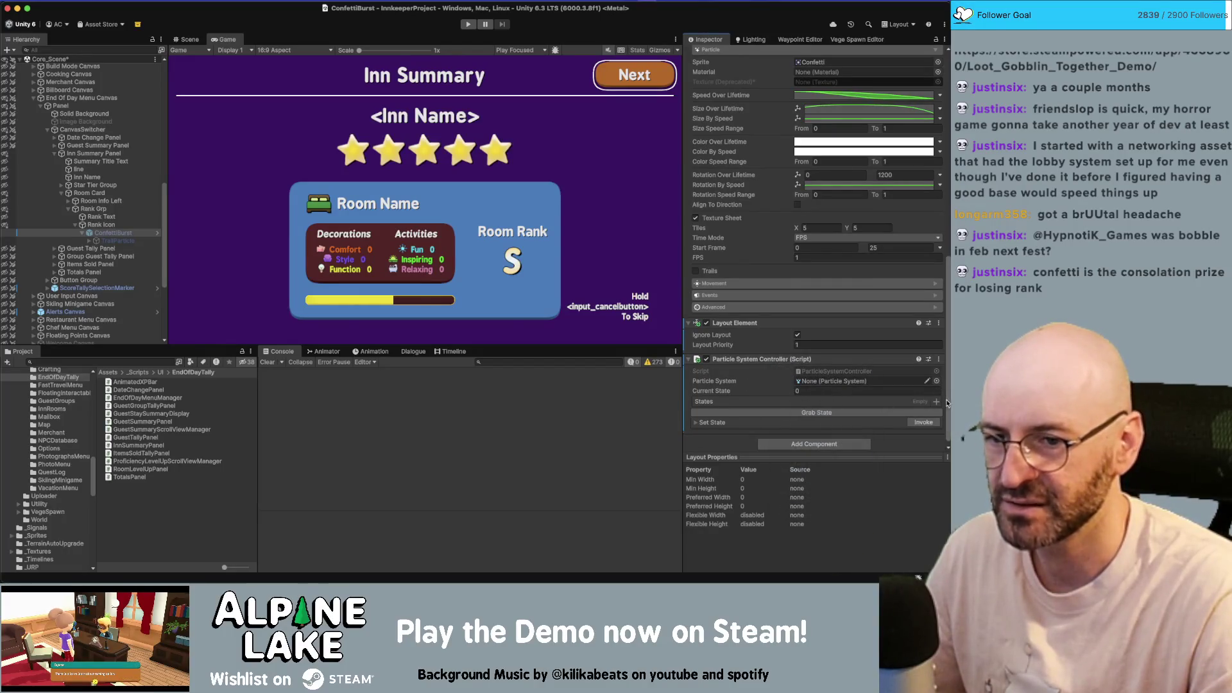
pyautogui.click(936, 402)
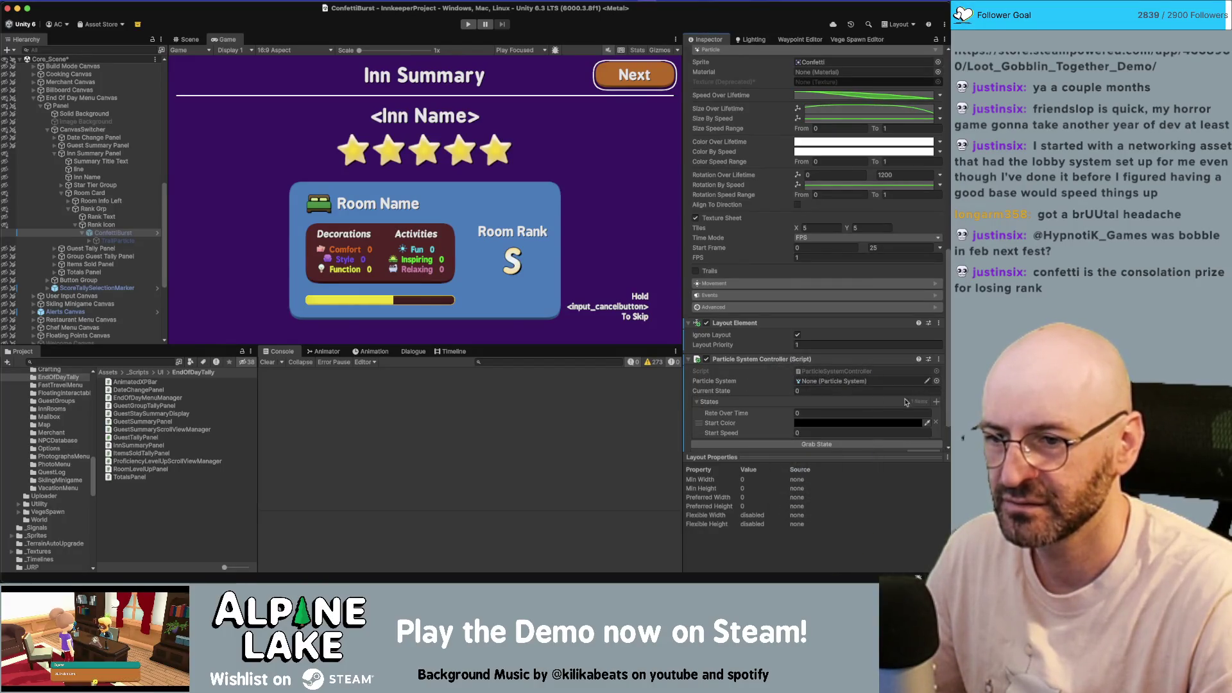
pyautogui.rightClick(774, 360)
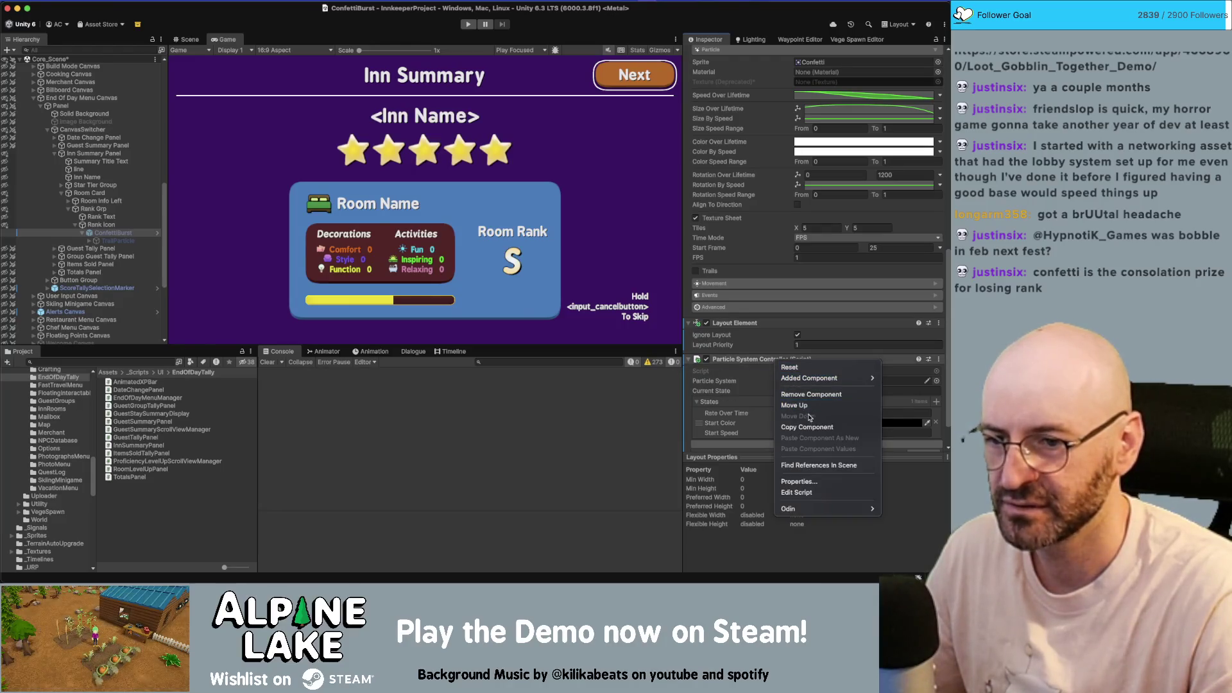
pyautogui.click(806, 393)
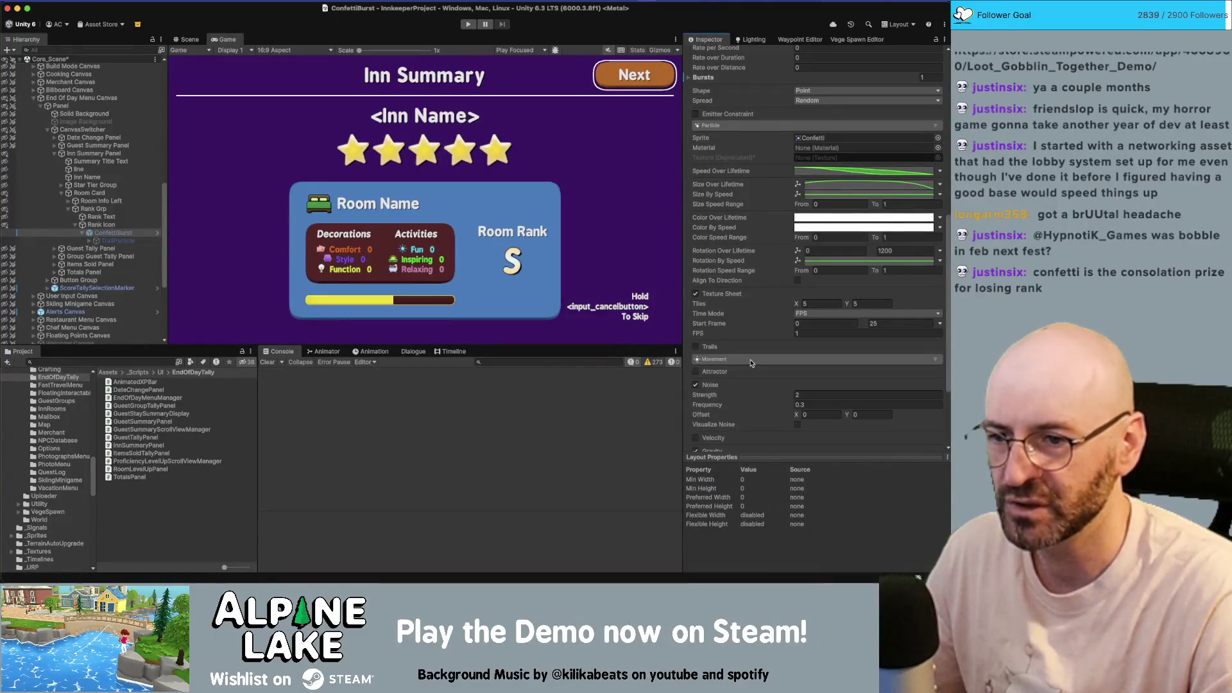
# - Make On Last Particle Finished call GameObject.SetActive on ConfettiBurst itself
pyautogui.click(753, 375)
pyautogui.scroll(-5, 755, 377)
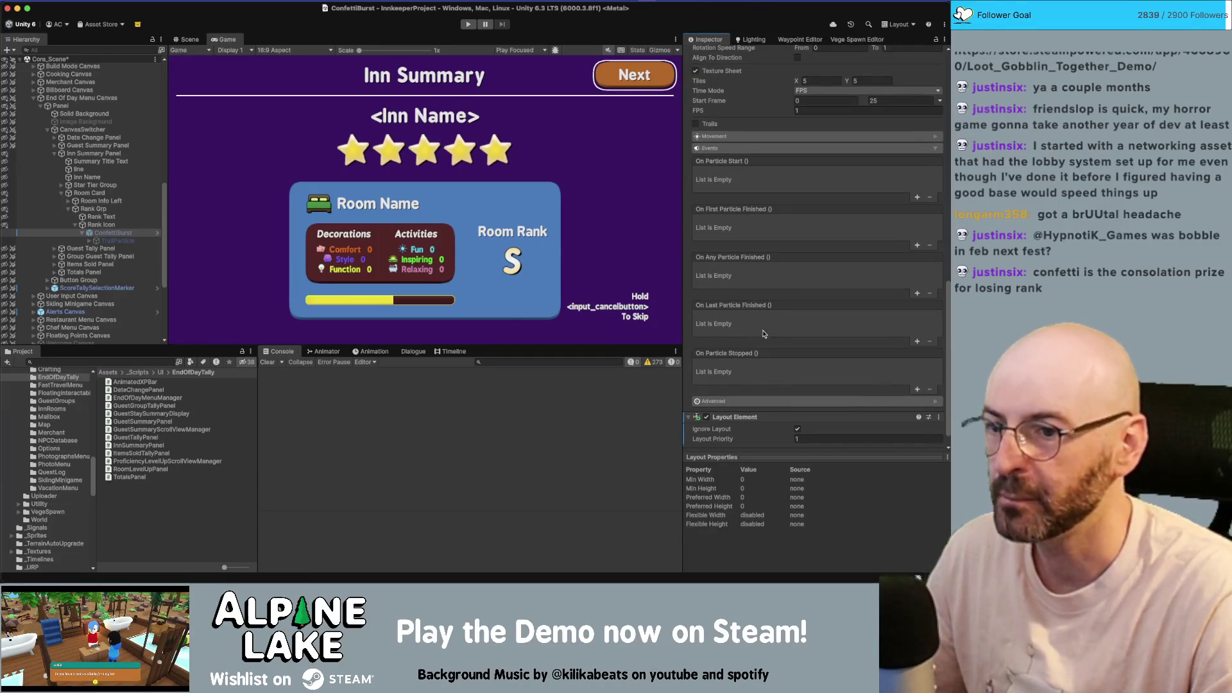
pyautogui.click(917, 341)
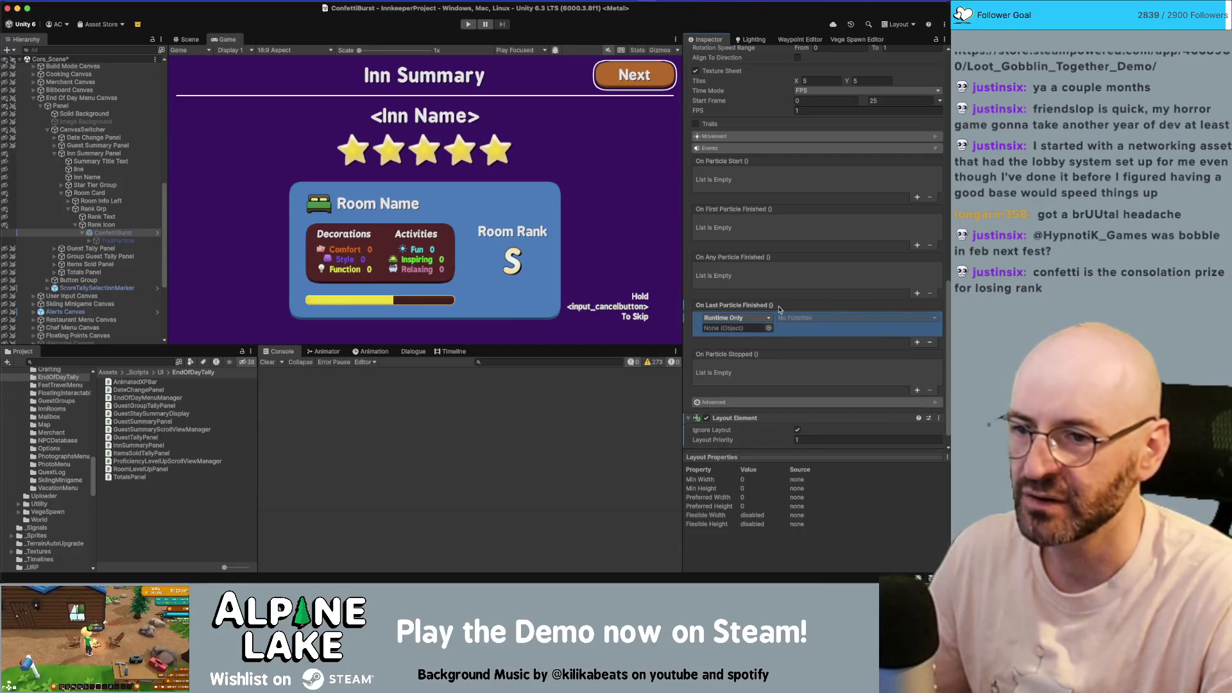
pyautogui.moveTo(738, 418); pyautogui.dragTo(720, 329)
pyautogui.click(795, 318)
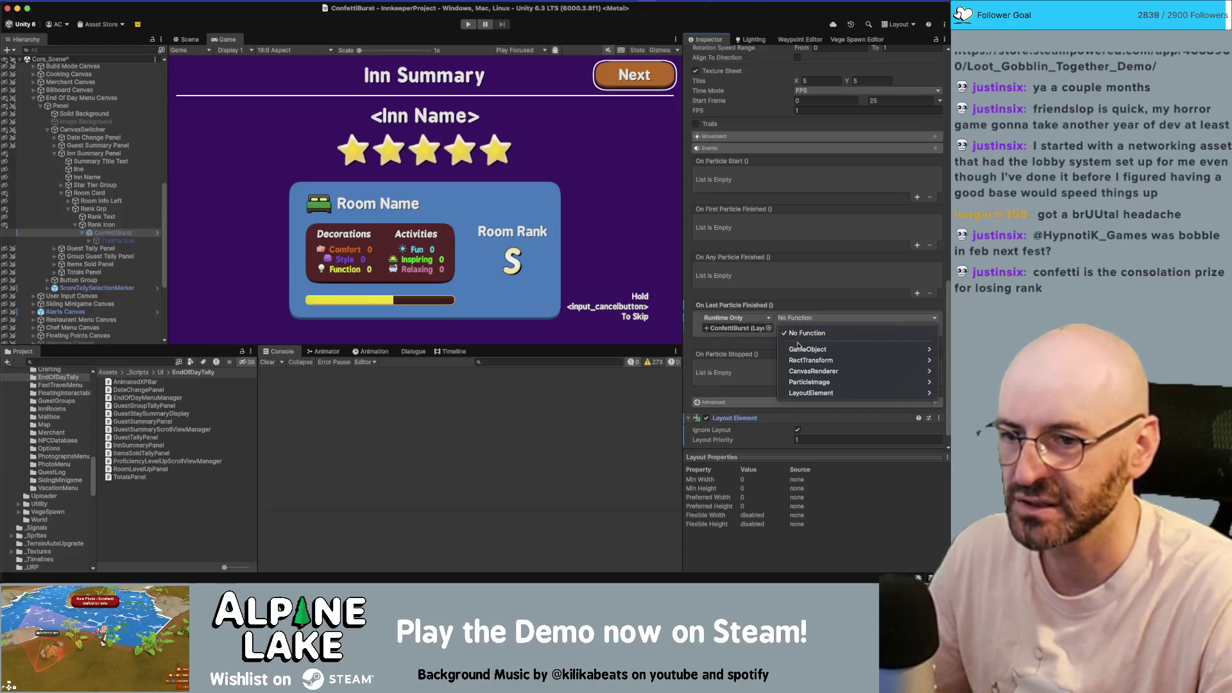
pyautogui.click(742, 420)
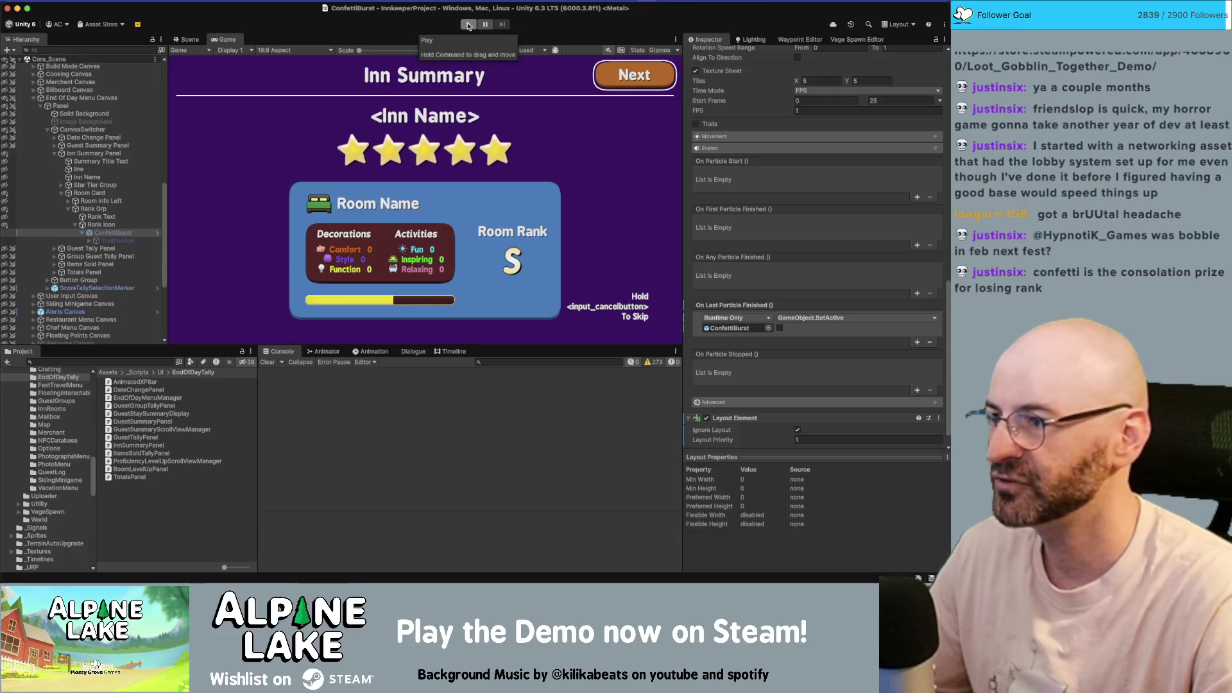
pyautogui.click(469, 25)
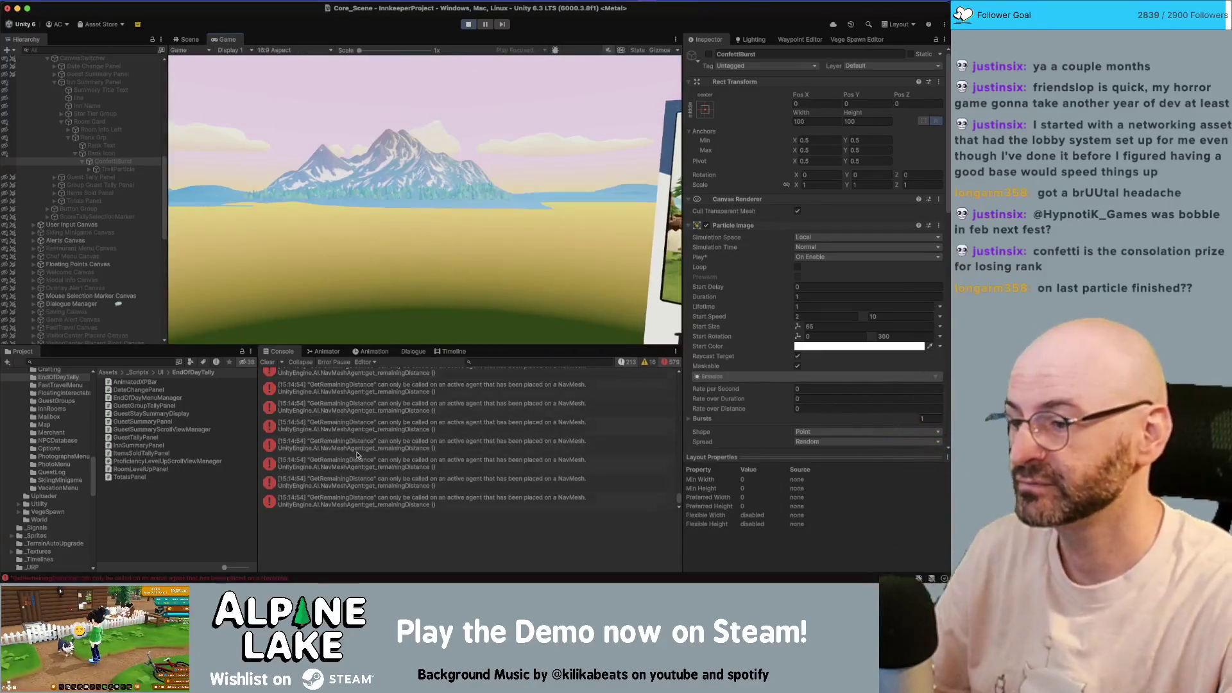
pyautogui.click(469, 25)
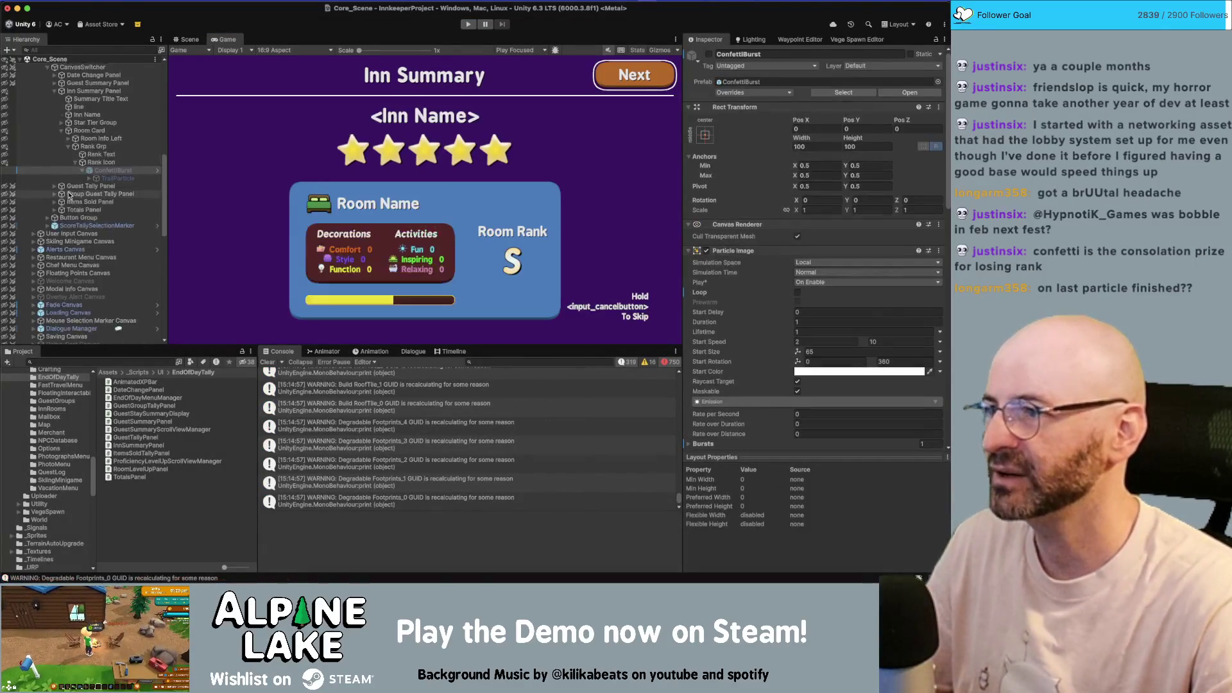
# - Search the Project assets for 'main game scene'
pyautogui.scroll(10, 69, 196)
pyautogui.rightClick(77, 66)
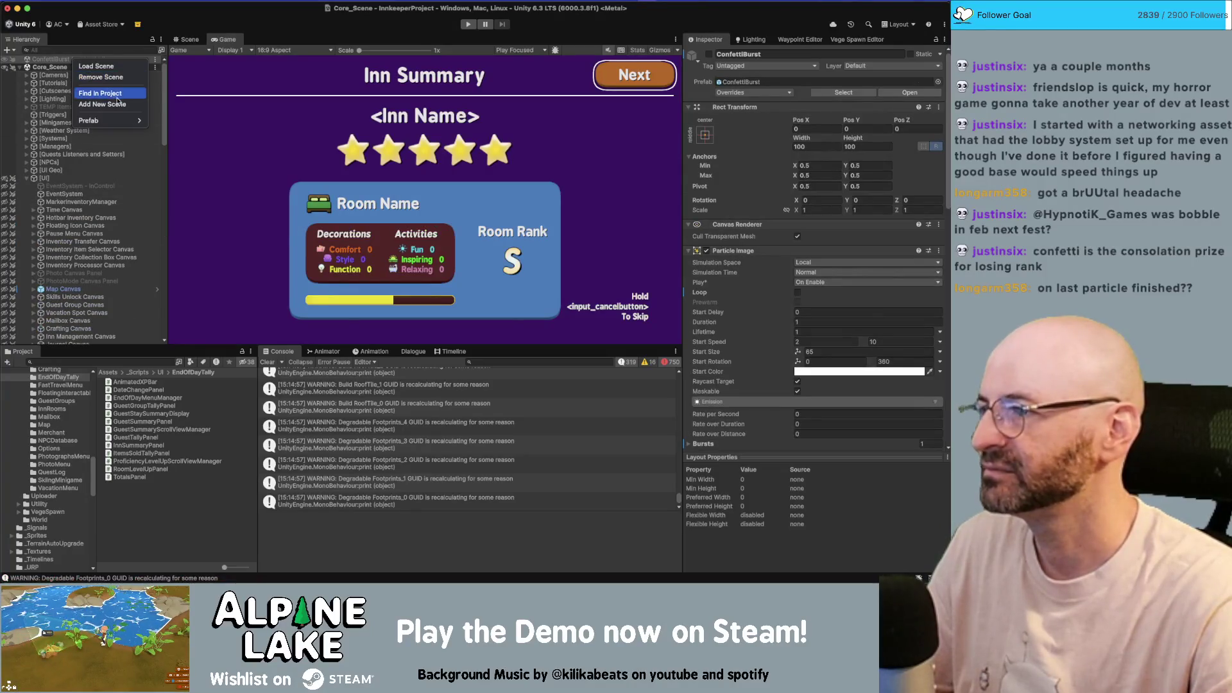
pyautogui.click(122, 77)
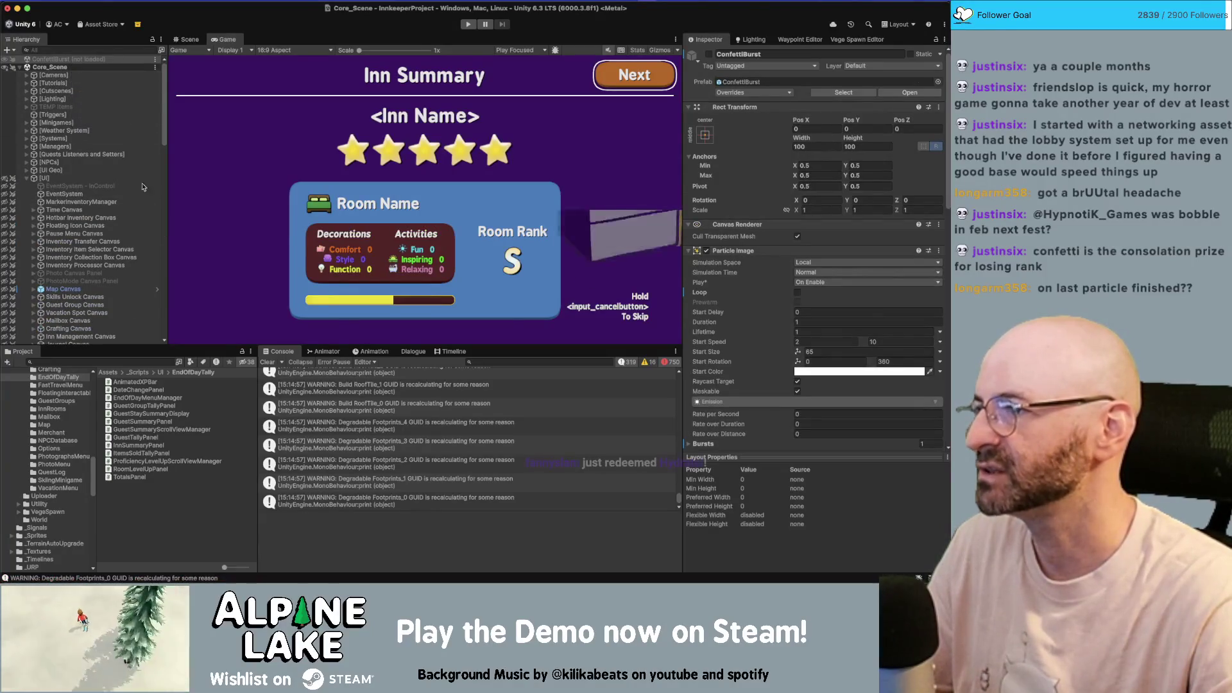
pyautogui.click(141, 361)
pyautogui.write('main game scene')
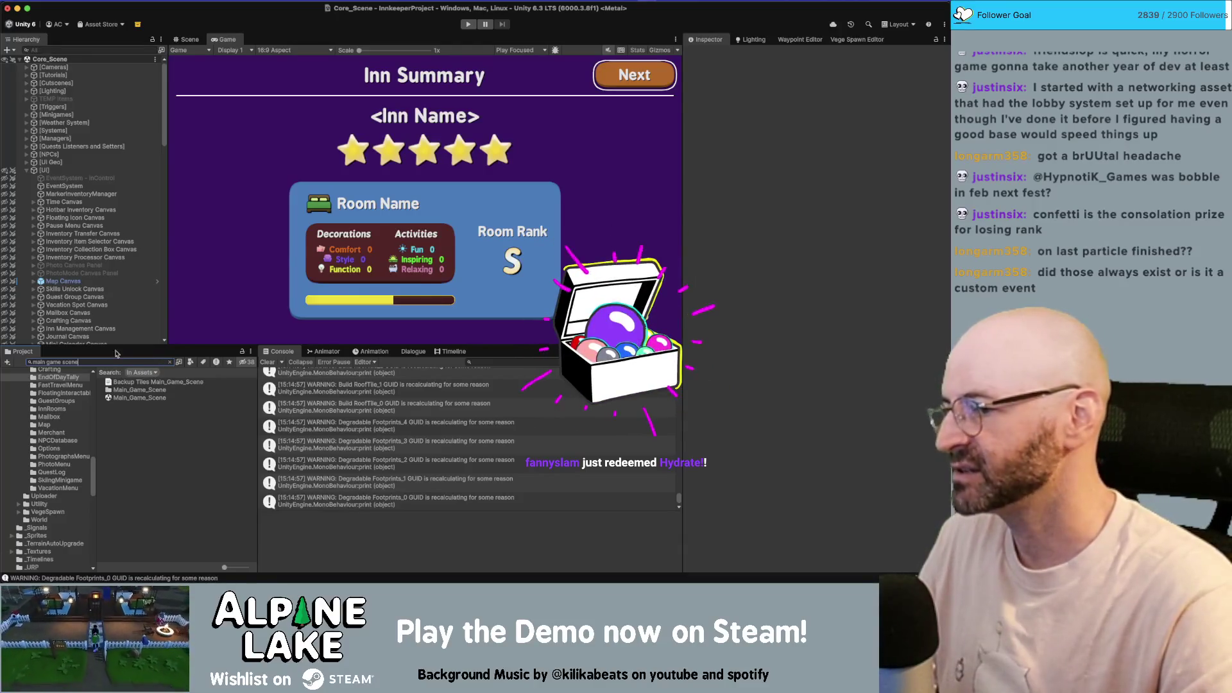
# - Add Main_Game_Scene to the Hierarchy and make it the active scene
pyautogui.click(19, 59)
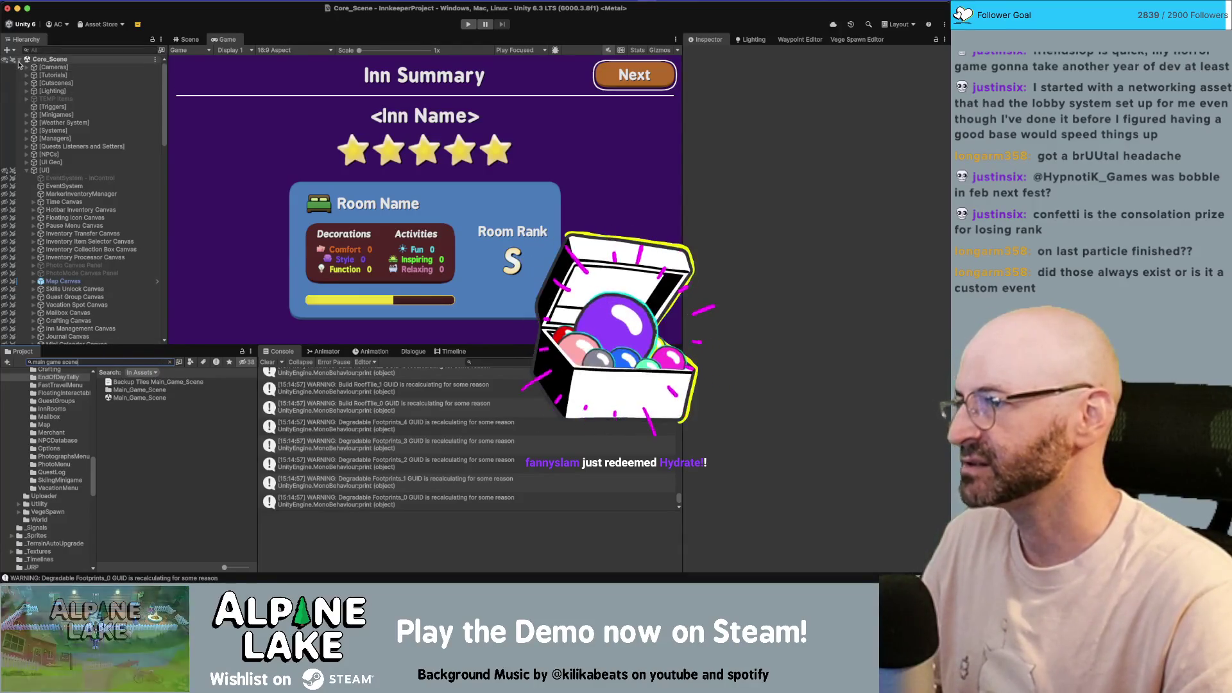
pyautogui.moveTo(125, 403)
pyautogui.mouseDown()
pyautogui.moveTo(87, 83)
pyautogui.moveTo(62, 58)
pyautogui.mouseUp()
pyautogui.rightClick(62, 59)
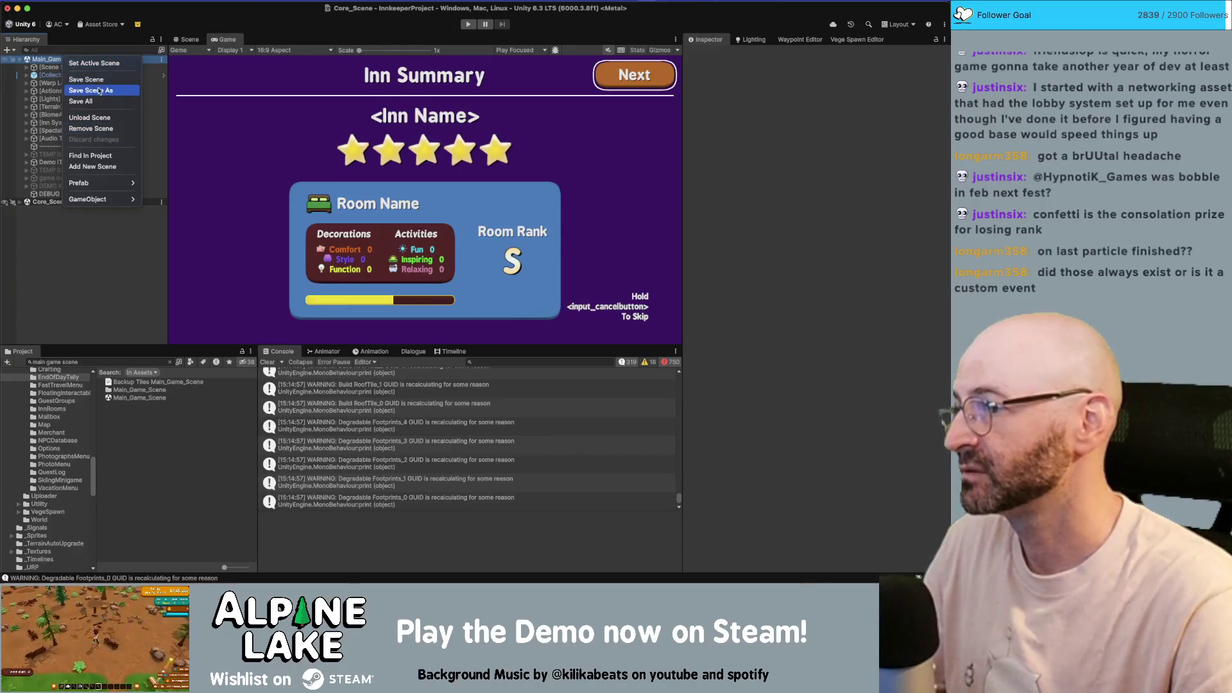
pyautogui.click(99, 64)
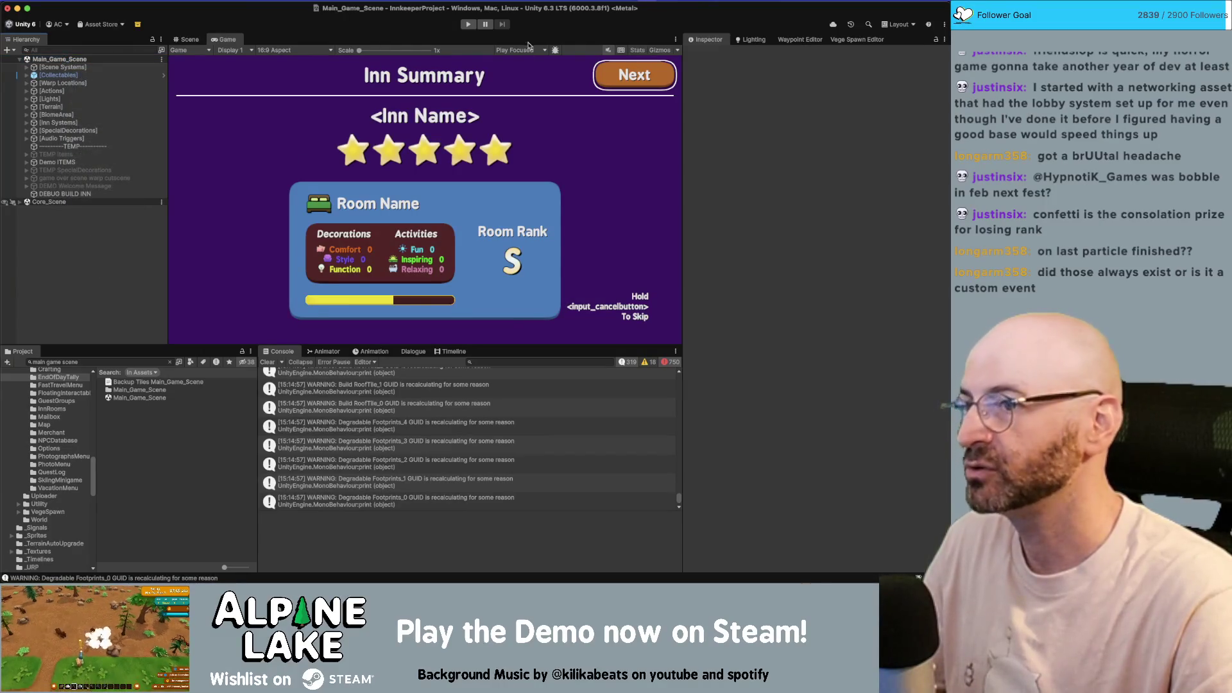
# - Start play mode and walk the character around the inn
pyautogui.click(469, 24)
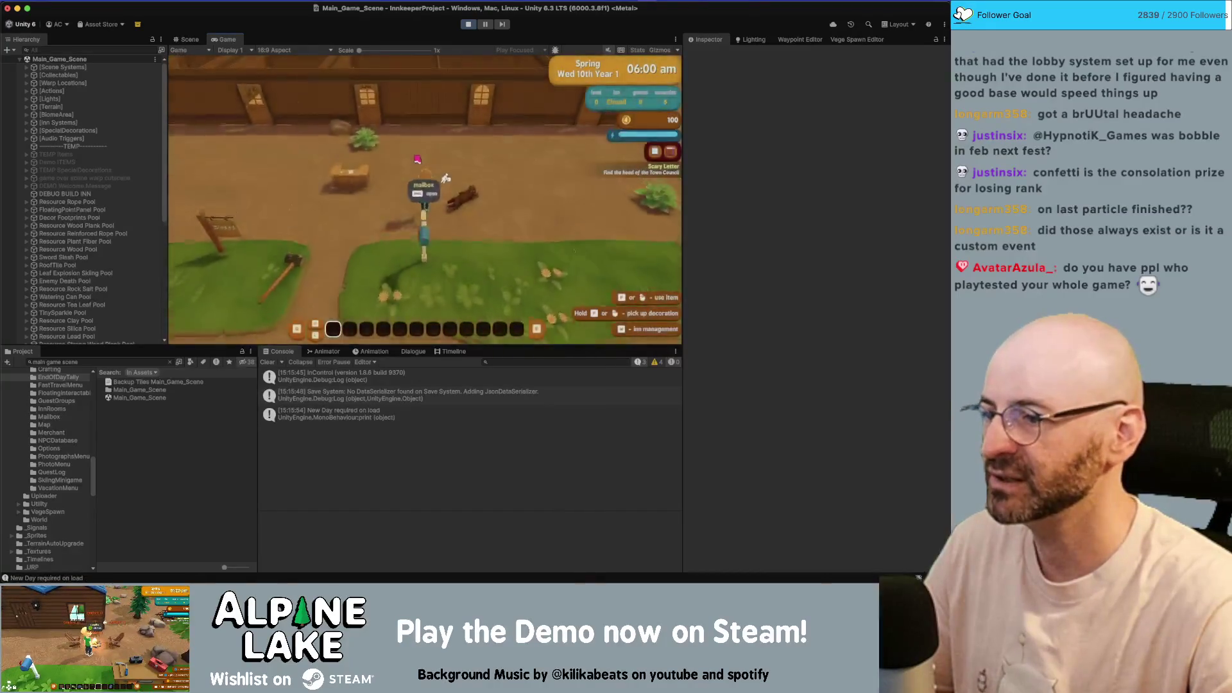
pyautogui.press('w')
pyautogui.press('d')
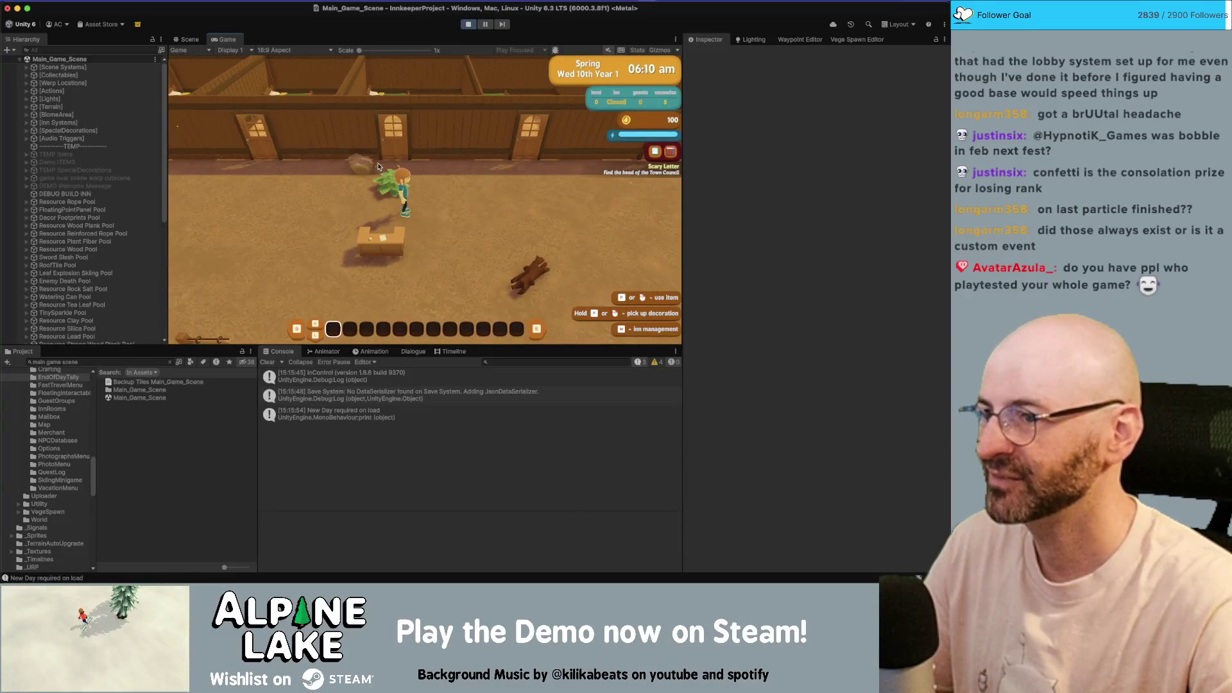
pyautogui.press('a')
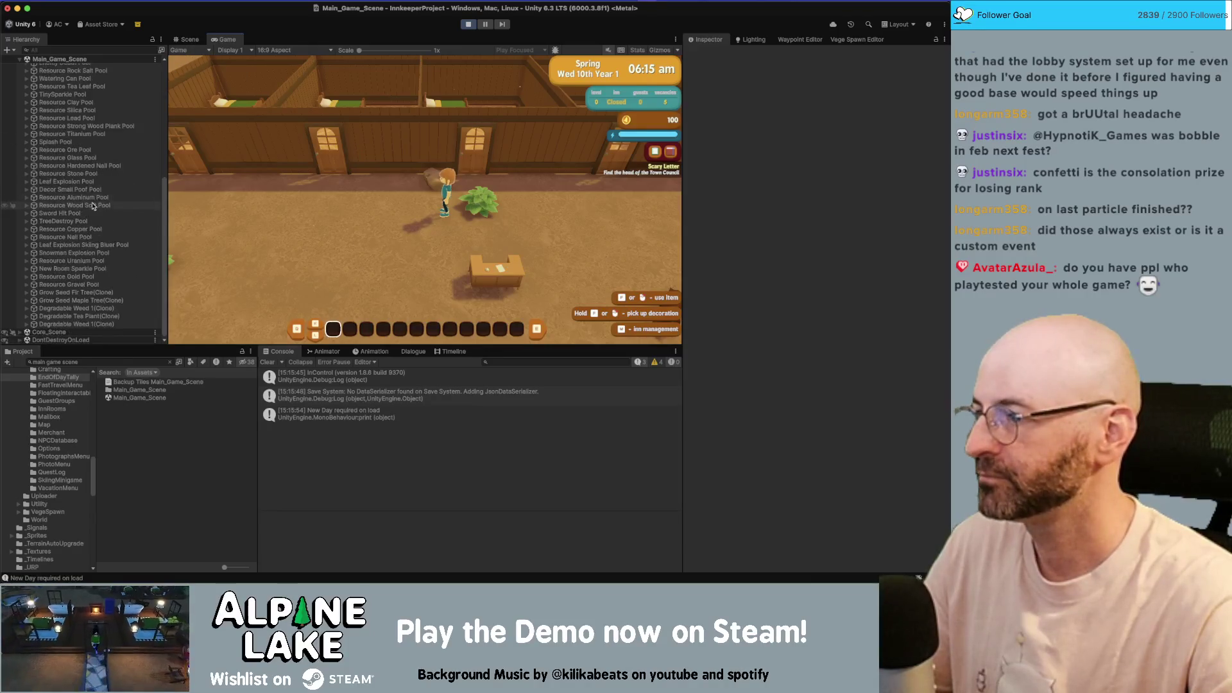
# - Raise the Comfort base value of the Decor Bed Single B(Clone) beds from 3 to 50
pyautogui.click(188, 39)
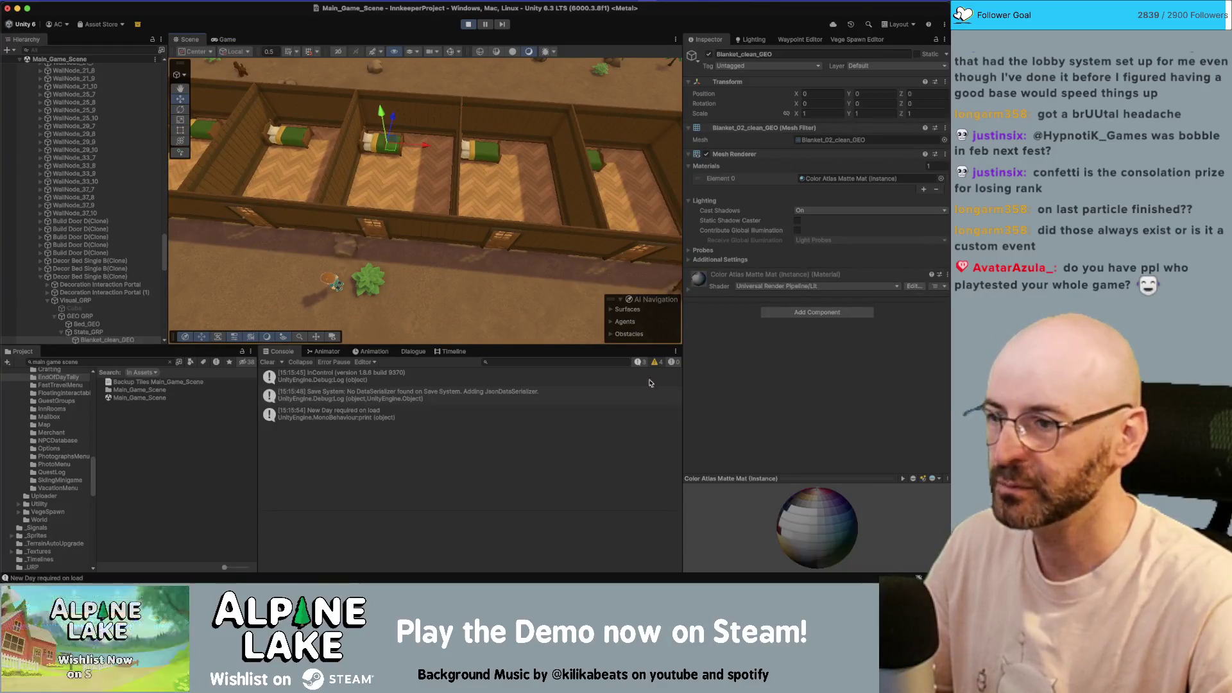
pyautogui.click(122, 278)
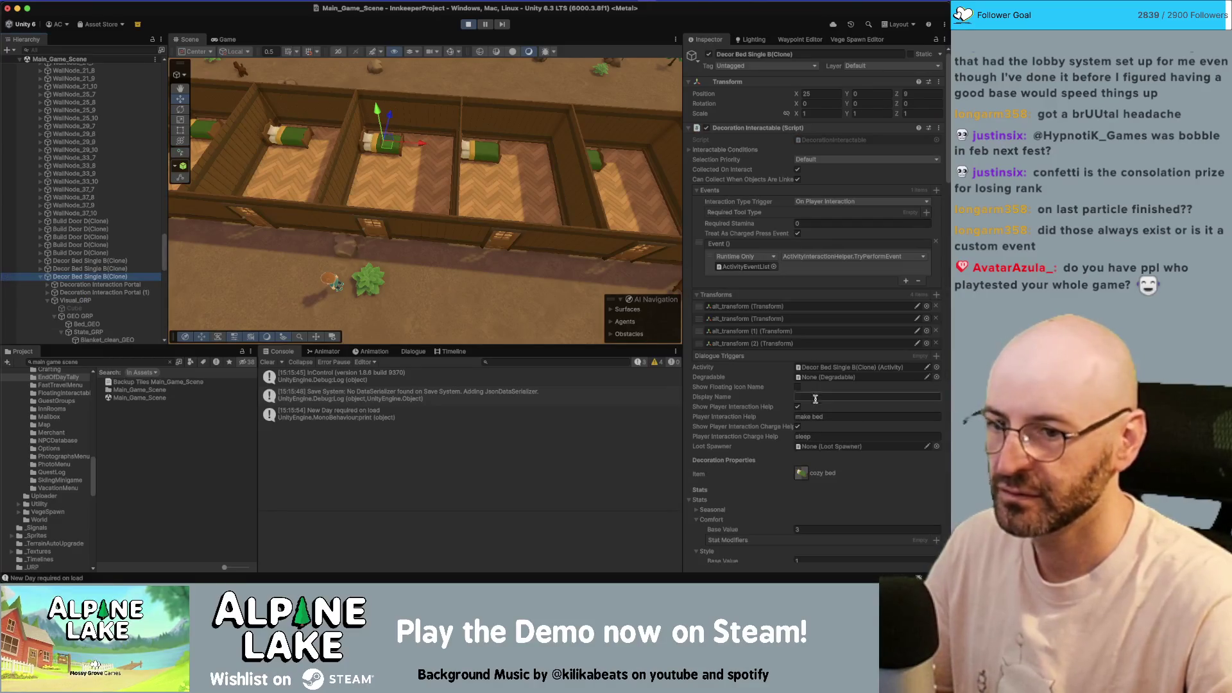
pyautogui.click(804, 529)
pyautogui.write('50')
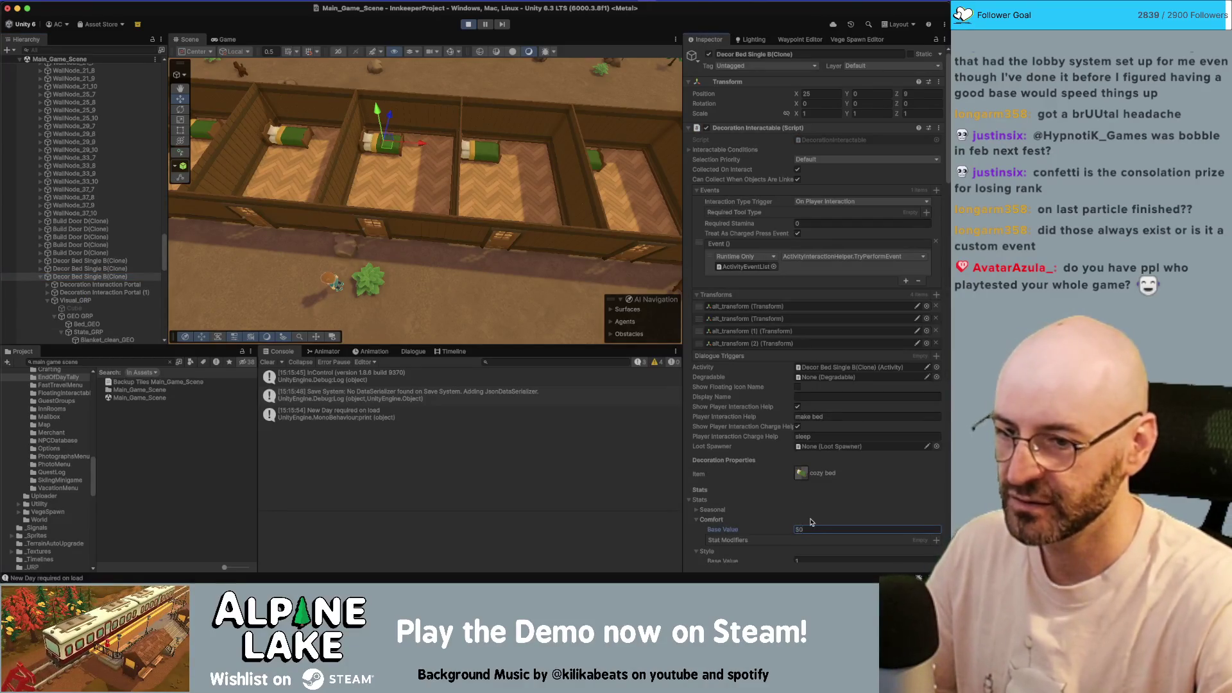
pyautogui.click(229, 39)
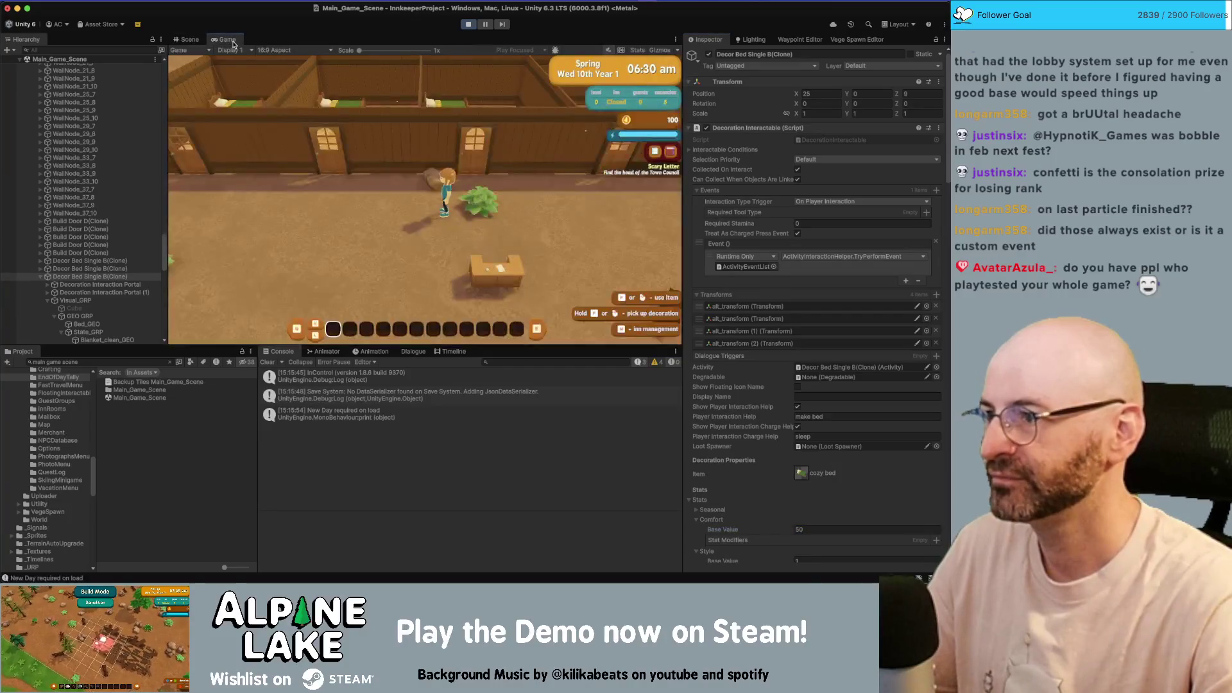
pyautogui.click(150, 260)
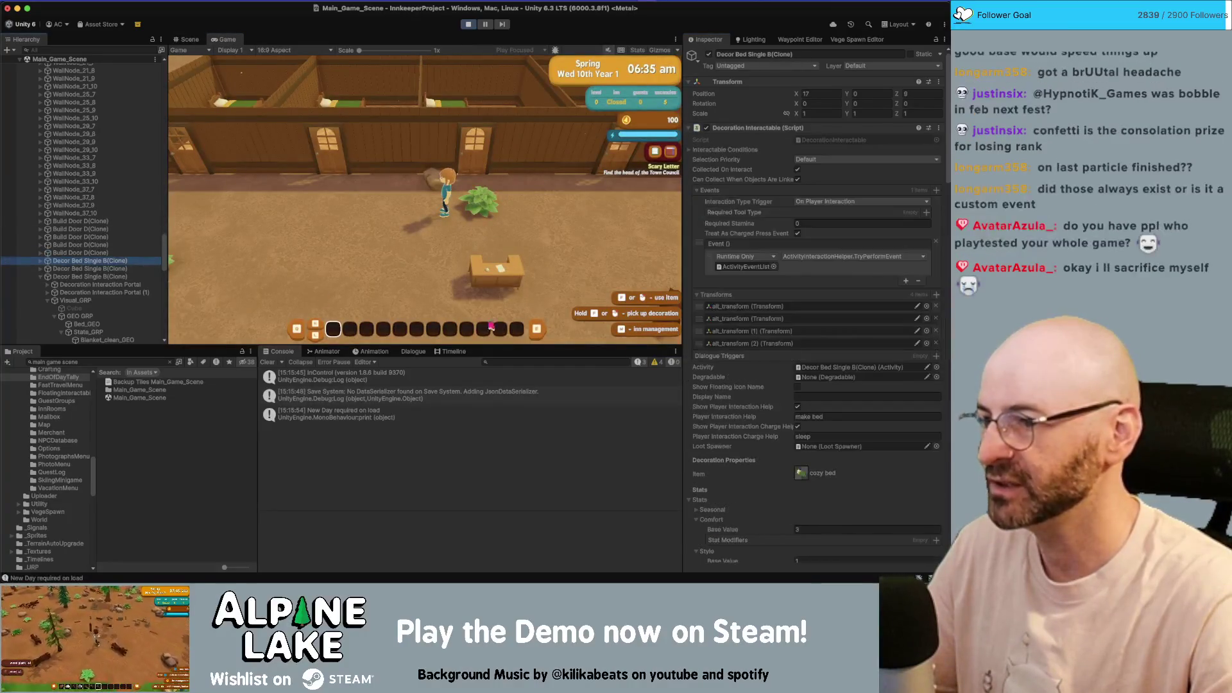
pyautogui.click(816, 530)
pyautogui.write('50')
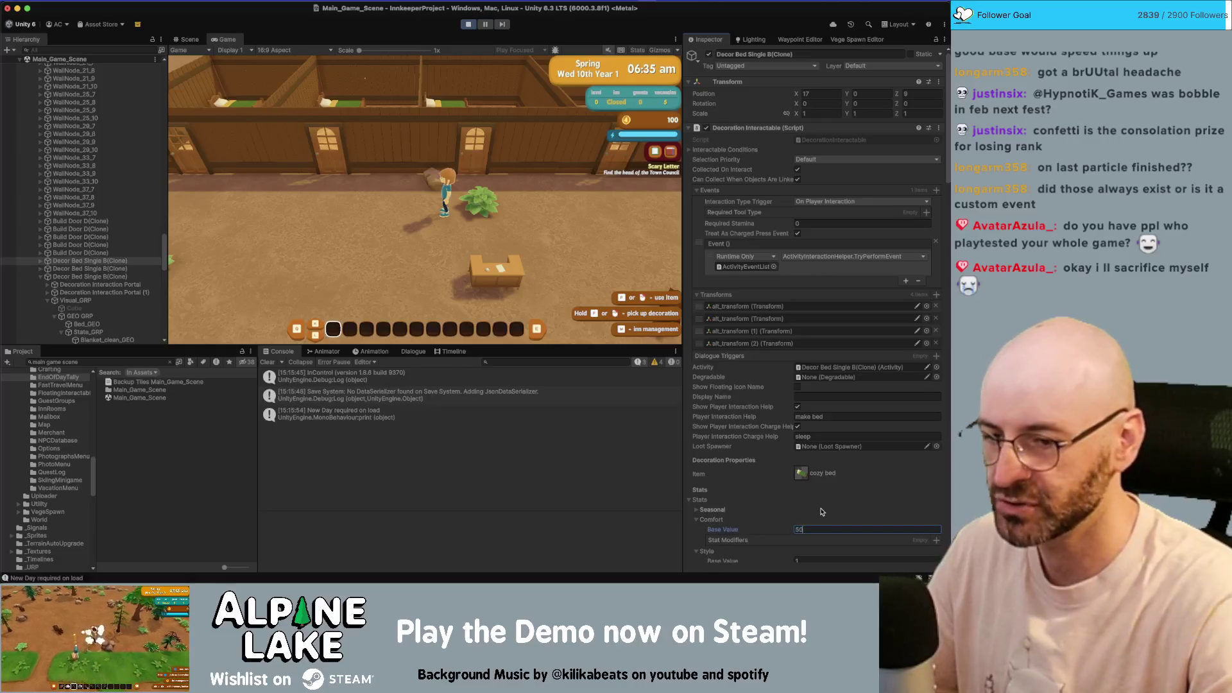
pyautogui.click(131, 269)
pyautogui.click(878, 531)
pyautogui.write('0')
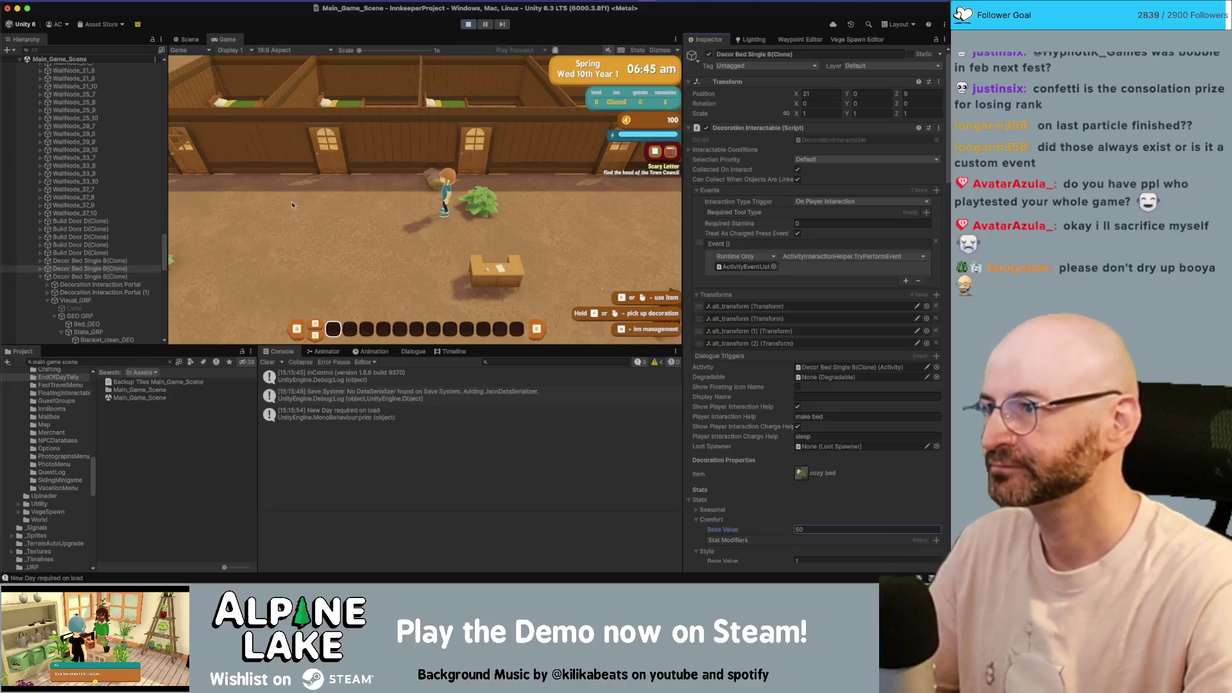
pyautogui.click(275, 170)
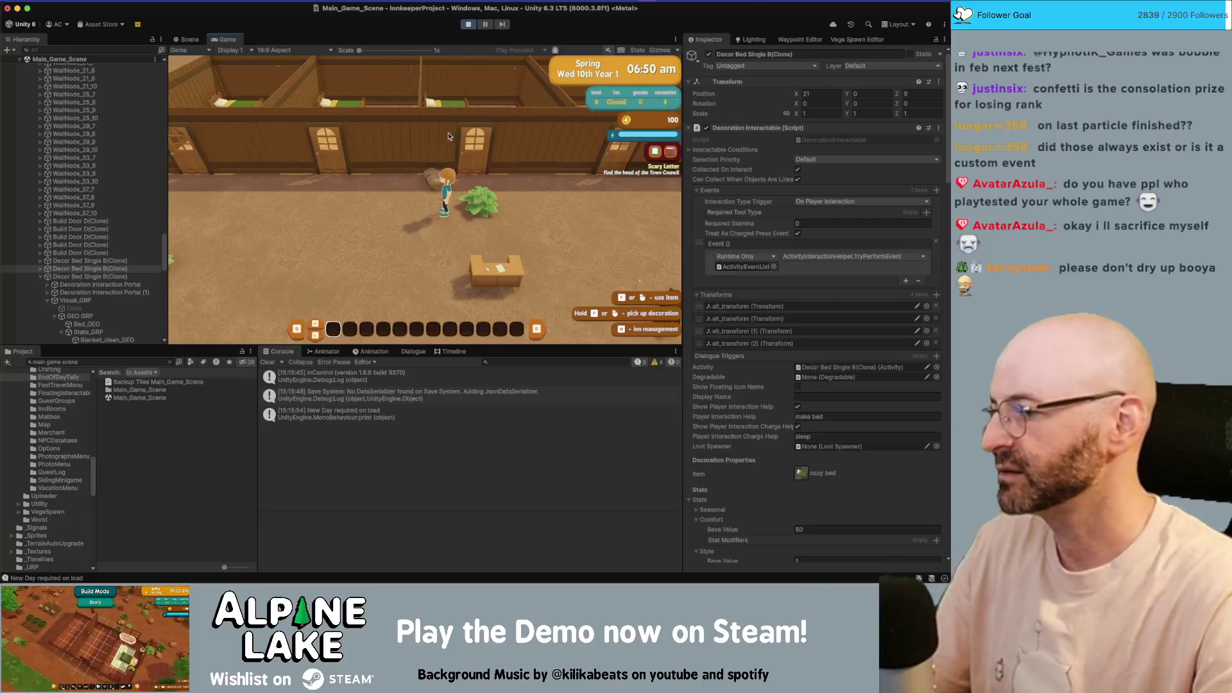
# - Keep playing until the day ends and the calendar shows Spring 11
pyautogui.press('a')
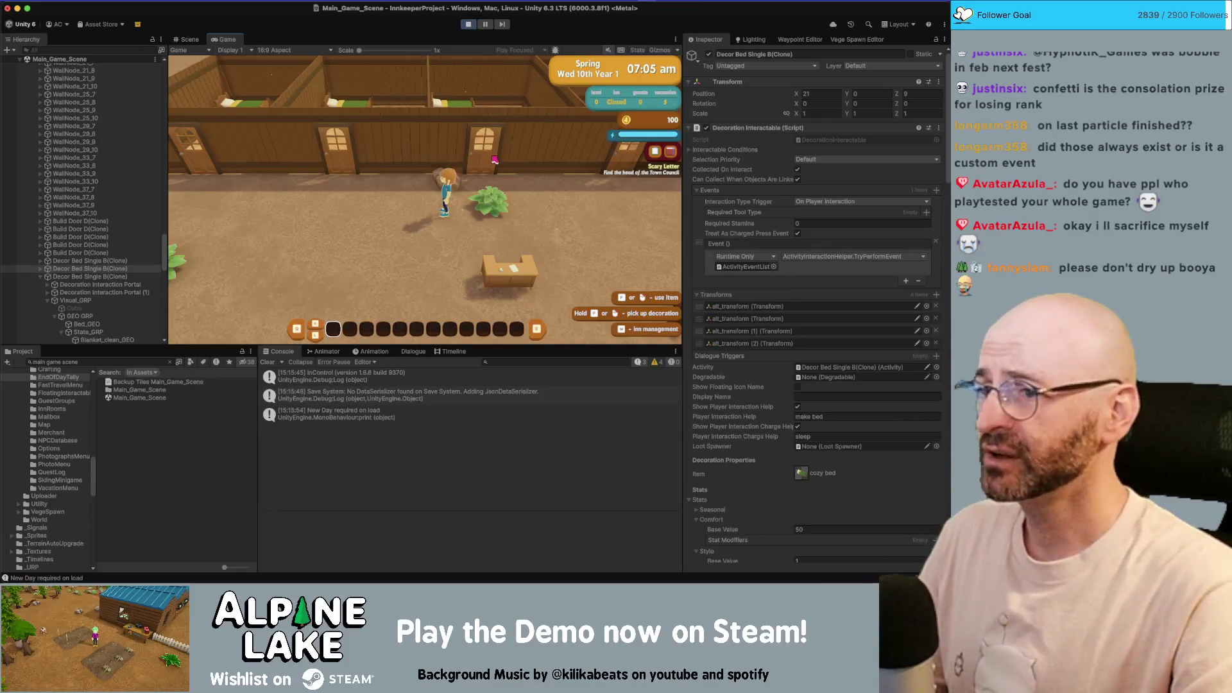
pyautogui.press('a')
pyautogui.press('s')
pyautogui.press('d')
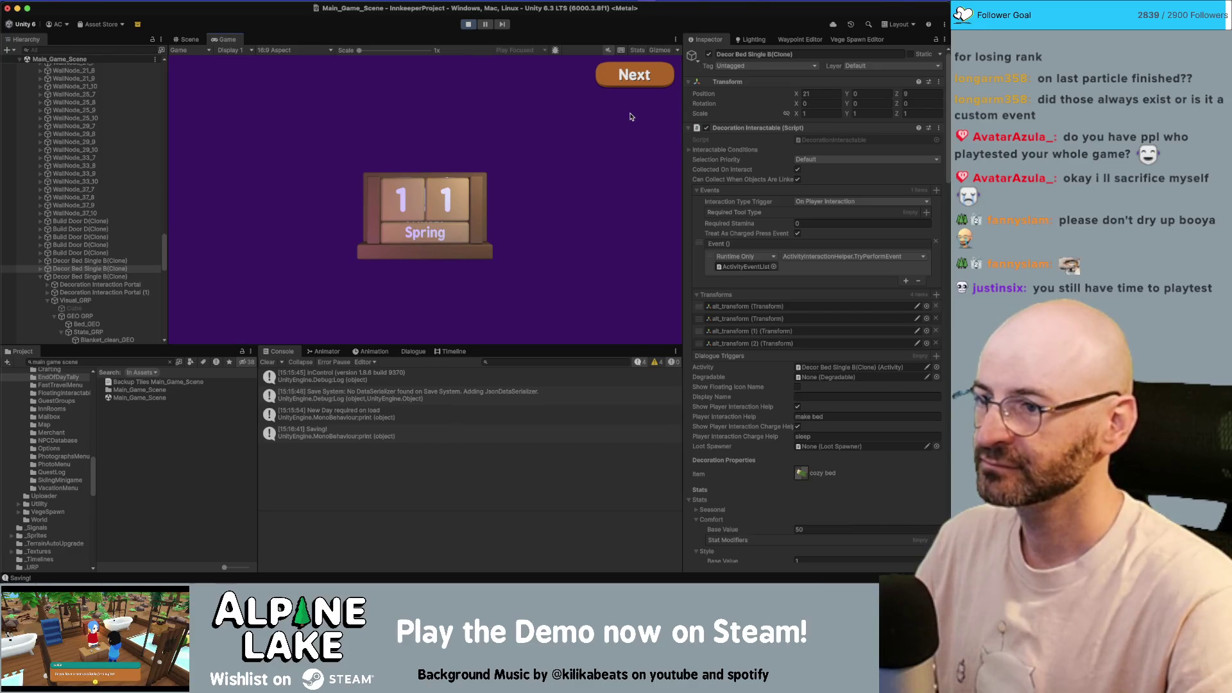
# - Advance to the Inn Summary, trace the unassigned m_ConfettiFX error, and stop play mode
pyautogui.click(658, 67)
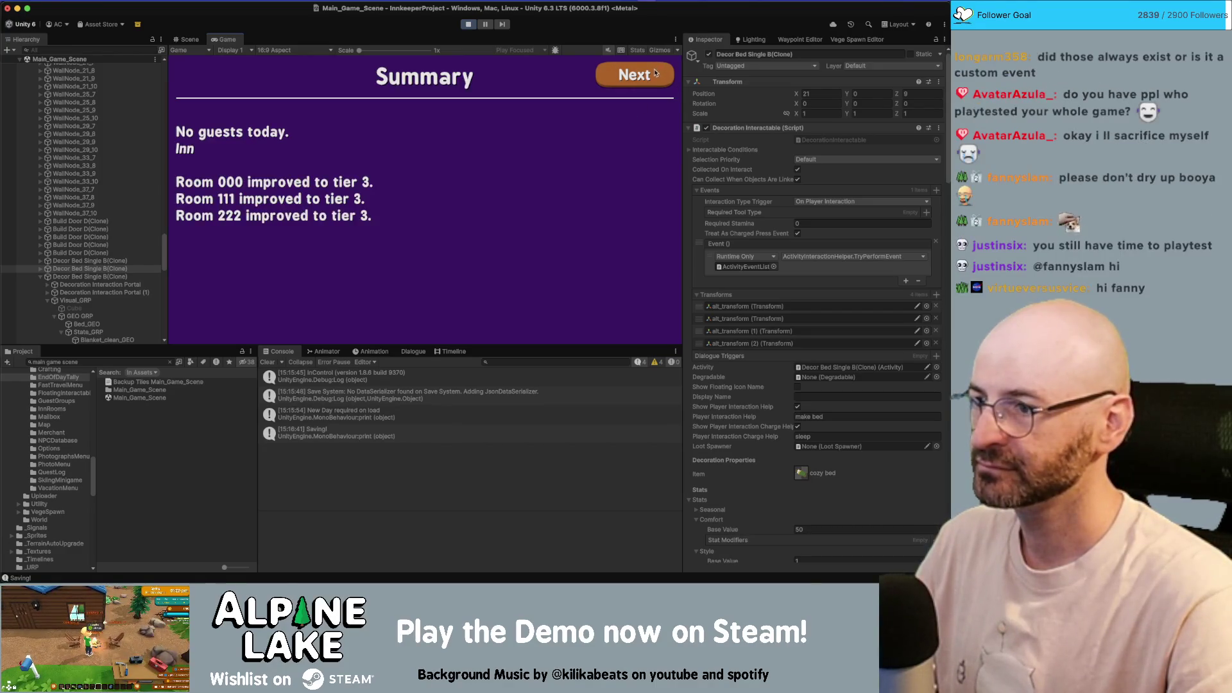
pyautogui.click(655, 73)
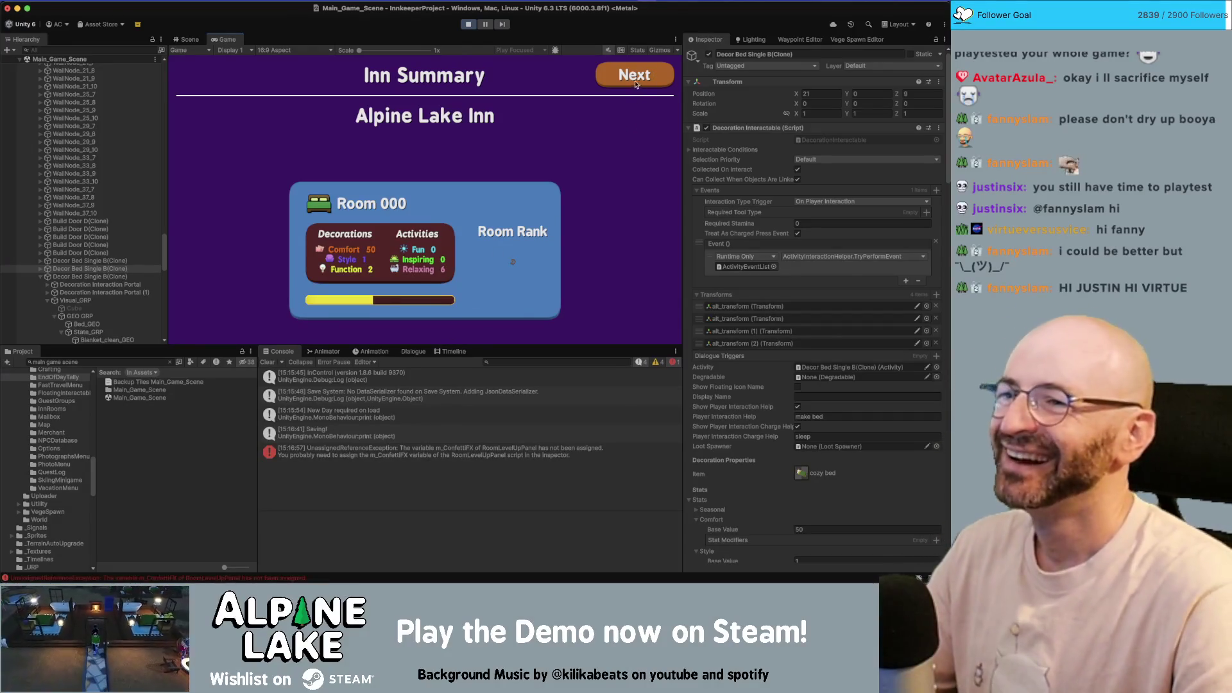
pyautogui.click(343, 451)
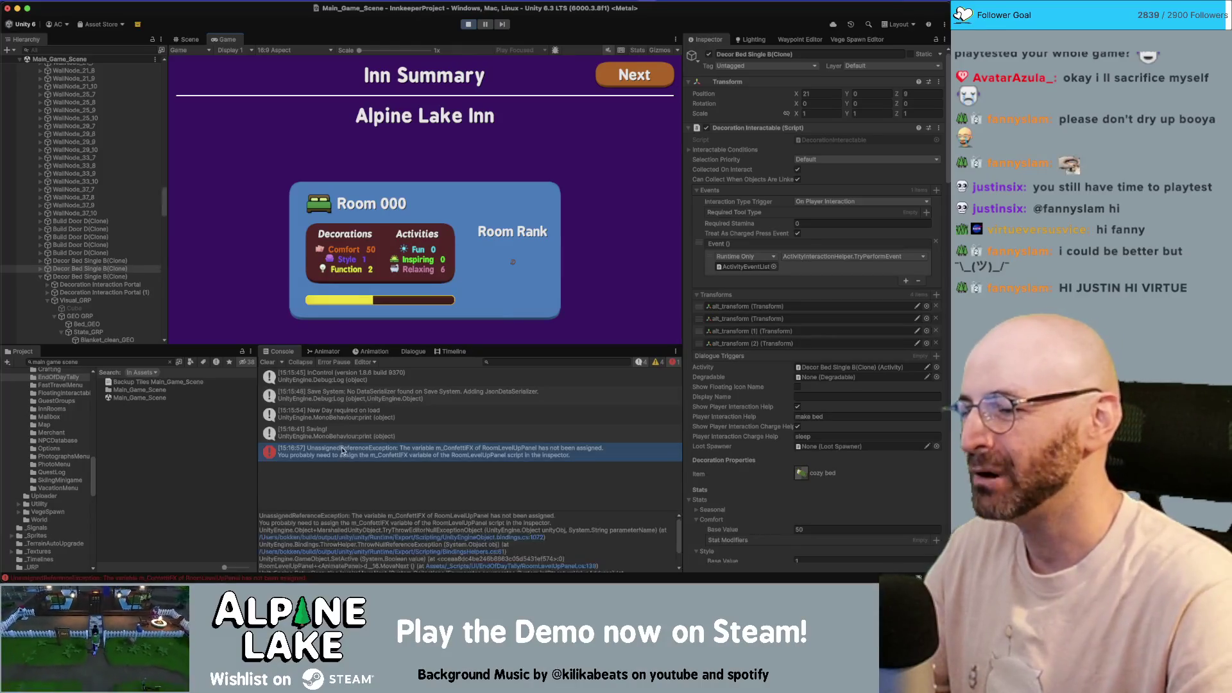
pyautogui.doubleClick(343, 452)
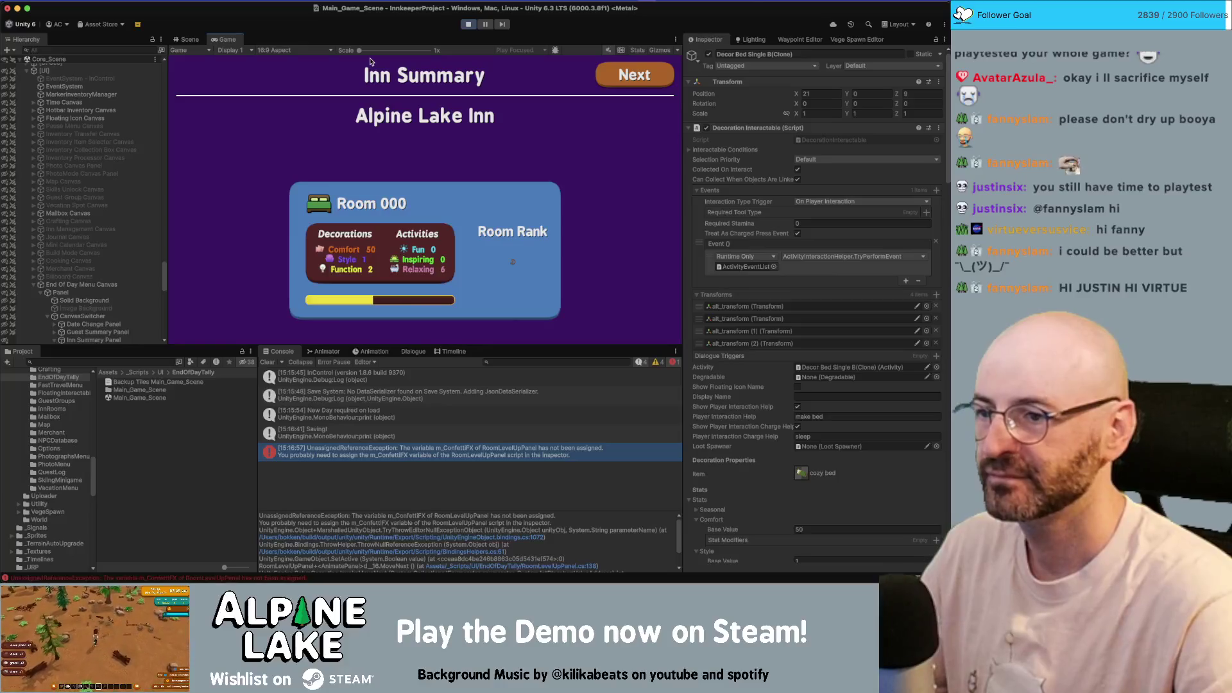
pyautogui.click(470, 23)
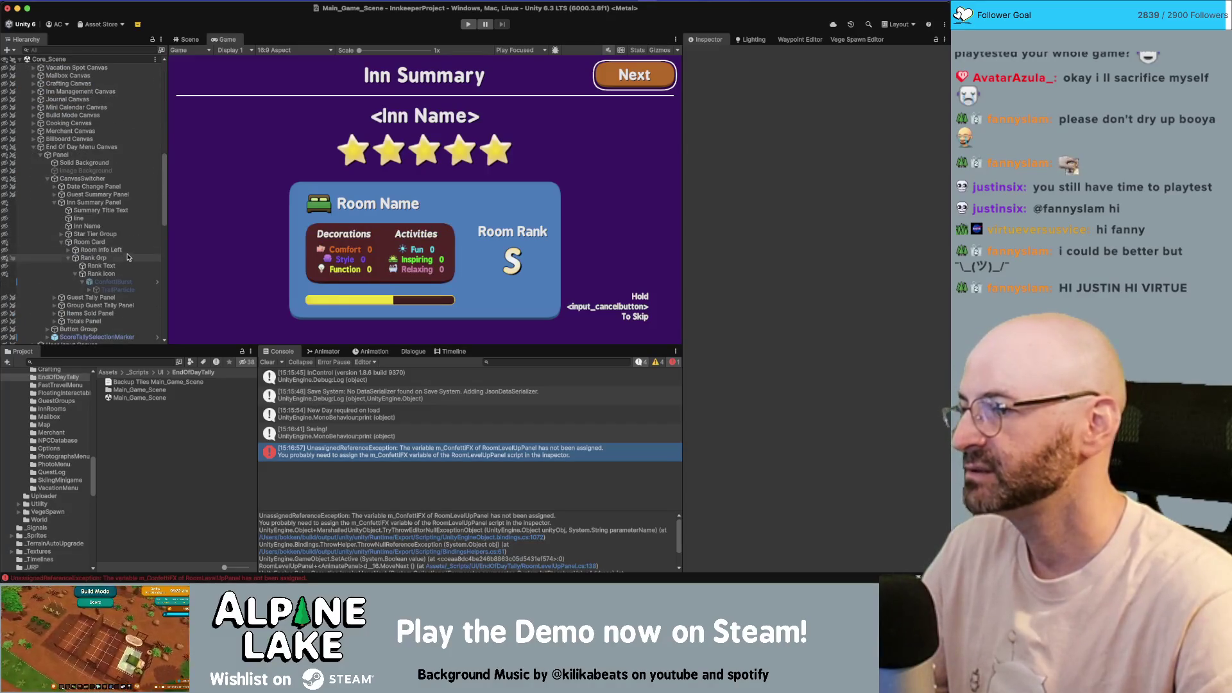
# - Assign ConfettiBurst to the Room Card's Confetti FX field and start a new play run
pyautogui.click(90, 241)
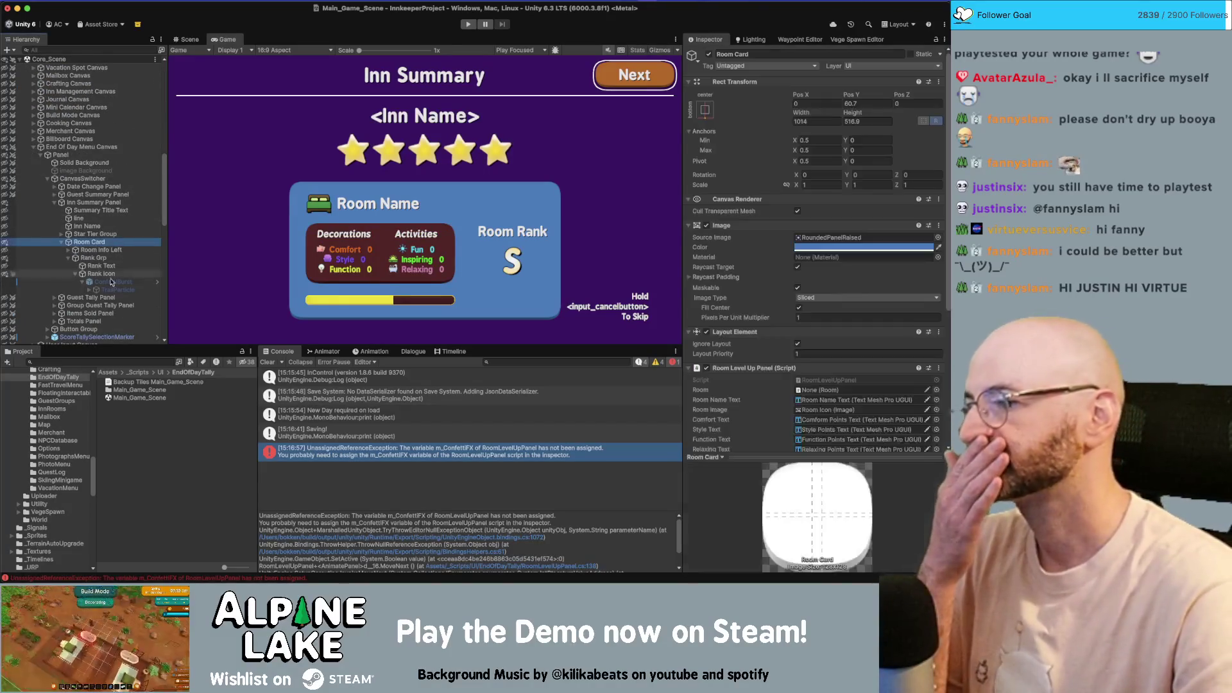
pyautogui.moveTo(111, 284)
pyautogui.mouseDown()
pyautogui.moveTo(802, 321)
pyautogui.moveTo(822, 290)
pyautogui.mouseUp()
pyautogui.scroll(-5, 815, 308)
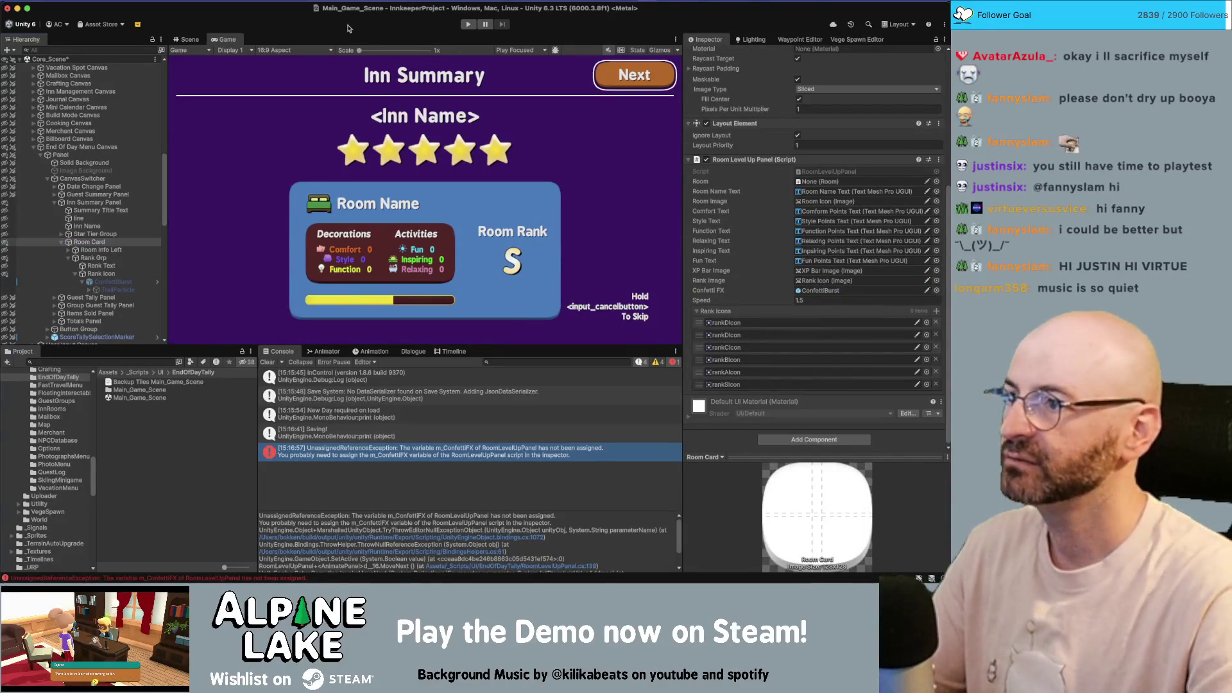
pyautogui.click(467, 25)
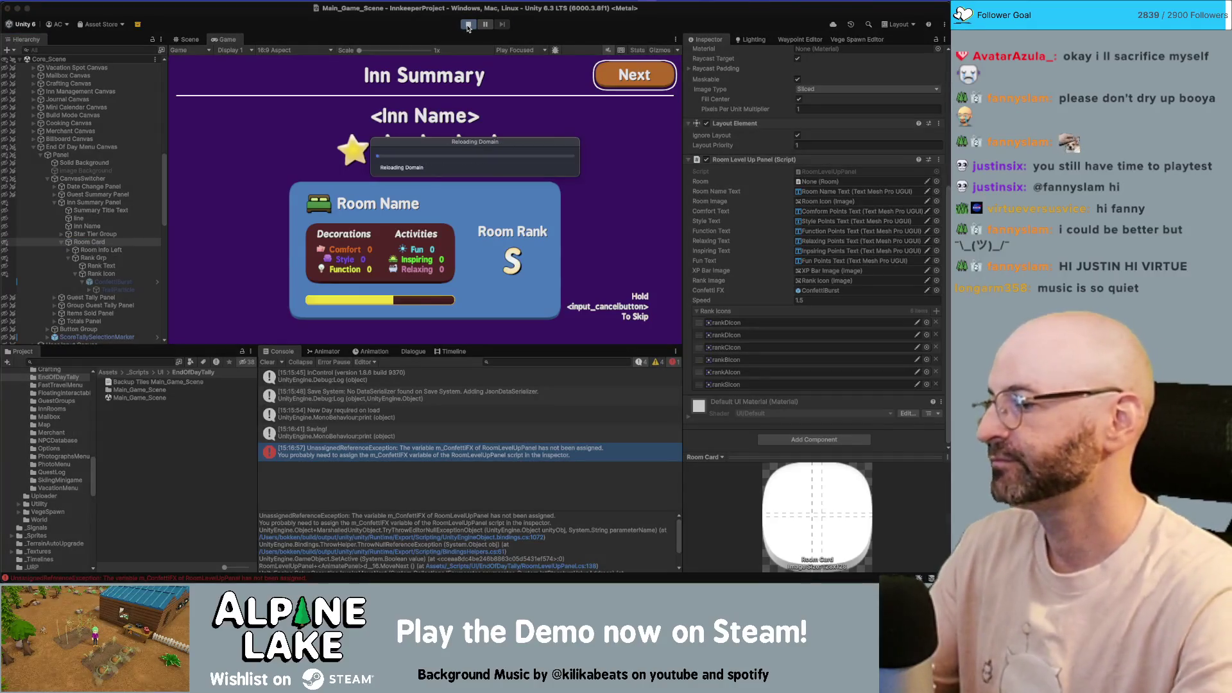
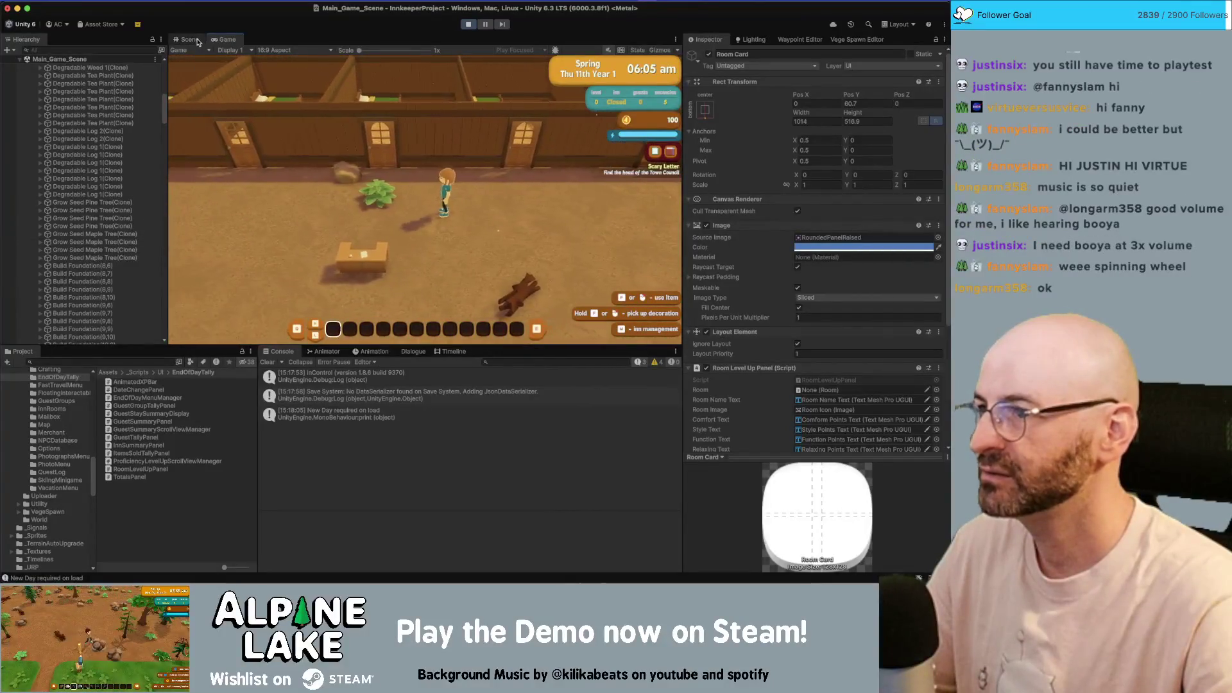
# - In Scene view, select two Decor Bed Single B objects and set their Comfort Base Value to 50
pyautogui.click(198, 42)
pyautogui.click(292, 133)
pyautogui.click(109, 277)
pyautogui.keyDown('shift'); pyautogui.click(109, 269); pyautogui.keyUp('shift')
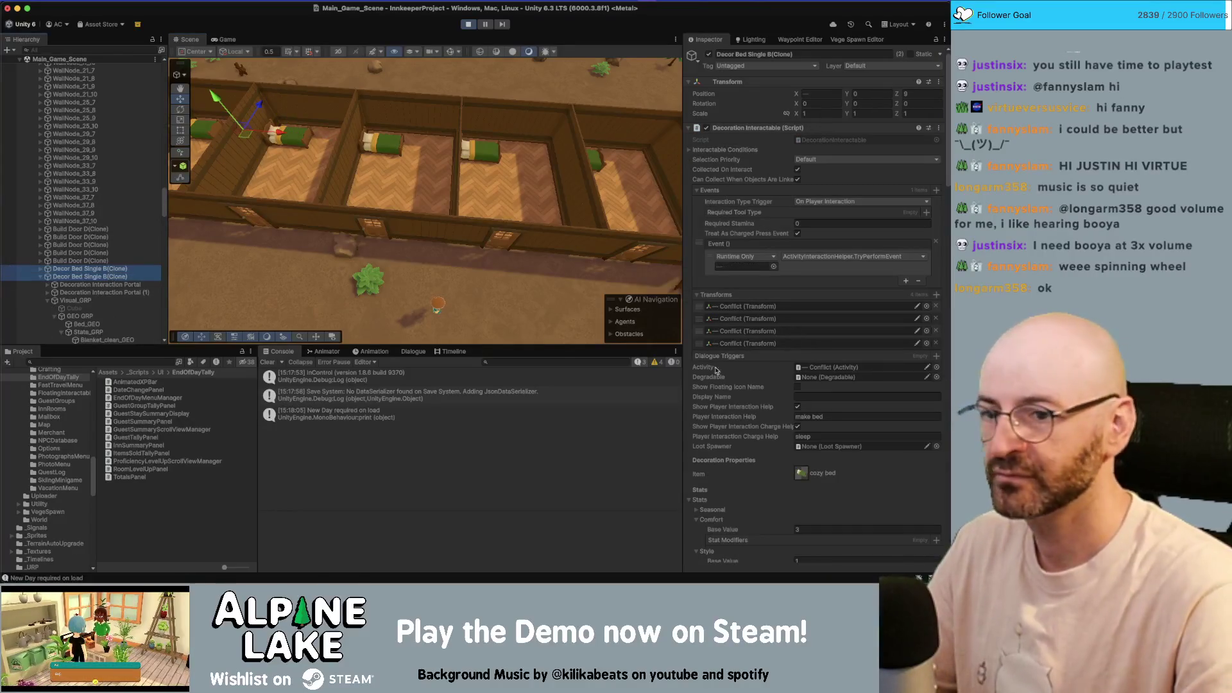
pyautogui.click(831, 529)
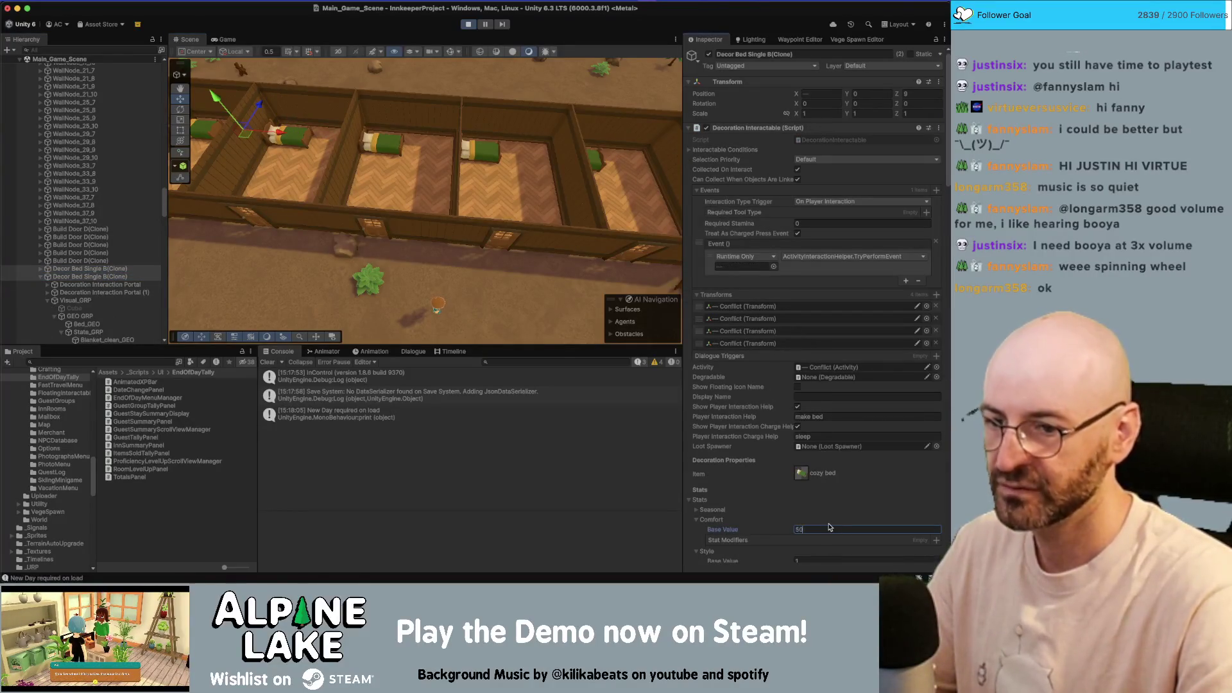
# - Back in the running game, advance through the summary as Room 111's rank rises from D to B
pyautogui.click(226, 39)
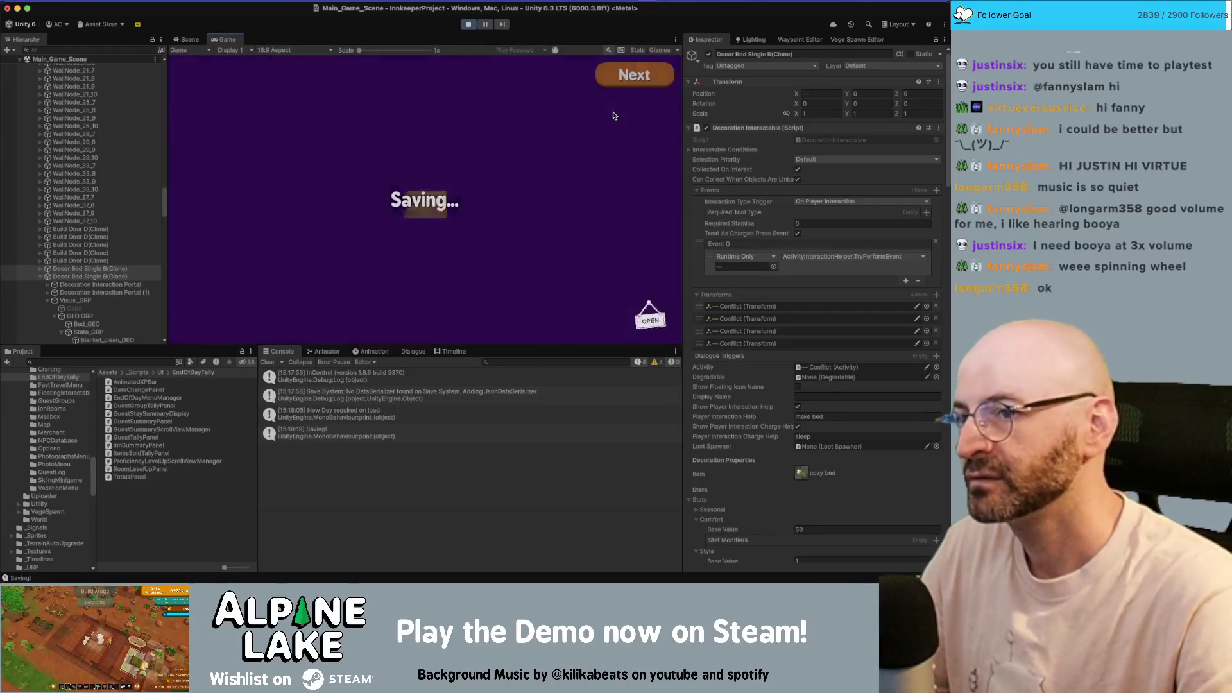
pyautogui.click(628, 82)
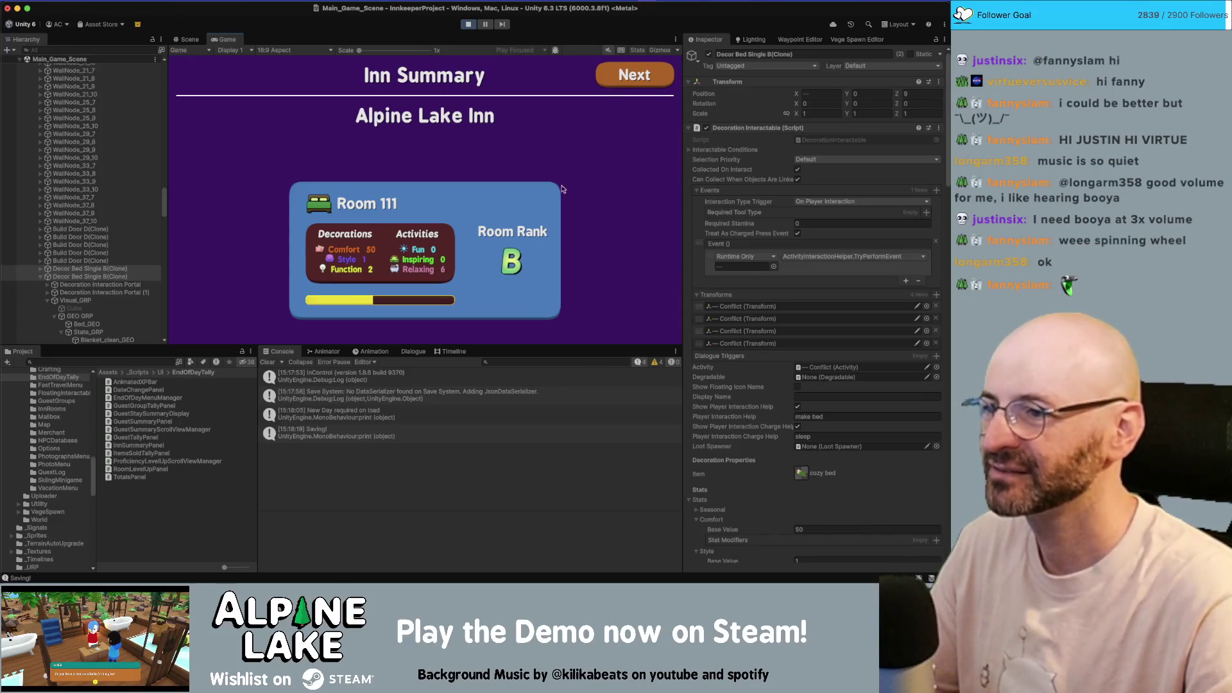
pyautogui.click(614, 77)
pyautogui.click(614, 77)
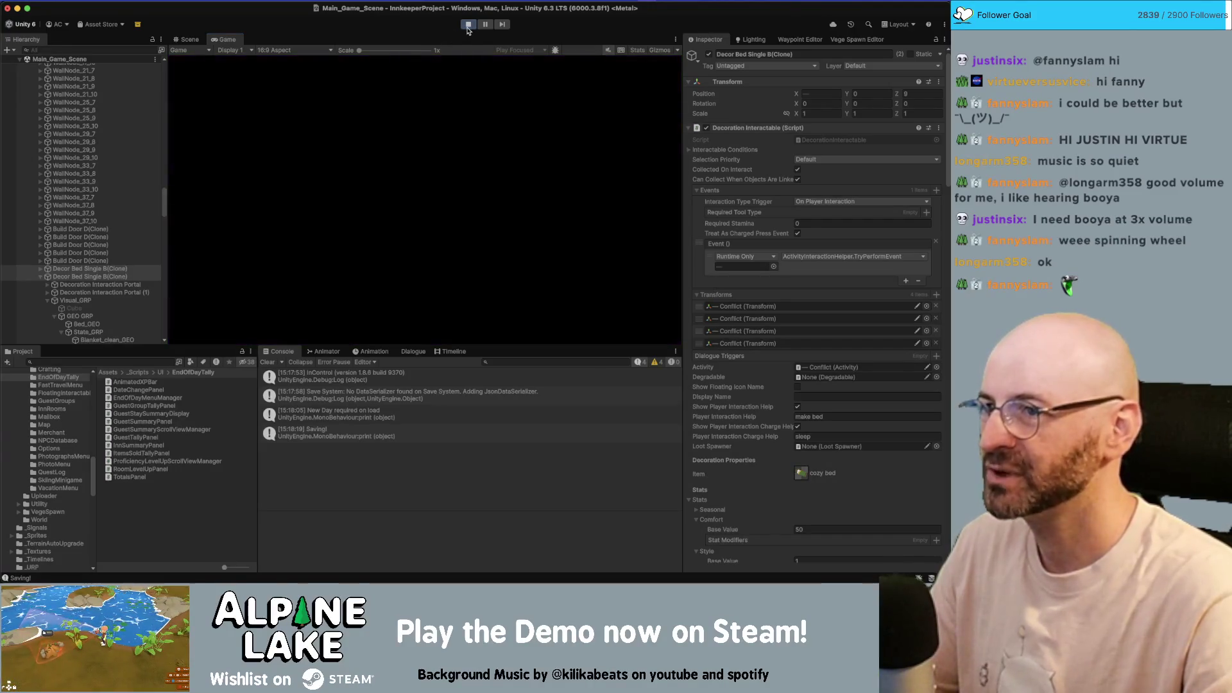
# - Stop Play mode and move ConfettiBurst into Rank Grp, placing it before Rank Icon
pyautogui.click(468, 27)
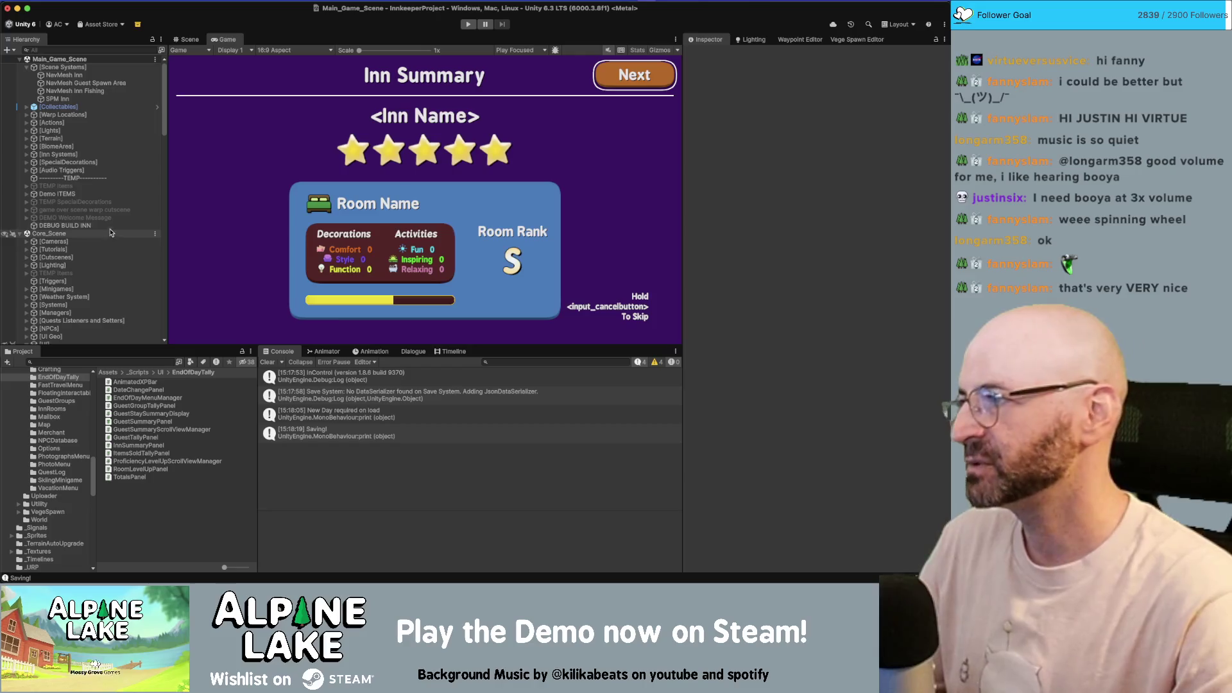
pyautogui.scroll(-1, 124, 190)
pyautogui.scroll(-15, 125, 192)
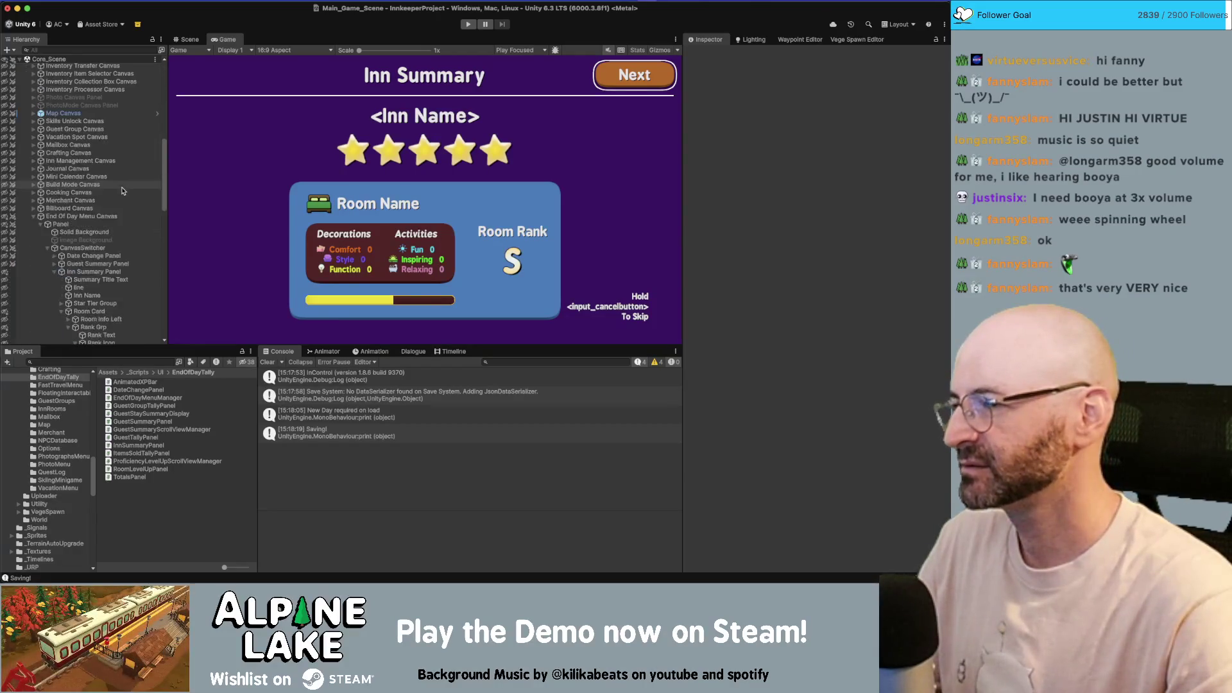
pyautogui.moveTo(105, 237); pyautogui.dragTo(102, 227)
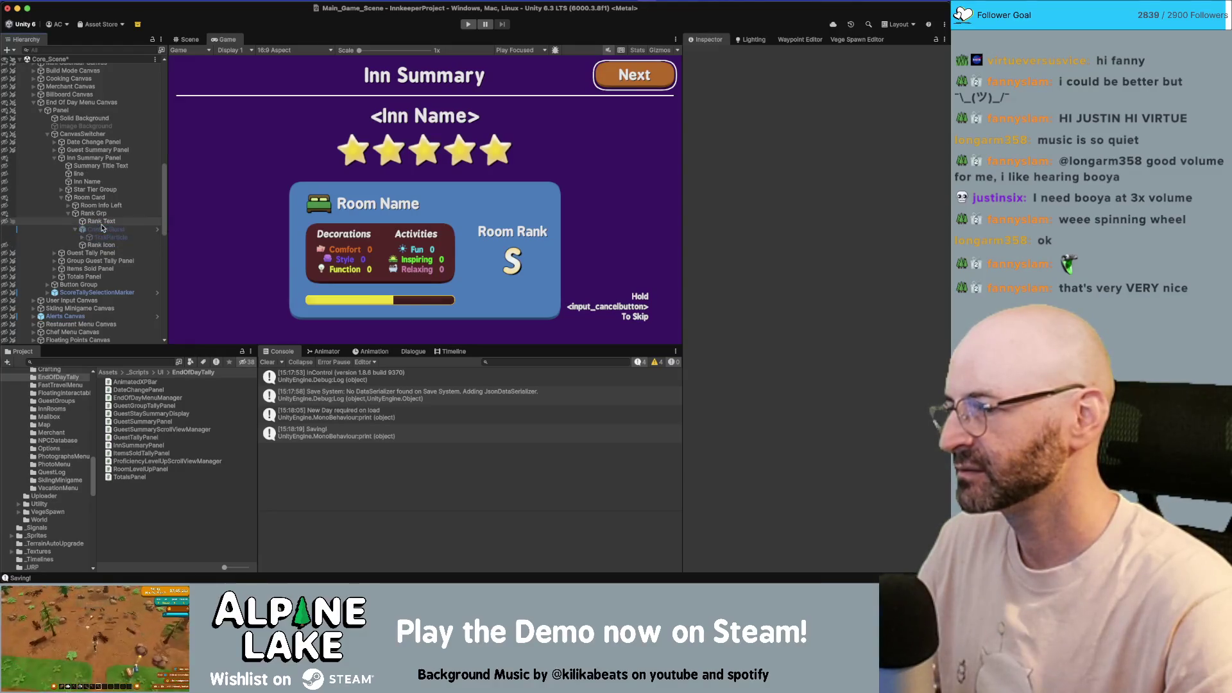
# - Preview the ConfettiBurst effect by activating it, then deactivate it again
pyautogui.click(710, 54)
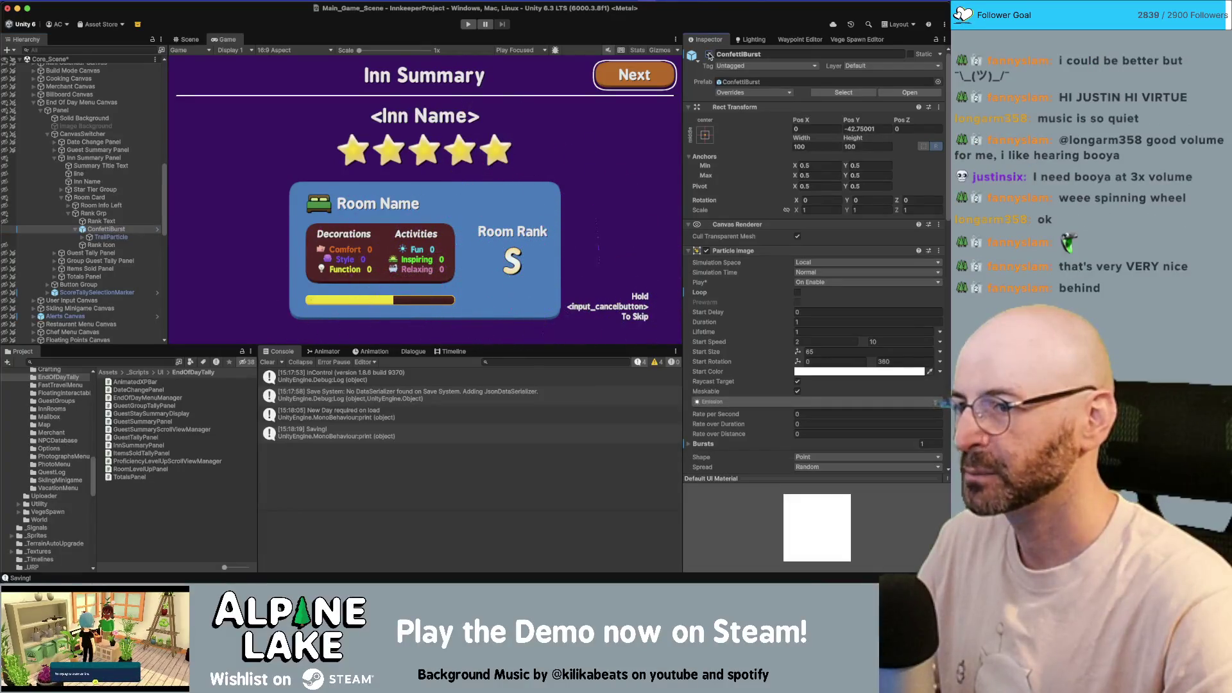
pyautogui.click(709, 54)
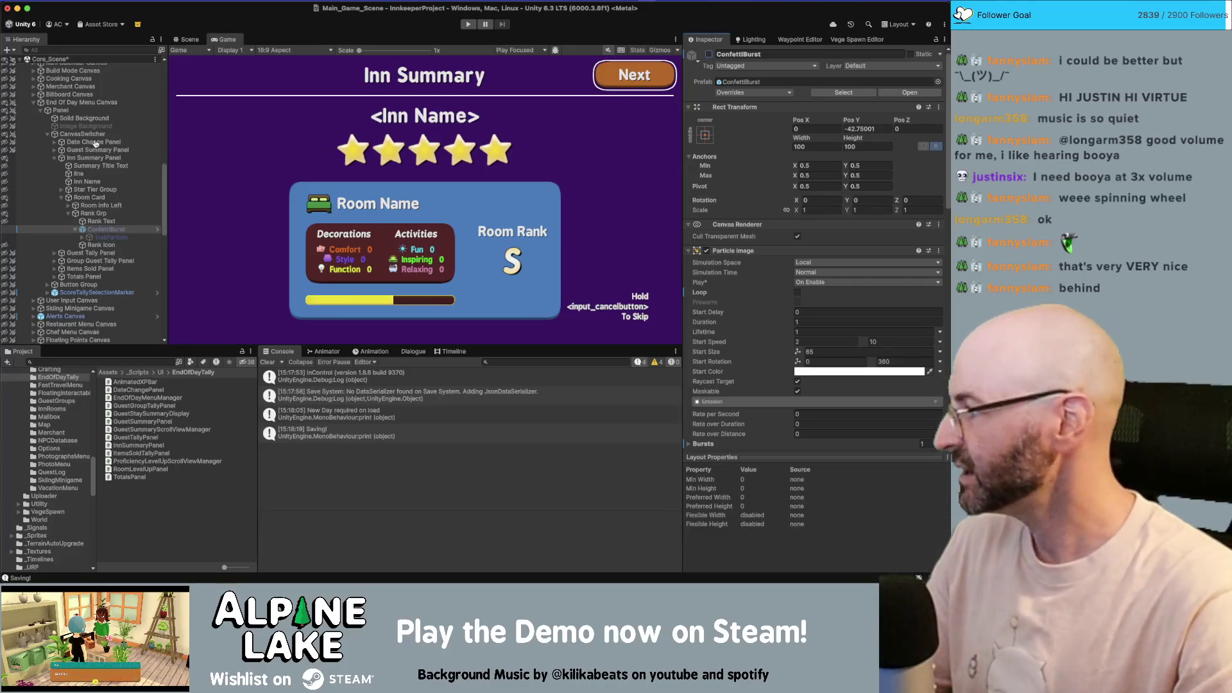
pyautogui.press('super+Tab')
# - Lengthen AnimatePanel's final wait on line 152 to WaitForSeconds(1.5f / m_Speed)
pyautogui.click(287, 372)
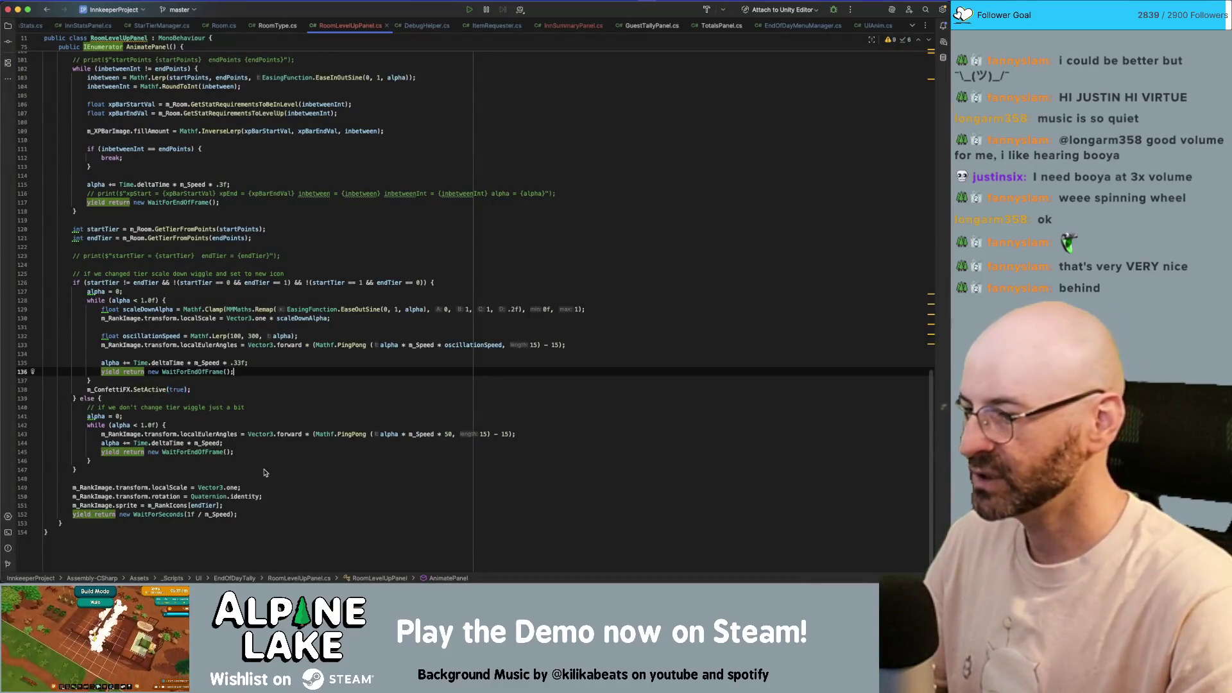
pyautogui.click(191, 514)
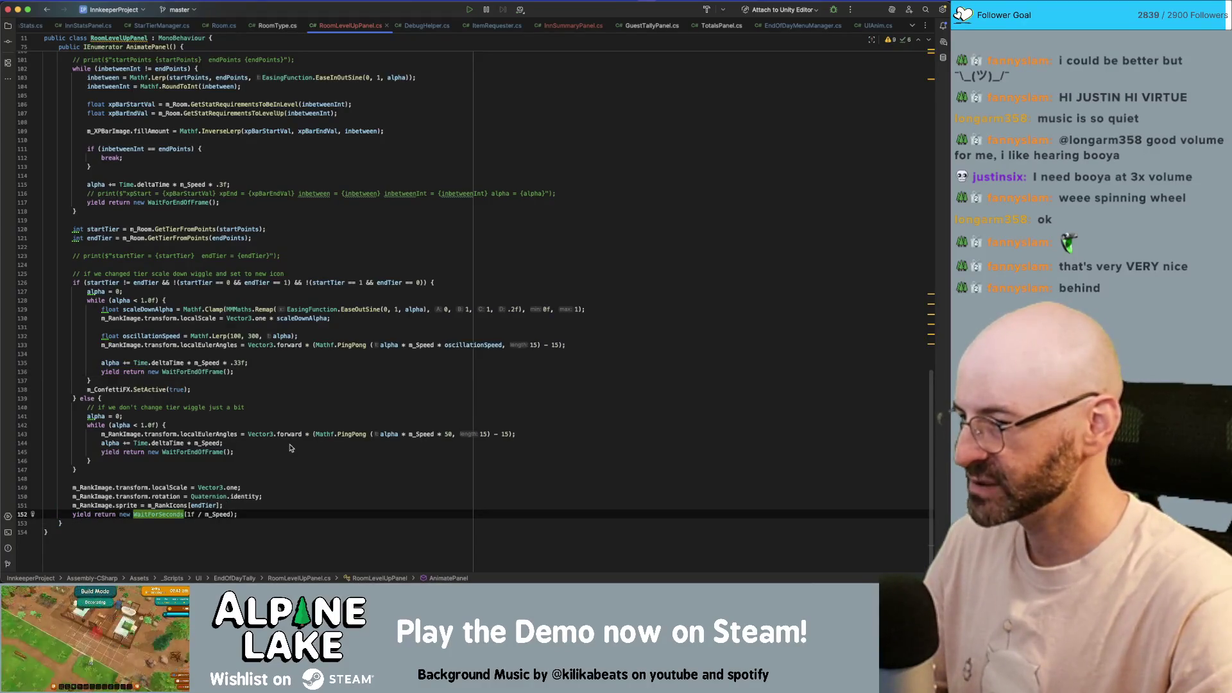
pyautogui.write('2')
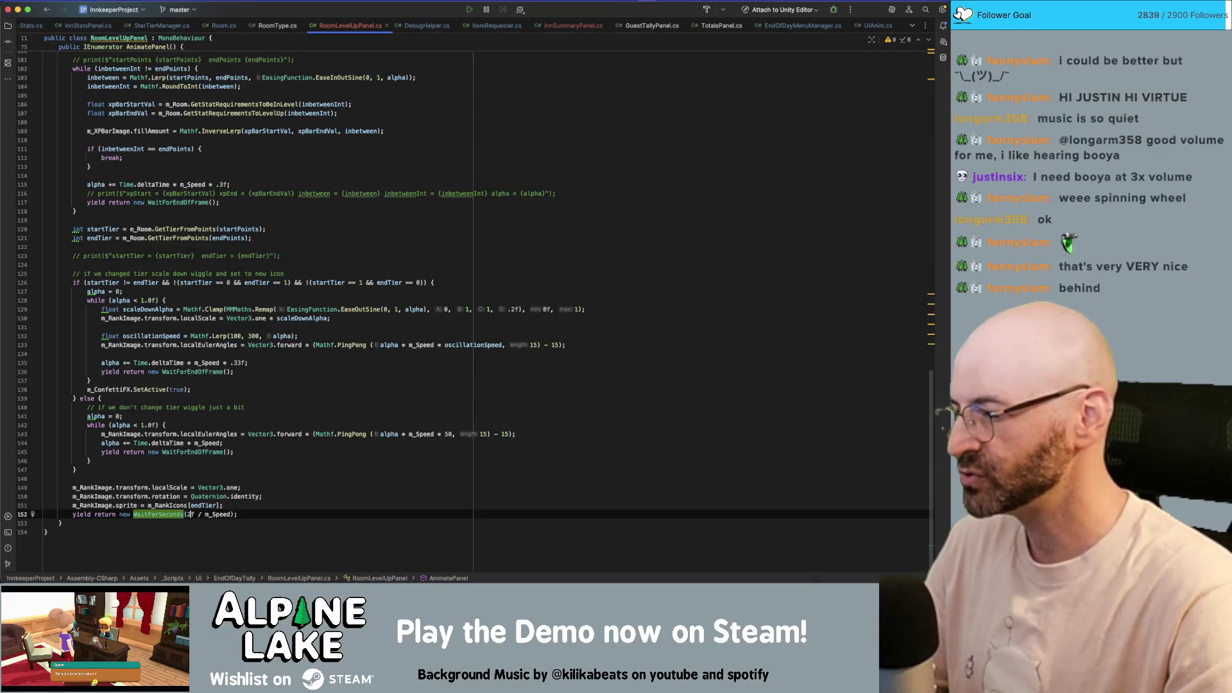
pyautogui.press('BackSpace')
pyautogui.write('1.5')
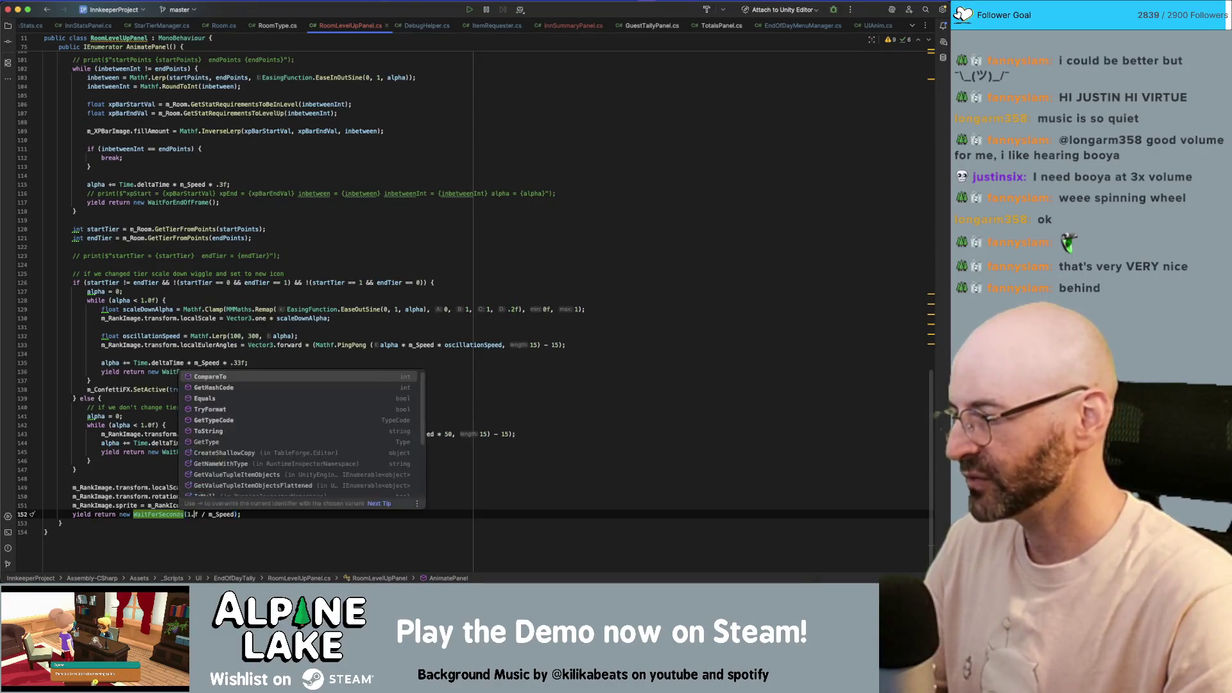
pyautogui.click(367, 329)
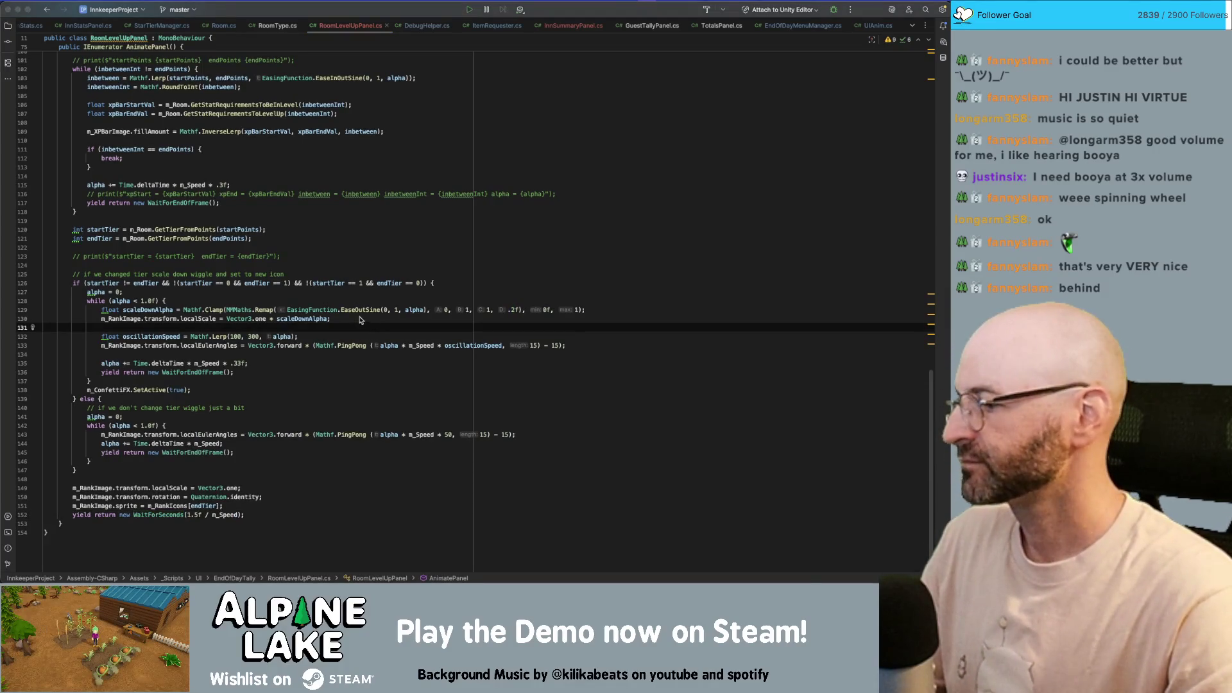
pyautogui.press('super+Tab')
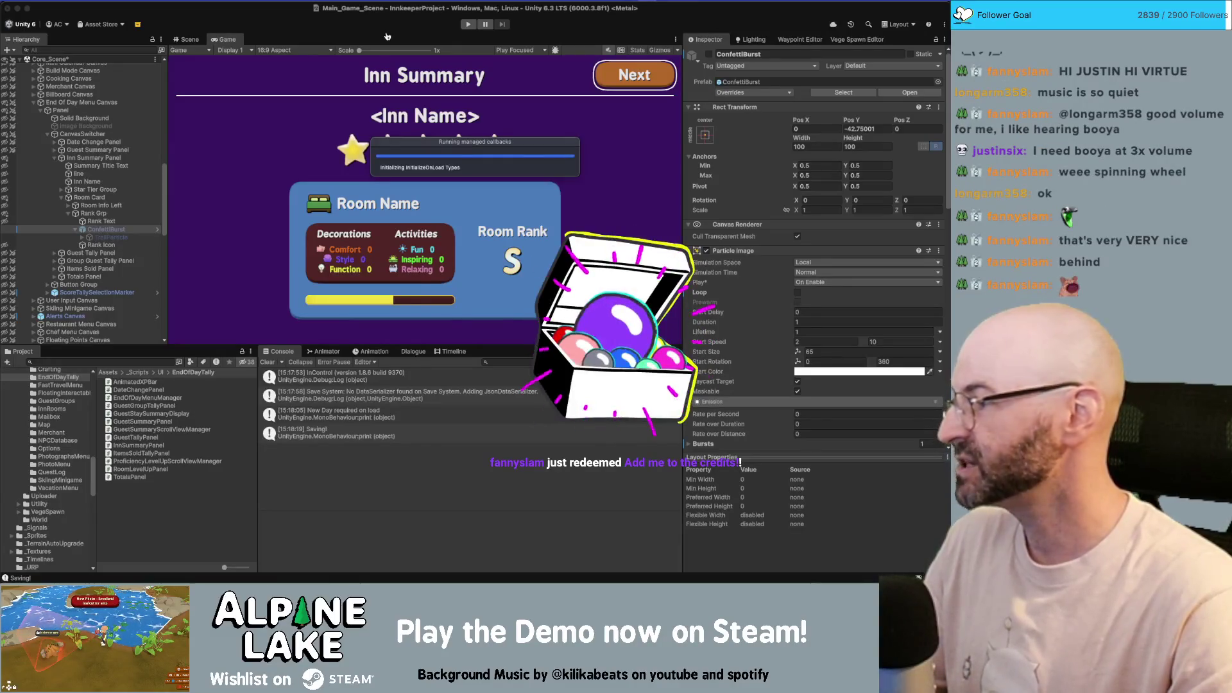
# - In Obsidian's Credits note, raise a Twitch supporter's count from x15 to x16
pyautogui.press('super+Tab')
pyautogui.click(243, 63)
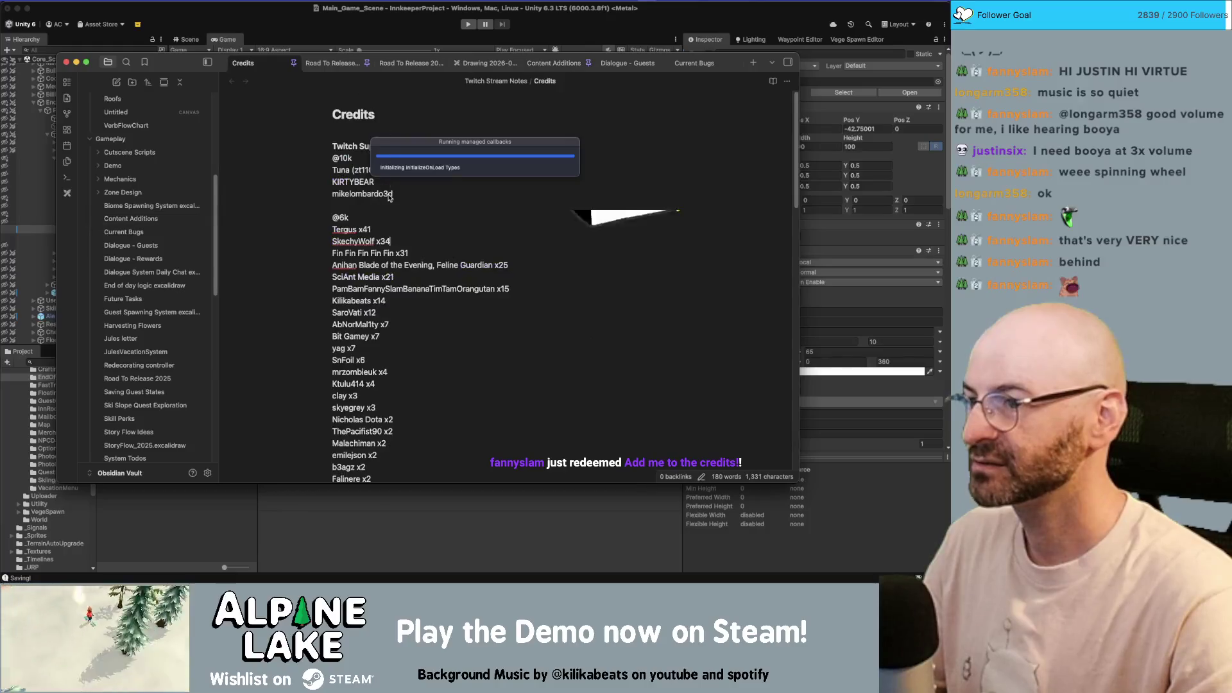
pyautogui.click(510, 289)
pyautogui.hotkey('shift', 'Left')
pyautogui.write('6')
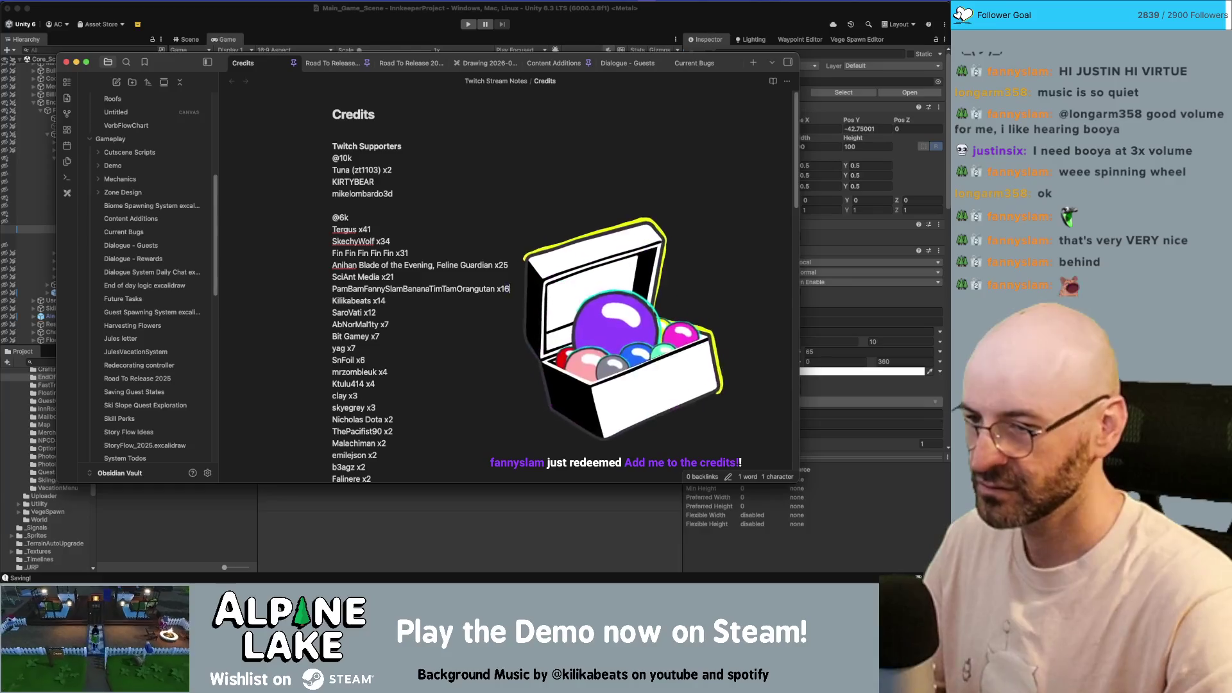
pyautogui.click(436, 40)
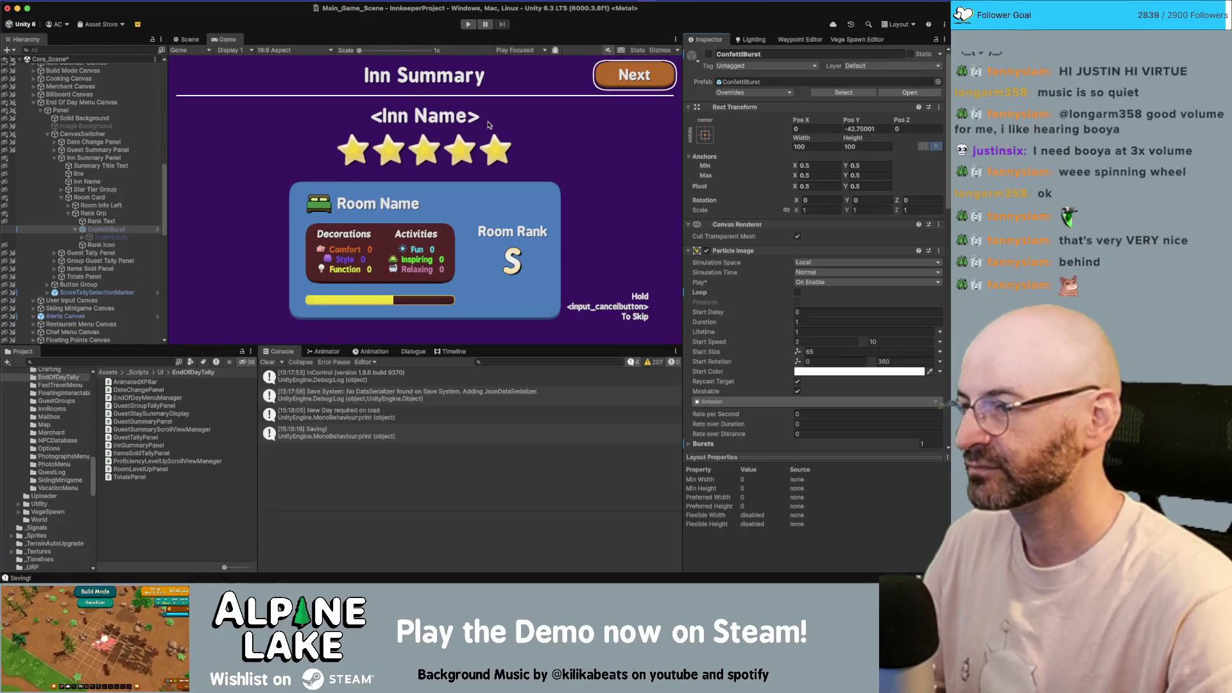
# - Enter Play mode and select the three Decor Bed objects from the Scene view
pyautogui.click(468, 24)
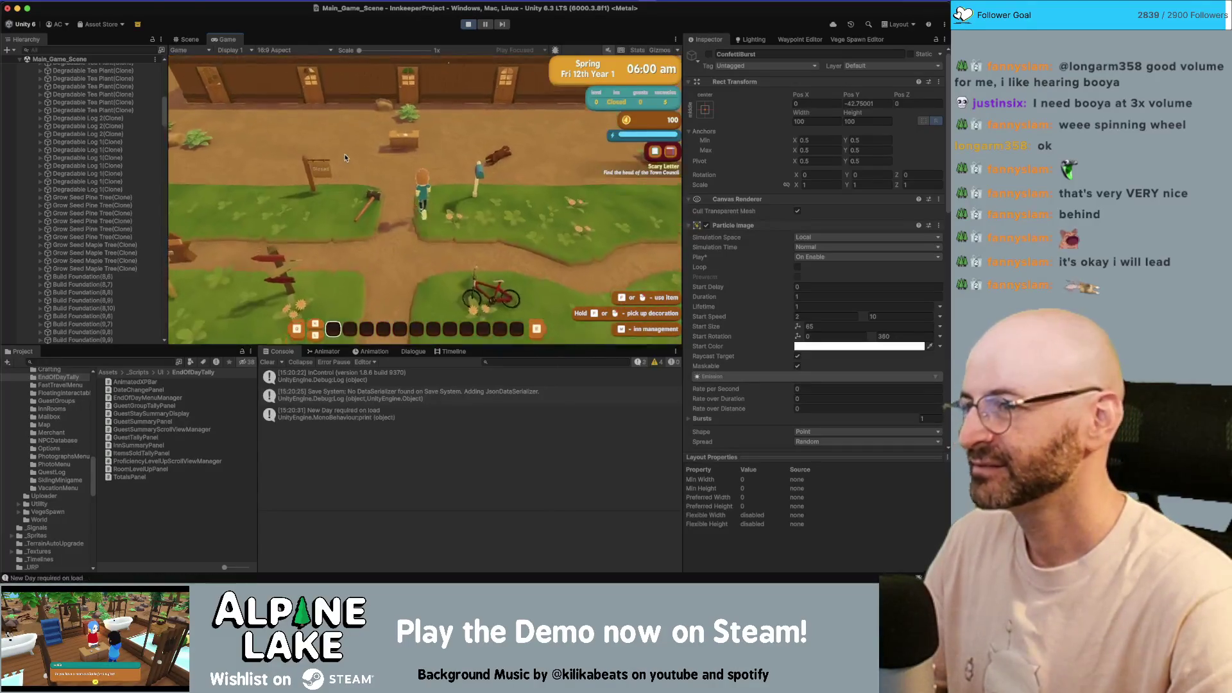
pyautogui.click(190, 40)
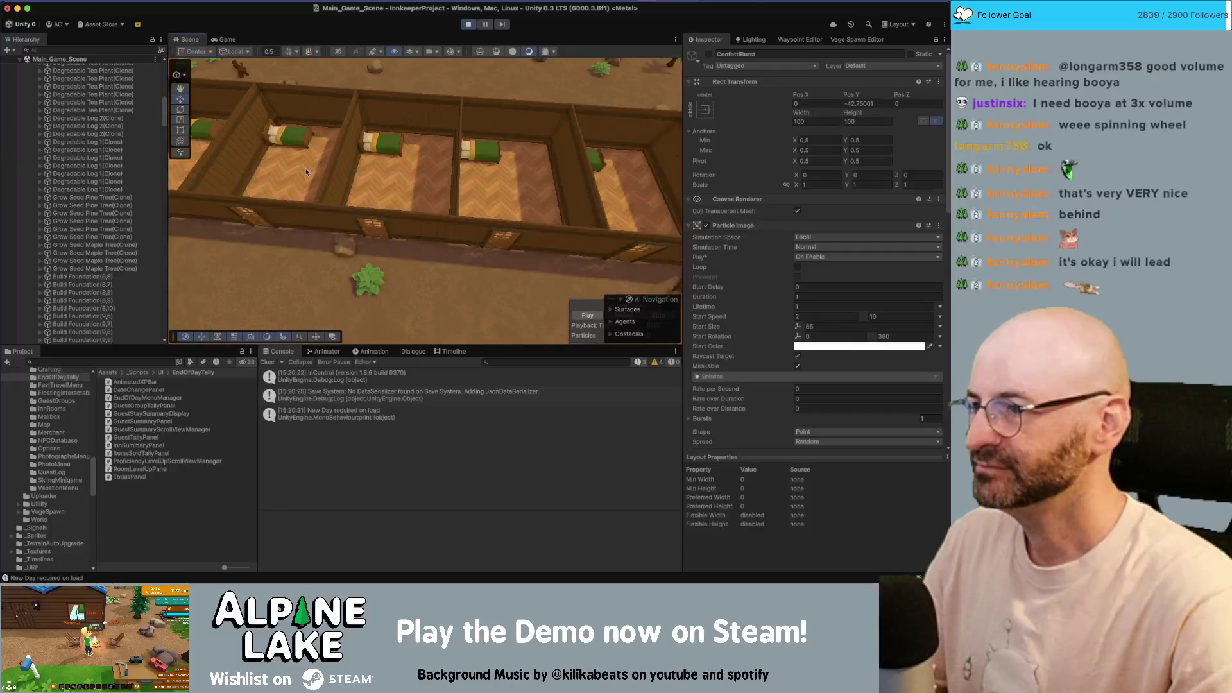
pyautogui.click(290, 138)
pyautogui.click(81, 270)
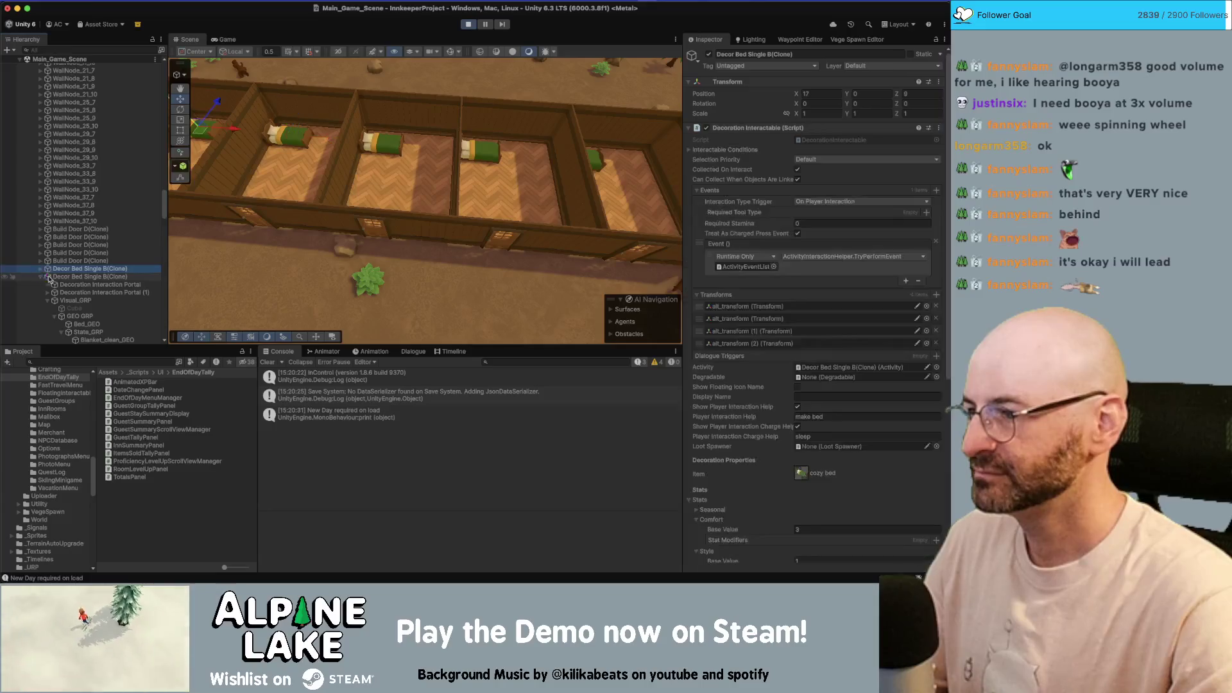
pyautogui.click(42, 277)
pyautogui.hotkey('shift', 'Down')
pyautogui.hotkey('shift', 'Down')
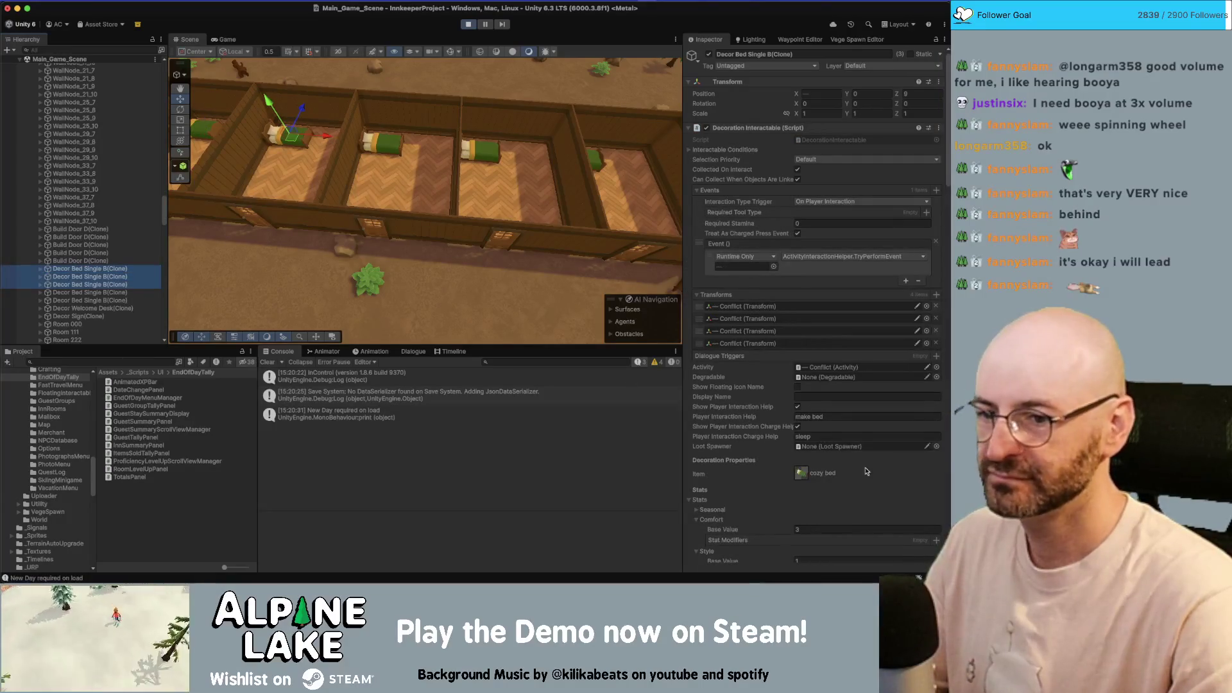
# - Set the beds' Comfort Base Value to 50 and advance to Room 222's rank B card
pyautogui.scroll(-3, 867, 449)
pyautogui.click(864, 469)
pyautogui.write('50')
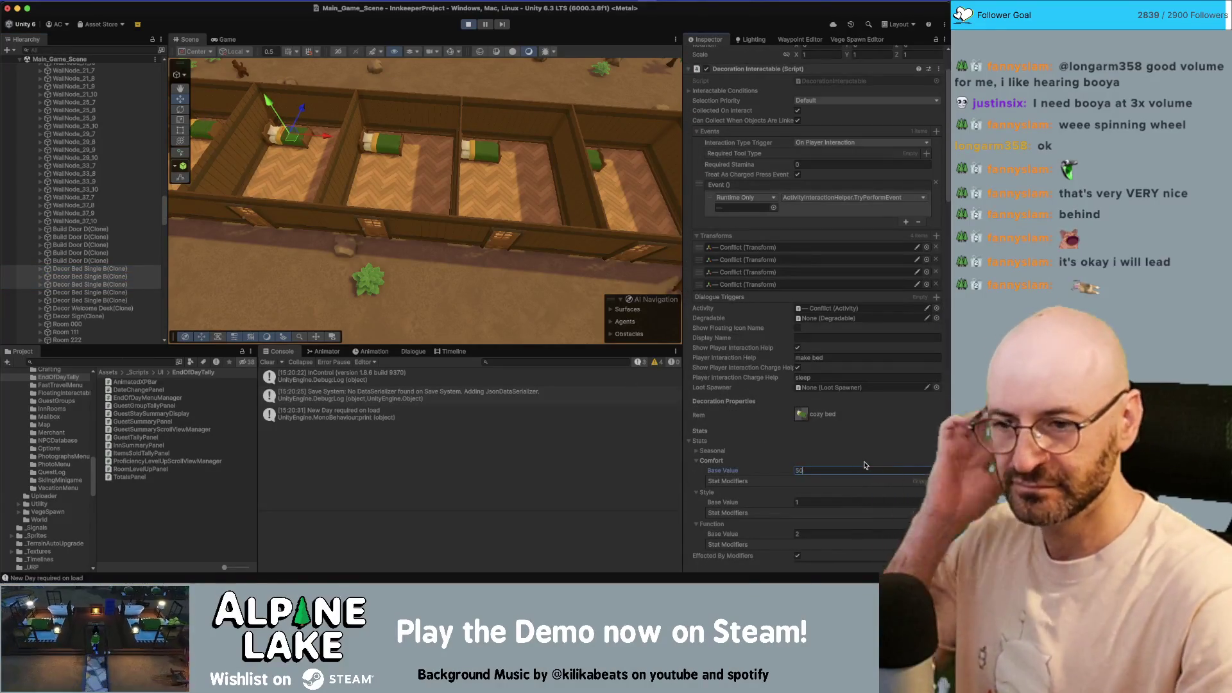
pyautogui.click(225, 40)
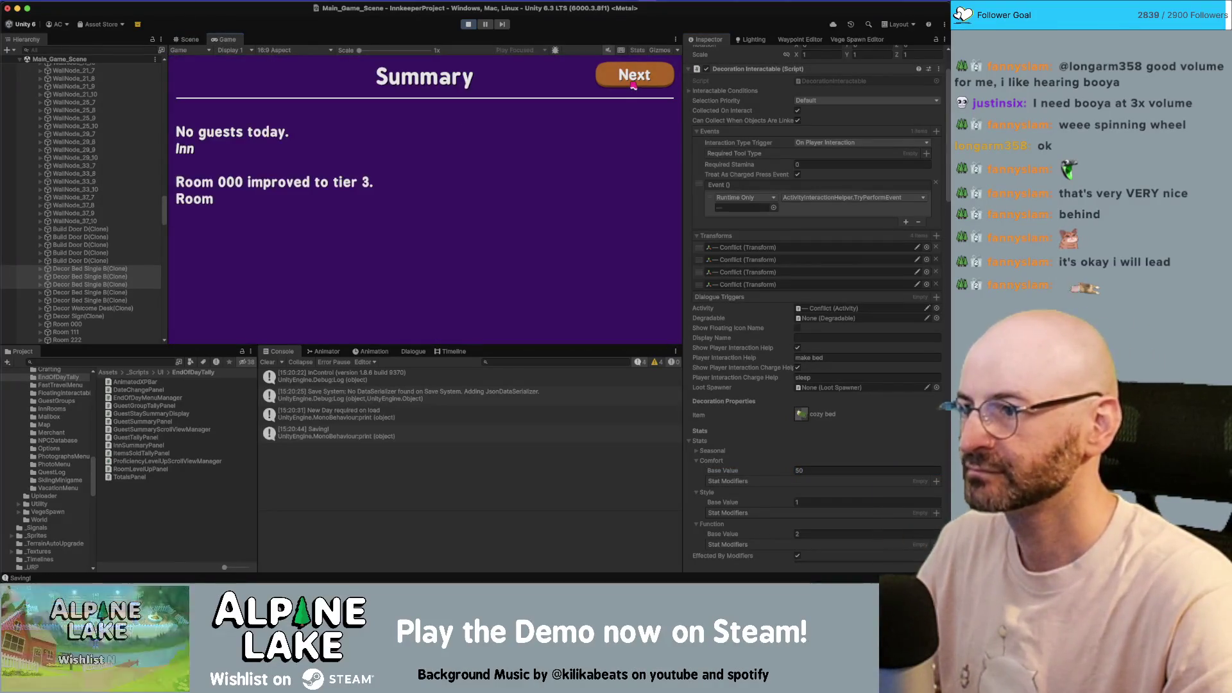
pyautogui.click(633, 84)
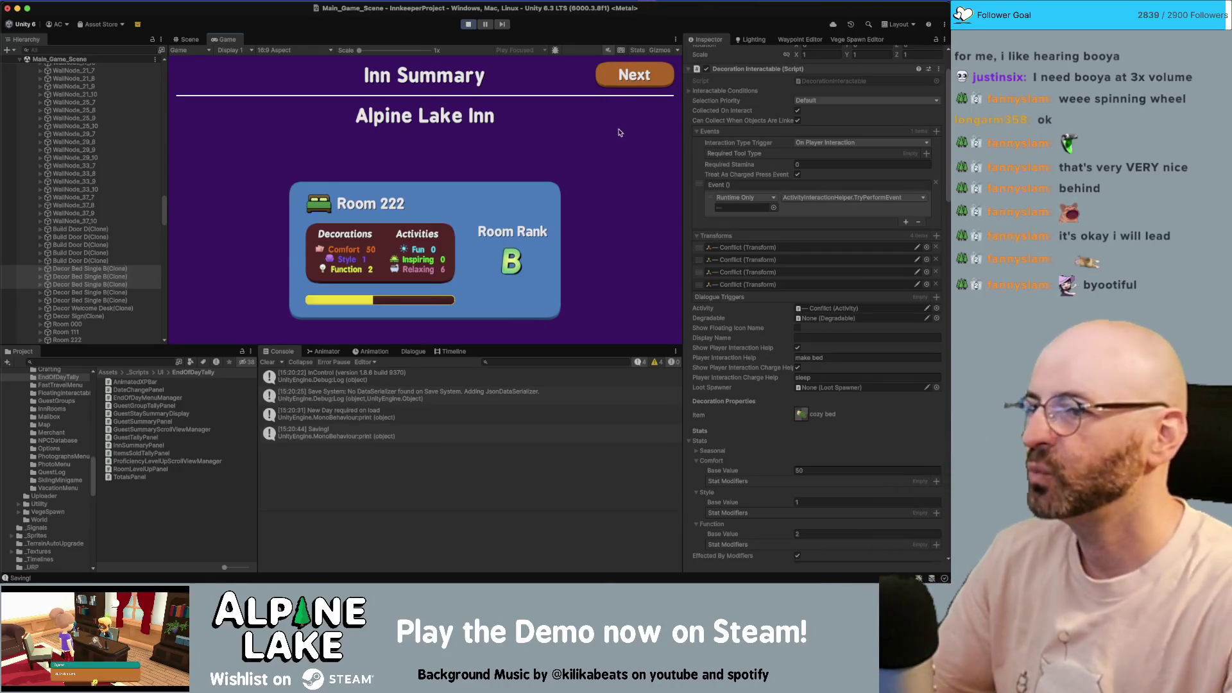
# - Advance past the room card and briefly check the Credits note in Obsidian before ending the play-test
pyautogui.click(633, 77)
pyautogui.press('super+Tab')
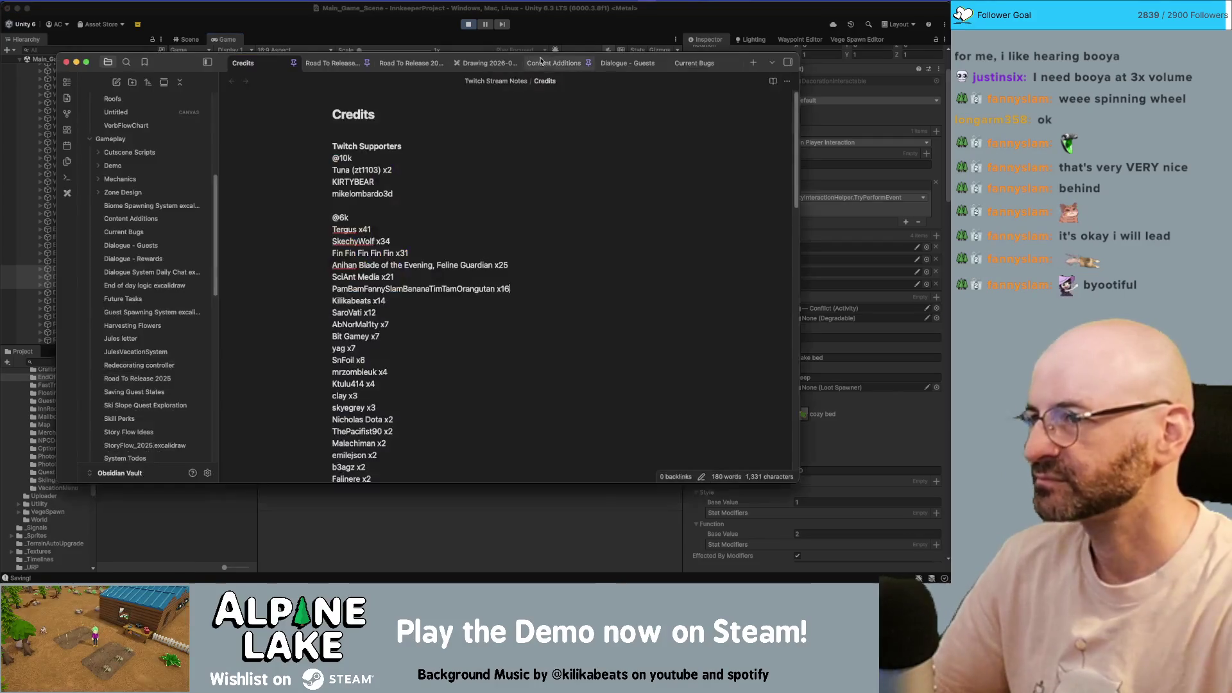
pyautogui.press('super+Tab')
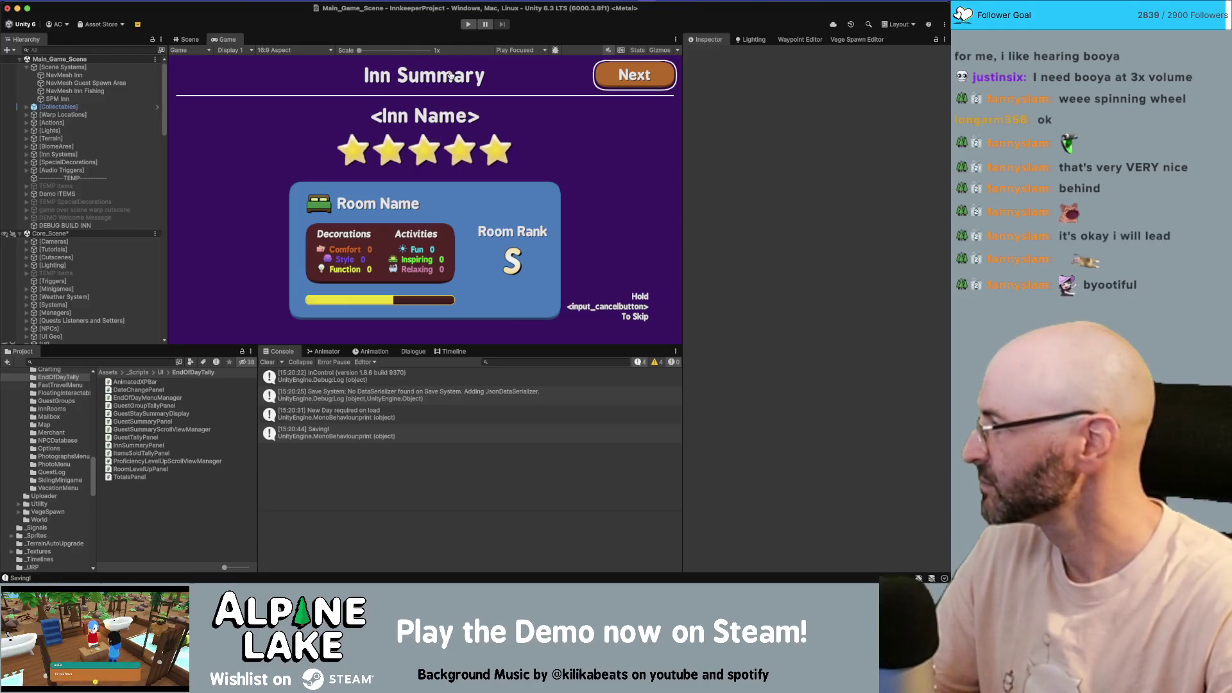
pyautogui.press('super+Tab')
# - Change the rank-icon wiggle PingPong length and offset values from 15 to 35
pyautogui.click(534, 347)
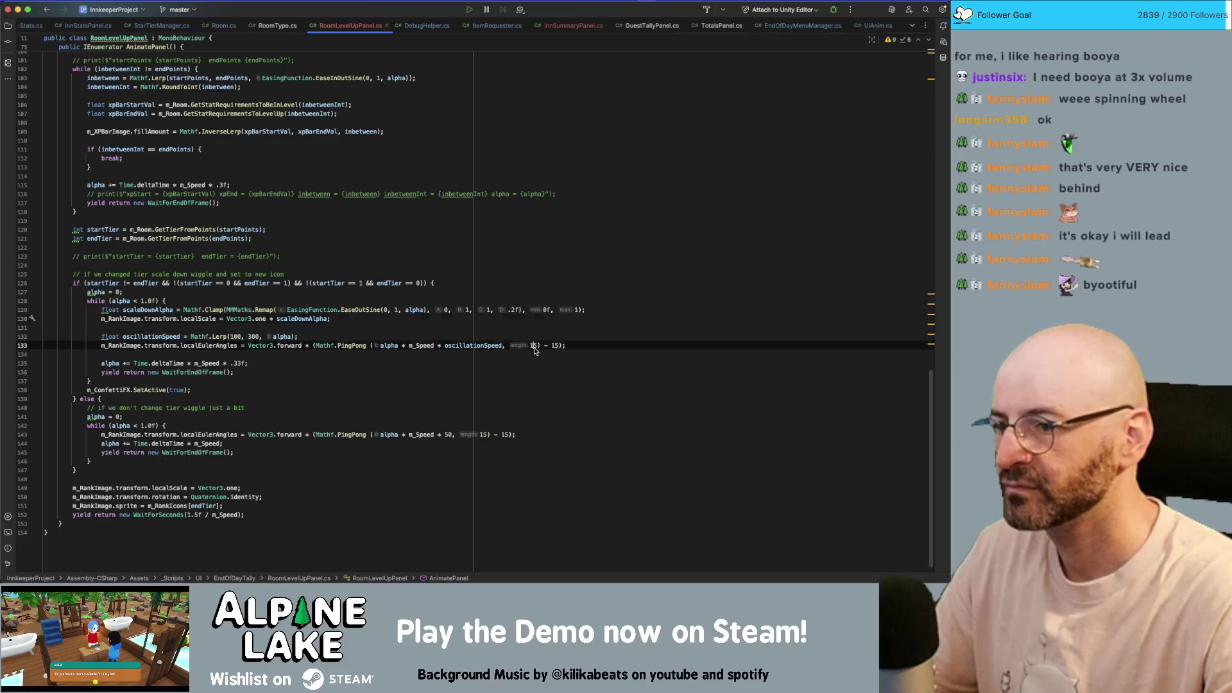
pyautogui.press('BackSpace')
pyautogui.write('3')
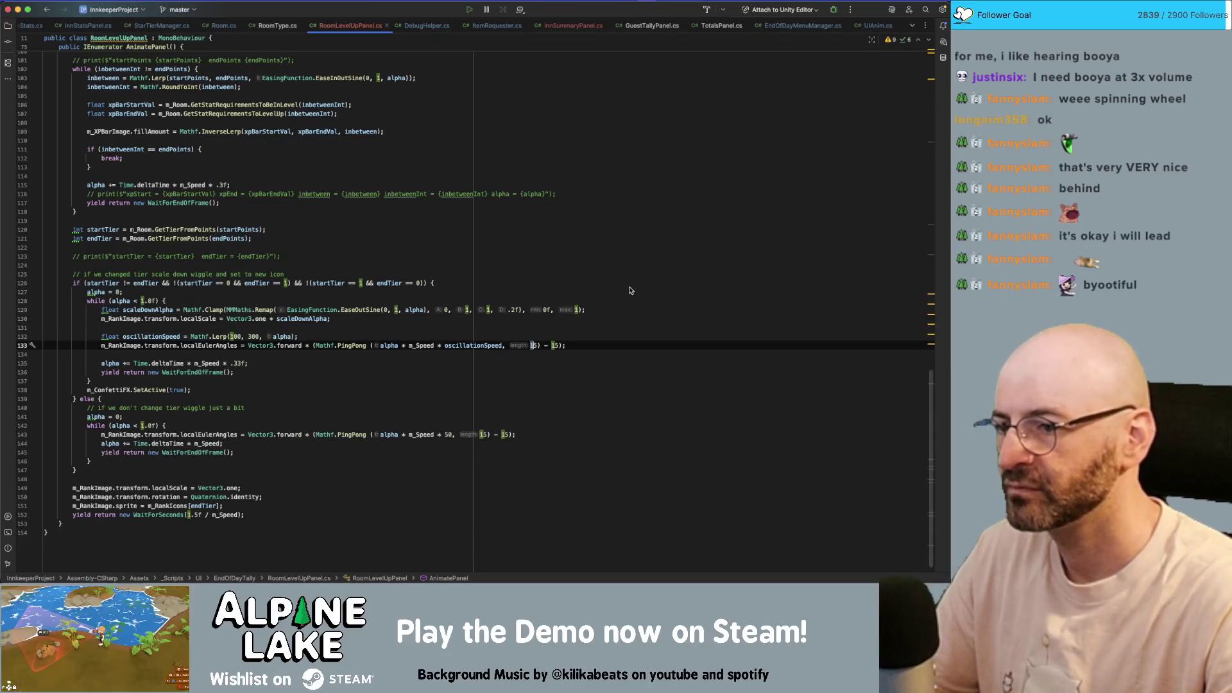
pyautogui.press('Delete')
pyautogui.write('3')
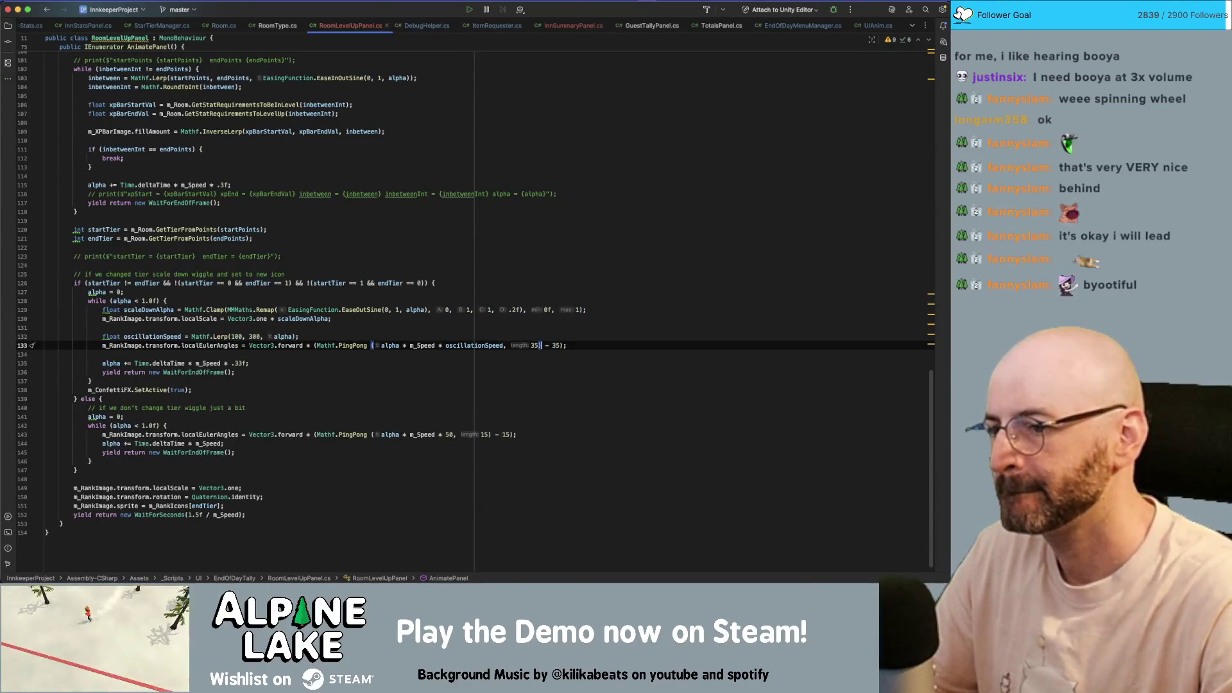
pyautogui.press('Down')
pyautogui.press('Down')
pyautogui.press('Down')
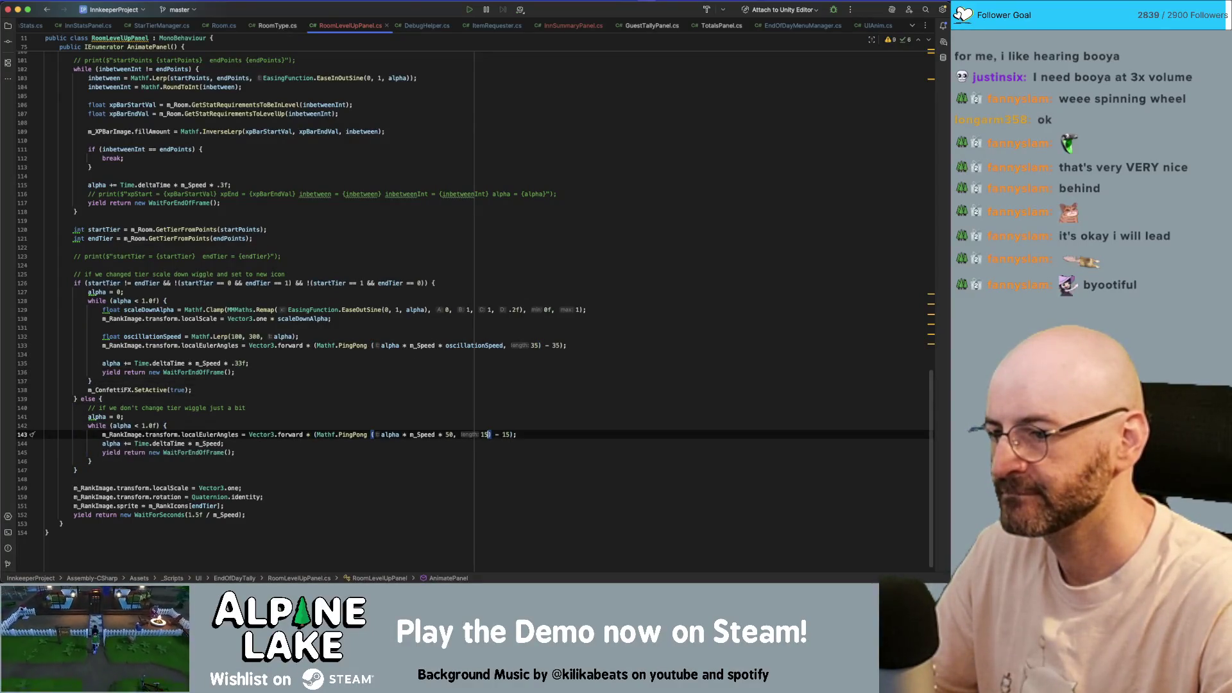
pyautogui.press('Delete')
pyautogui.write('3')
pyautogui.press('Right')
pyautogui.press('Right')
pyautogui.press('Right')
pyautogui.hotkey('shift', 'Right')
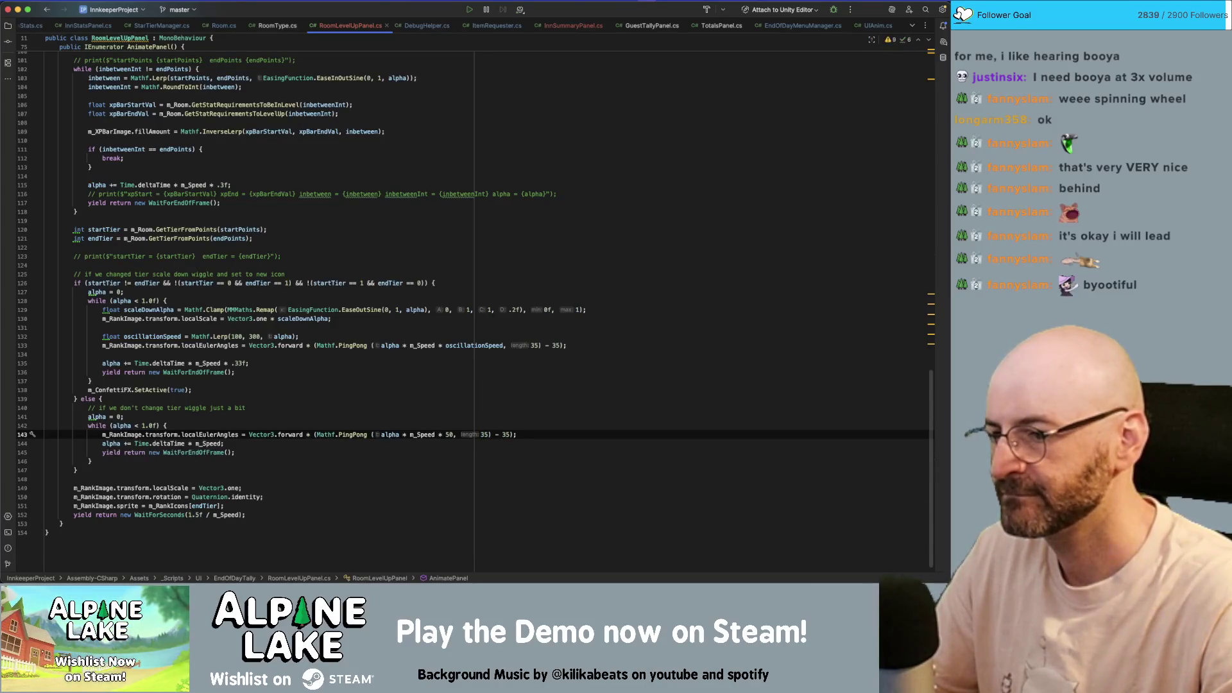
# - Set the no-tier-change wiggle to length 40 with offset 20, and line 133's length to 40
pyautogui.press('Left')
pyautogui.press('Left')
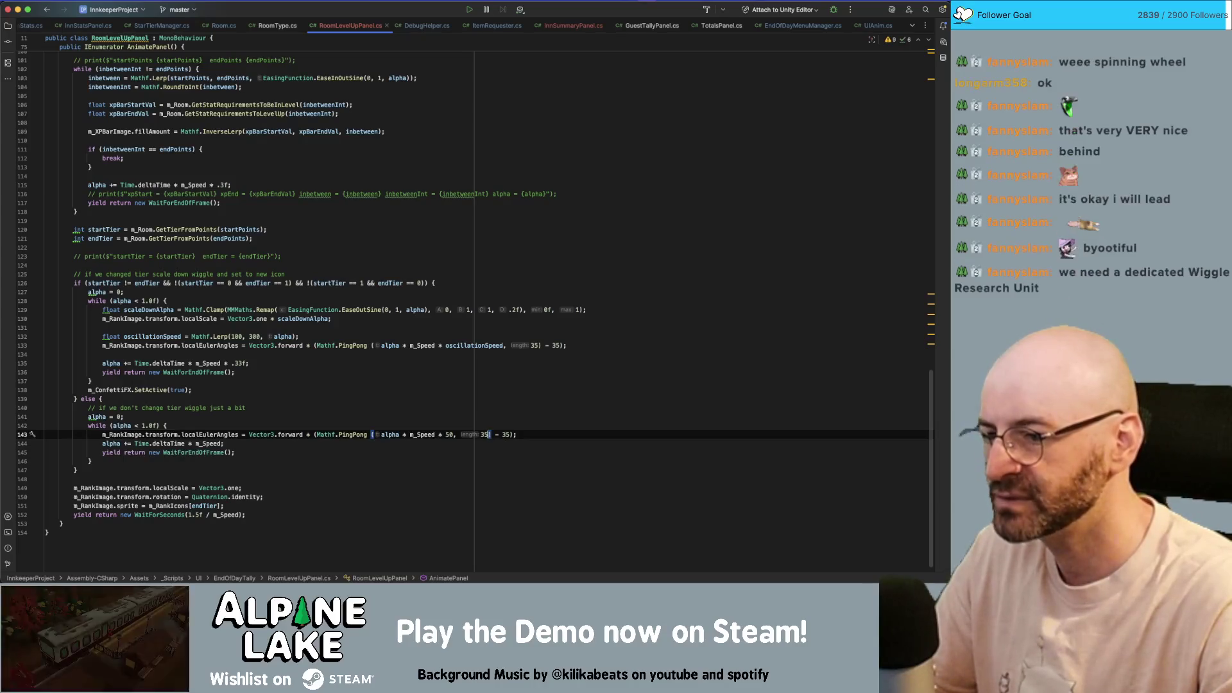
pyautogui.hotkey('shift', 'Left')
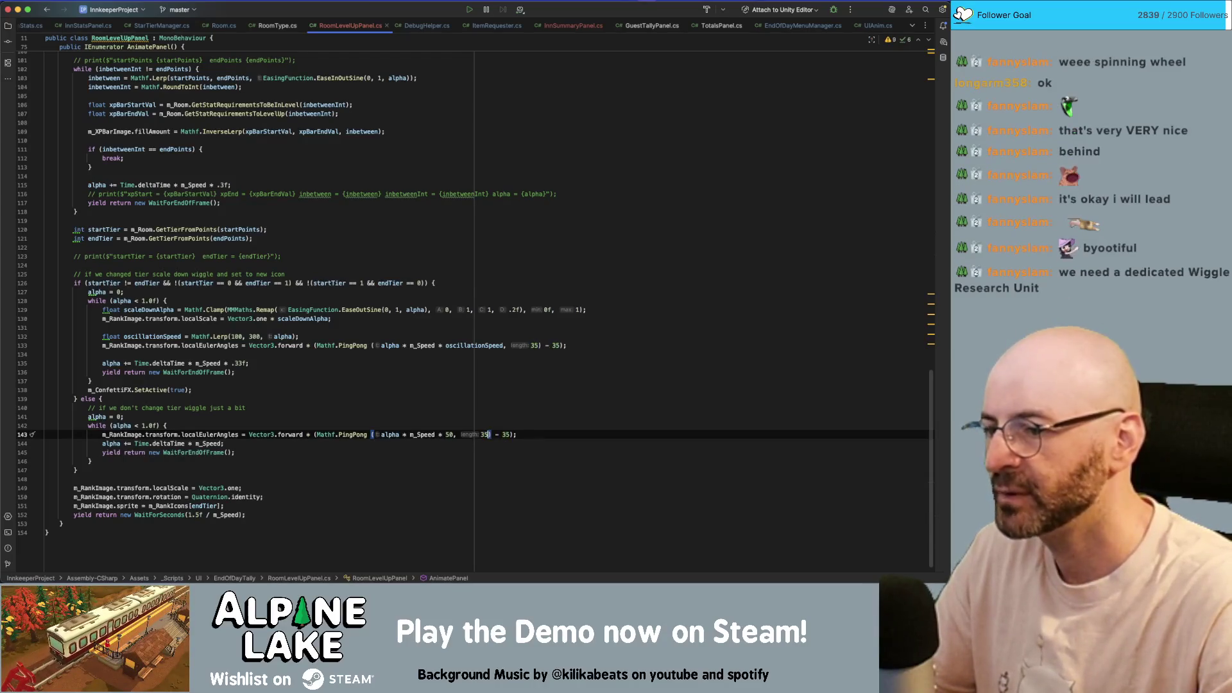
pyautogui.write('40')
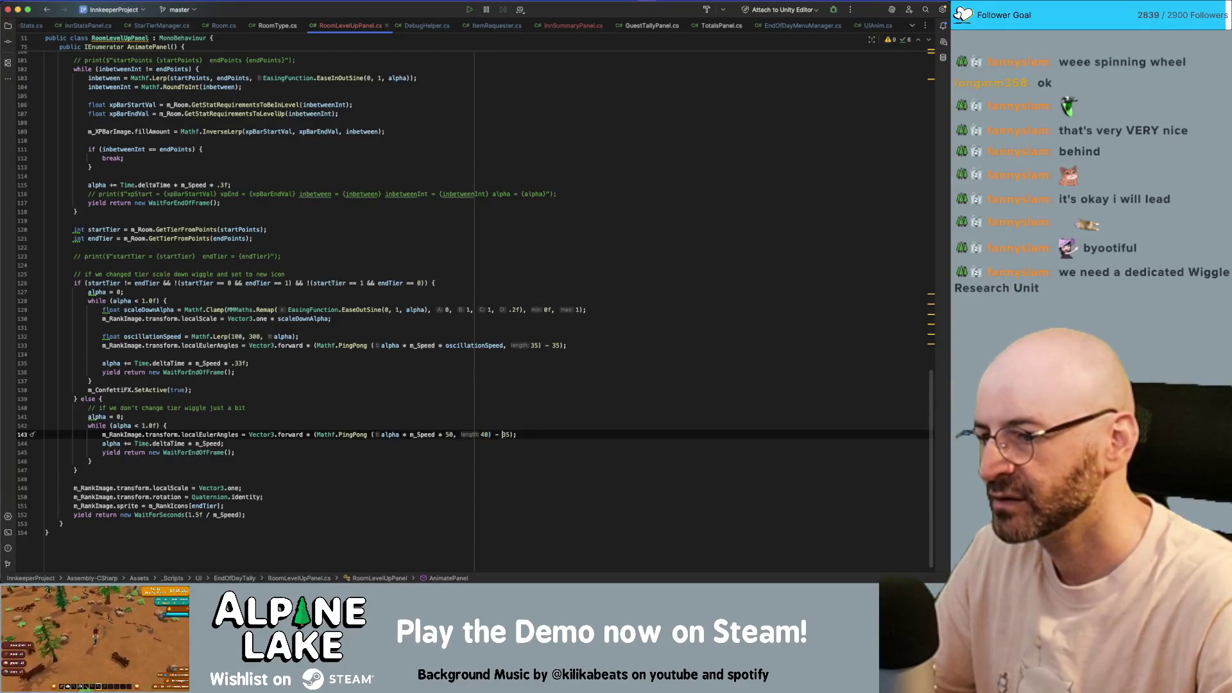
pyautogui.press('Delete')
pyautogui.press('Delete')
pyautogui.write('20')
pyautogui.click(537, 344)
pyautogui.write('40')
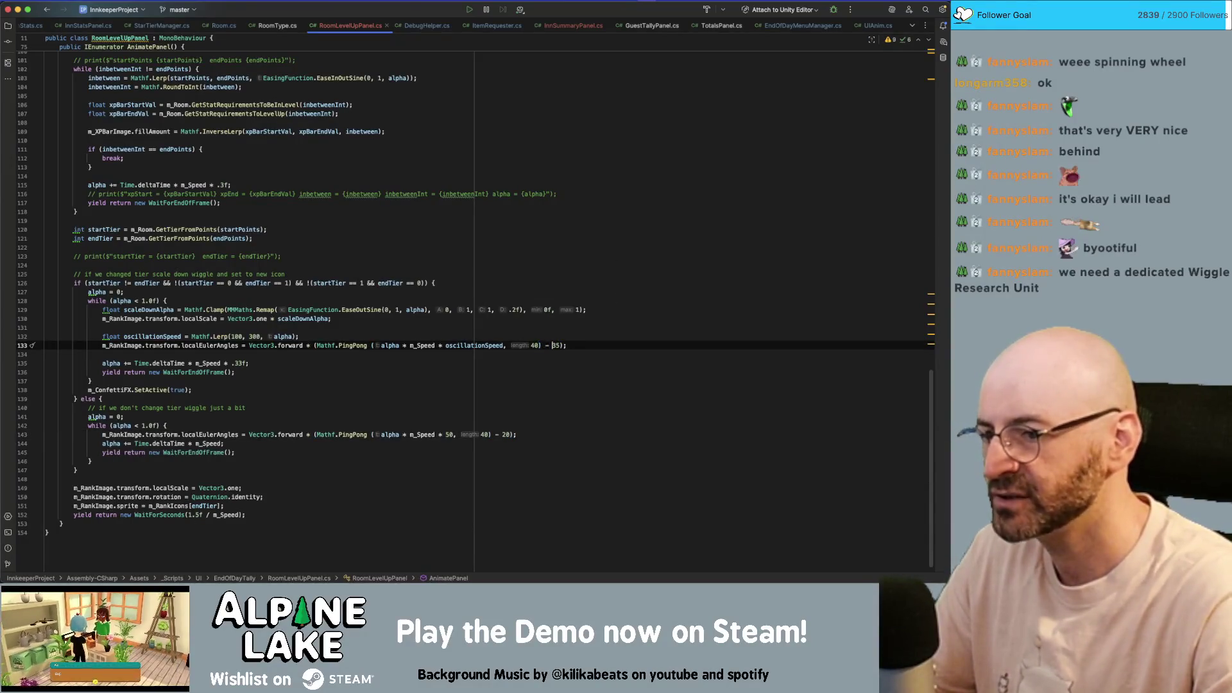
pyautogui.click(599, 304)
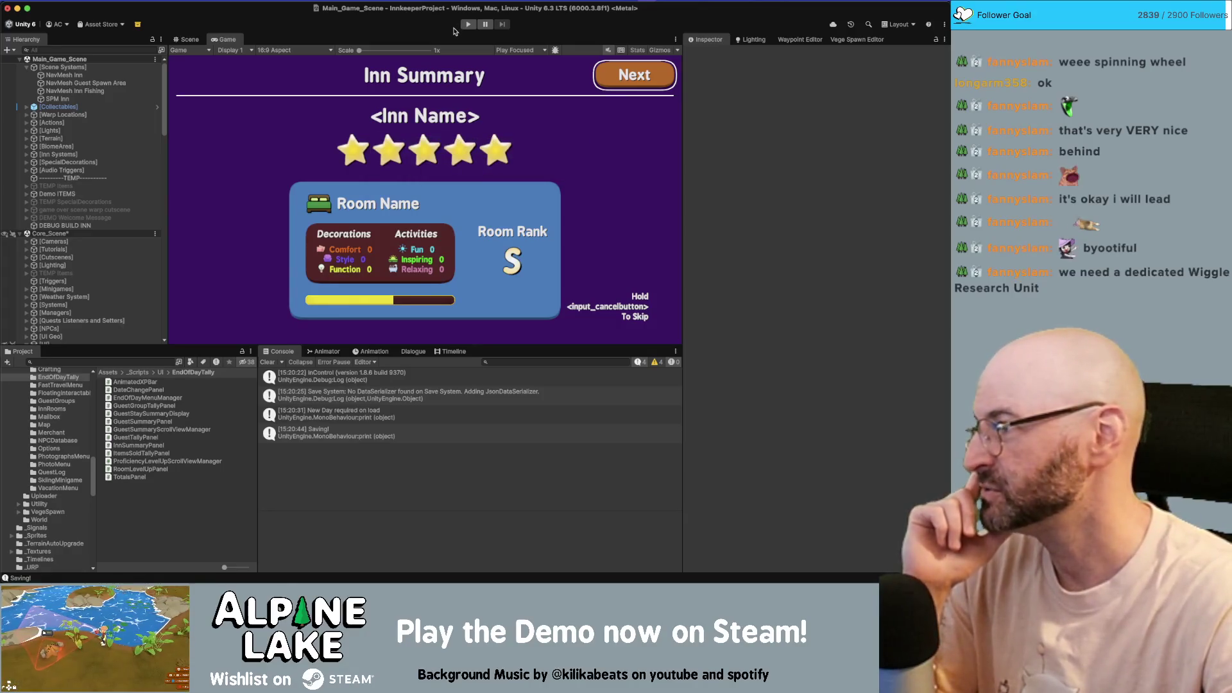
# - Start Play mode and let the game load to Spring, Sat 13th Year 1, 06:10 am
pyautogui.click(466, 24)
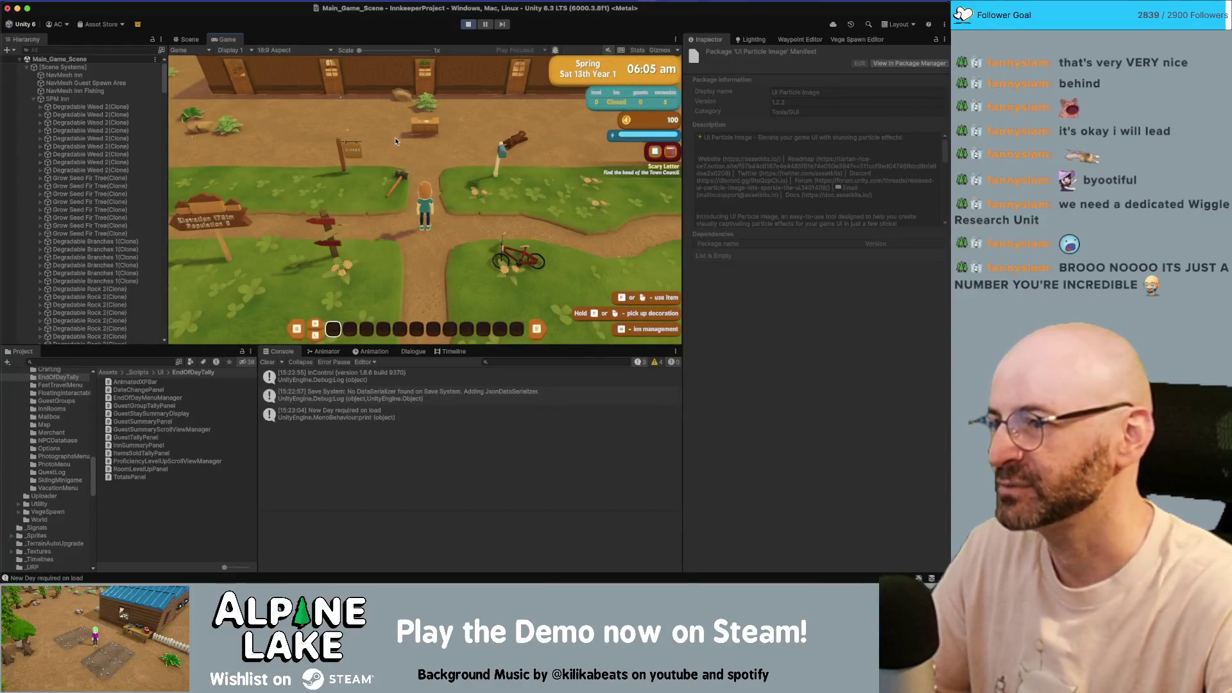
# - Walk the player north toward the inn
pyautogui.press('w')
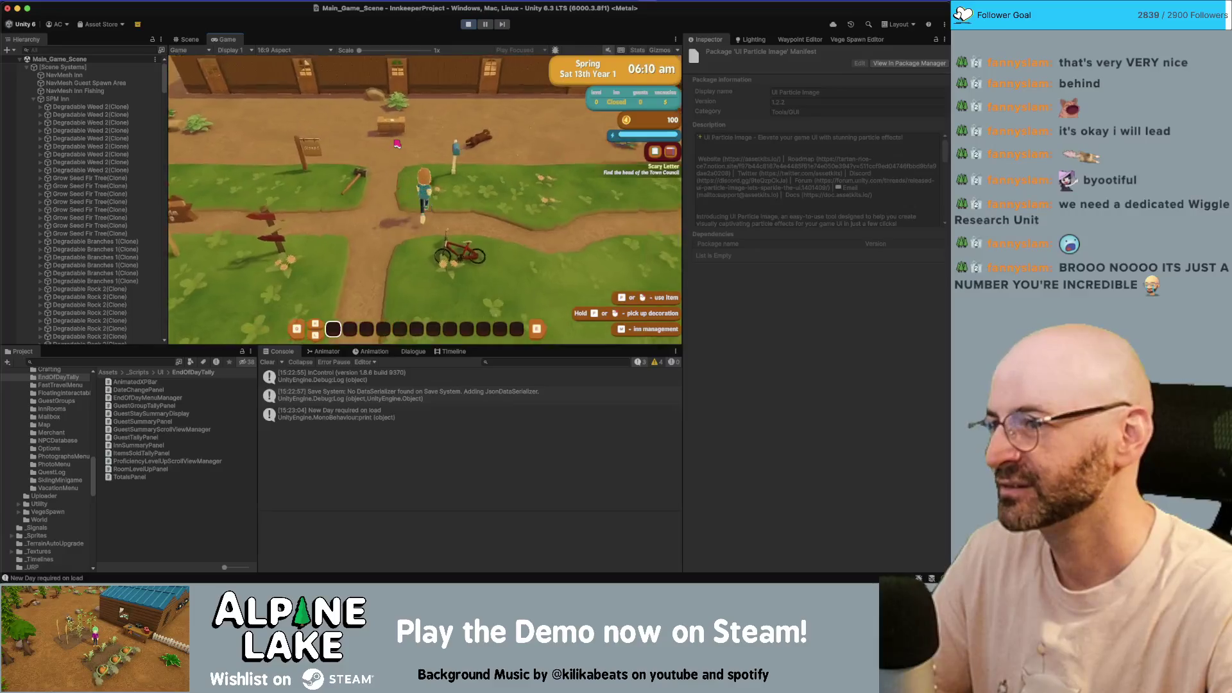
pyautogui.press('w')
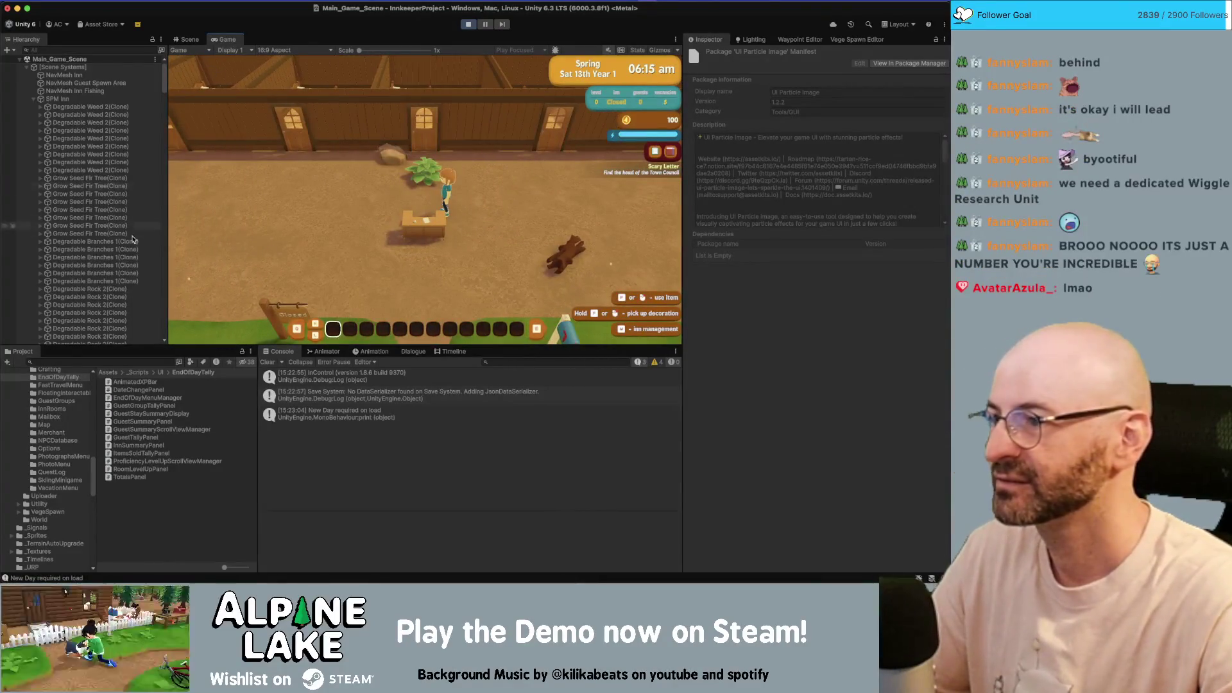
pyautogui.scroll(-10, 133, 257)
pyautogui.scroll(-15, 132, 257)
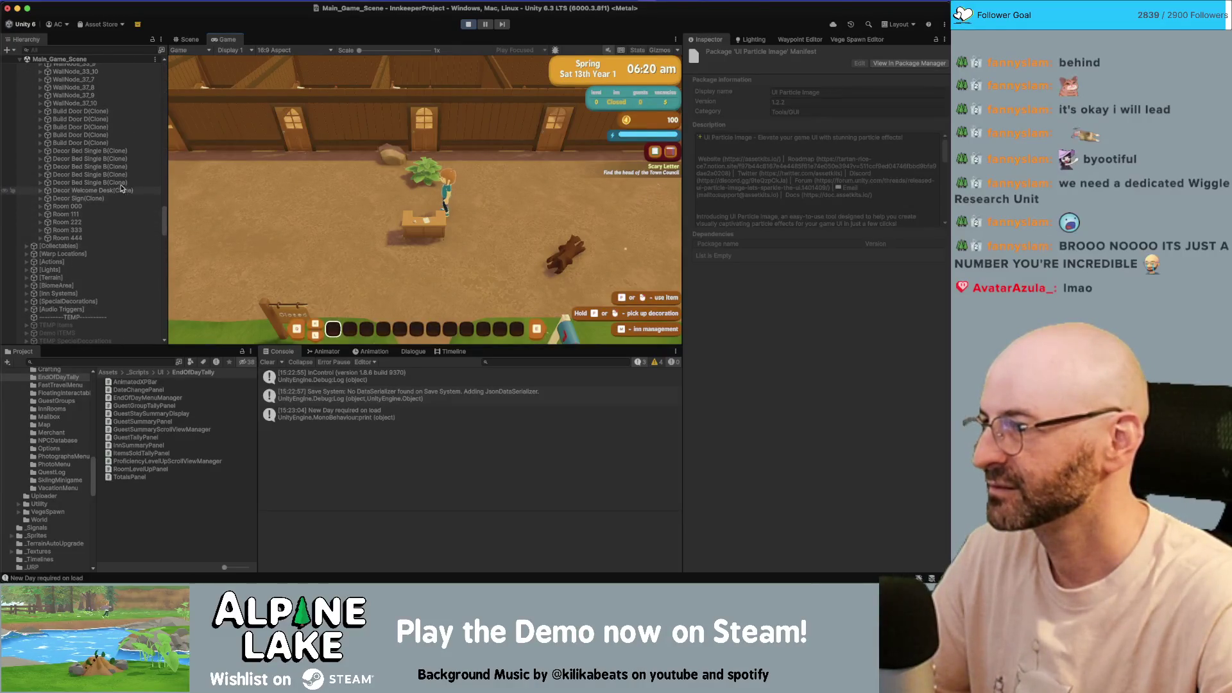
# - Set all three Decor Bed Single B clones to Comfort Base Value 50, then end the day
pyautogui.click(122, 176)
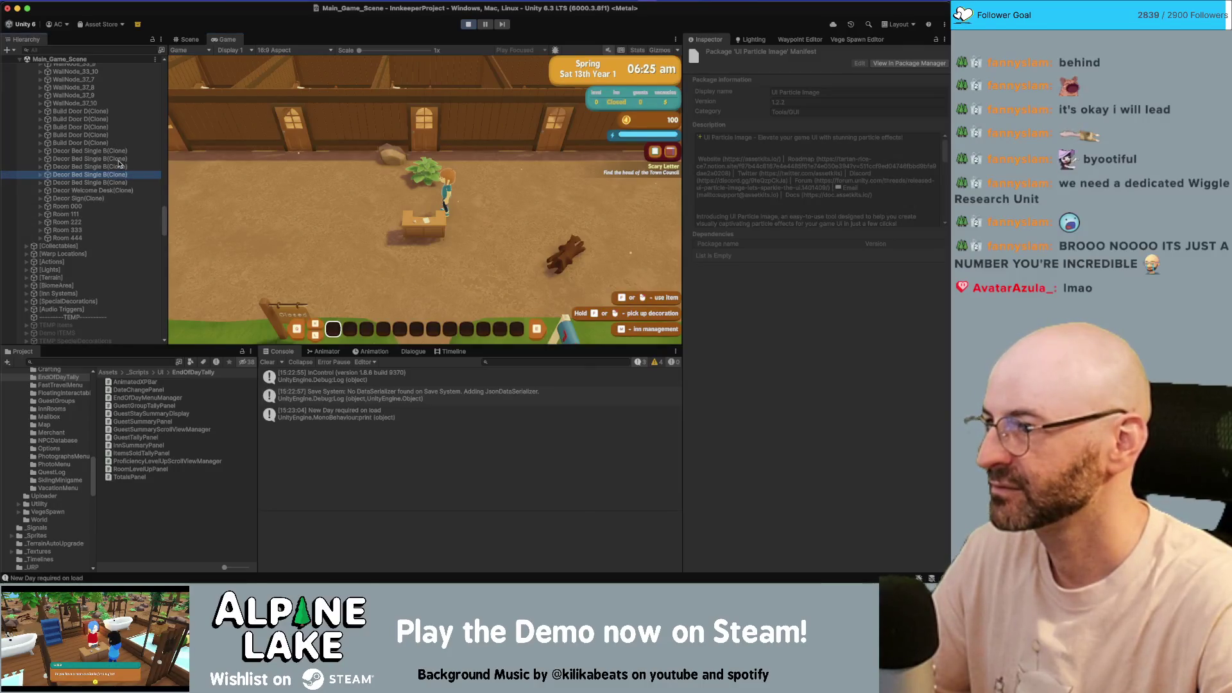
pyautogui.press('Up')
pyautogui.press('Up')
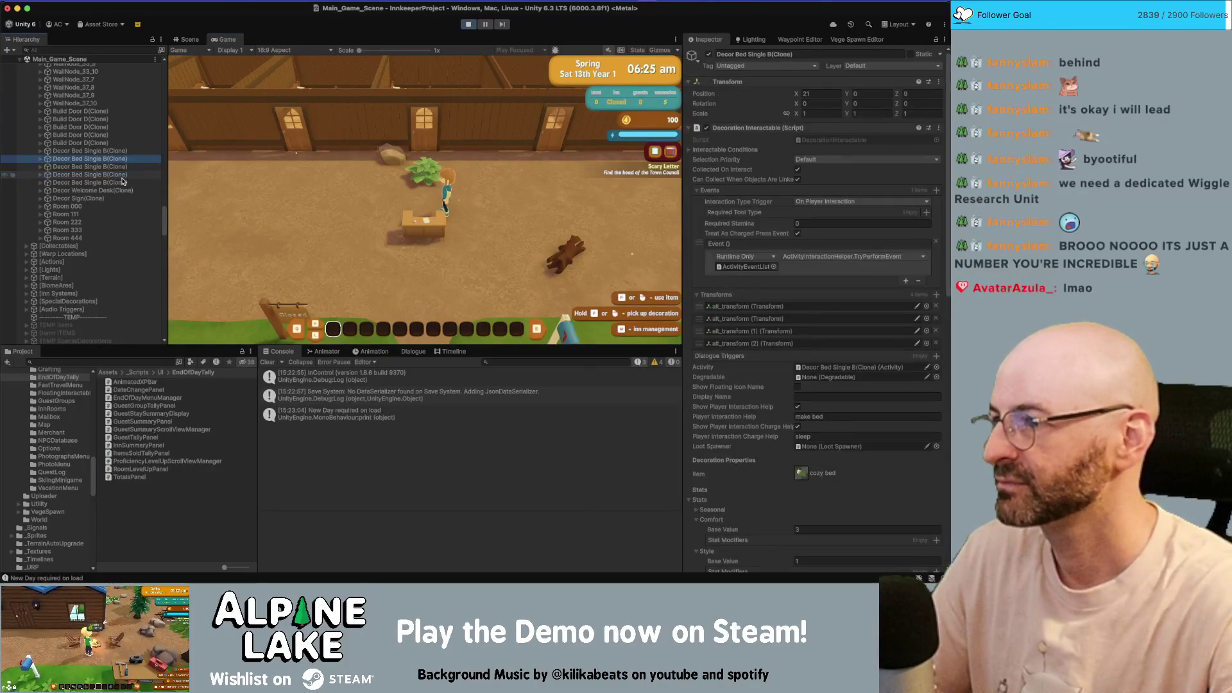
pyautogui.keyDown('shift'); pyautogui.click(146, 174); pyautogui.keyUp('shift')
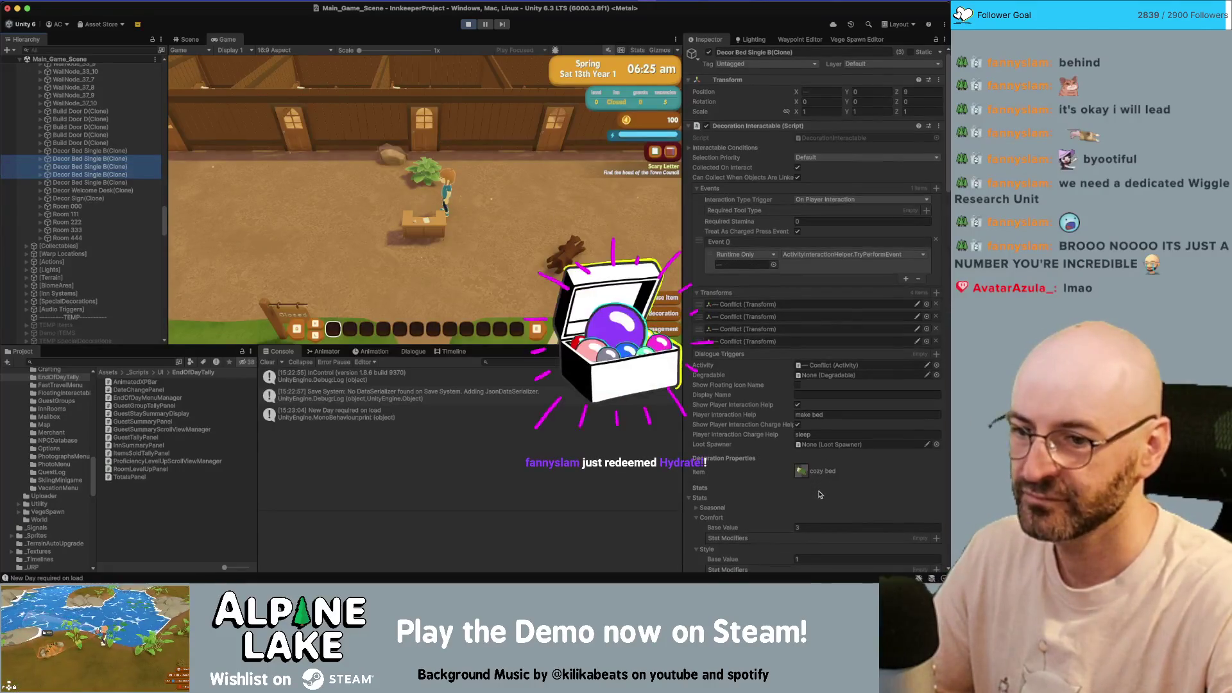
pyautogui.click(815, 525)
pyautogui.write('50')
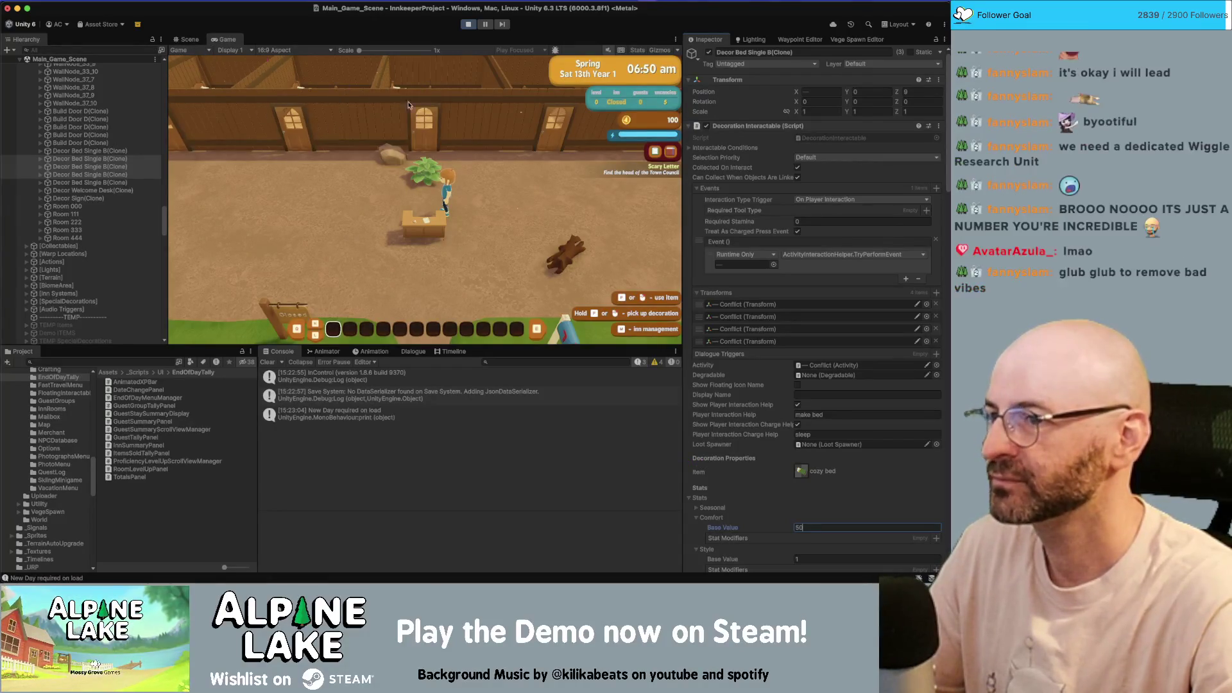
pyautogui.click(344, 153)
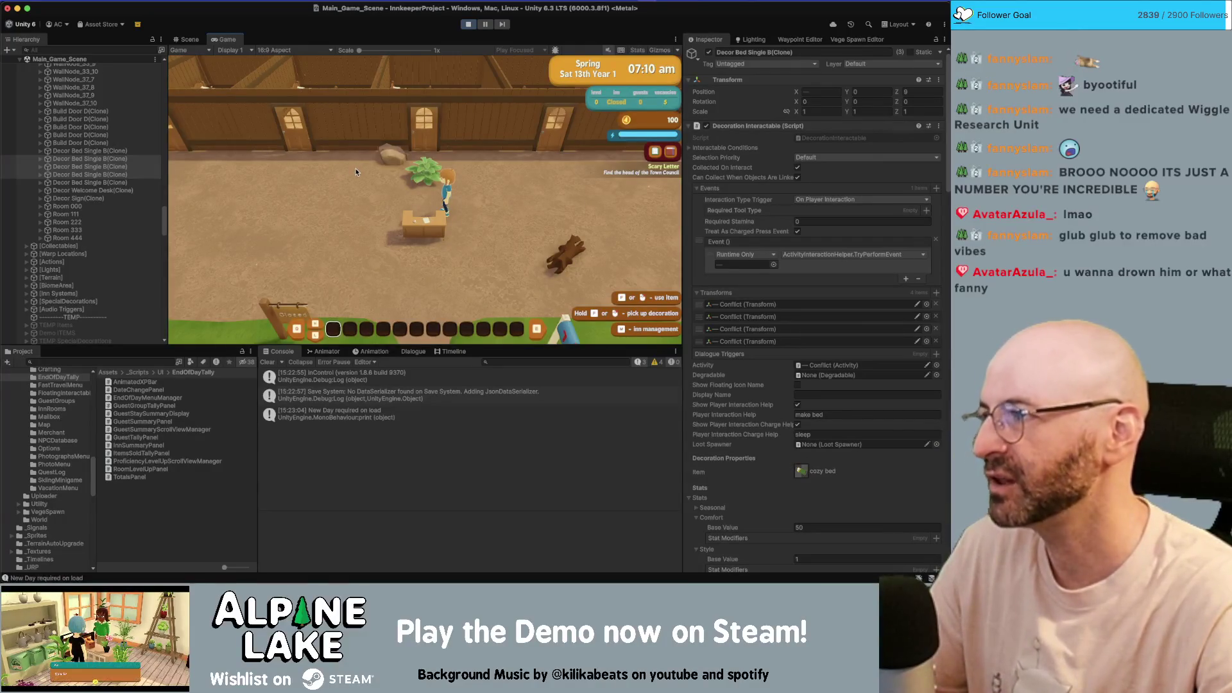
pyautogui.press('e')
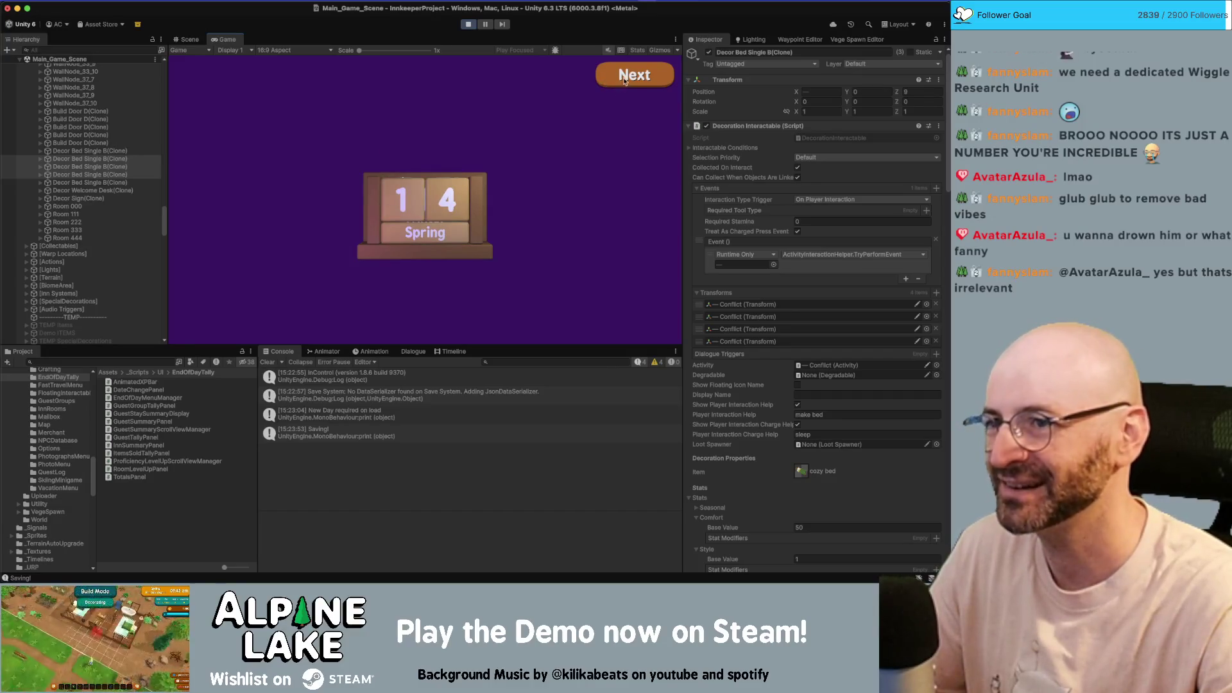
# - Advance past the calendar and Inn Summary room cards to Totals, then return to Rider
pyautogui.click(615, 82)
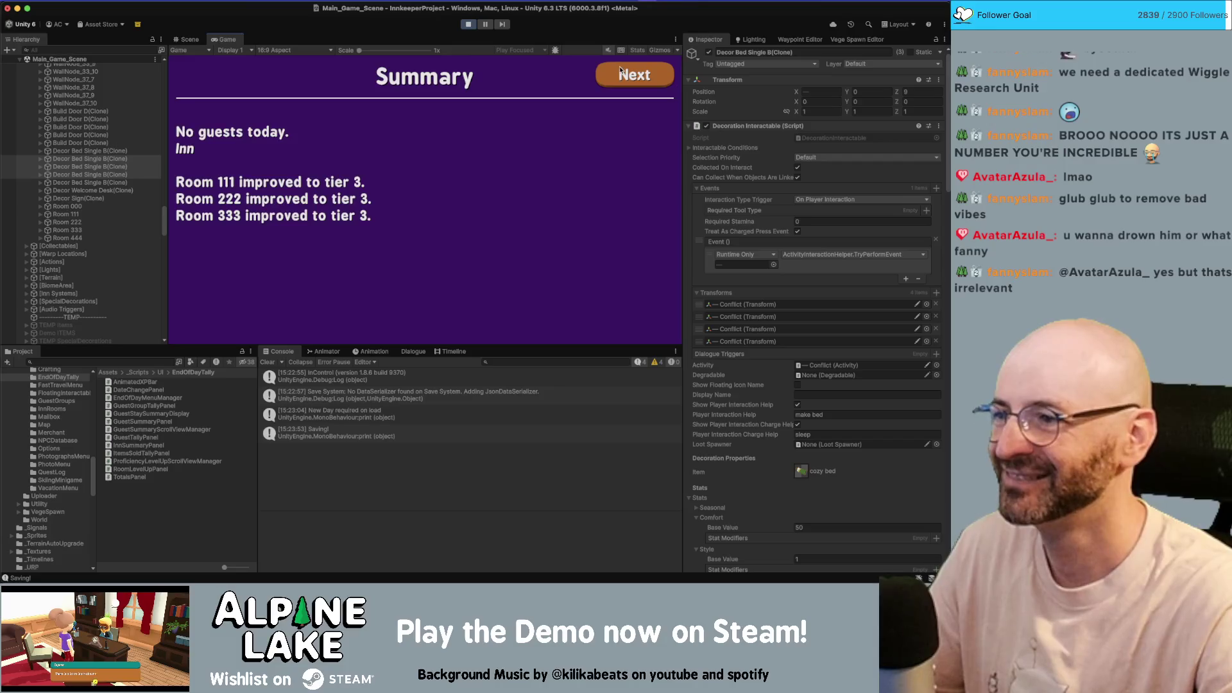
pyautogui.click(621, 69)
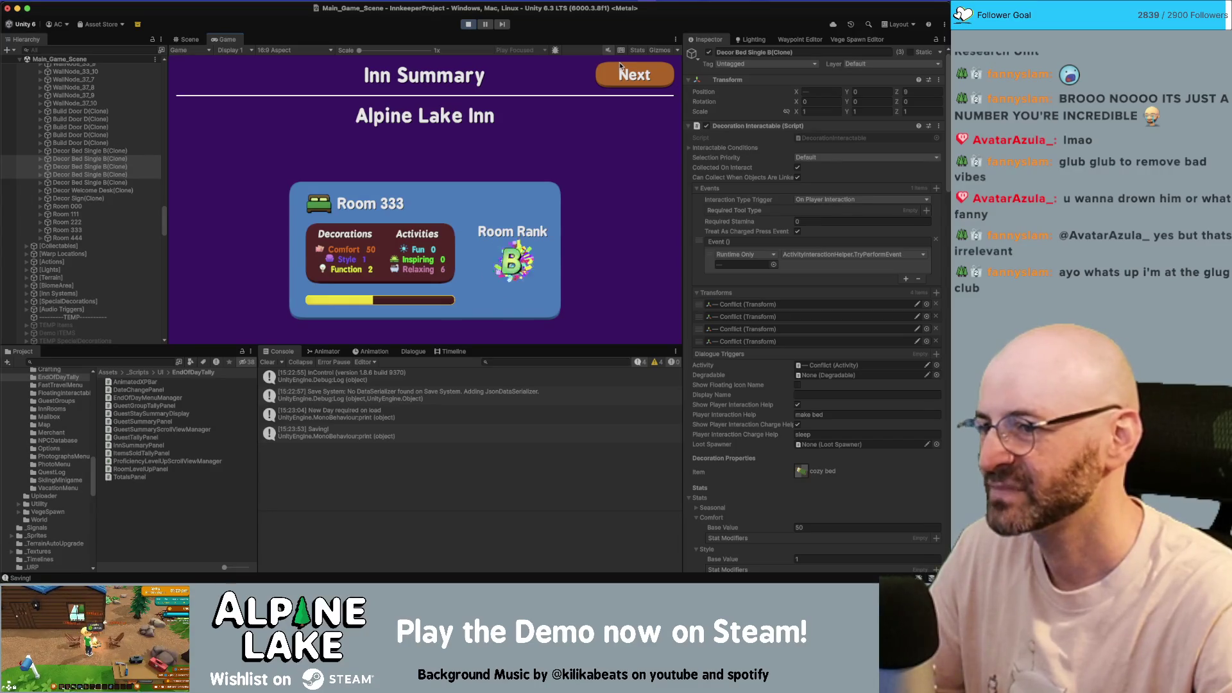
pyautogui.click(618, 73)
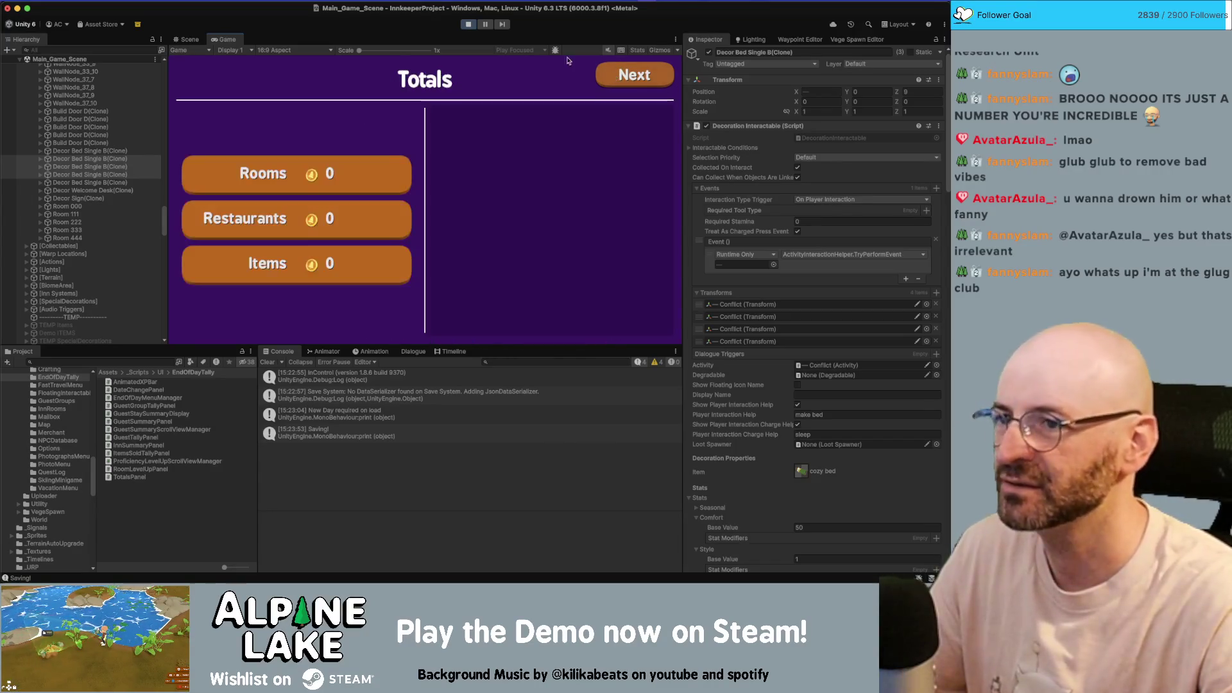
pyautogui.press('super+Tab')
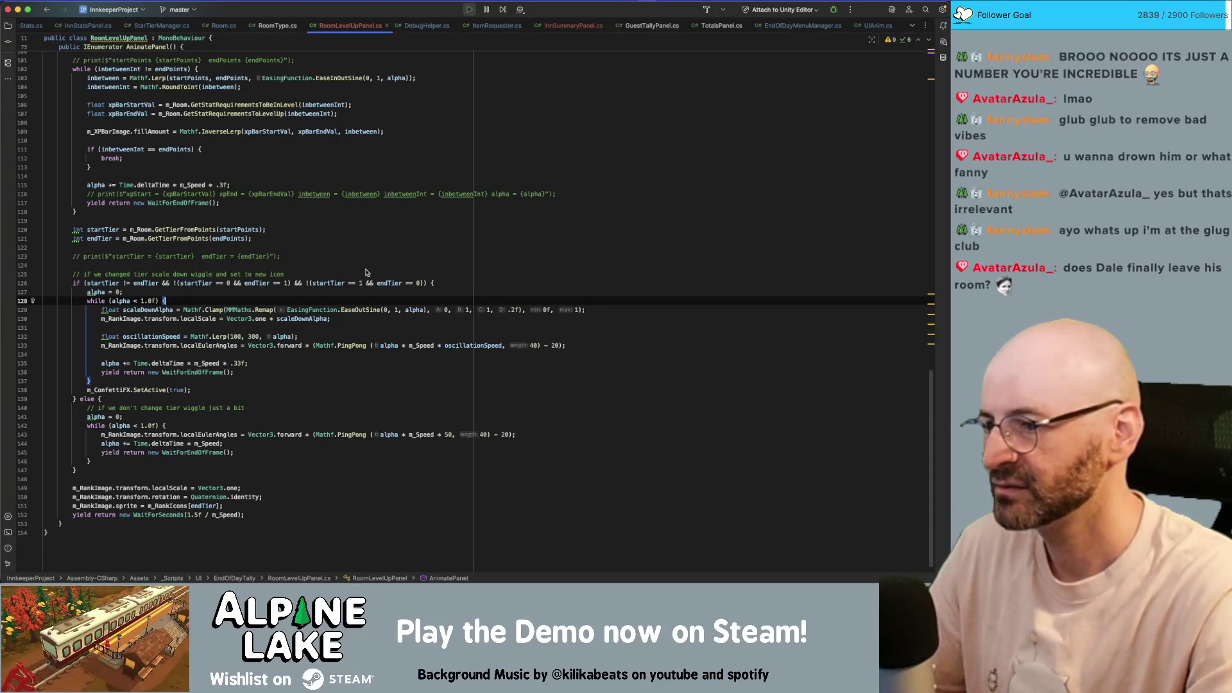
# - Replace PingPong with Sin in the line-133 wiggle angle and remove the extra closing parenthesis
pyautogui.moveTo(355, 349)
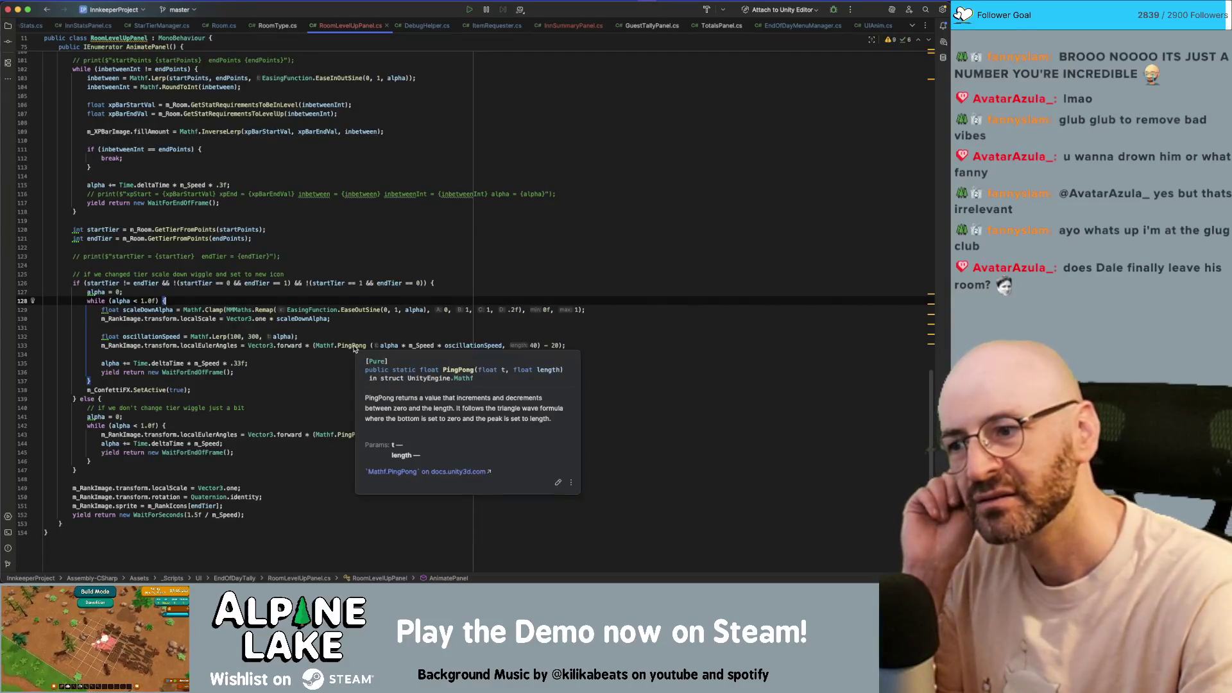
pyautogui.click(356, 347)
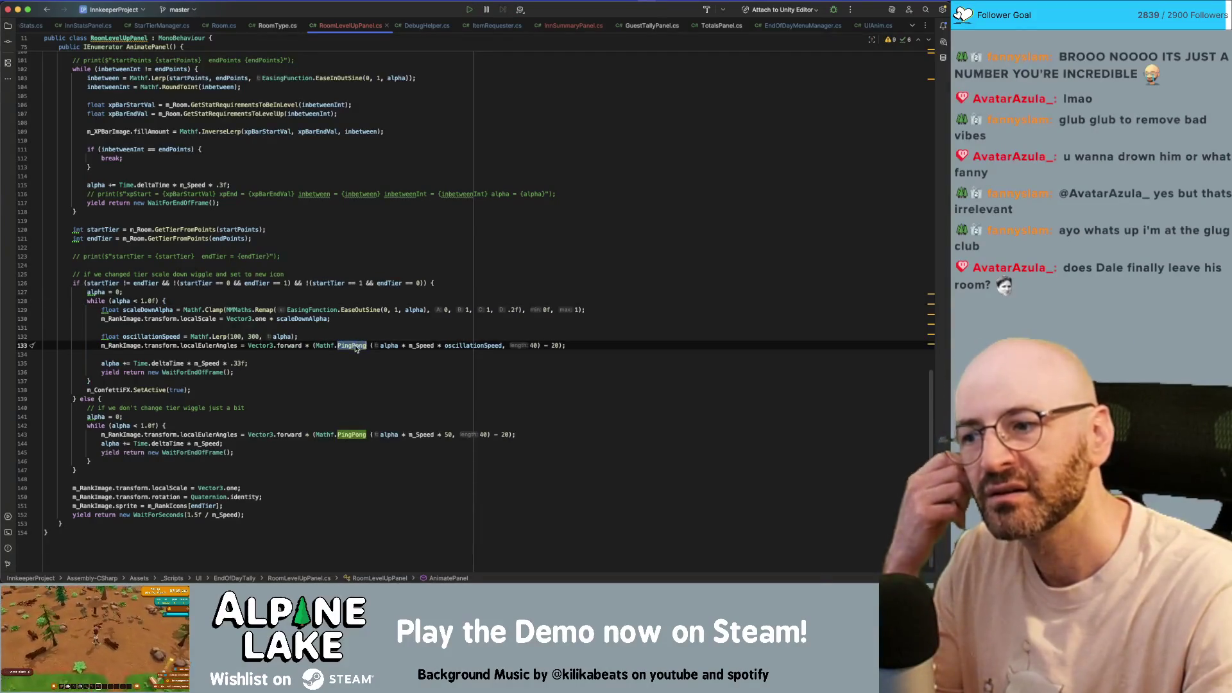
pyautogui.write('Sin(')
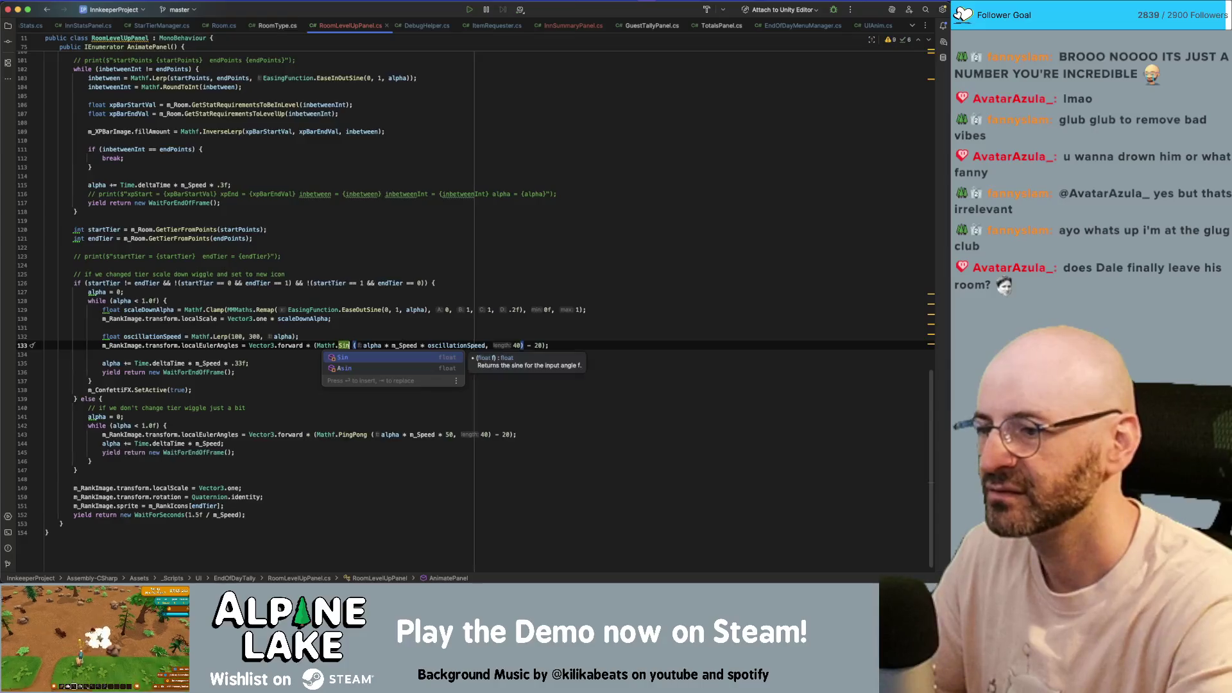
pyautogui.press('Right')
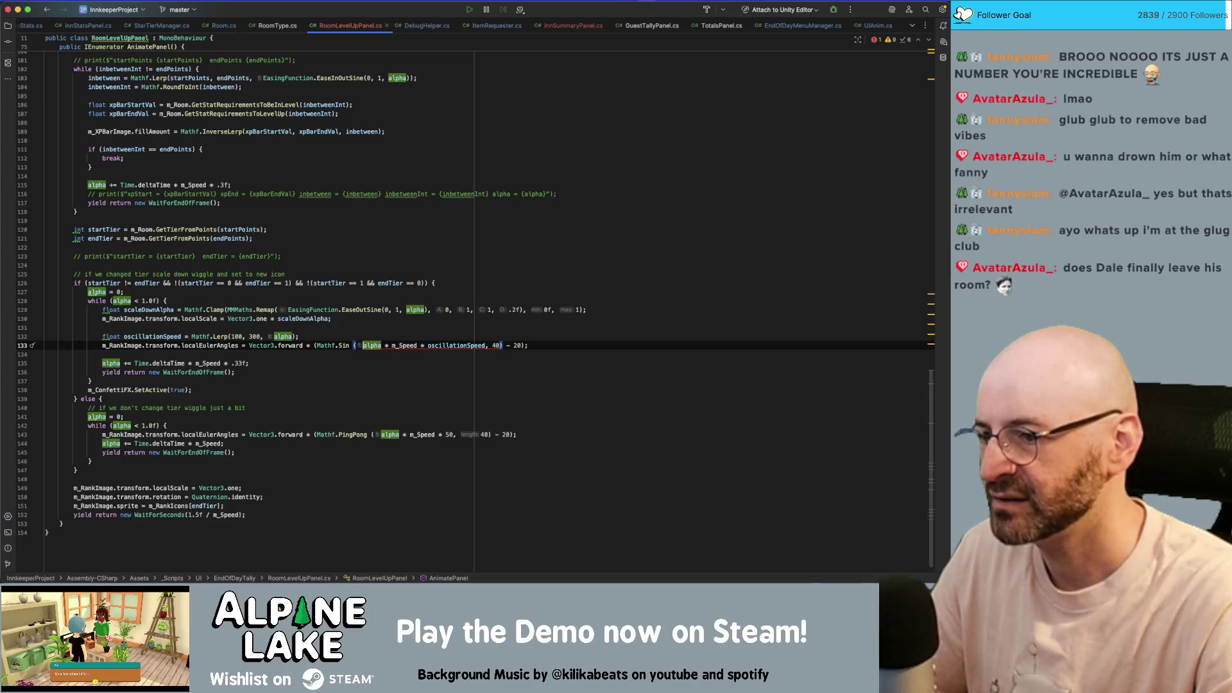
pyautogui.click(351, 346)
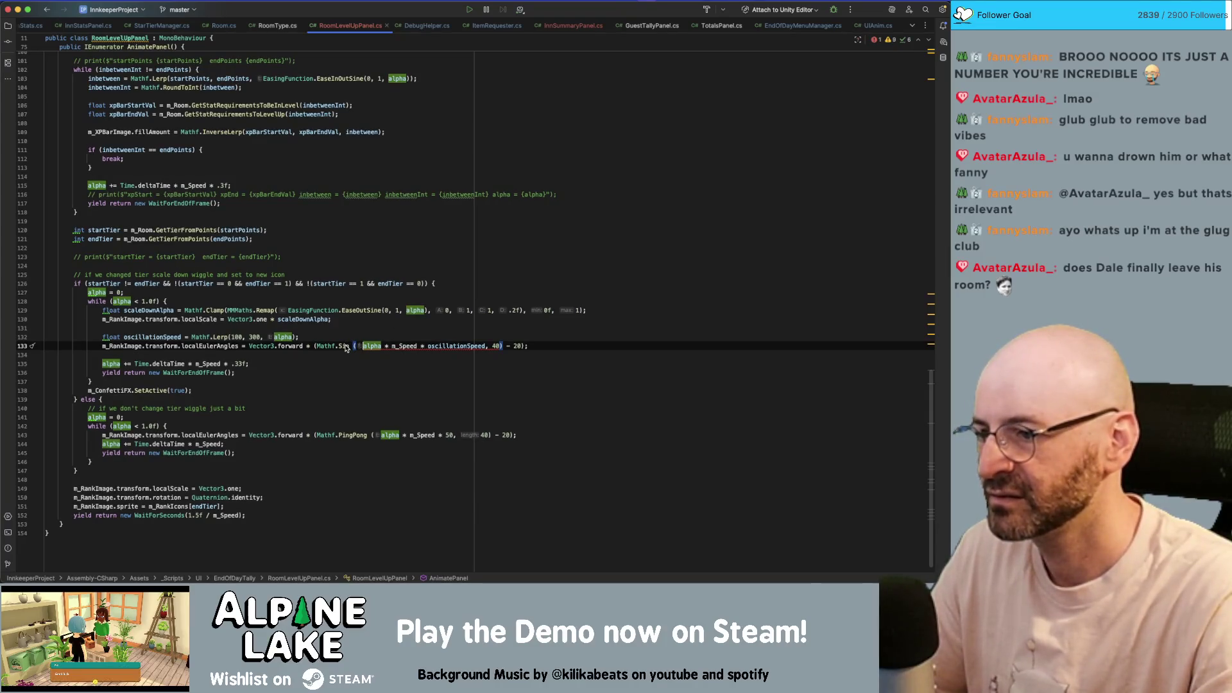
pyautogui.moveTo(345, 347)
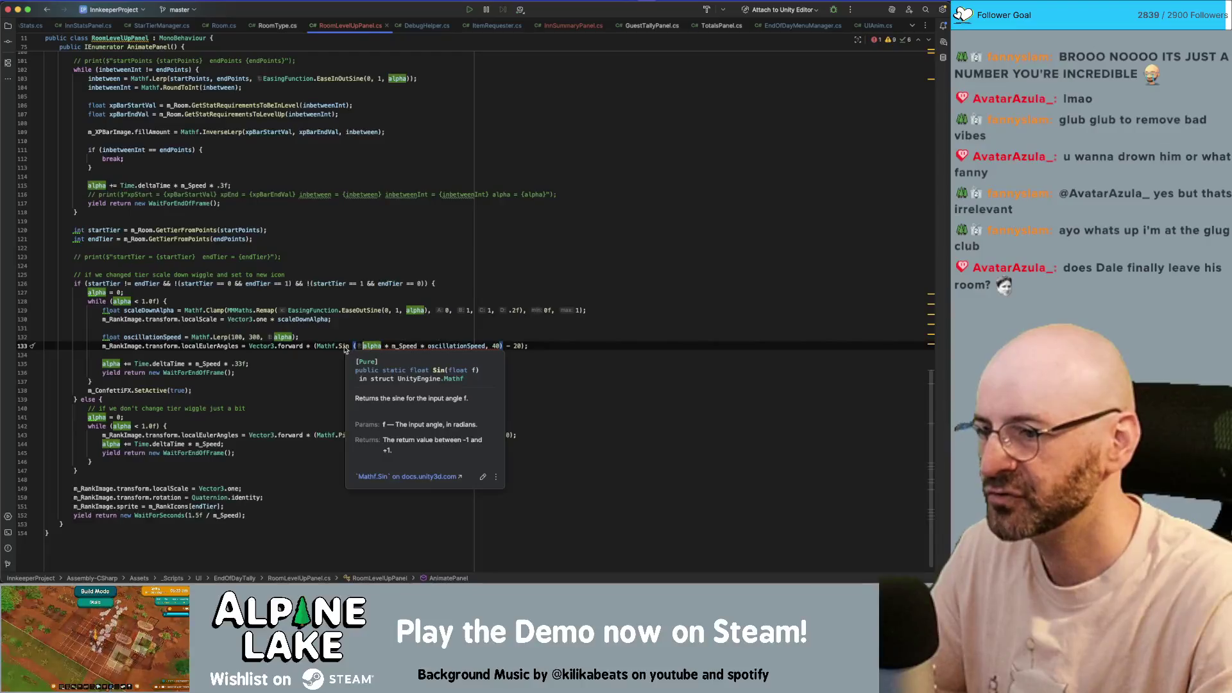
pyautogui.click(491, 345)
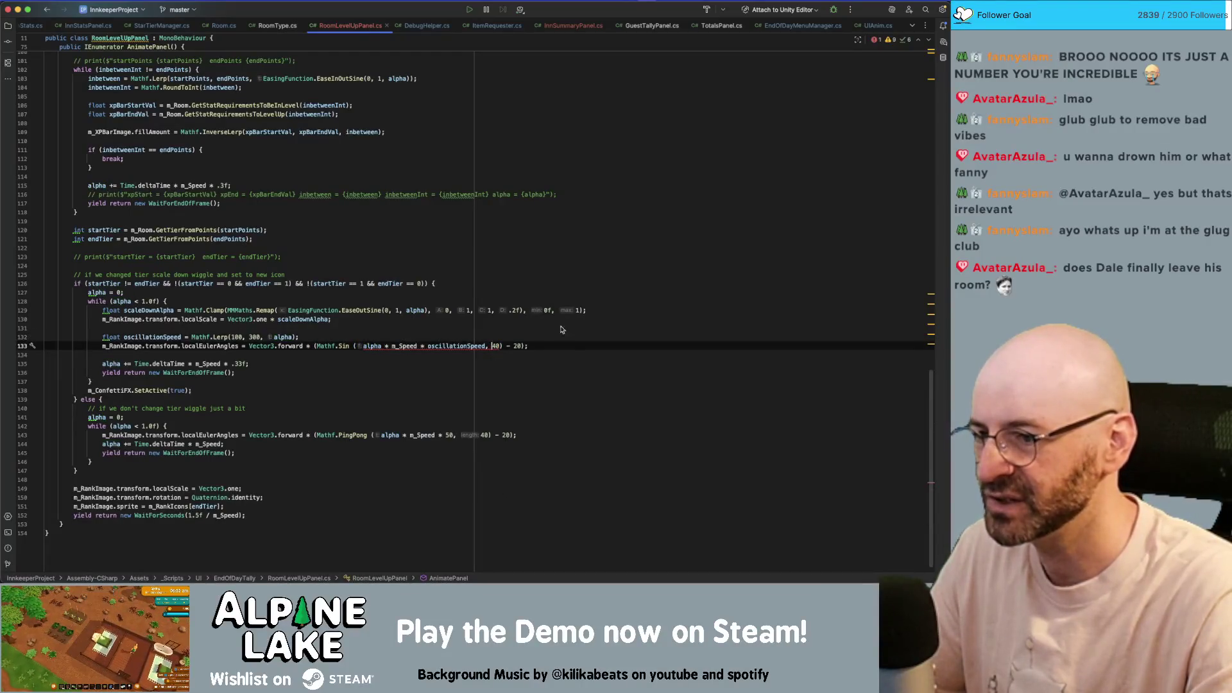
pyautogui.press('Left')
pyautogui.press('Left')
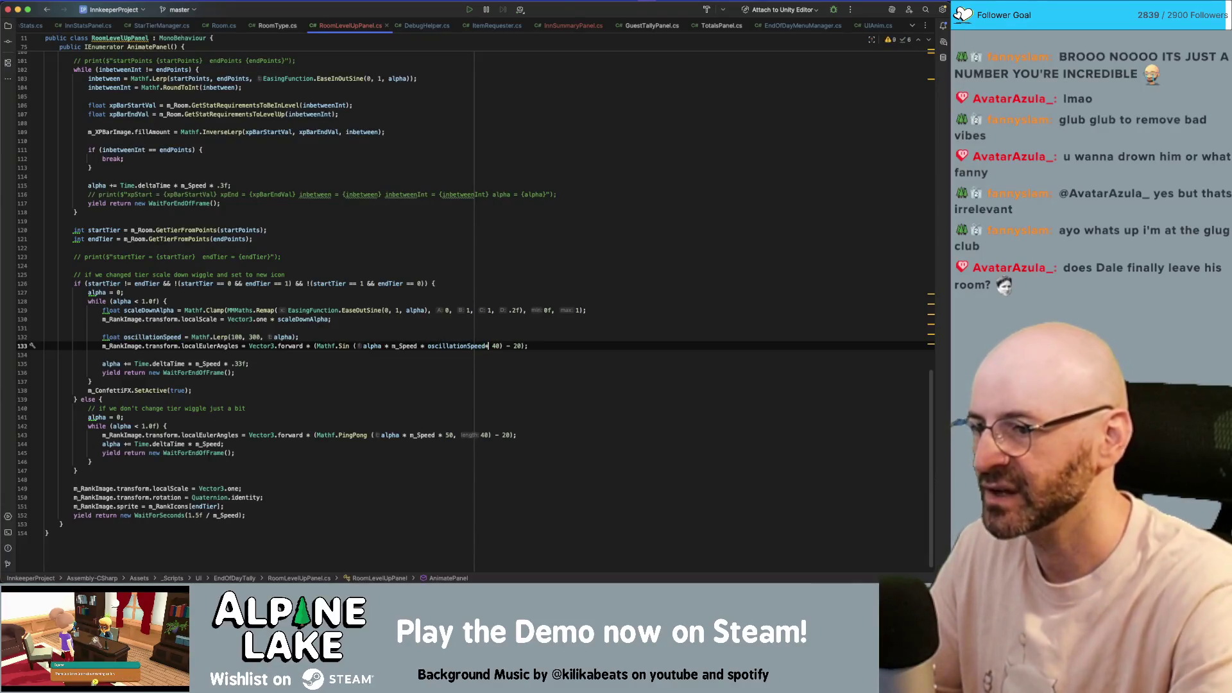
pyautogui.write(')')
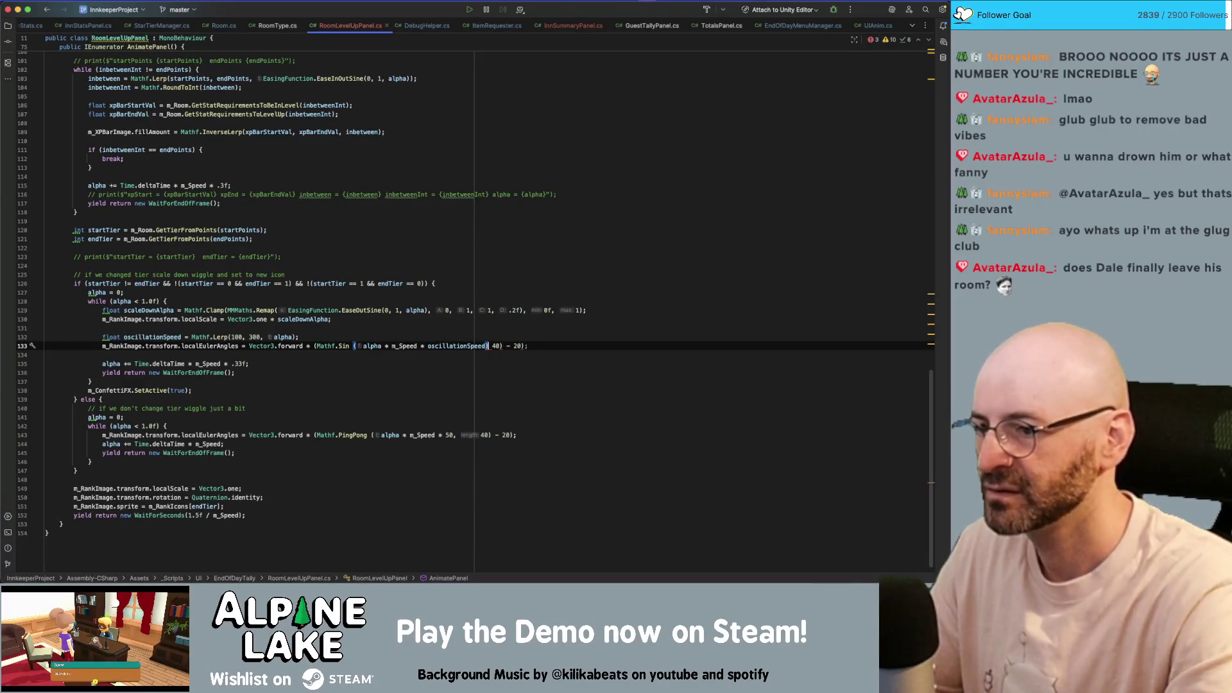
pyautogui.press('Right')
pyautogui.press('Right')
pyautogui.press('Right')
pyautogui.press('Delete')
pyautogui.press('Left')
pyautogui.press('Left')
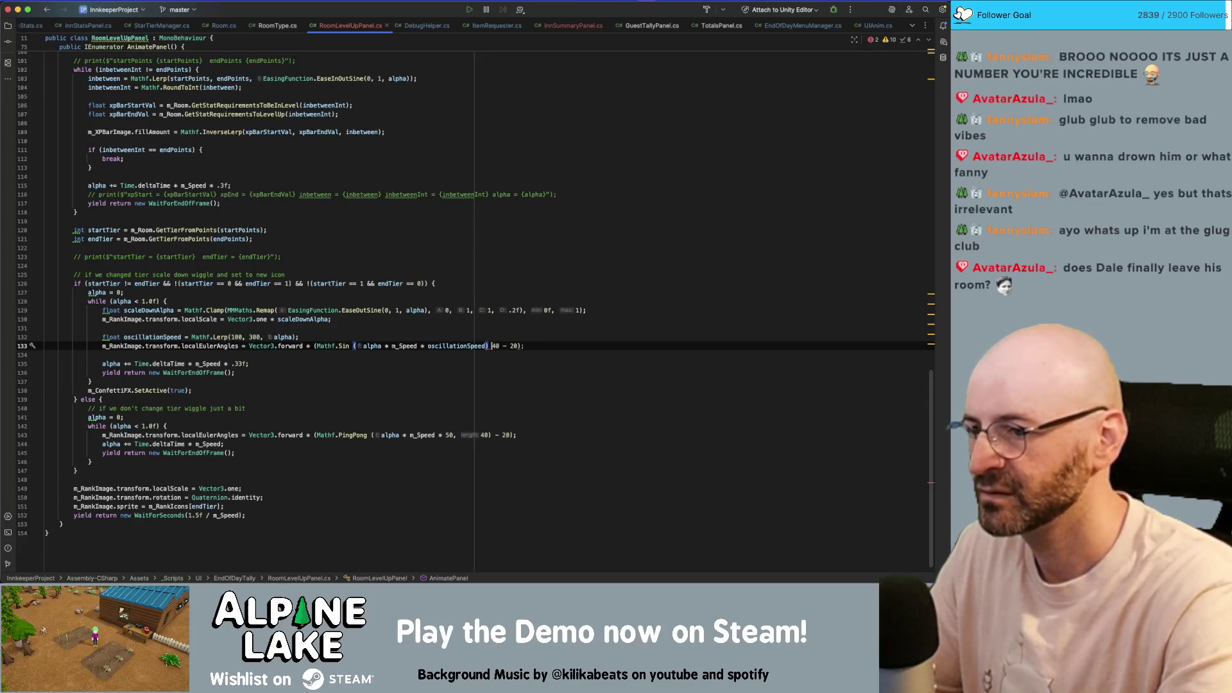
# - Change the wiggle angle's '40 - 20' to '* 40' on line 133
pyautogui.press('Right')
pyautogui.press('Right')
pyautogui.press('Delete')
pyautogui.press('Delete')
pyautogui.press('Delete')
pyautogui.press('Left')
pyautogui.press('Left')
pyautogui.write('*')
pyautogui.press('End')
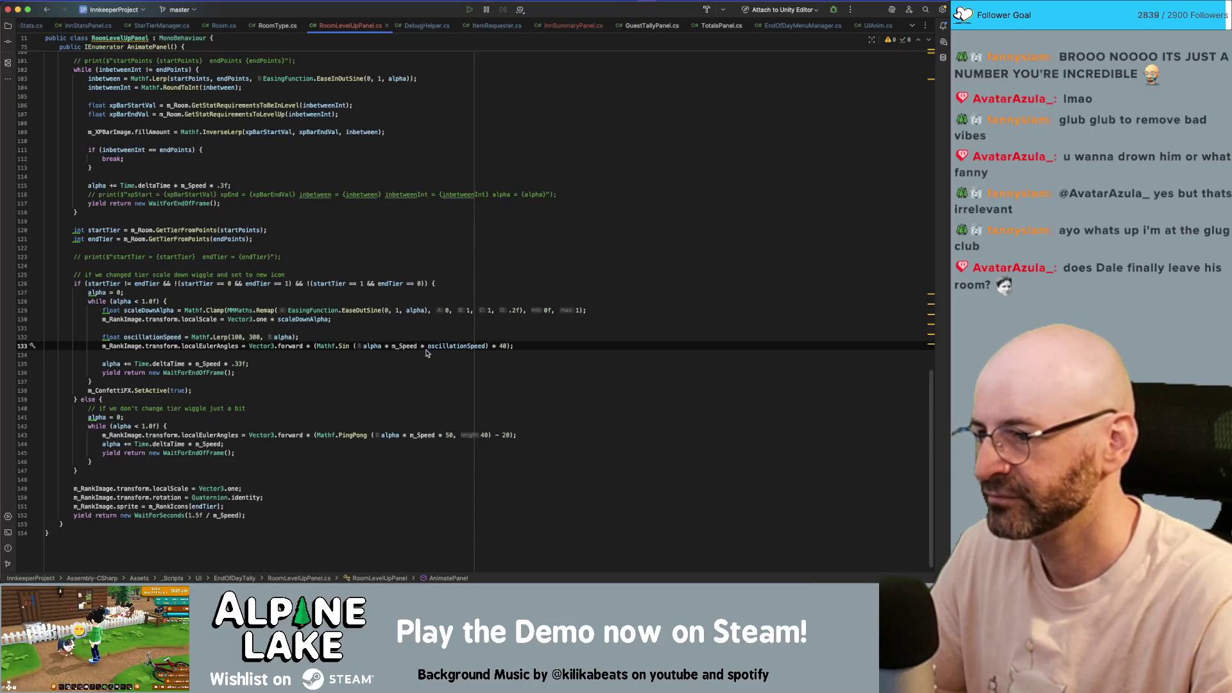
# - Change line 132's oscillation speed to Lerp(200, 600) and save so Unity refreshes
pyautogui.click(324, 365)
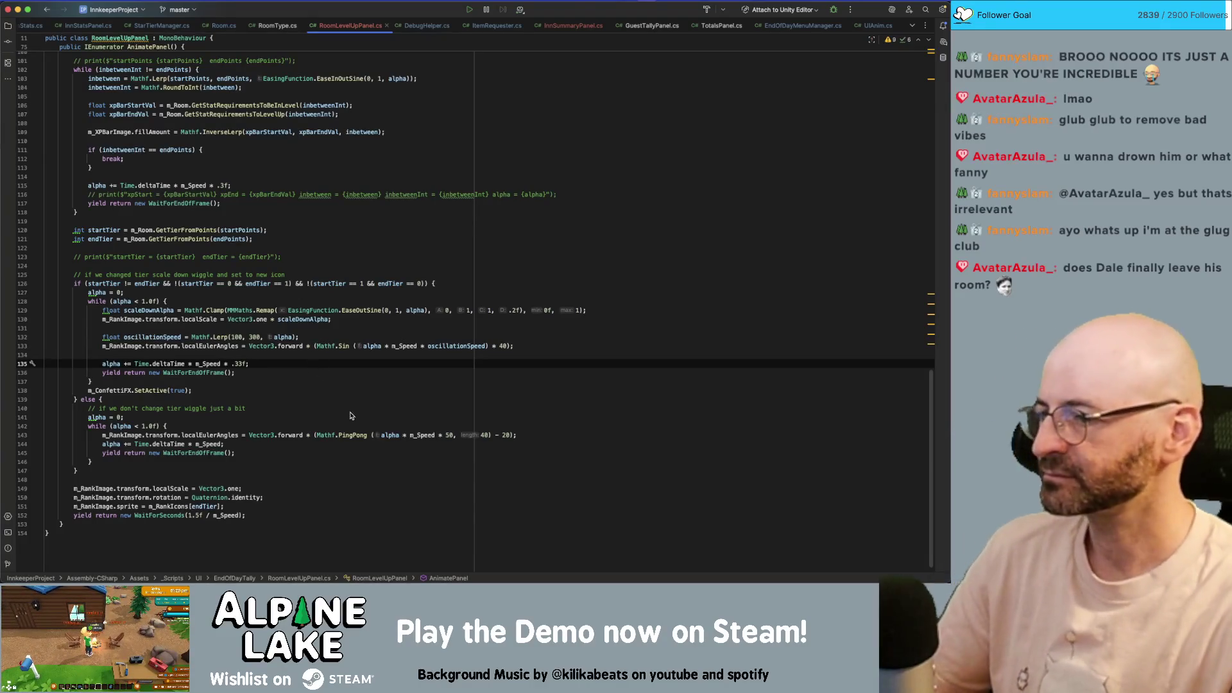
pyautogui.press('Down')
pyautogui.press('Down')
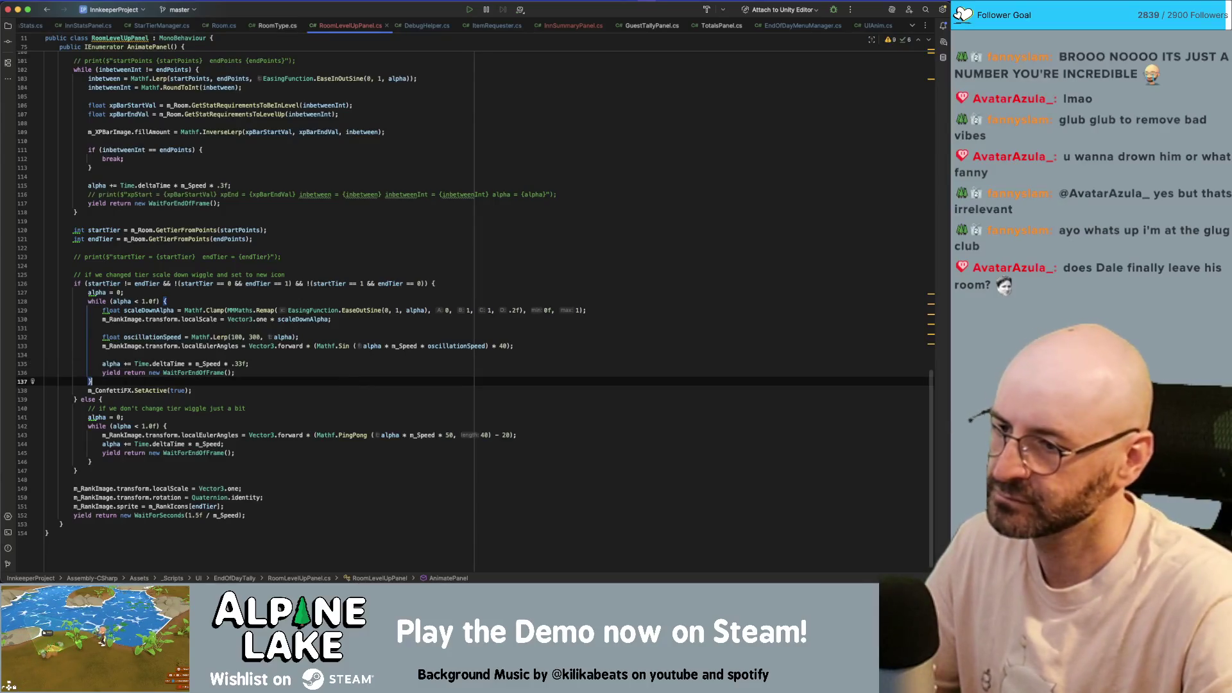
pyautogui.click(250, 337)
pyautogui.press('Delete')
pyautogui.write('6')
pyautogui.press('BackSpace')
pyautogui.write('2')
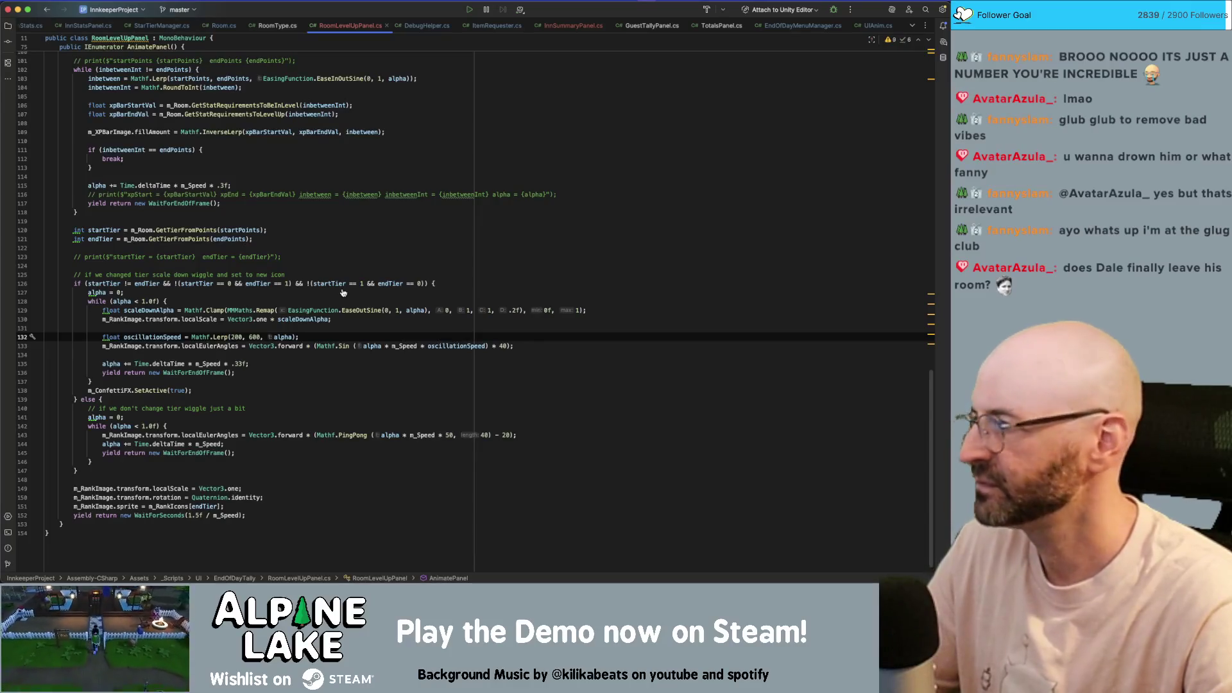
pyautogui.press('super+Tab')
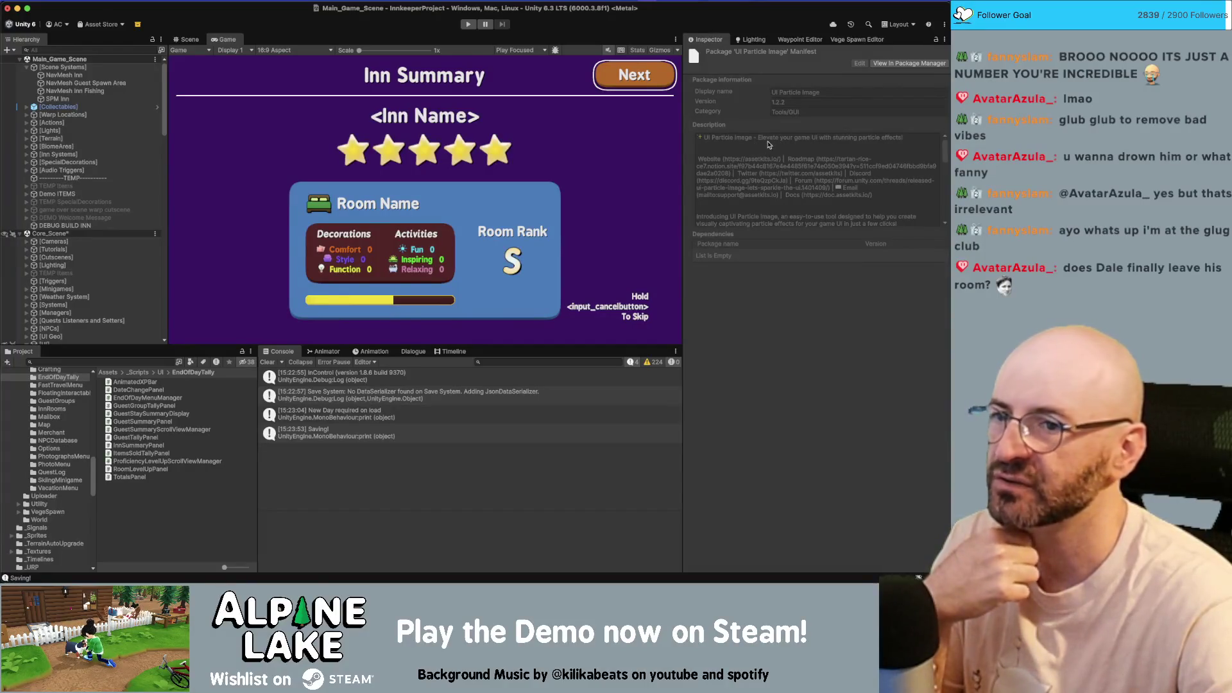
# - Enter play mode and scroll the Hierarchy down to the decor entries
pyautogui.click(469, 25)
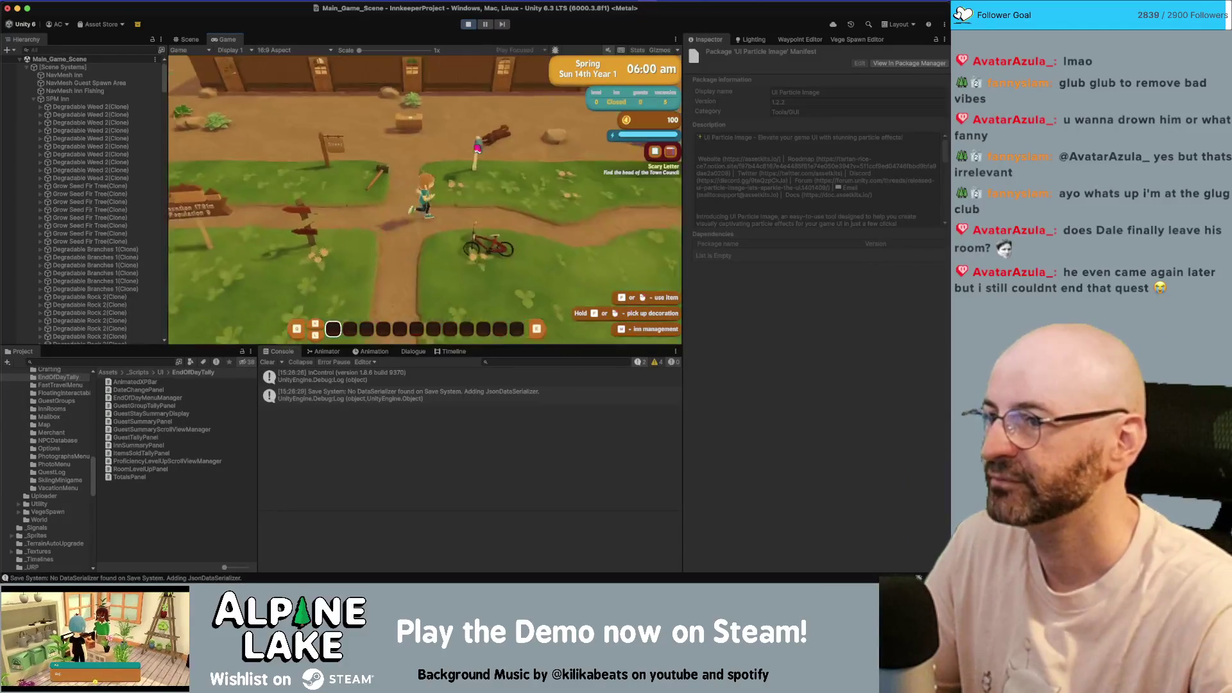
pyautogui.scroll(-5, 125, 165)
pyautogui.scroll(-15, 125, 165)
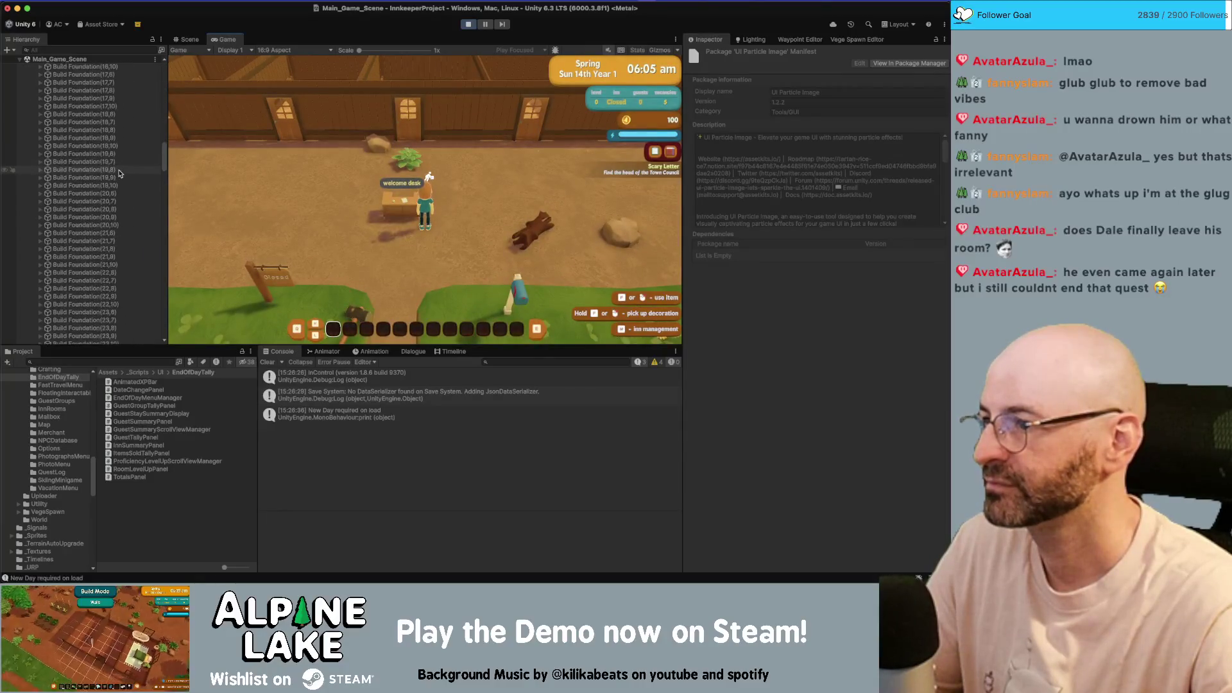
pyautogui.scroll(-15, 118, 179)
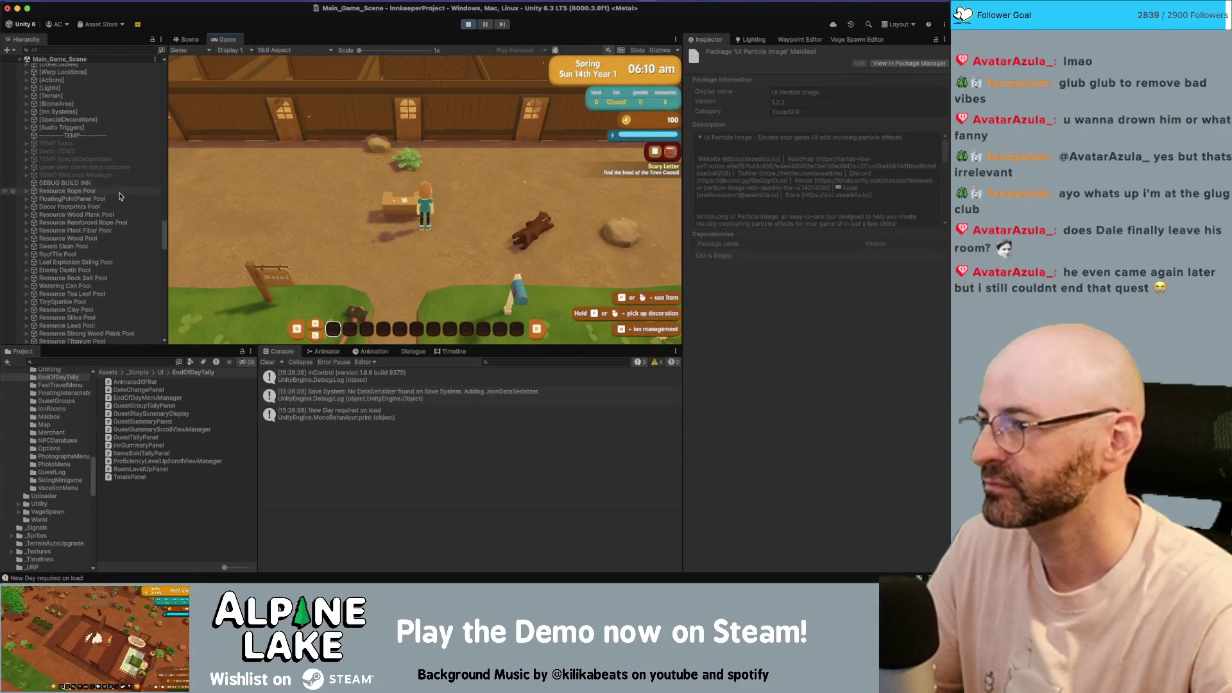
# - Select three Decor Bed Single B clones, then advance past the calendar to the Inn Summary room cards
pyautogui.click(90, 212)
pyautogui.keyDown('shift'); pyautogui.click(90, 197); pyautogui.keyUp('shift')
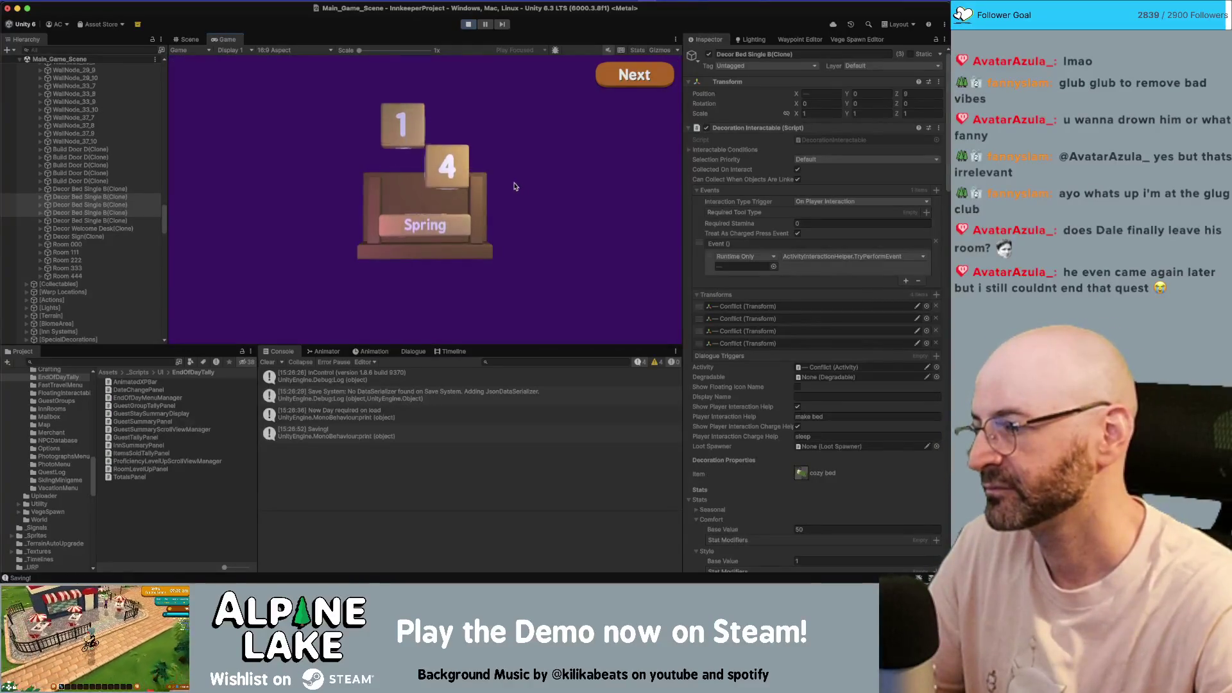
pyautogui.click(626, 84)
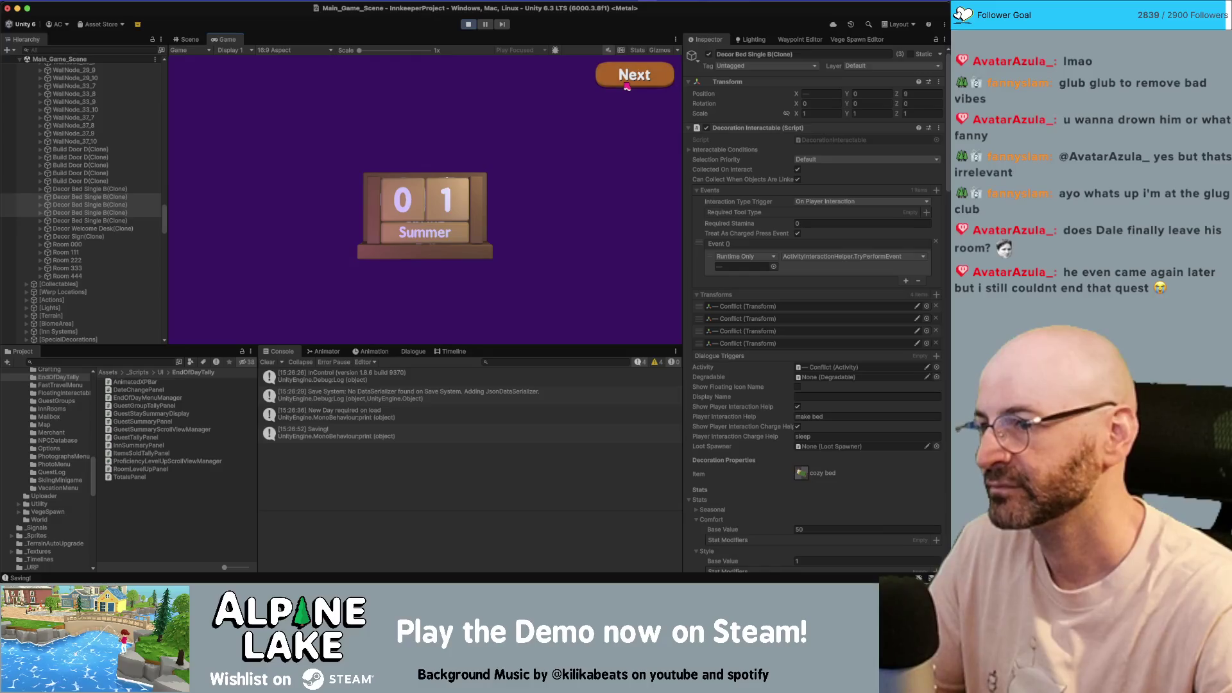
pyautogui.click(622, 85)
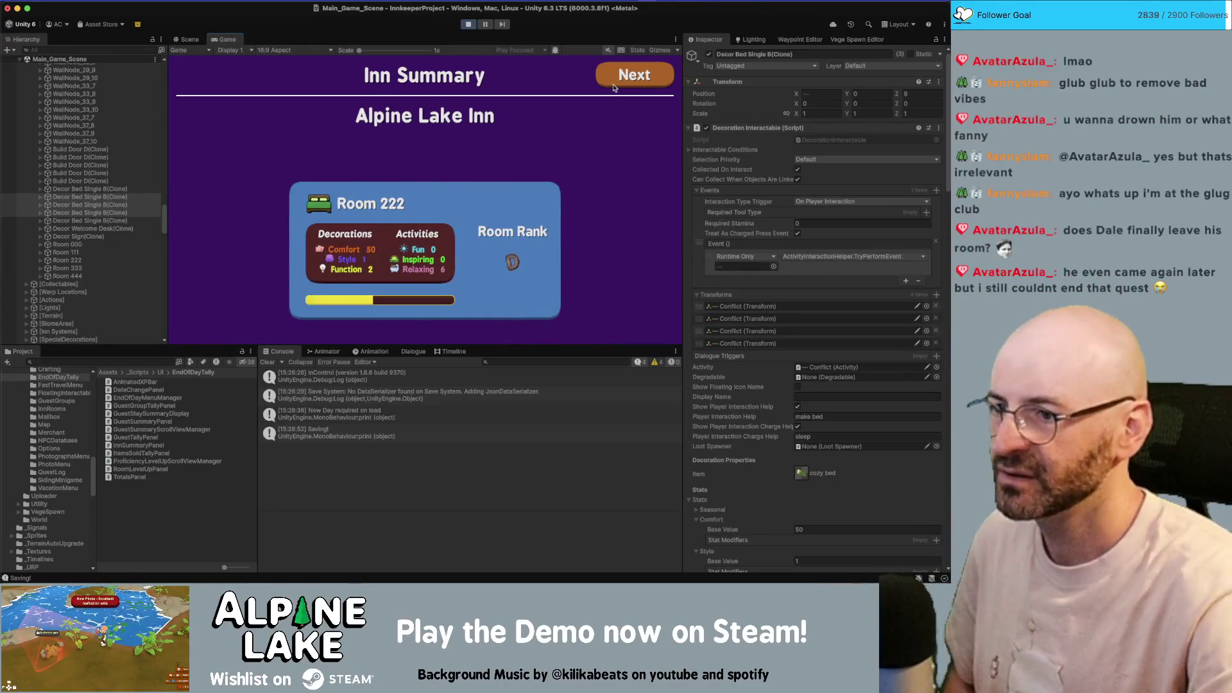
pyautogui.press('super+Tab')
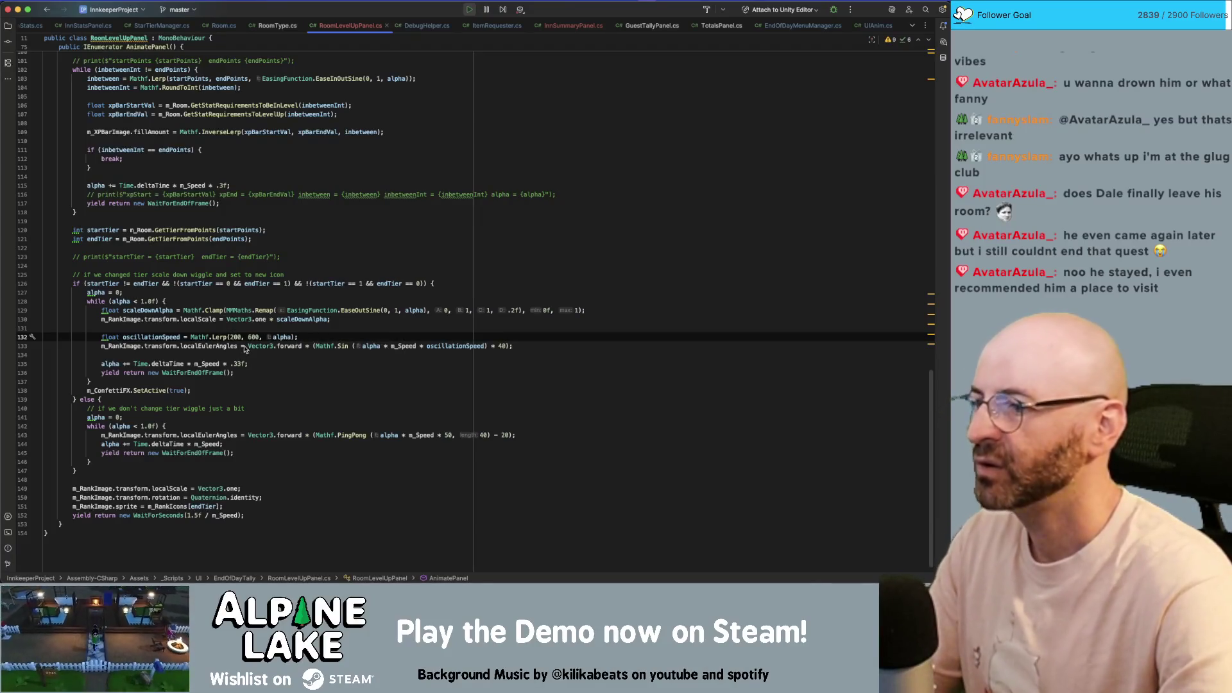
# - Change line 132's speed to Mathf.Lerp(3, 10, alpha), save, and return to Unity
pyautogui.press('Delete')
pyautogui.write('6')
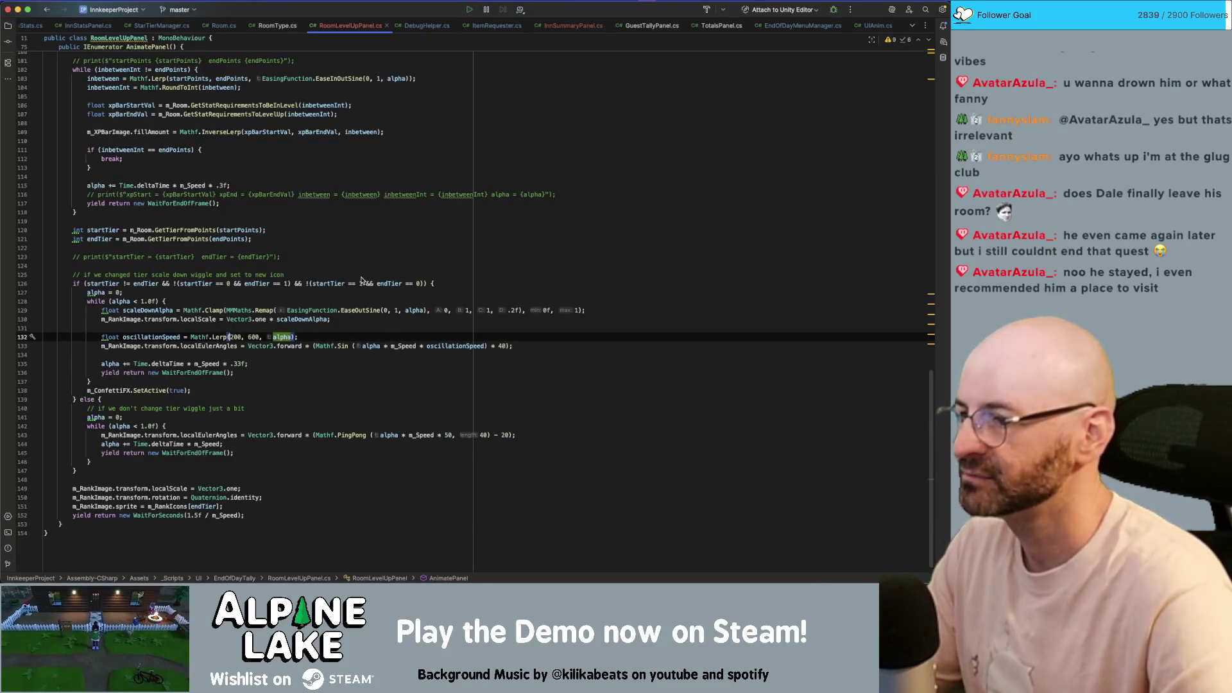
pyautogui.press('Right')
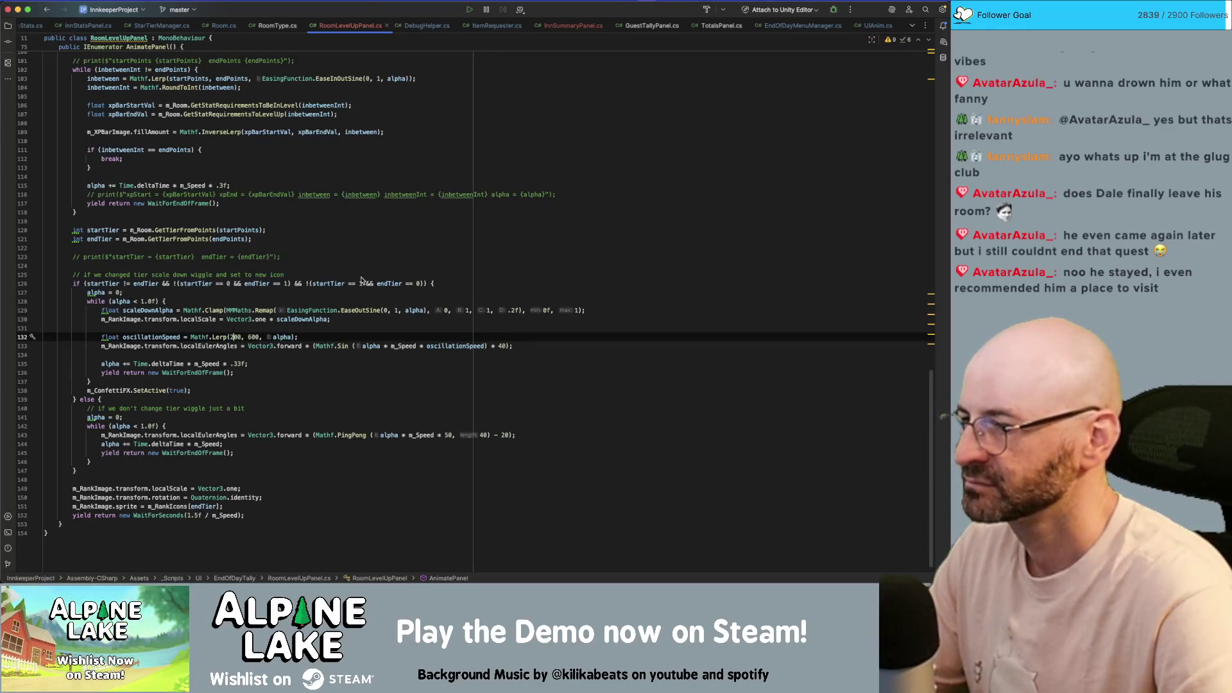
pyautogui.press('Left')
pyautogui.hotkey('shift', 'Right')
pyautogui.hotkey('shift', 'Right')
pyautogui.write('5')
pyautogui.press('Delete')
pyautogui.press('Right')
pyautogui.press('Right')
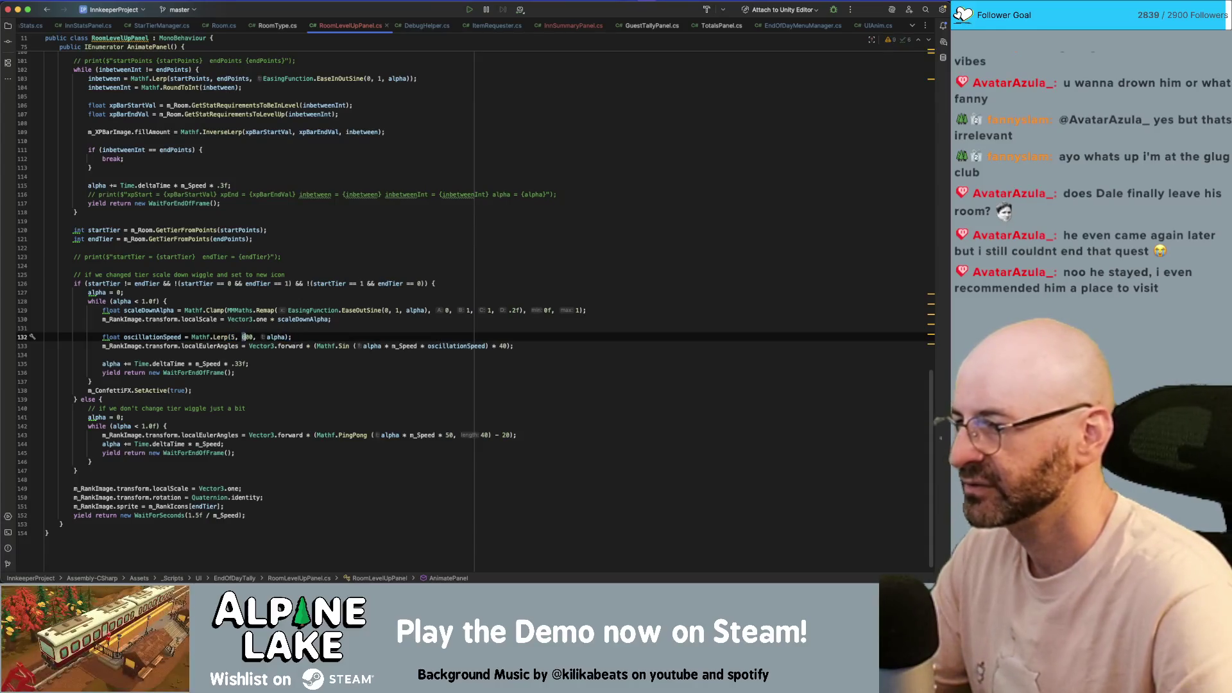
pyautogui.write('10')
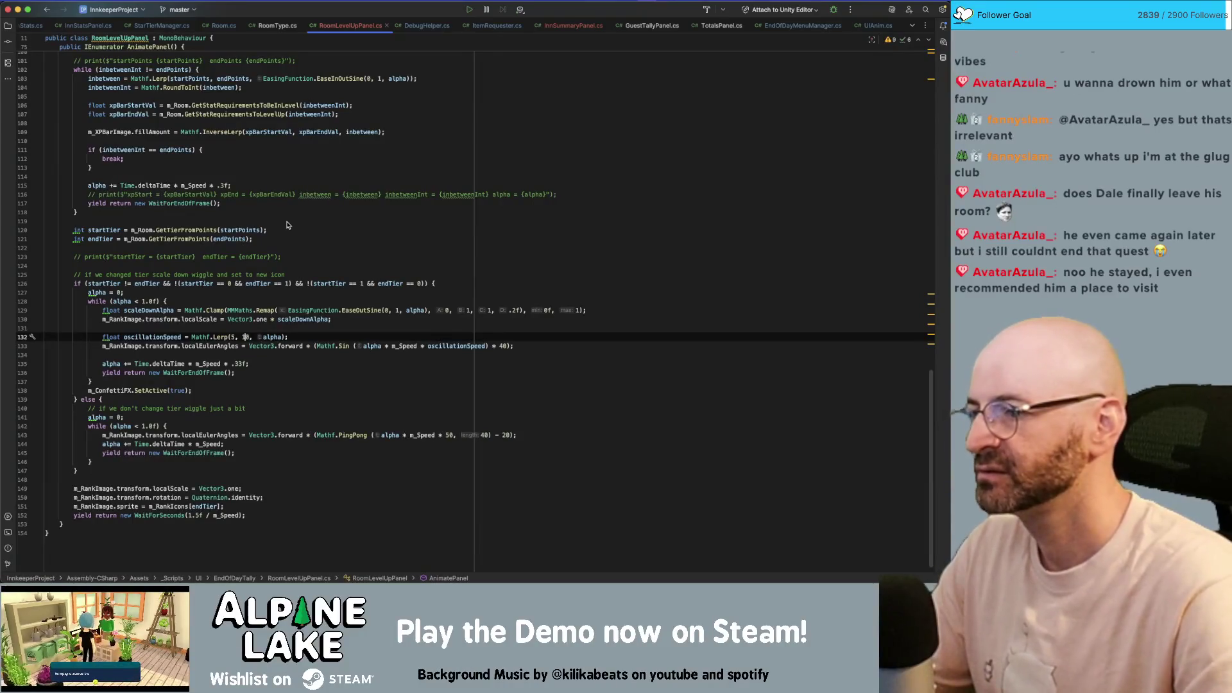
pyautogui.press('BackSpace')
pyautogui.write('3')
pyautogui.hotkey('ctrl', 's')
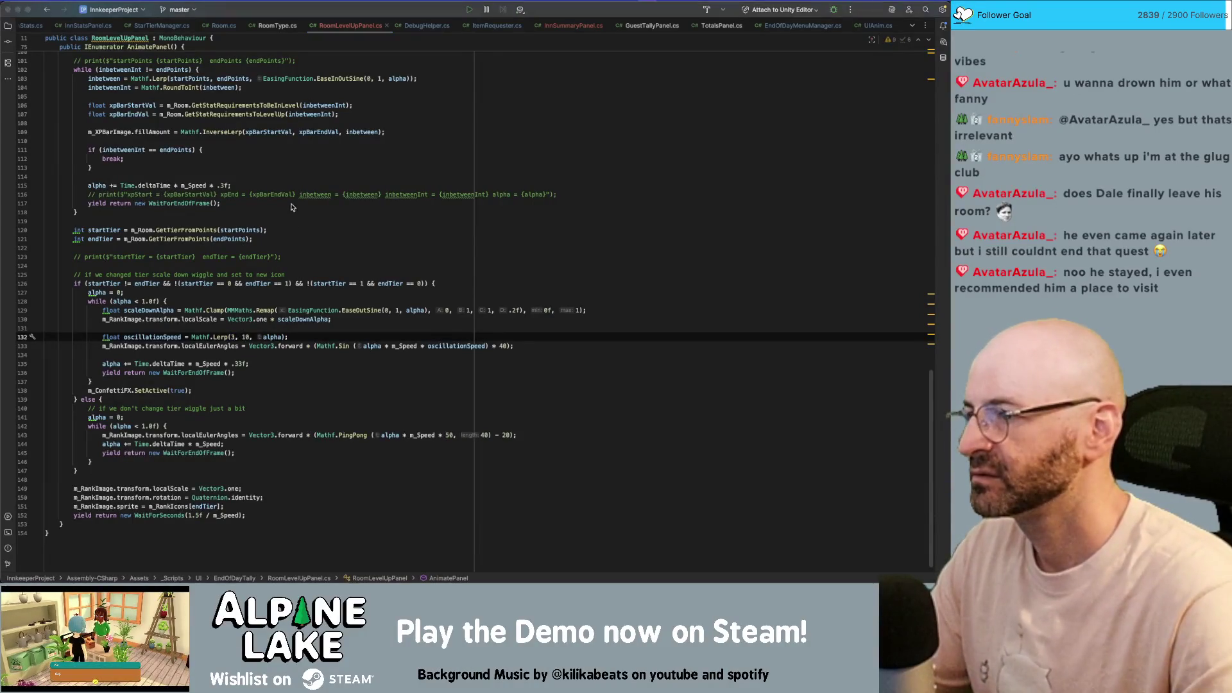
pyautogui.press('super+Tab')
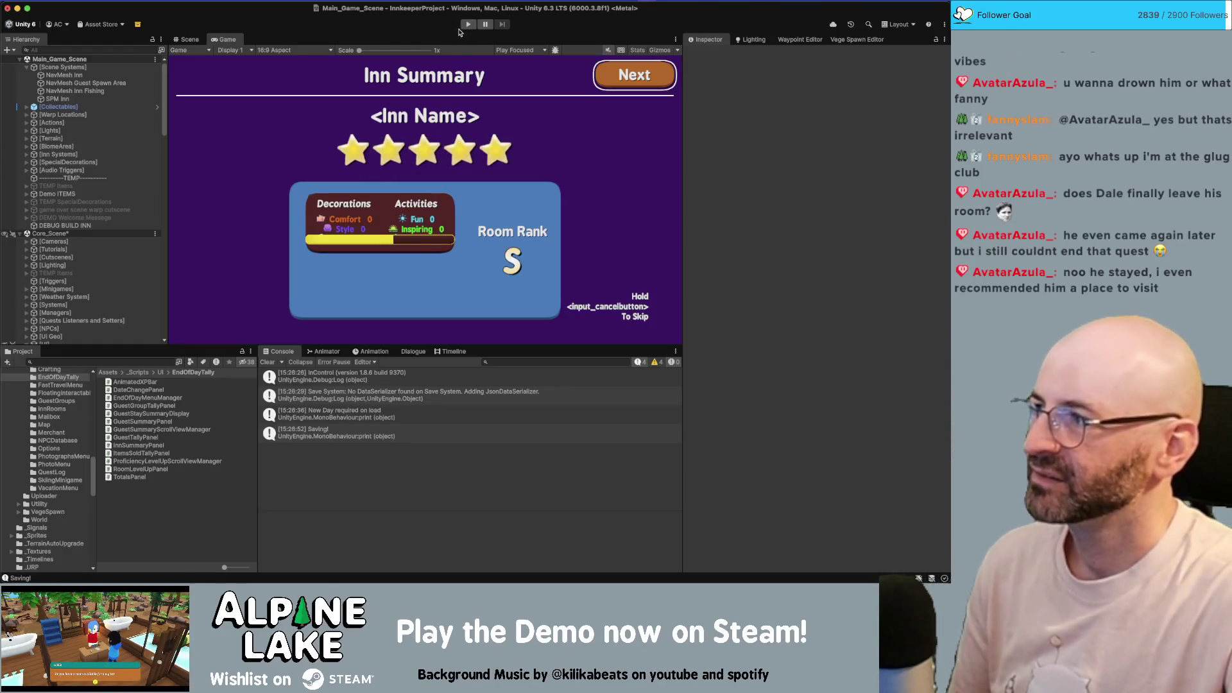
# - Start play mode to test the slower rank wiggle
pyautogui.click(467, 23)
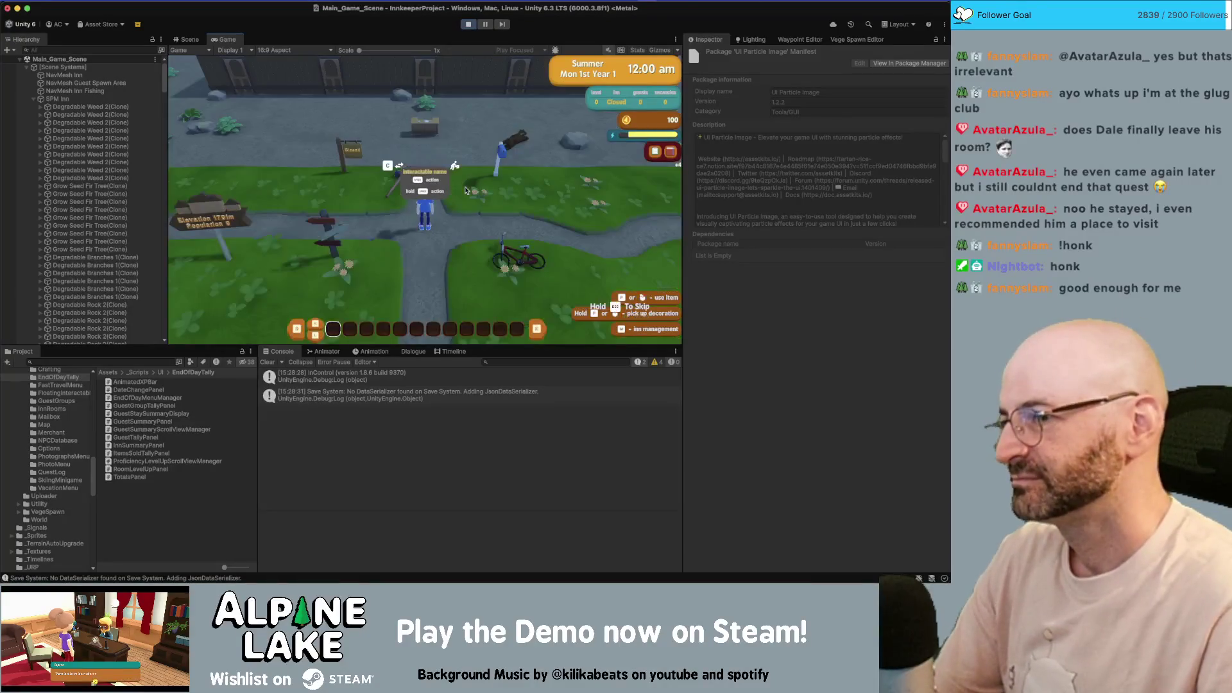
# - Select three Decor Bed Single B clones and set their Comfort base value to 50
pyautogui.scroll(-5, 126, 232)
pyautogui.scroll(-10, 126, 232)
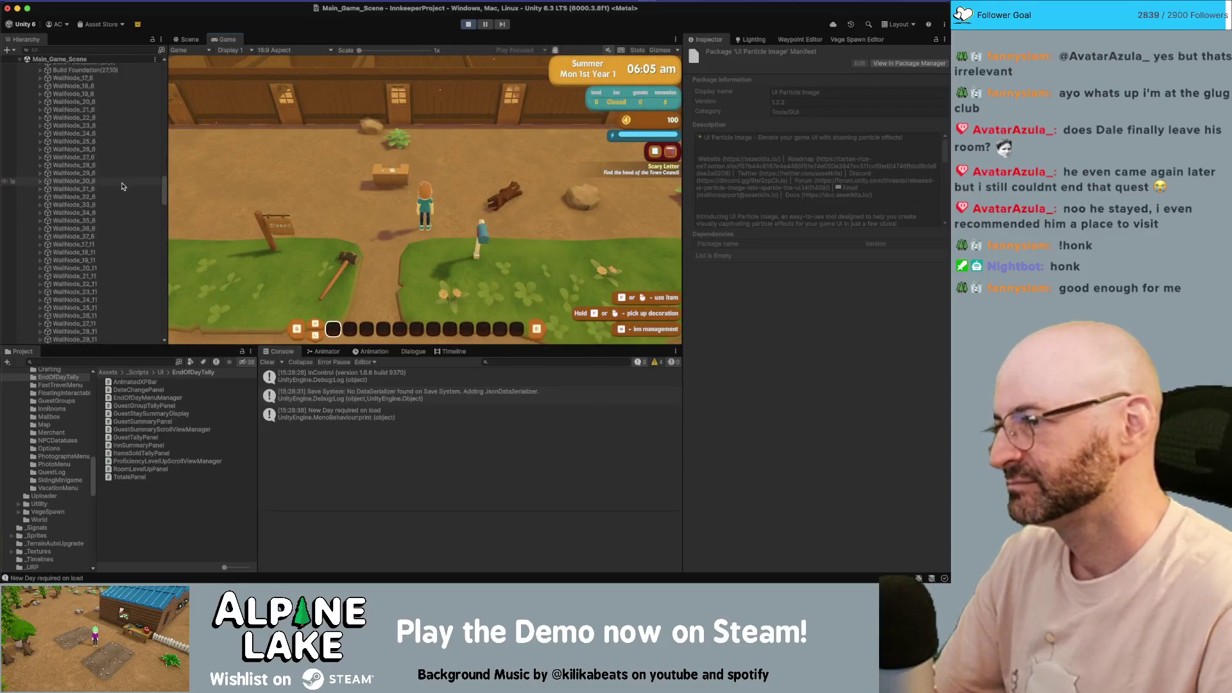
pyautogui.scroll(-10, 109, 197)
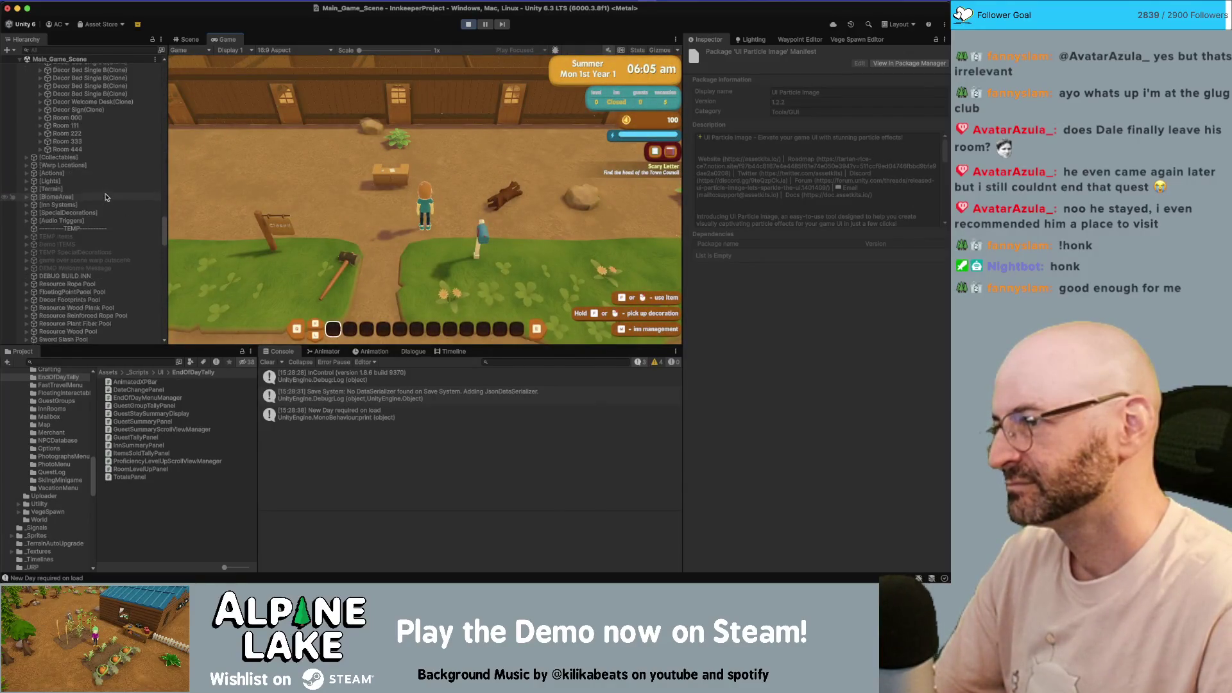
pyautogui.click(97, 127)
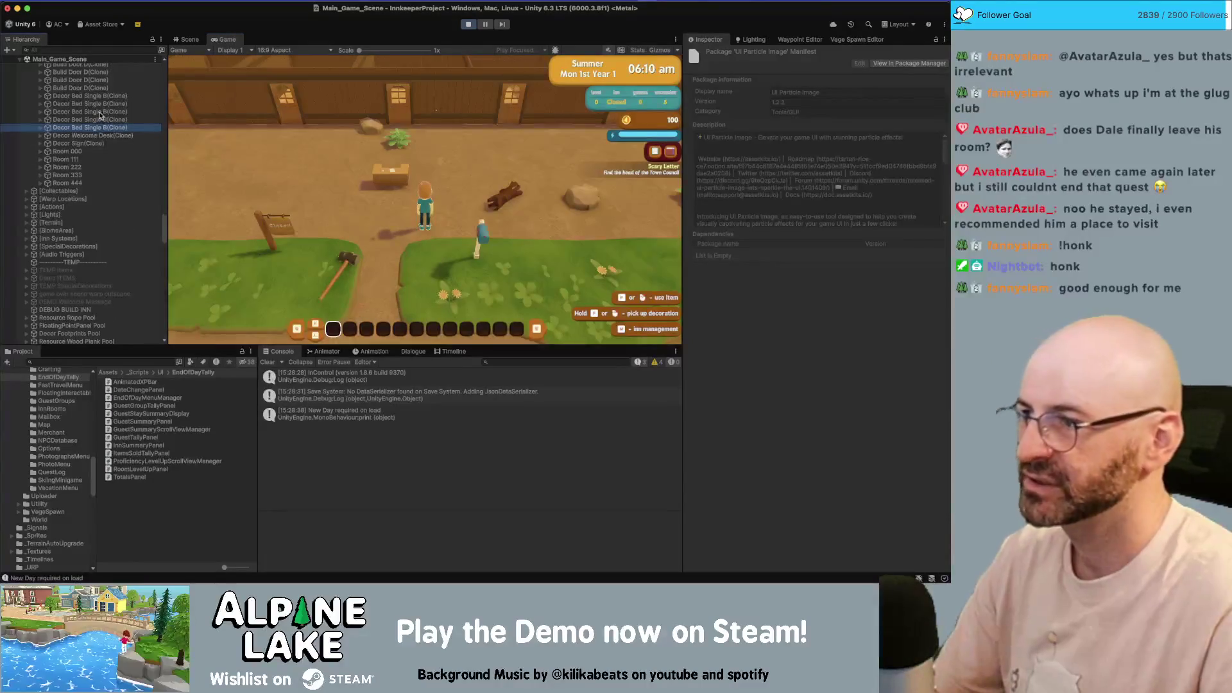
pyautogui.click(99, 112)
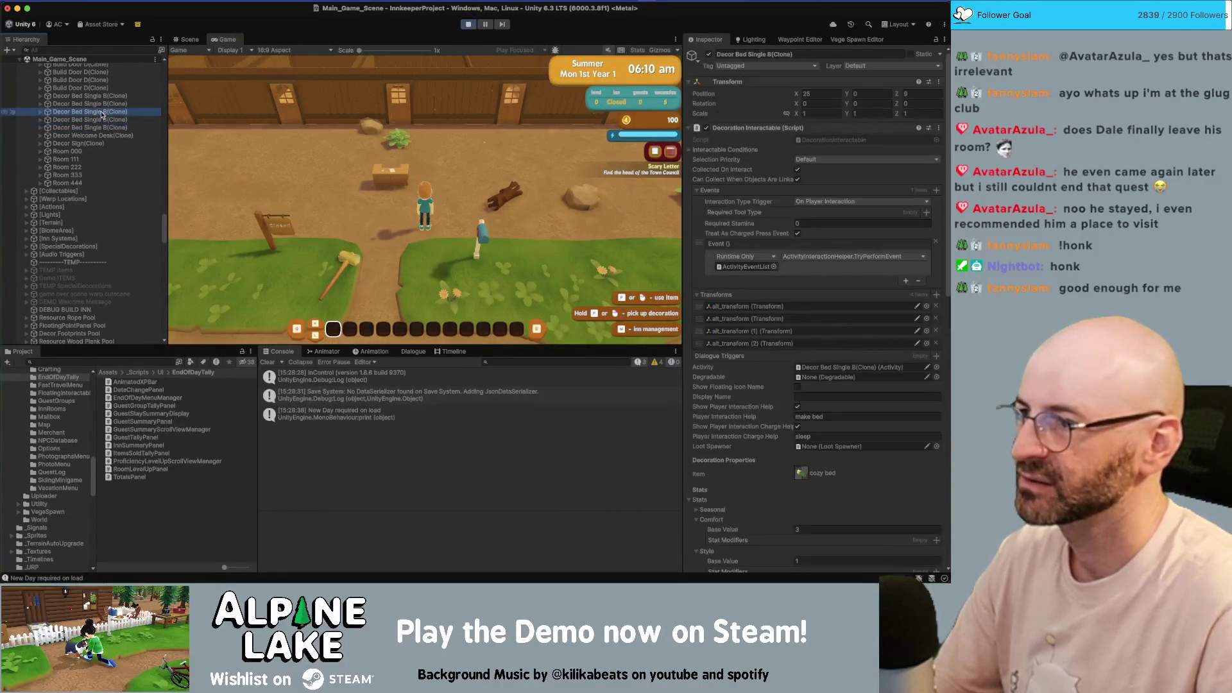
pyautogui.keyDown('shift'); pyautogui.click(112, 128); pyautogui.keyUp('shift')
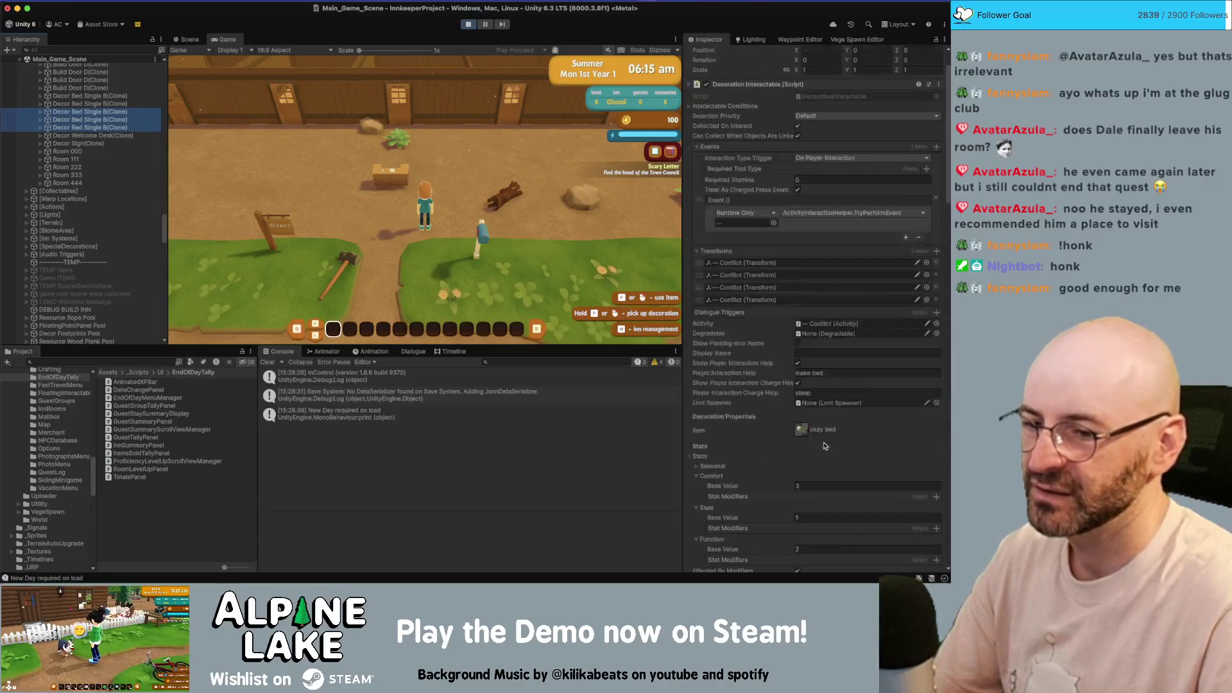
pyautogui.scroll(-3, 819, 446)
pyautogui.click(819, 446)
pyautogui.write('50')
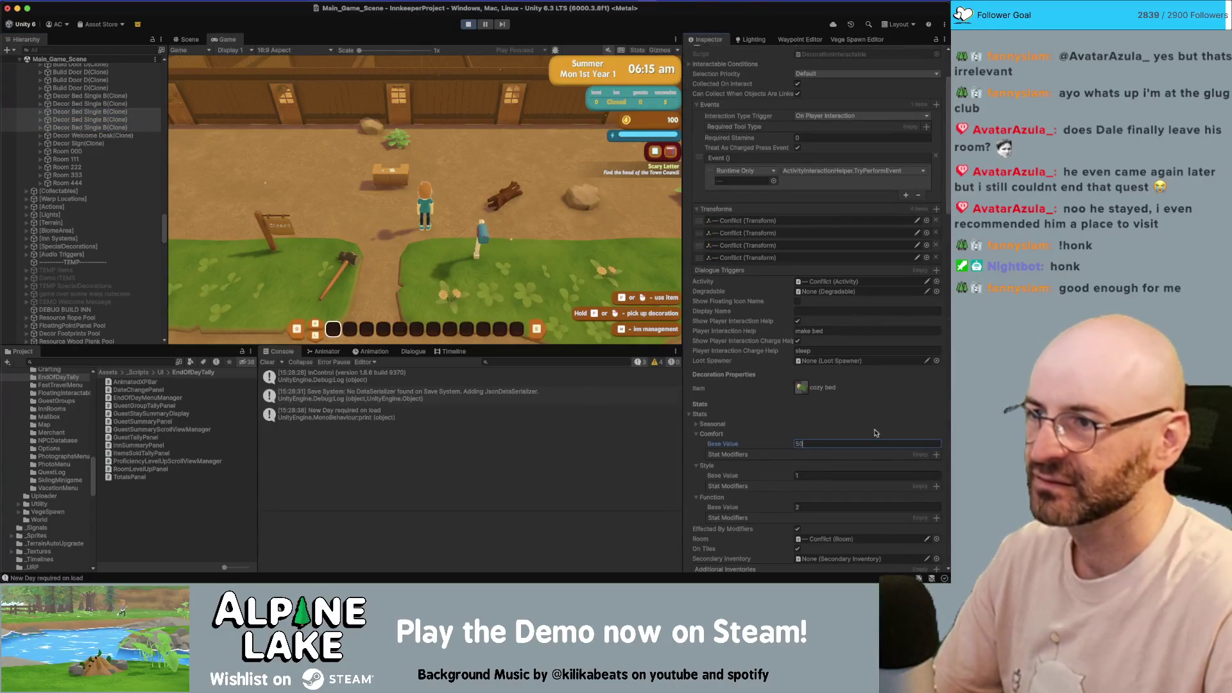
pyautogui.click(411, 178)
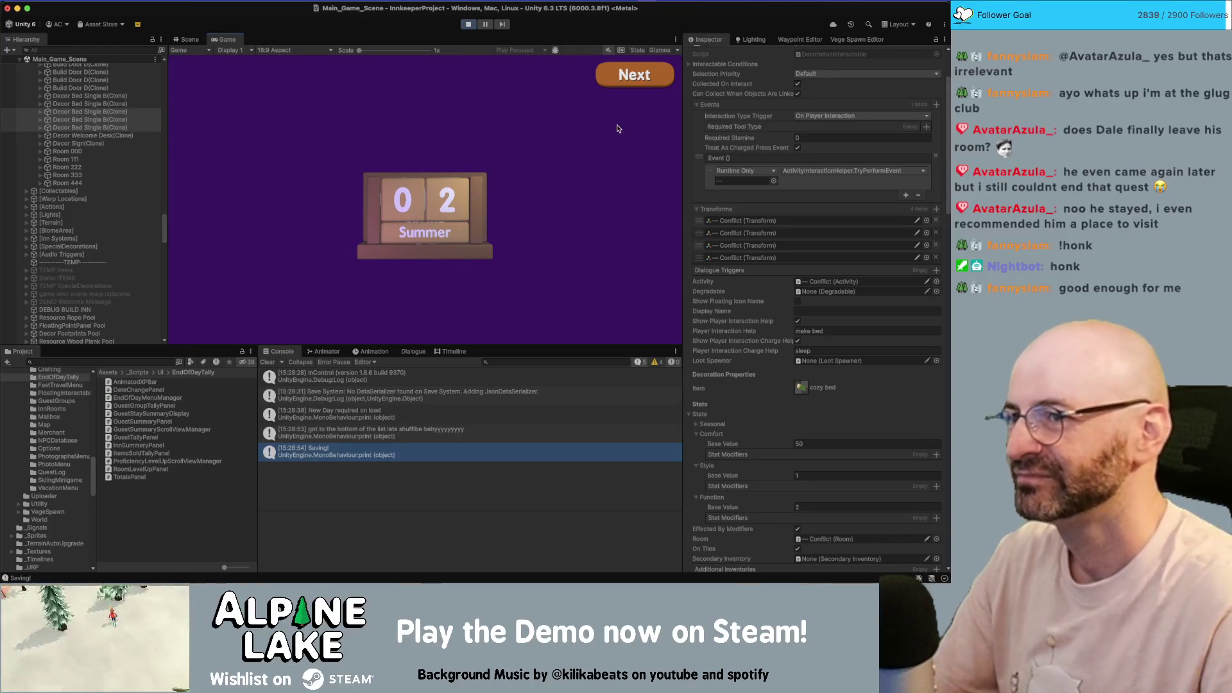
# - Advance from the calendar to the Inn Summary rank cards, watch them, then stop play mode
pyautogui.click(620, 74)
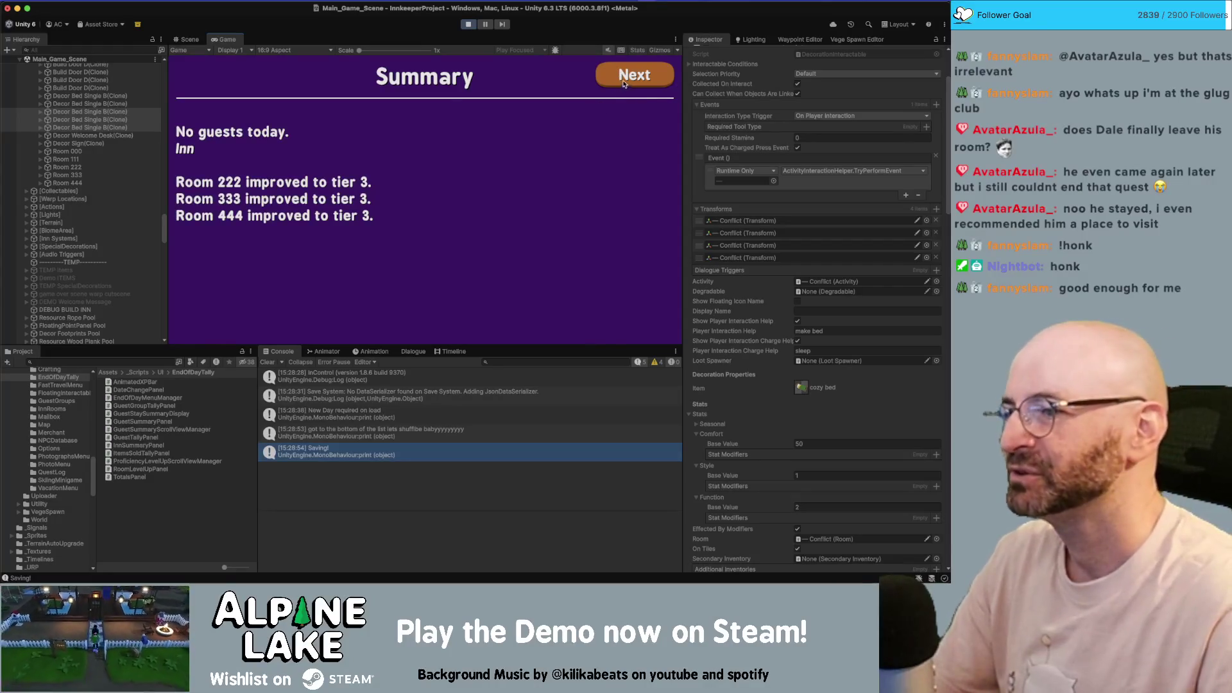
pyautogui.click(632, 76)
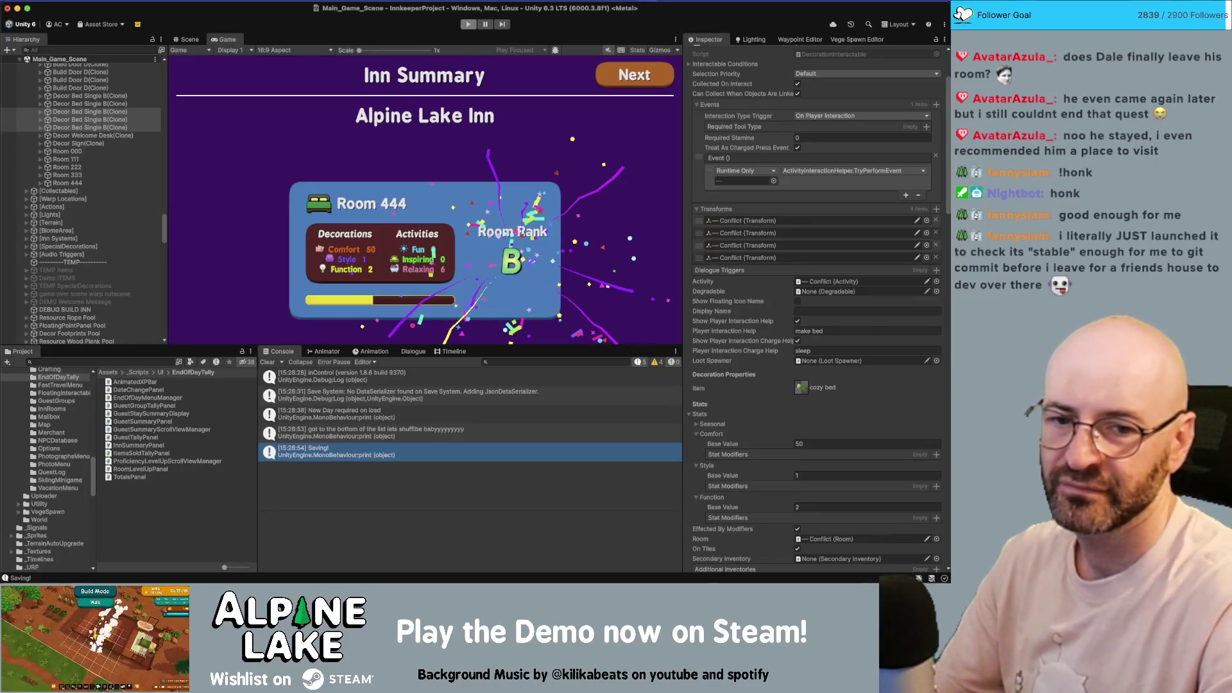
pyautogui.press('super+p')
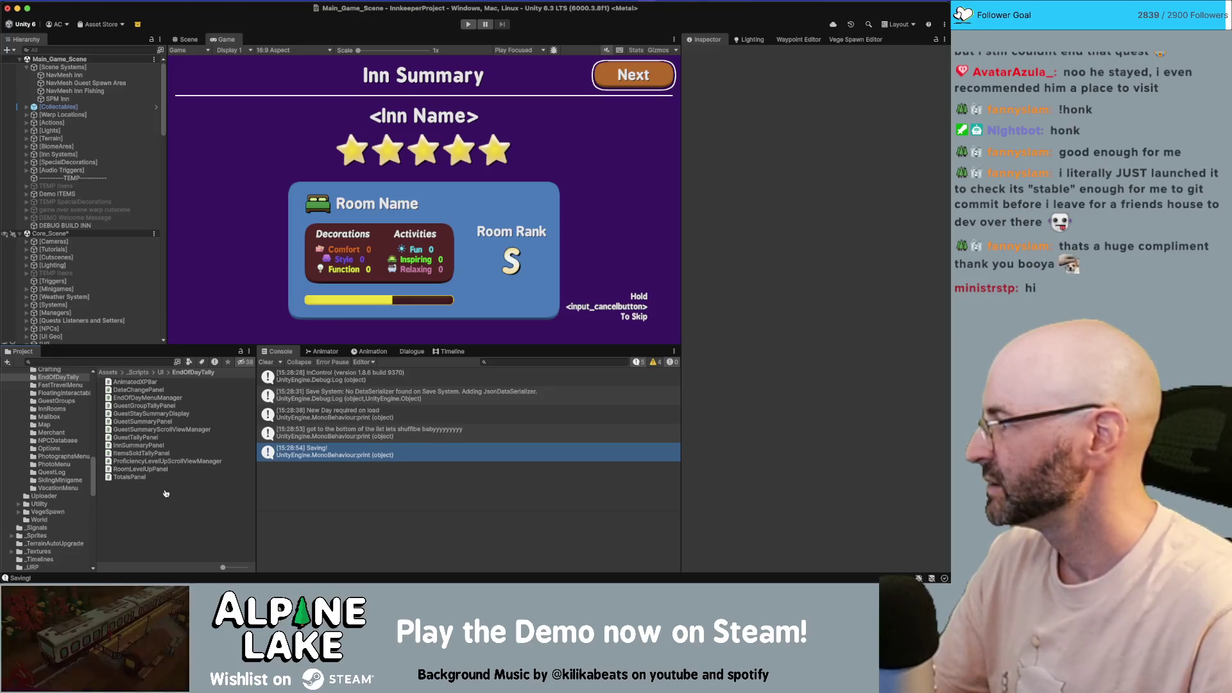
# - Change line 132's speed Lerp bounds from (3, 10) to (10, 30) in Rider
pyautogui.press('super+Tab')
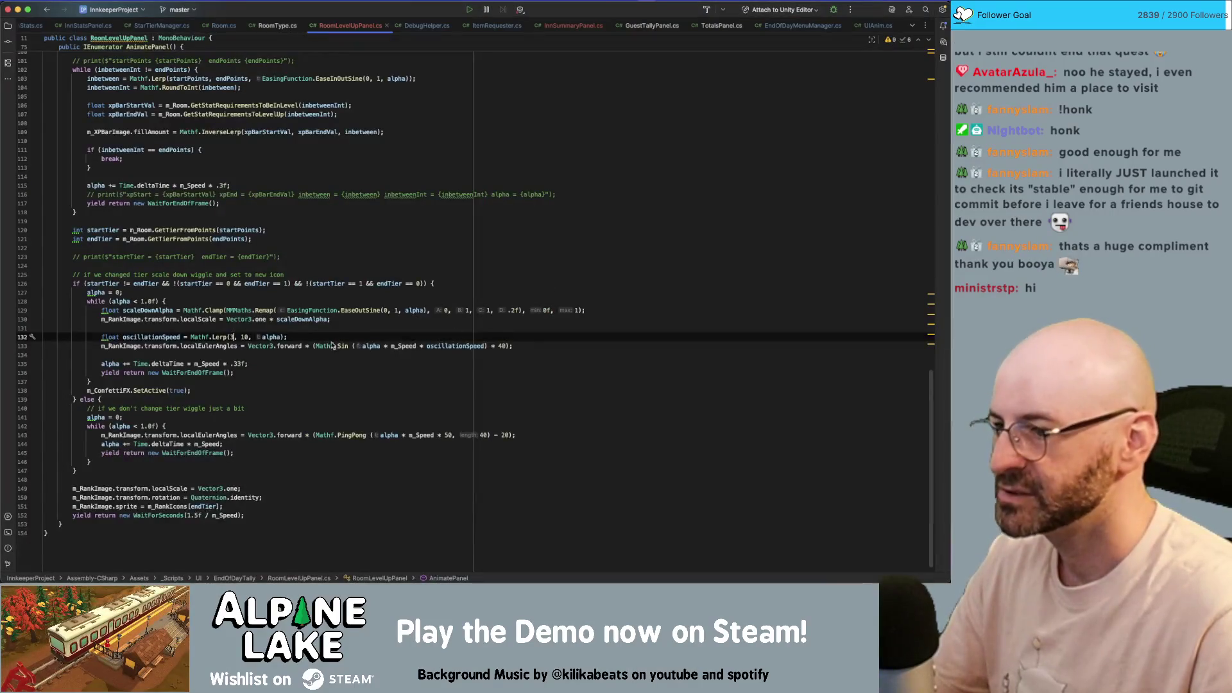
pyautogui.hotkey('shift', 'Left')
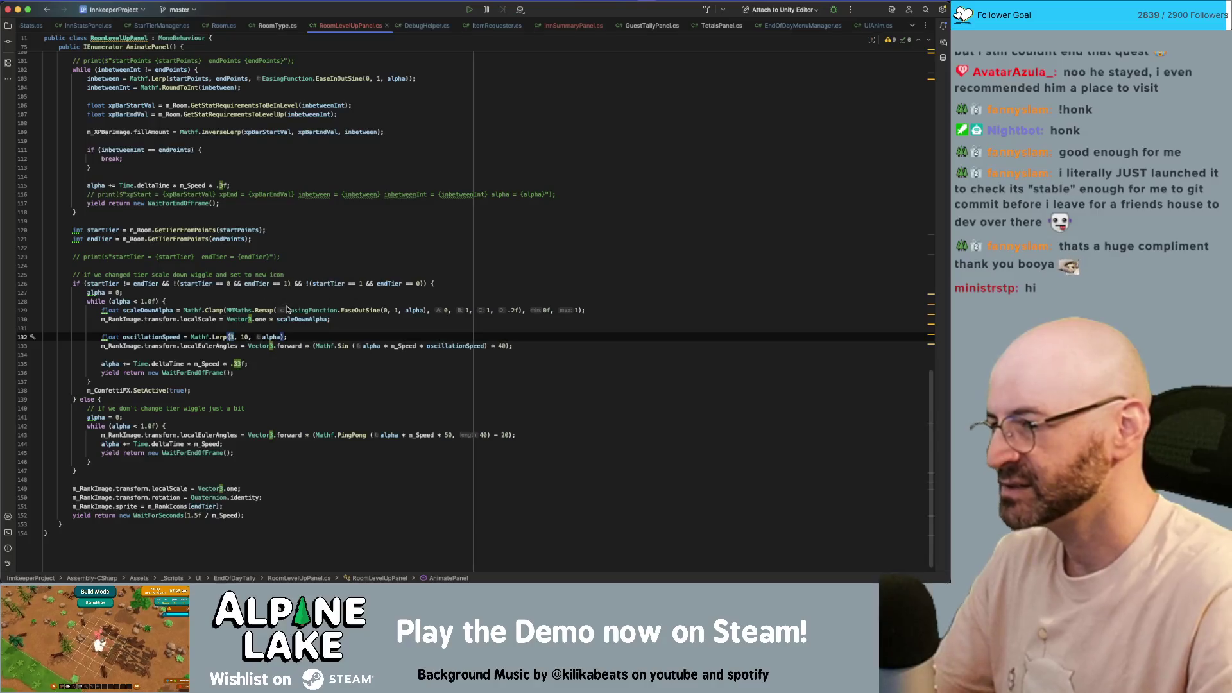
pyautogui.write('10')
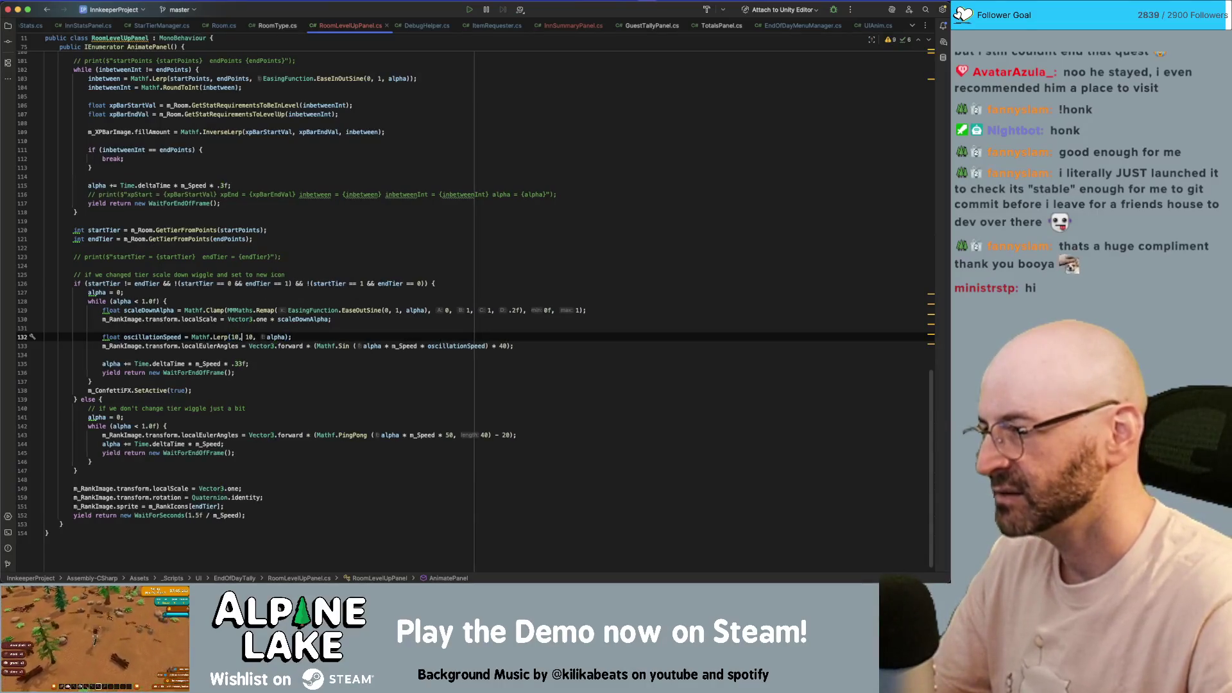
pyautogui.press('Right')
pyautogui.press('Right')
pyautogui.hotkey('shift', 'Right')
pyautogui.hotkey('shift', 'Right')
pyautogui.write('30')
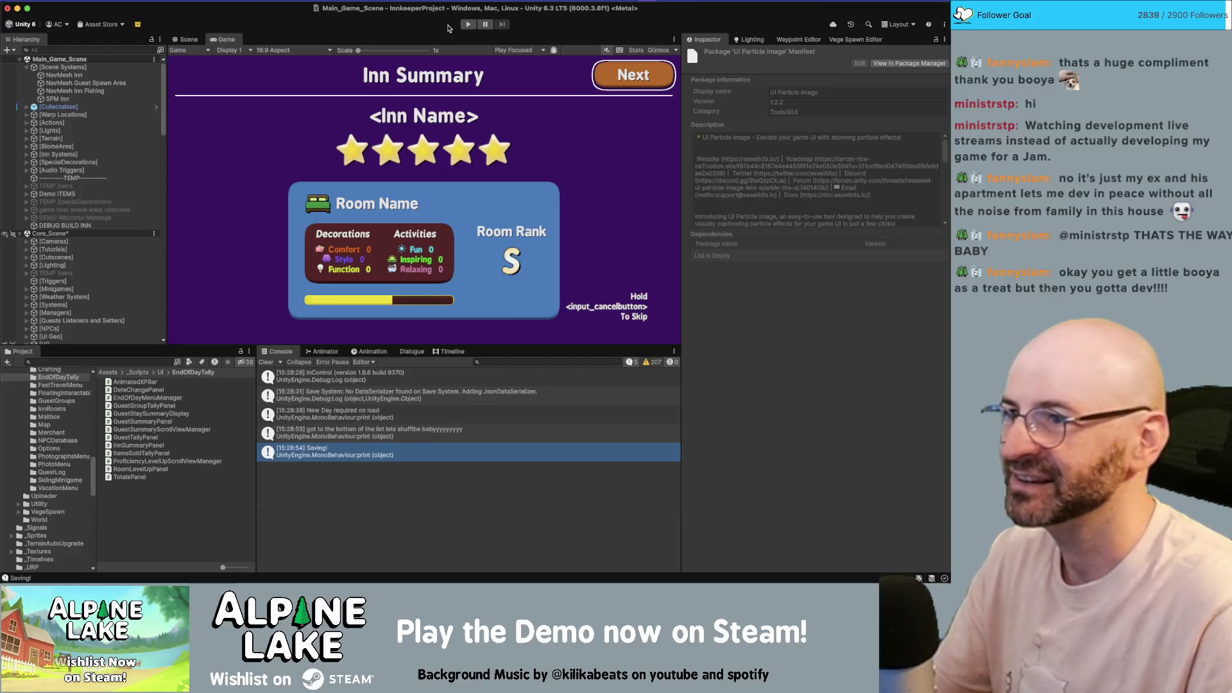
# - Start play mode again from the Unity toolbar
pyautogui.click(470, 24)
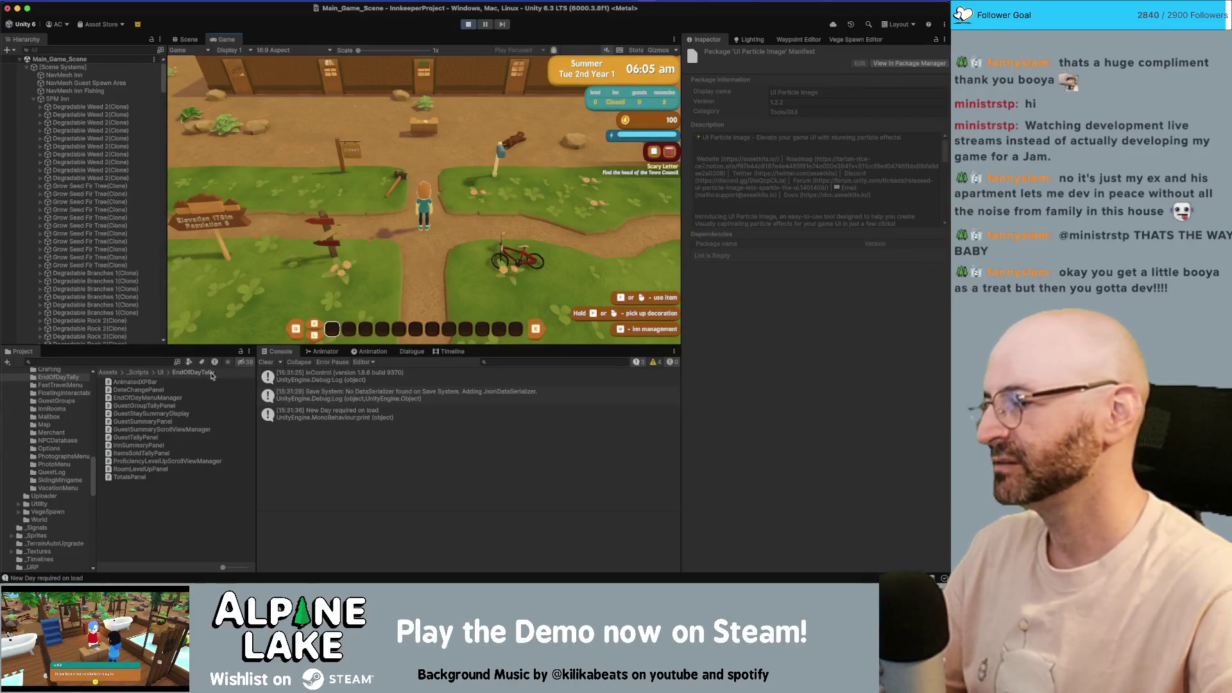
# - Walk right to pick up the sledge hammer, dismiss its tip, then walk into the inn behind the welcome desk
pyautogui.press('super+Tab')
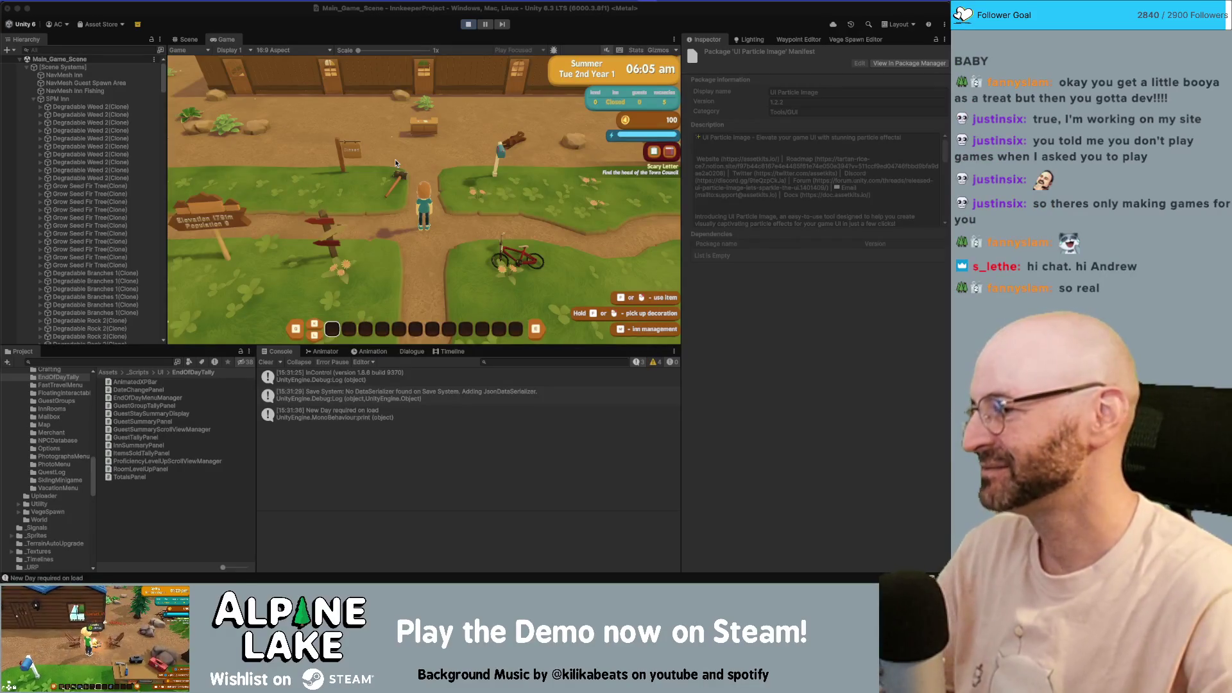
pyautogui.press('d')
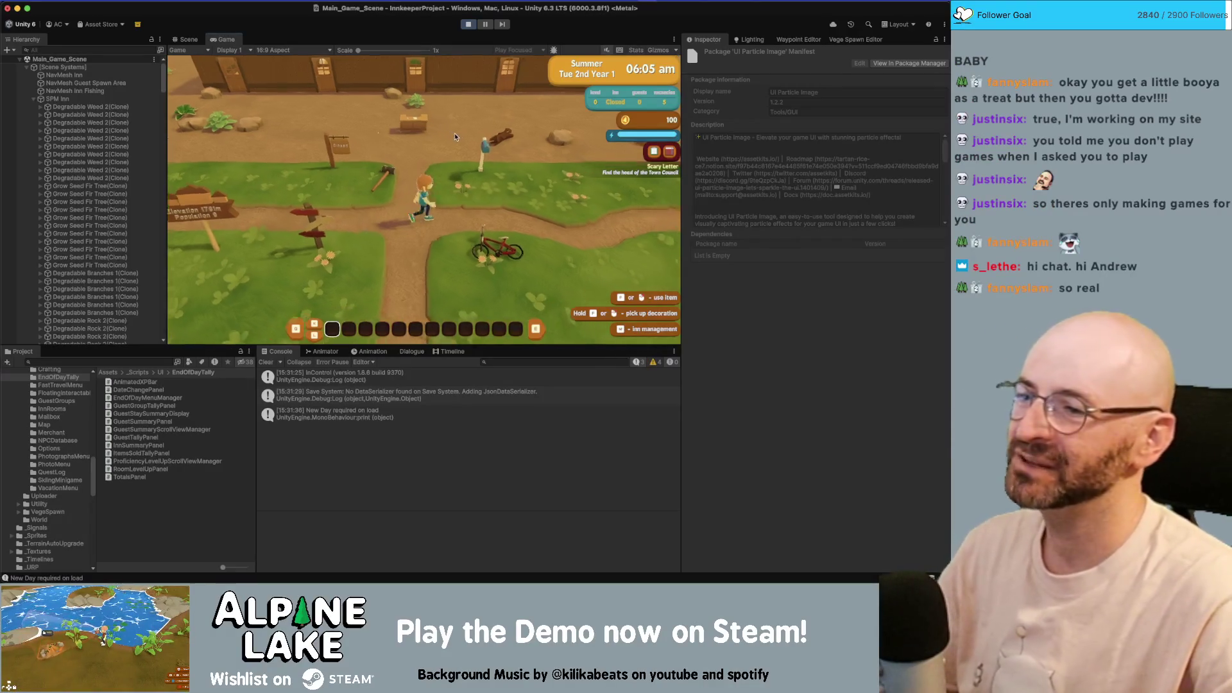
pyautogui.click(394, 254)
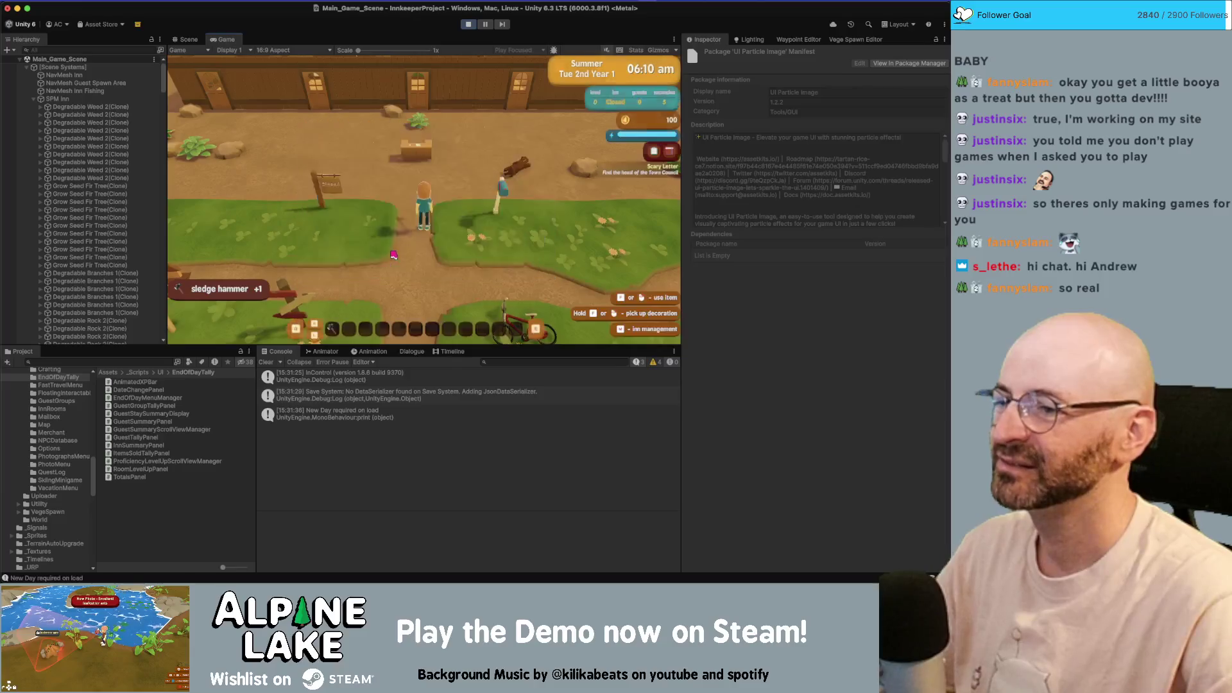
pyautogui.press('w')
pyautogui.press('1')
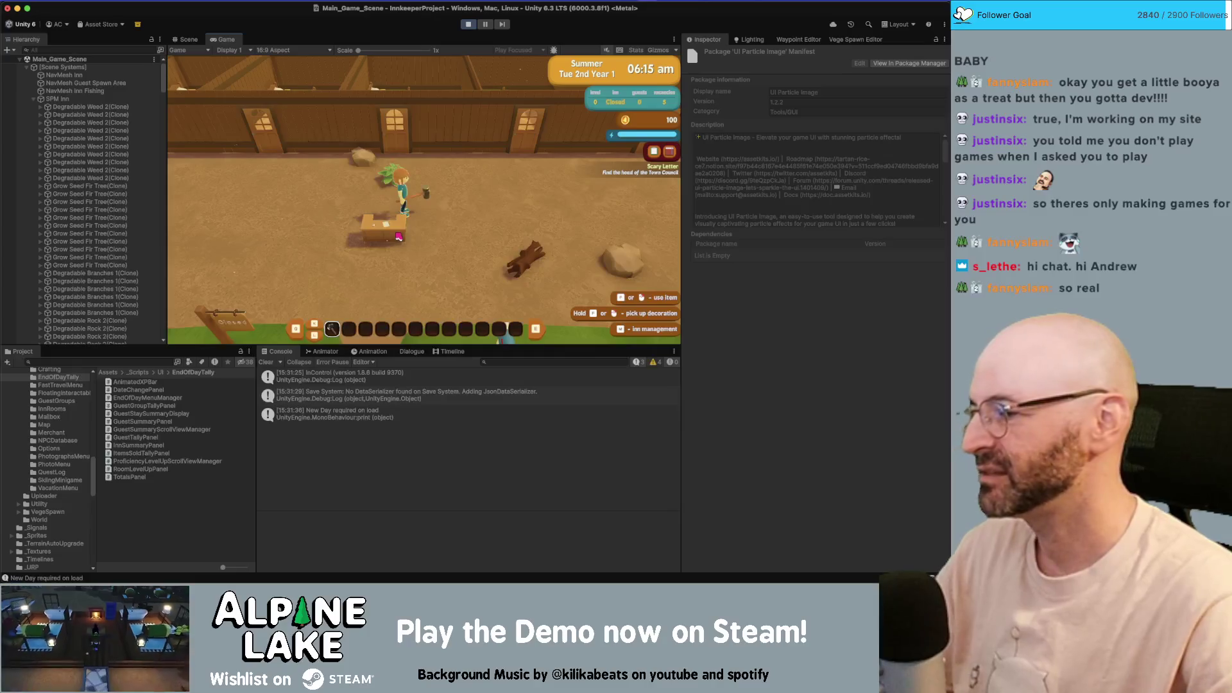
pyautogui.press('a')
pyautogui.press('s')
pyautogui.press('d')
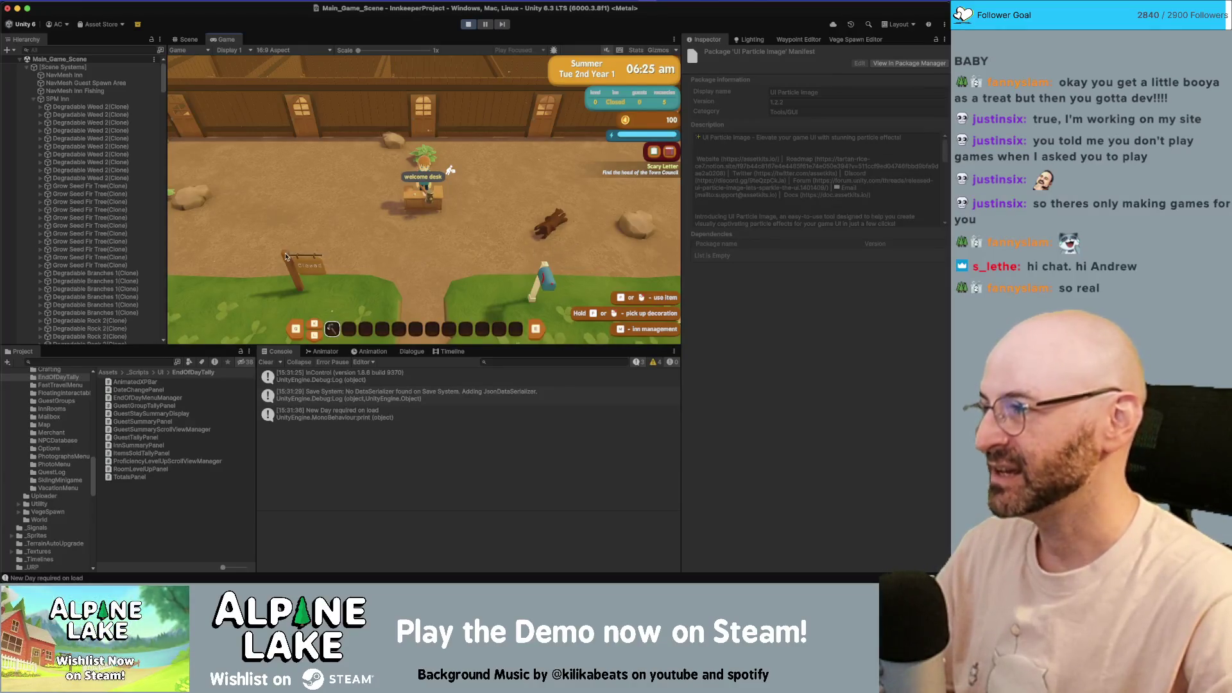
# - Select the three Decor Bed Single B clones and set their Comfort base value to 50
pyautogui.scroll(-15, 100, 226)
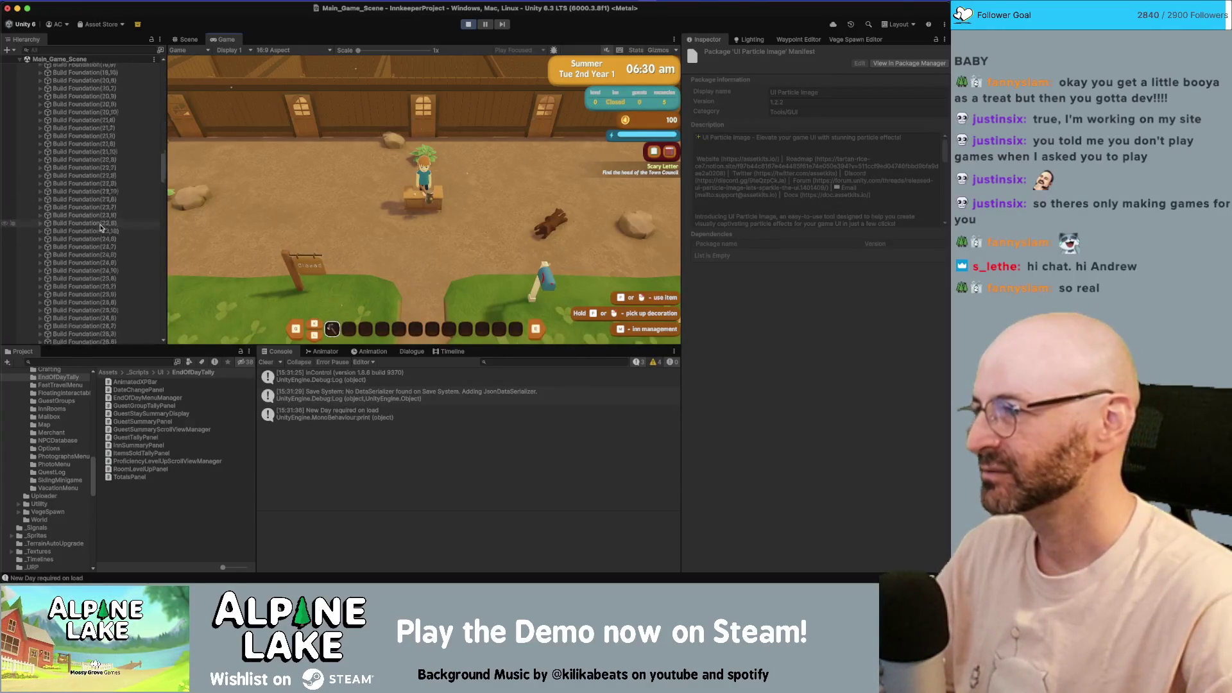
pyautogui.scroll(-10, 101, 226)
pyautogui.scroll(-10, 94, 226)
pyautogui.scroll(-10, 95, 226)
pyautogui.click(96, 108)
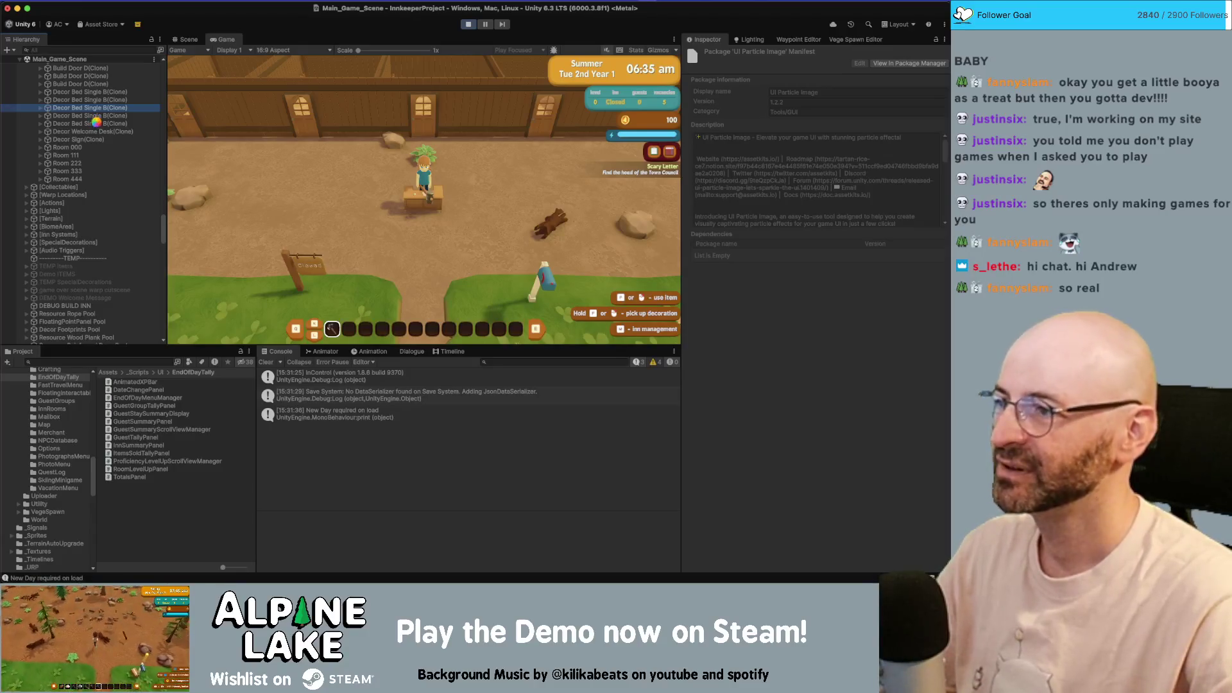
pyautogui.keyDown('shift'); pyautogui.click(111, 123); pyautogui.keyUp('shift')
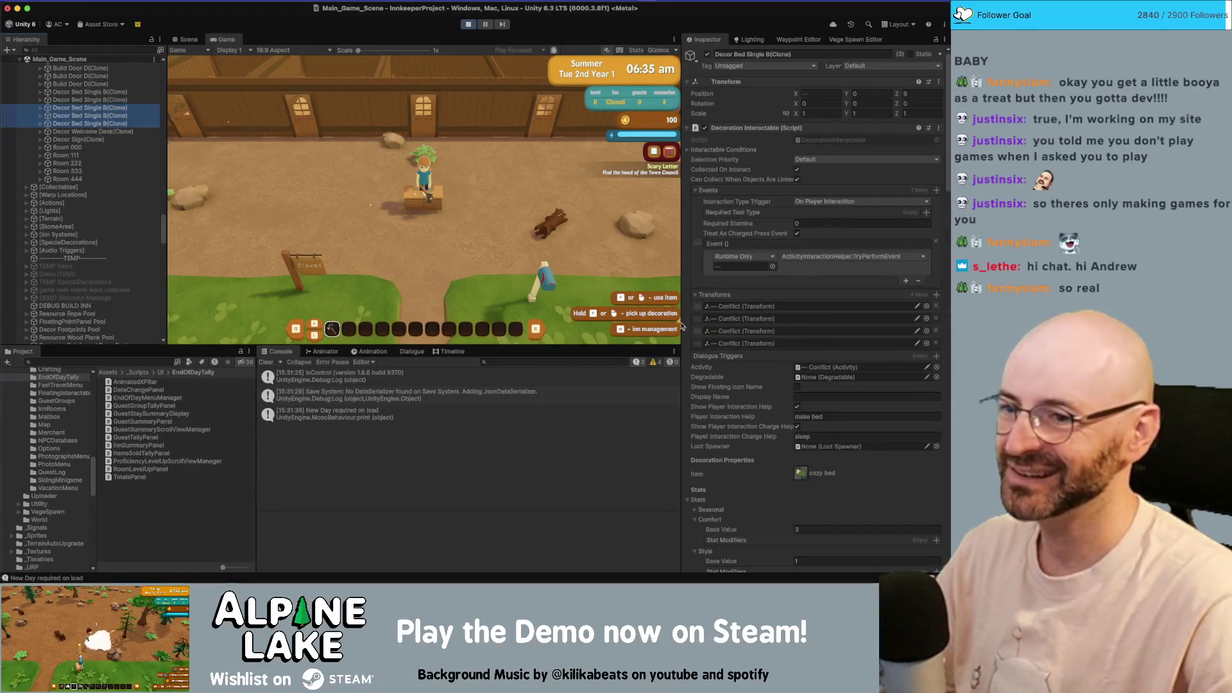
pyautogui.scroll(-1, 798, 366)
pyautogui.scroll(-3, 798, 366)
pyautogui.click(811, 458)
pyautogui.write('50')
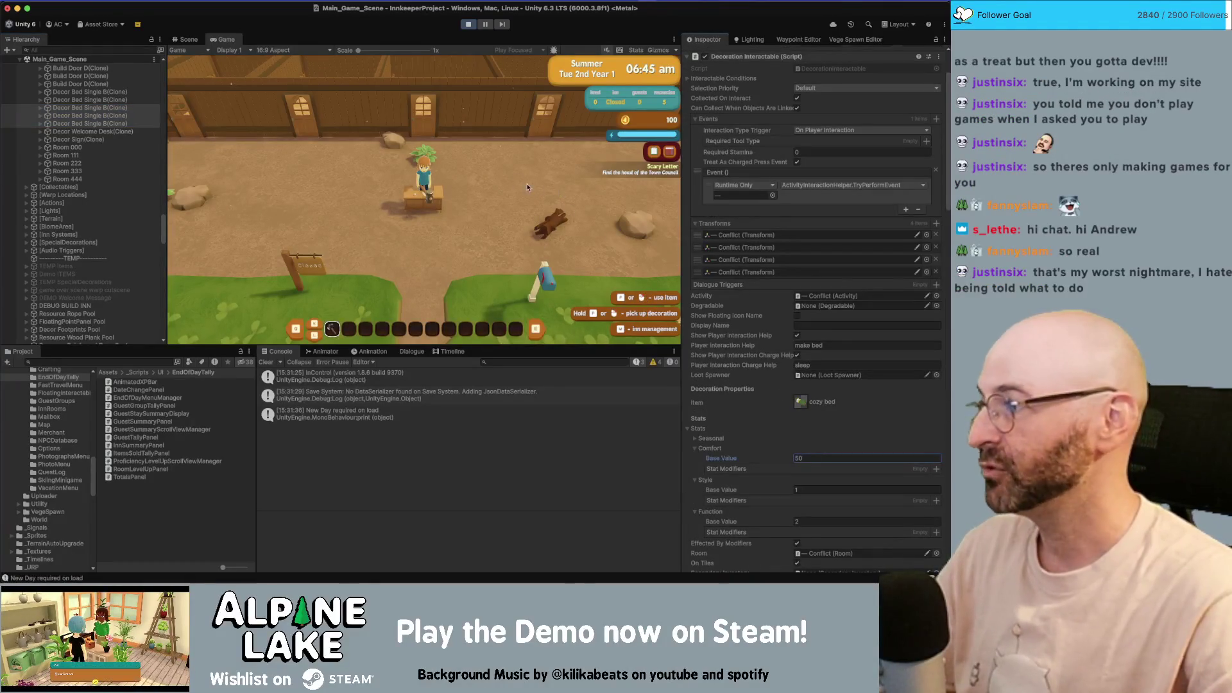
pyautogui.press('Return')
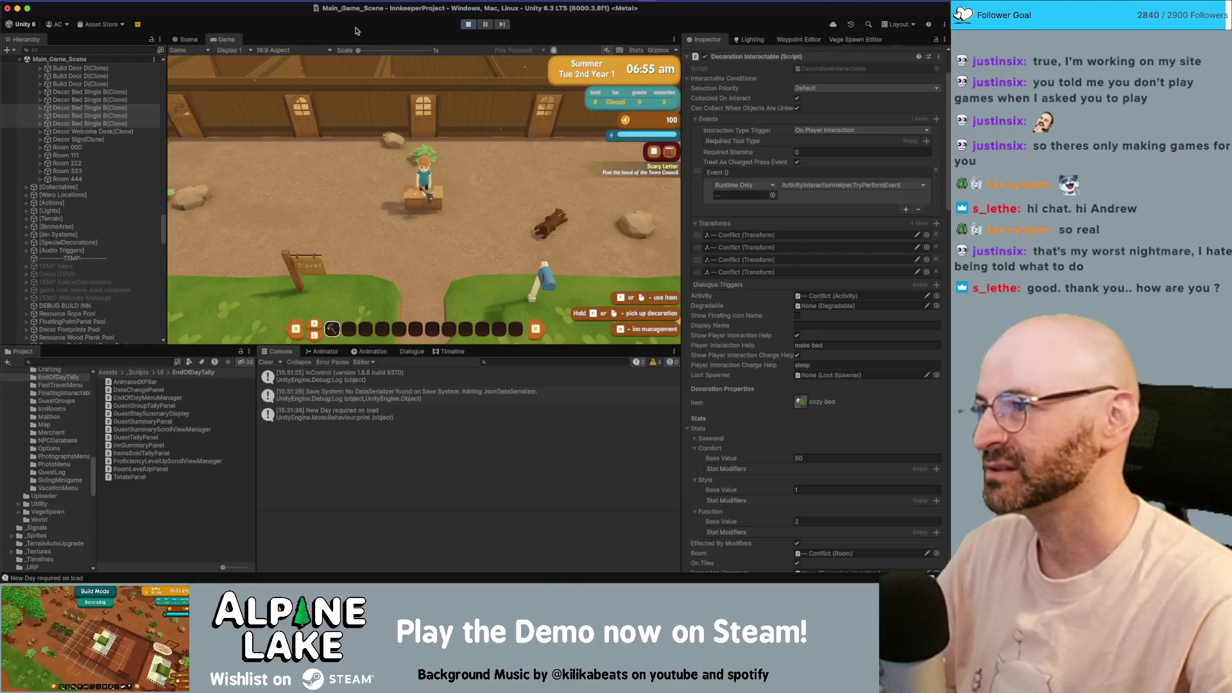
pyautogui.click(437, 105)
pyautogui.press('w')
pyautogui.press('w')
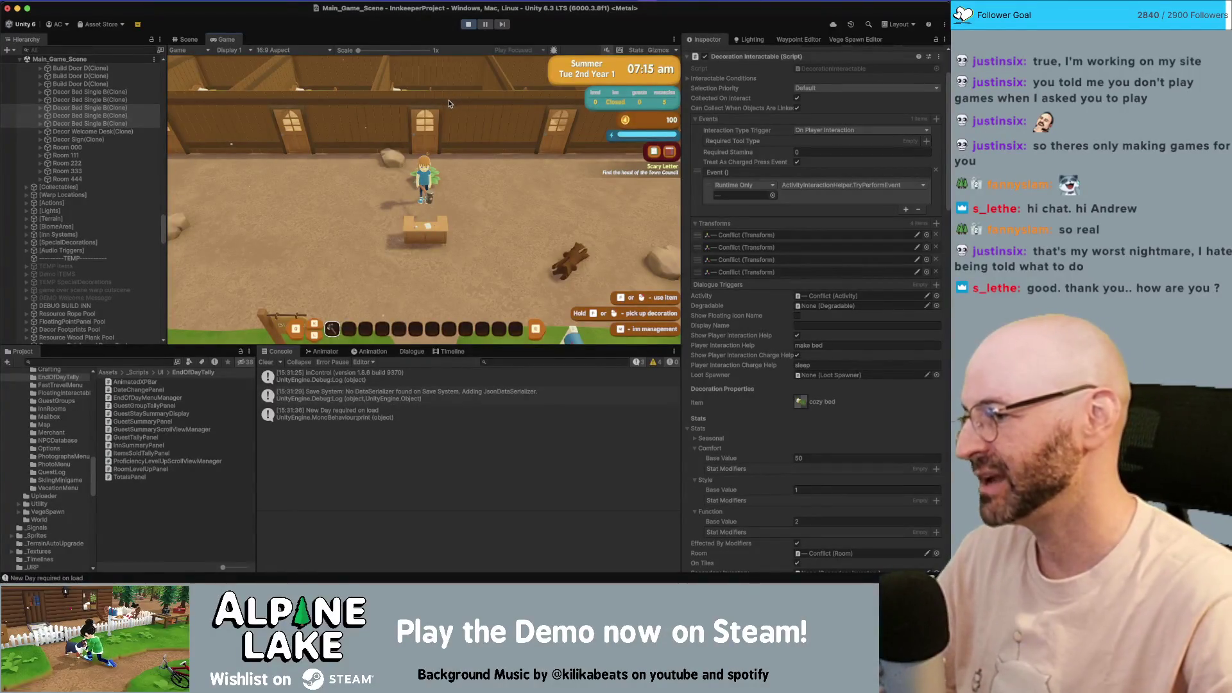
pyautogui.press('s')
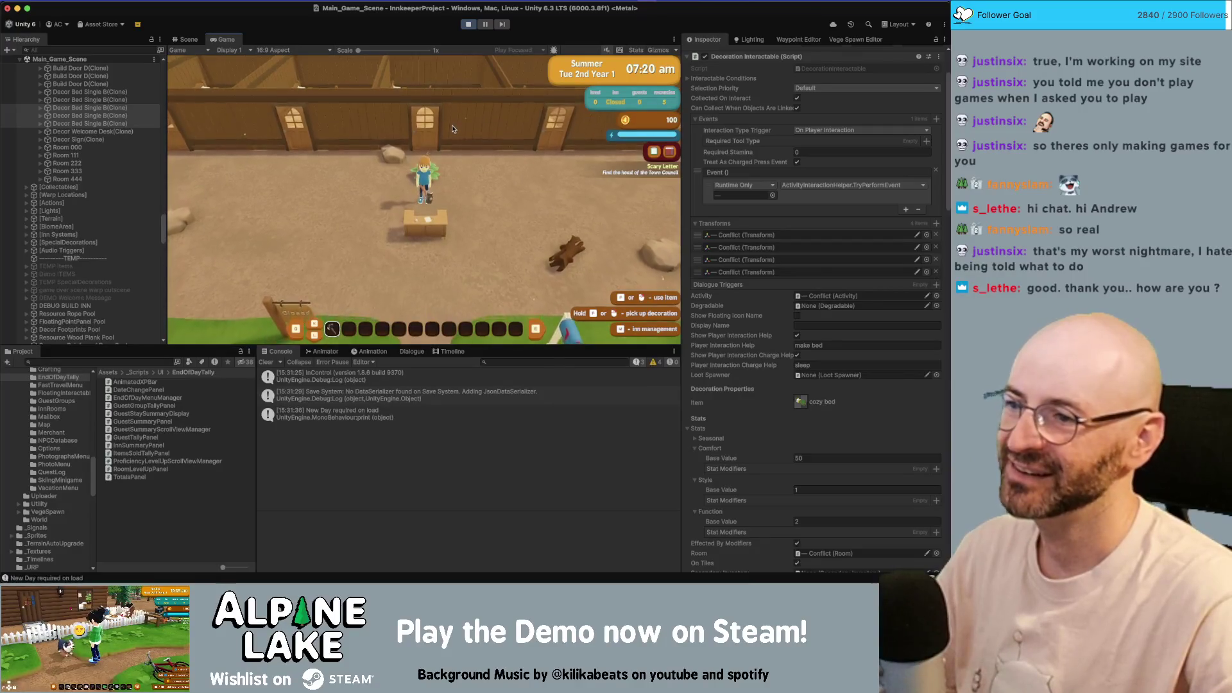
pyautogui.press('w')
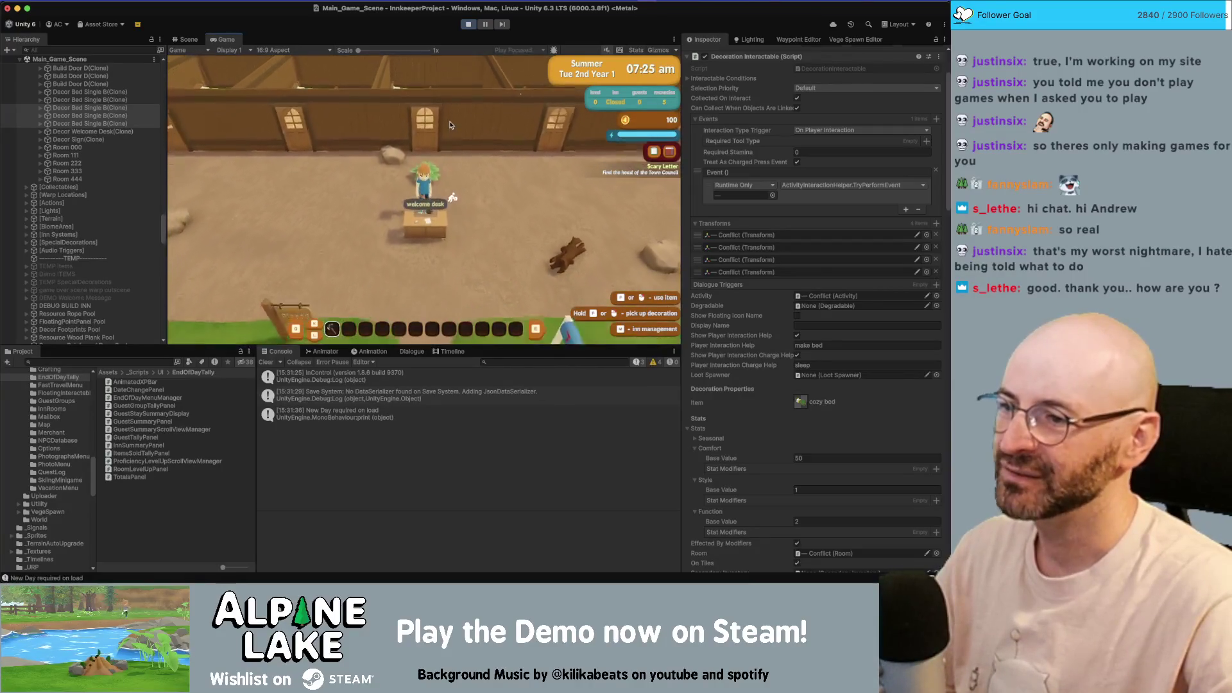
pyautogui.press('s')
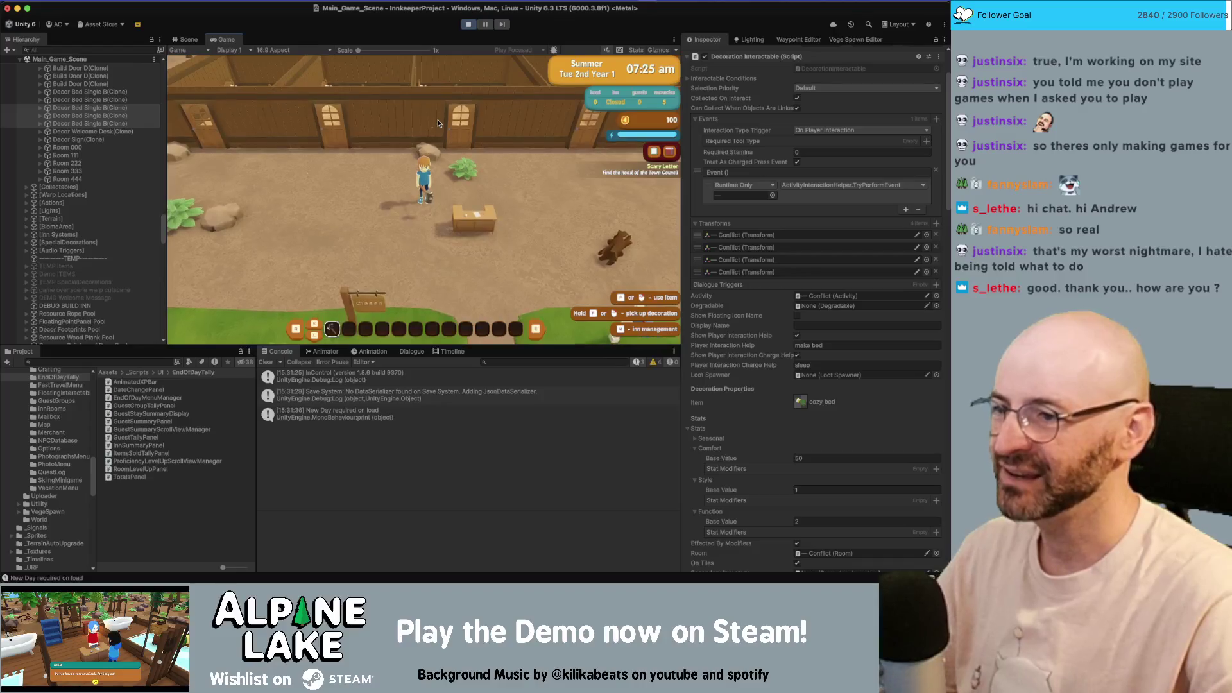
pyautogui.press('a')
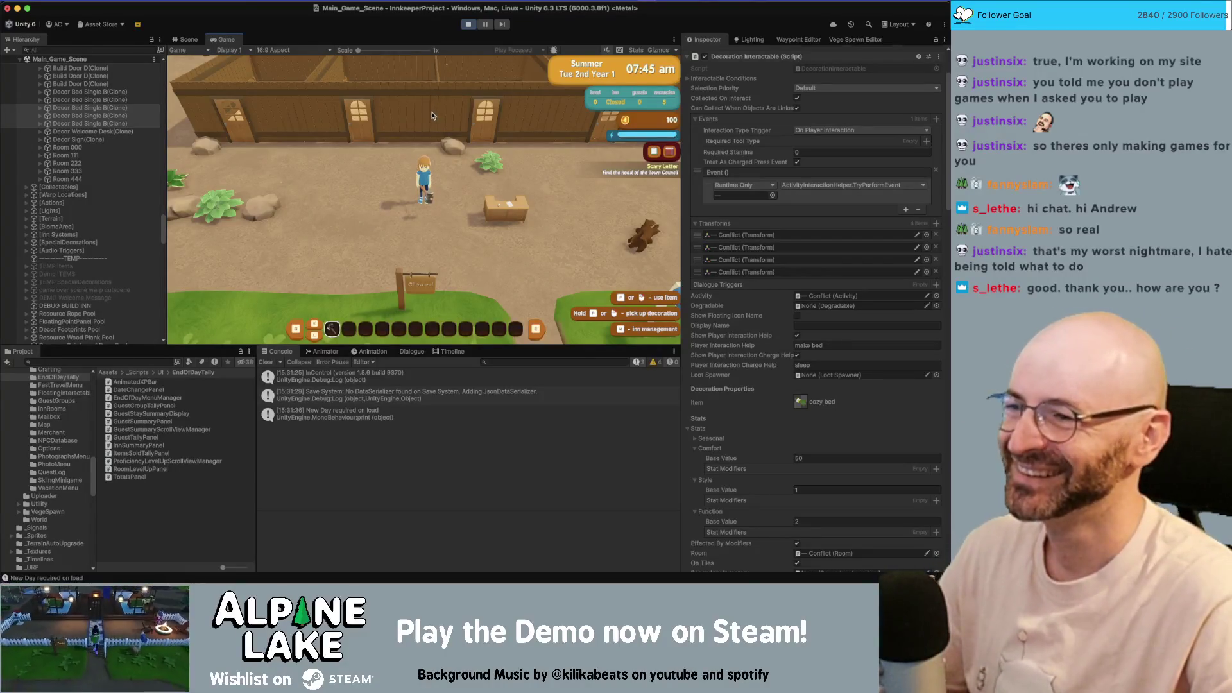
pyautogui.press('d')
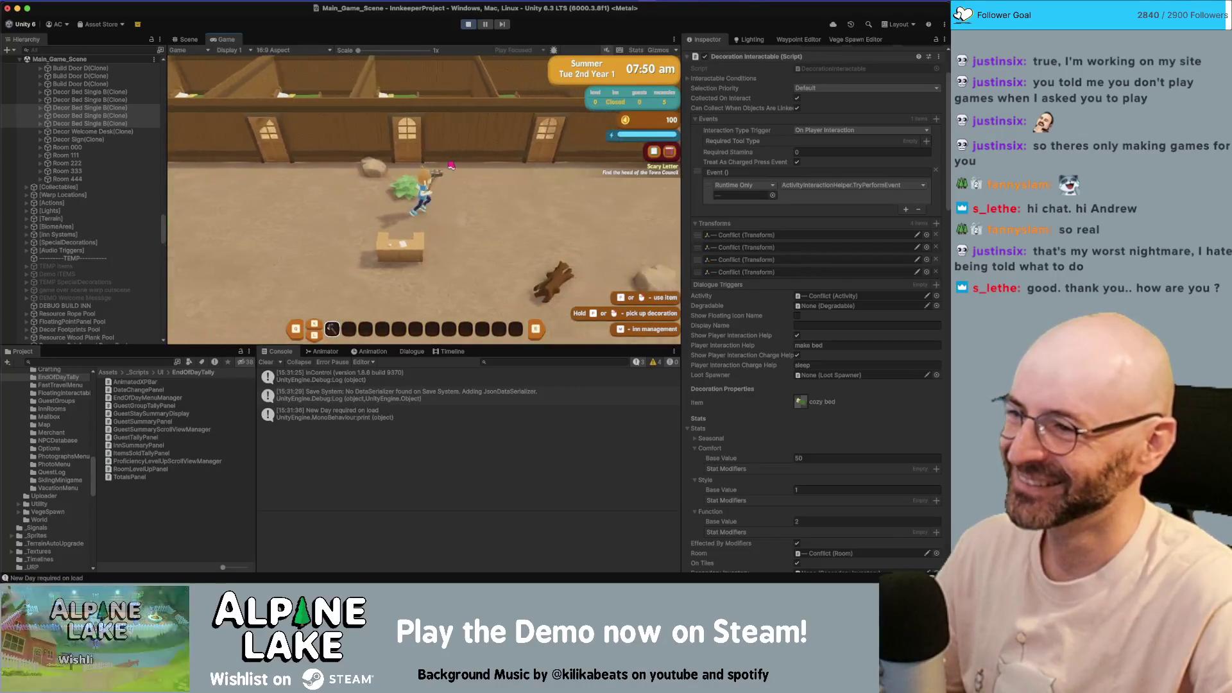
pyautogui.press('a')
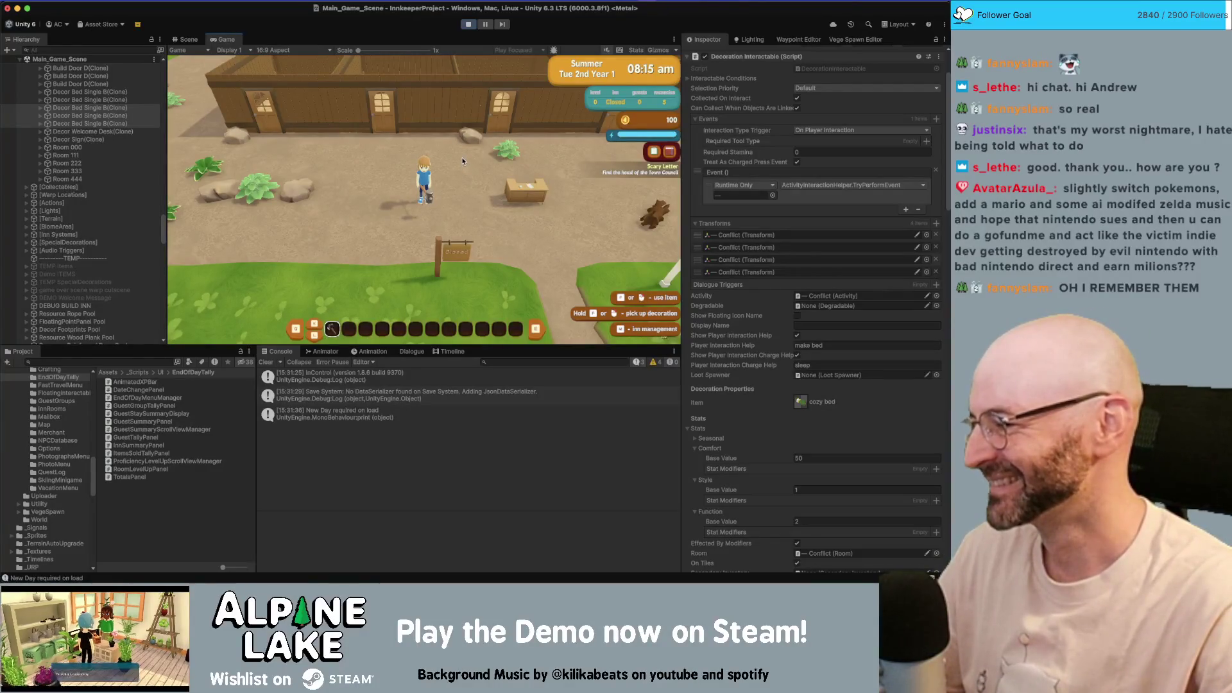
pyautogui.press('d')
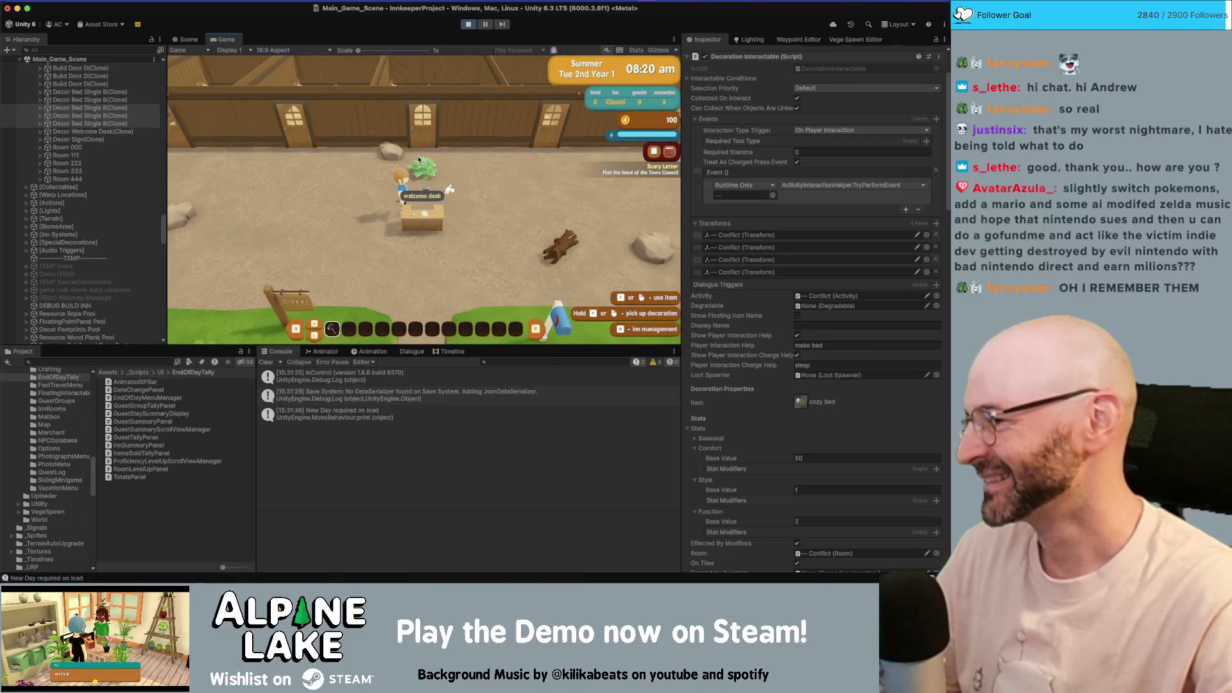
pyautogui.press('a')
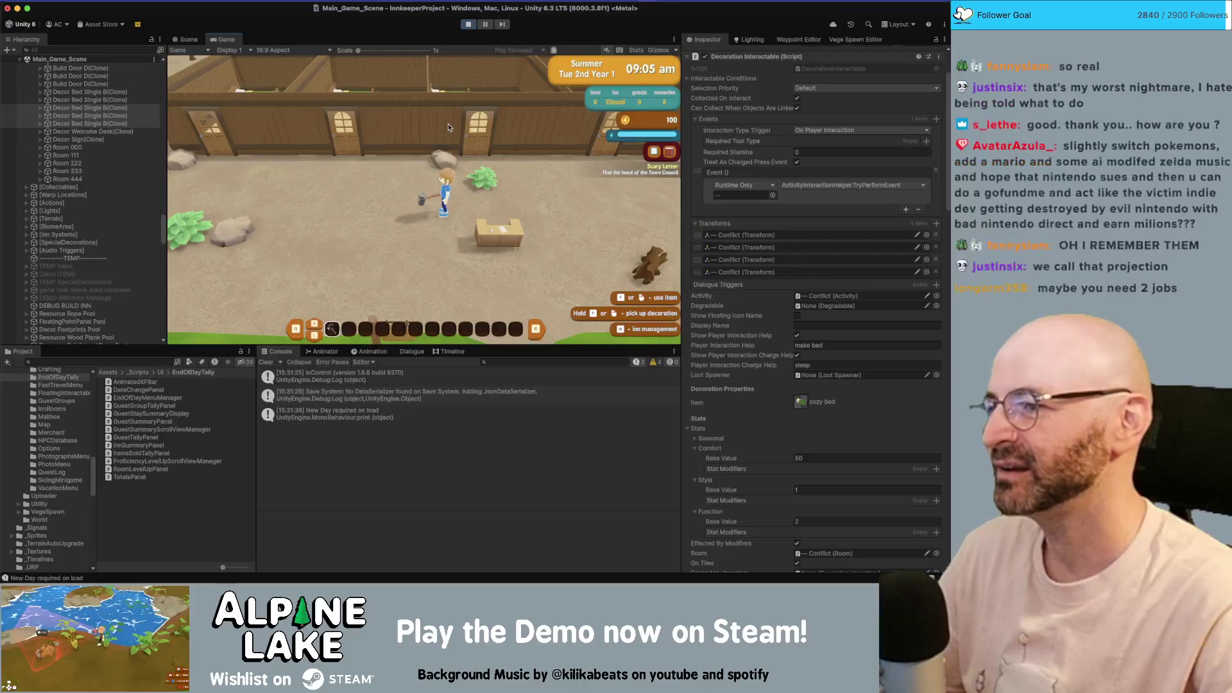
pyautogui.press('a')
pyautogui.press('s')
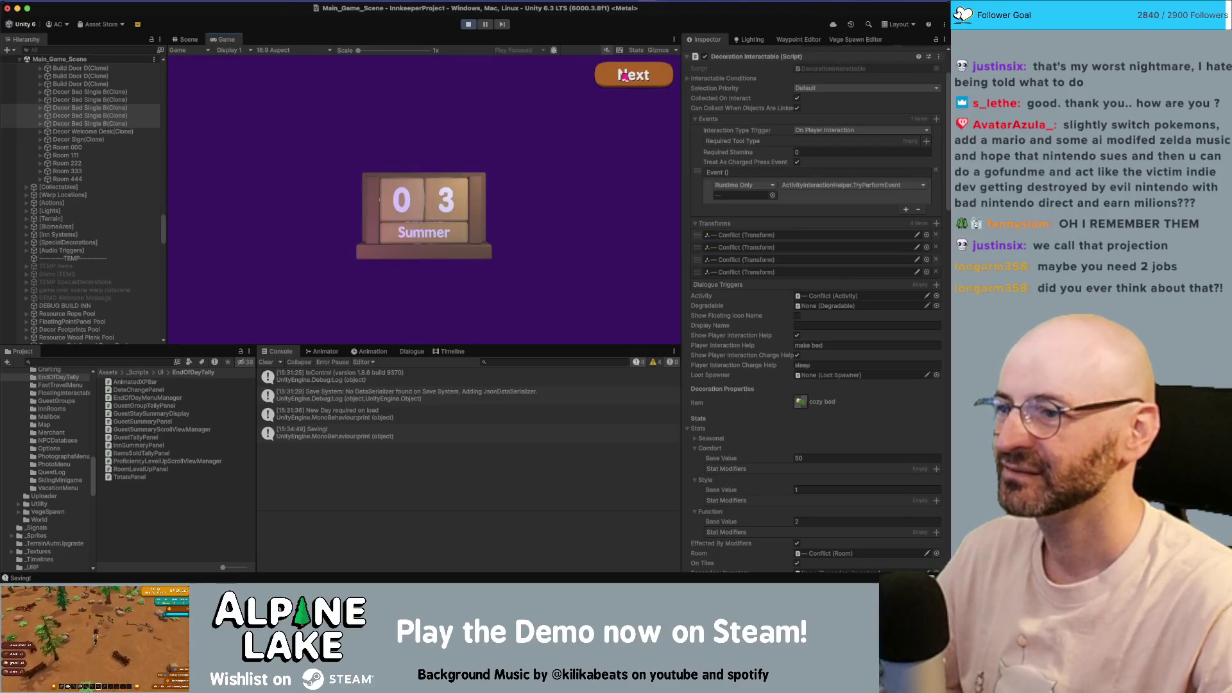
# - Advance to the Inn Summary showing Room 444 at Comfort 50, rank B, then stop play mode
pyautogui.click(624, 76)
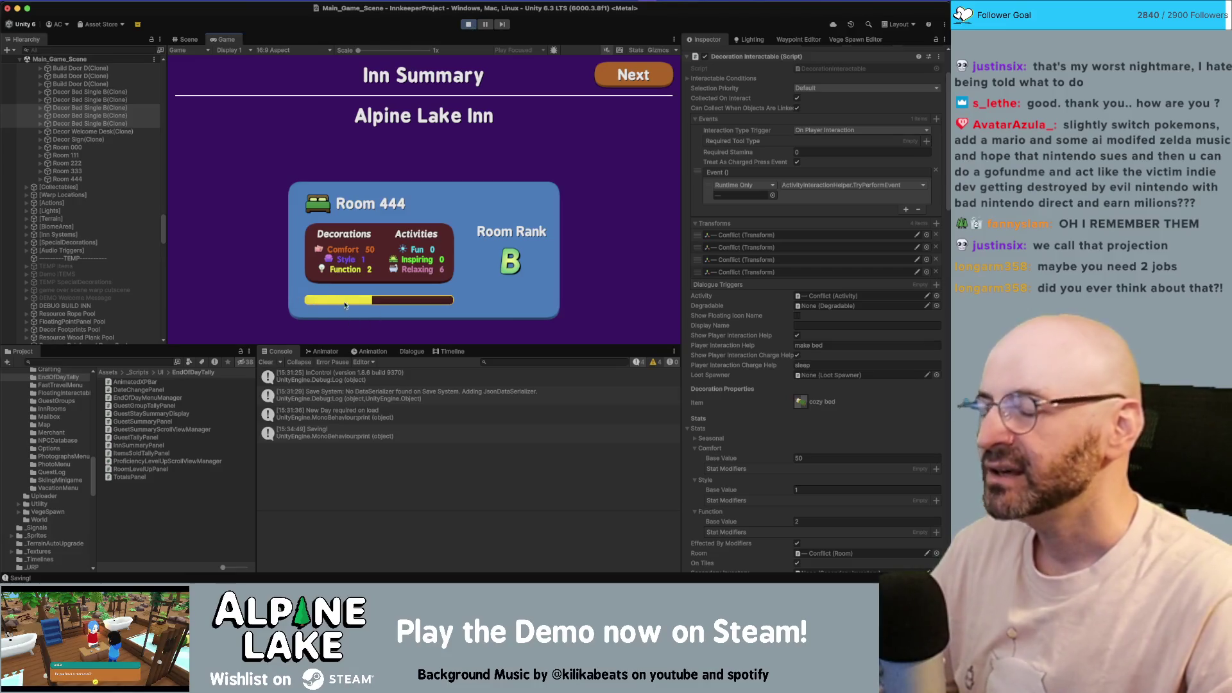
pyautogui.click(469, 25)
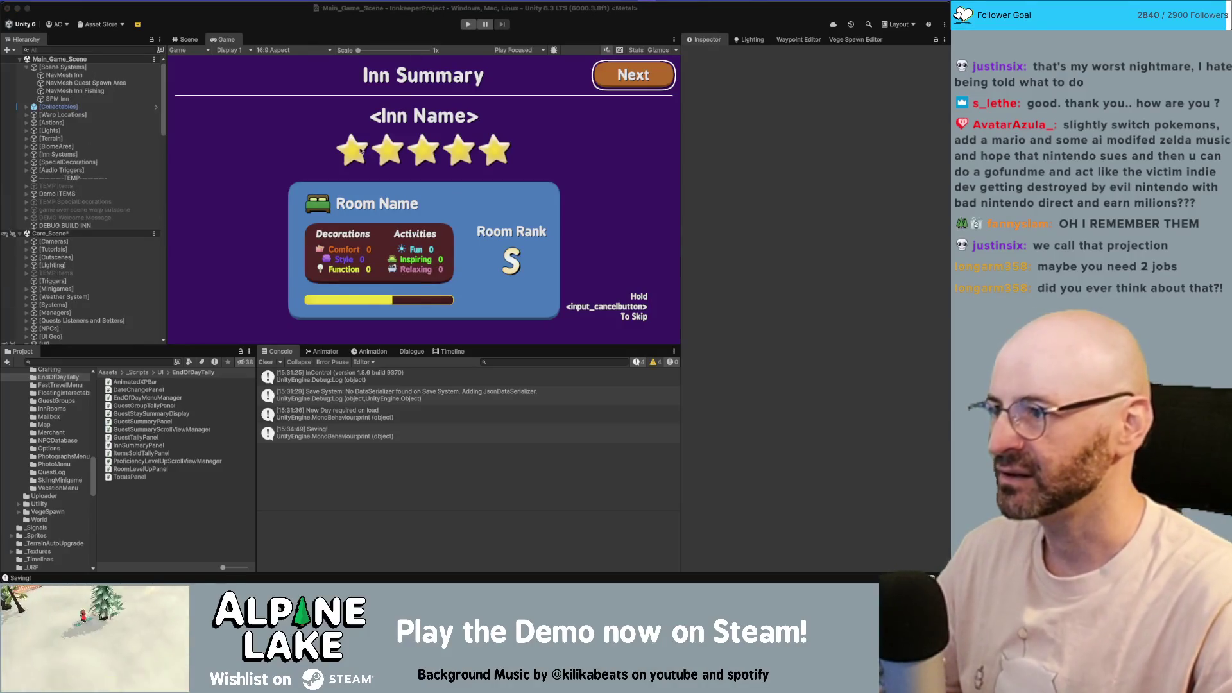
# - Delete the stray blank lines inside SpinTransition's spin loop in RoomLevelUpPanel.cs
pyautogui.press('super+Tab')
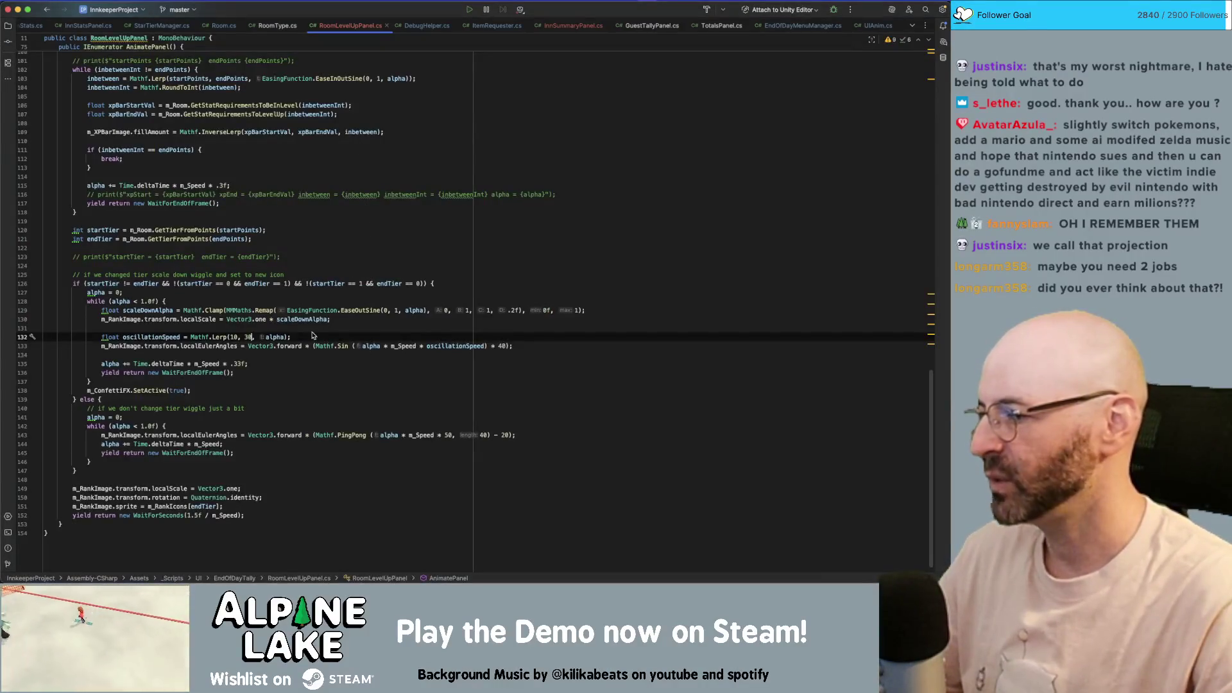
pyautogui.scroll(4, 304, 333)
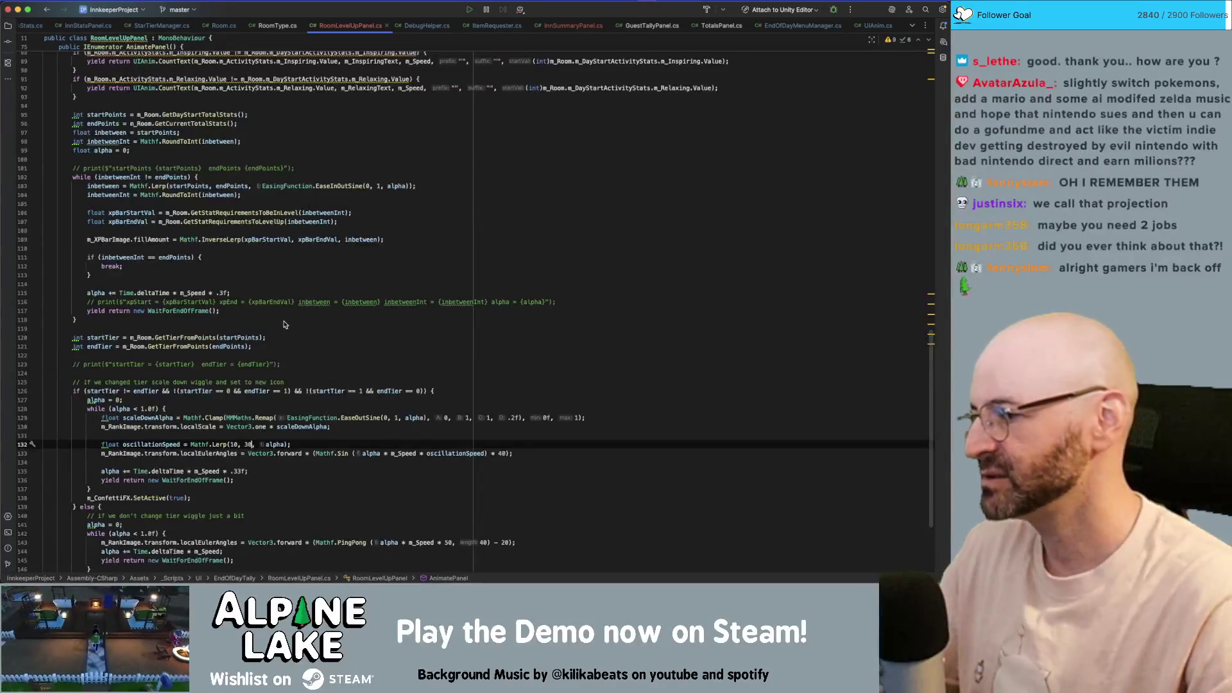
pyautogui.scroll(9, 276, 327)
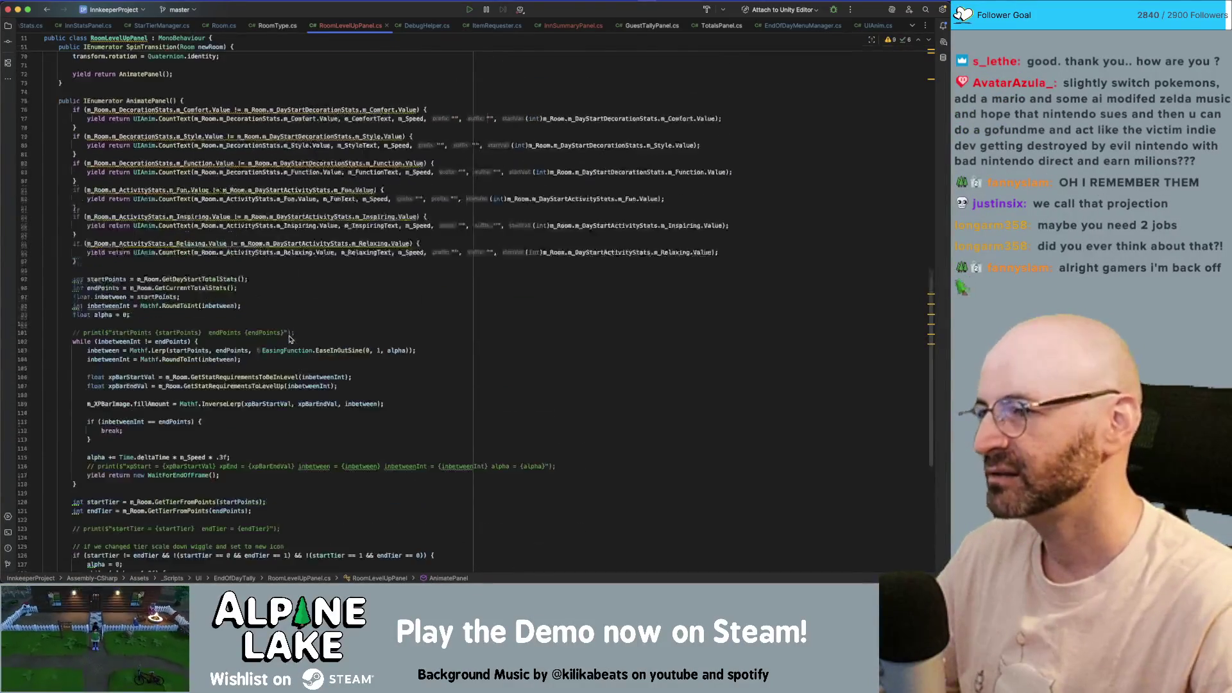
pyautogui.scroll(7, 313, 313)
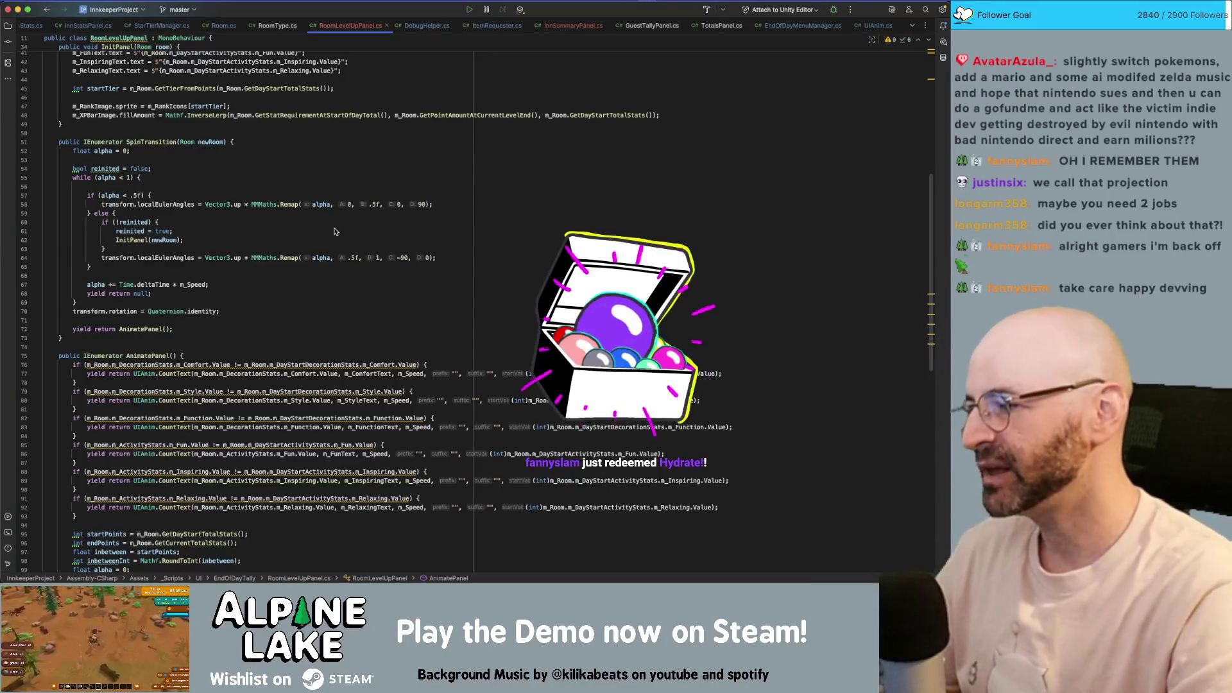
pyautogui.click(323, 185)
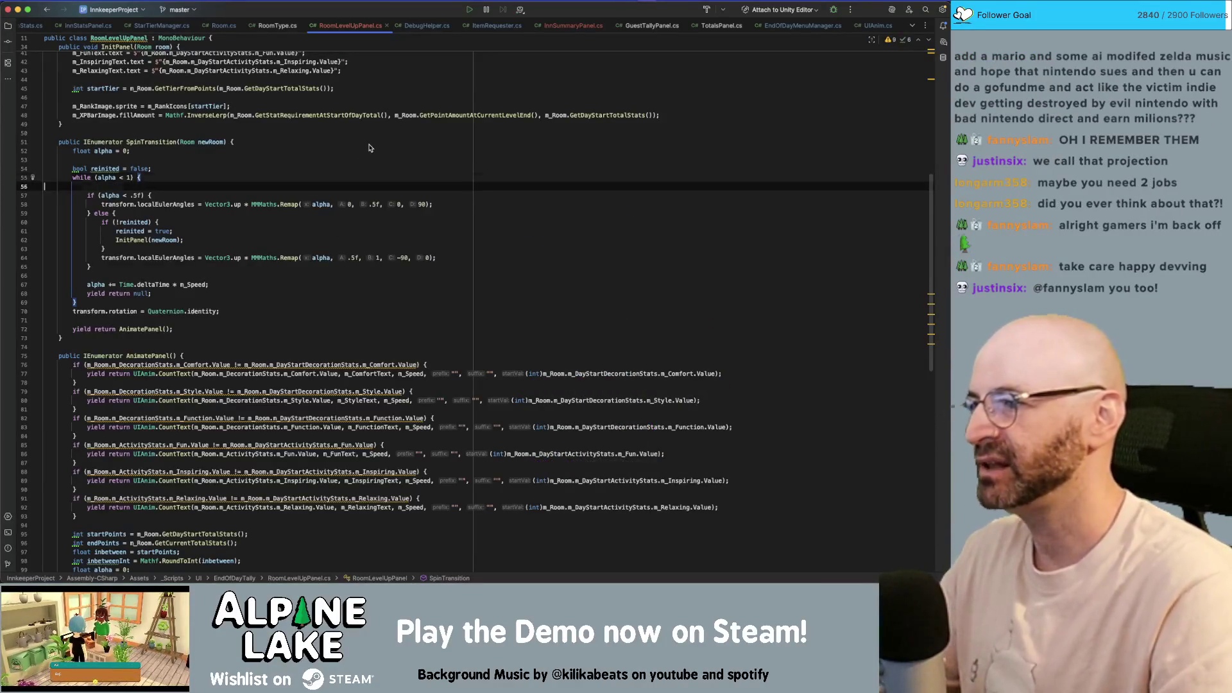
pyautogui.press('BackSpace')
pyautogui.press('Down')
pyautogui.press('Down')
pyautogui.press('Down')
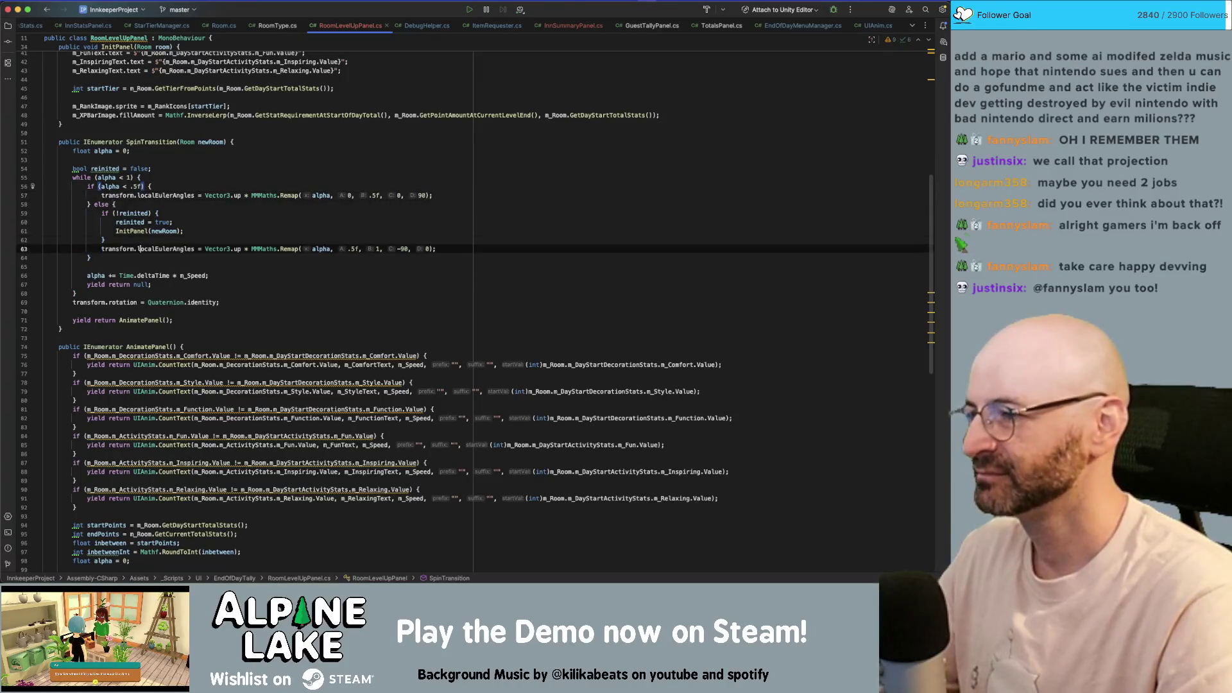
pyautogui.press('Up')
pyautogui.press('BackSpace')
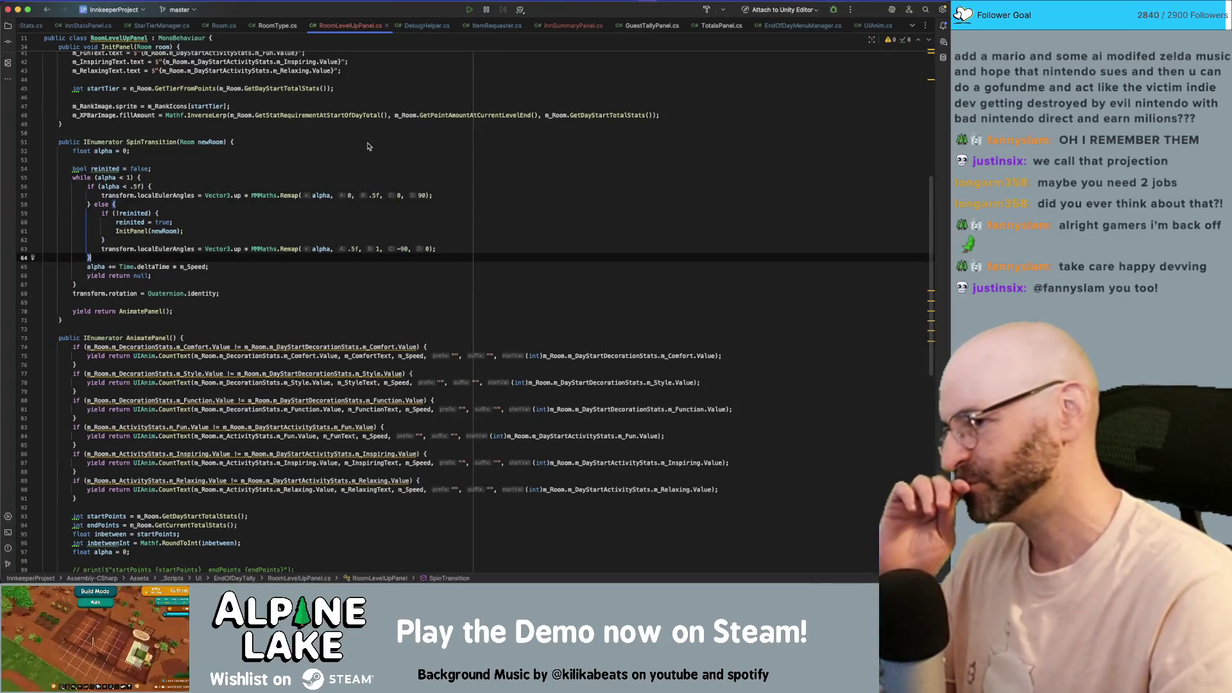
# - Remove the empty line below the m_Room field
pyautogui.scroll(5, 269, 213)
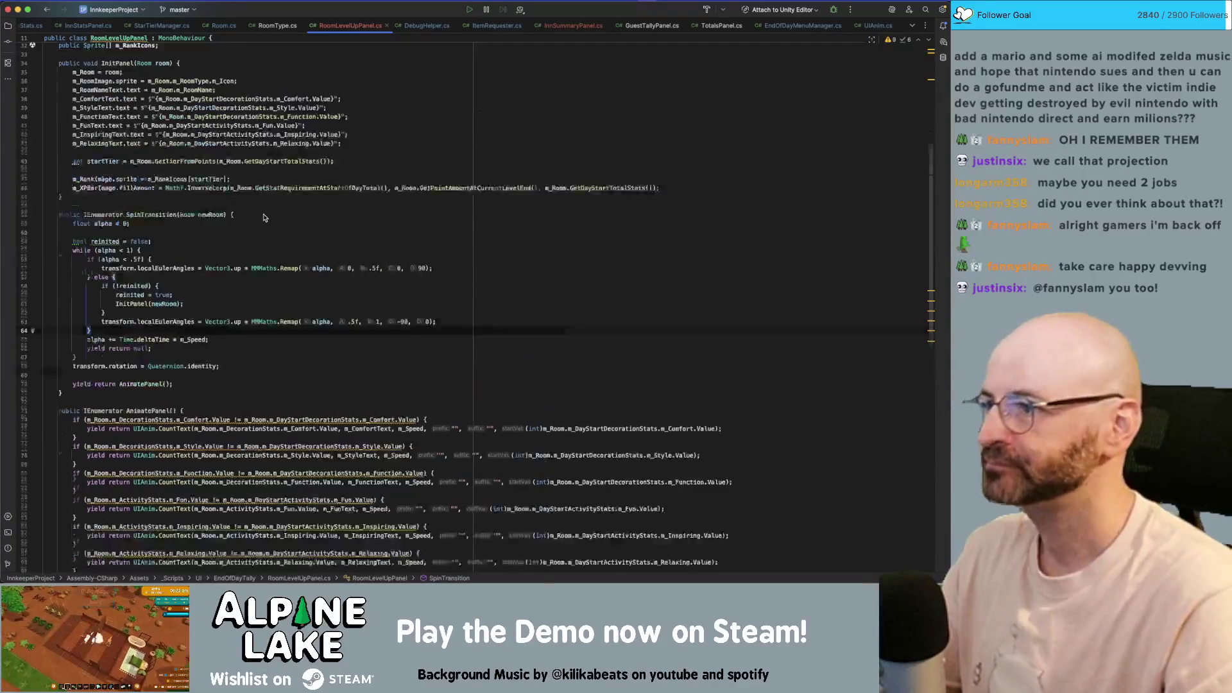
pyautogui.scroll(3, 411, 157)
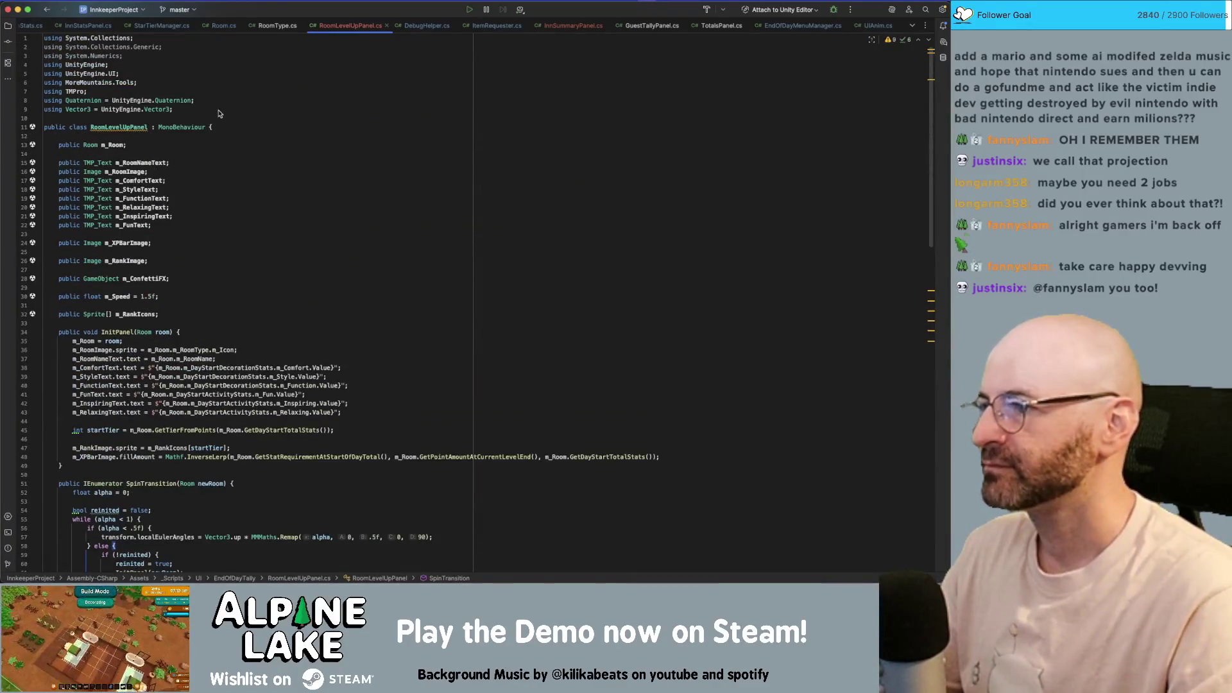
pyautogui.click(195, 154)
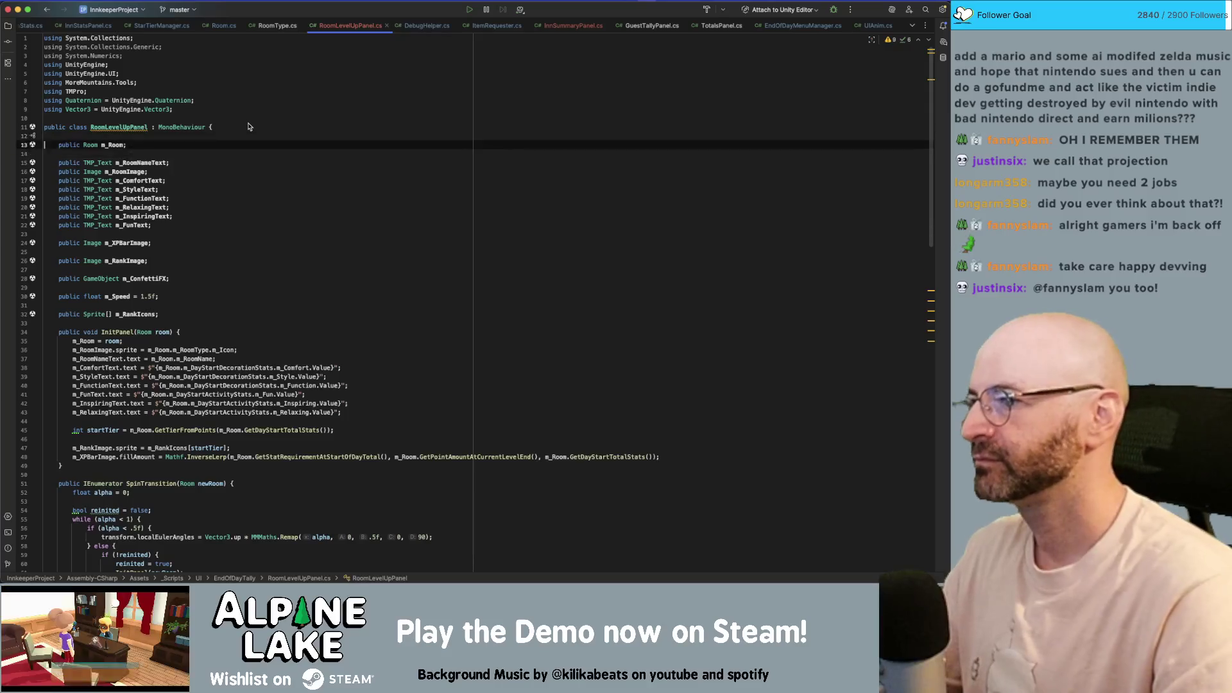
pyautogui.press('BackSpace')
pyautogui.scroll(-5, 283, 165)
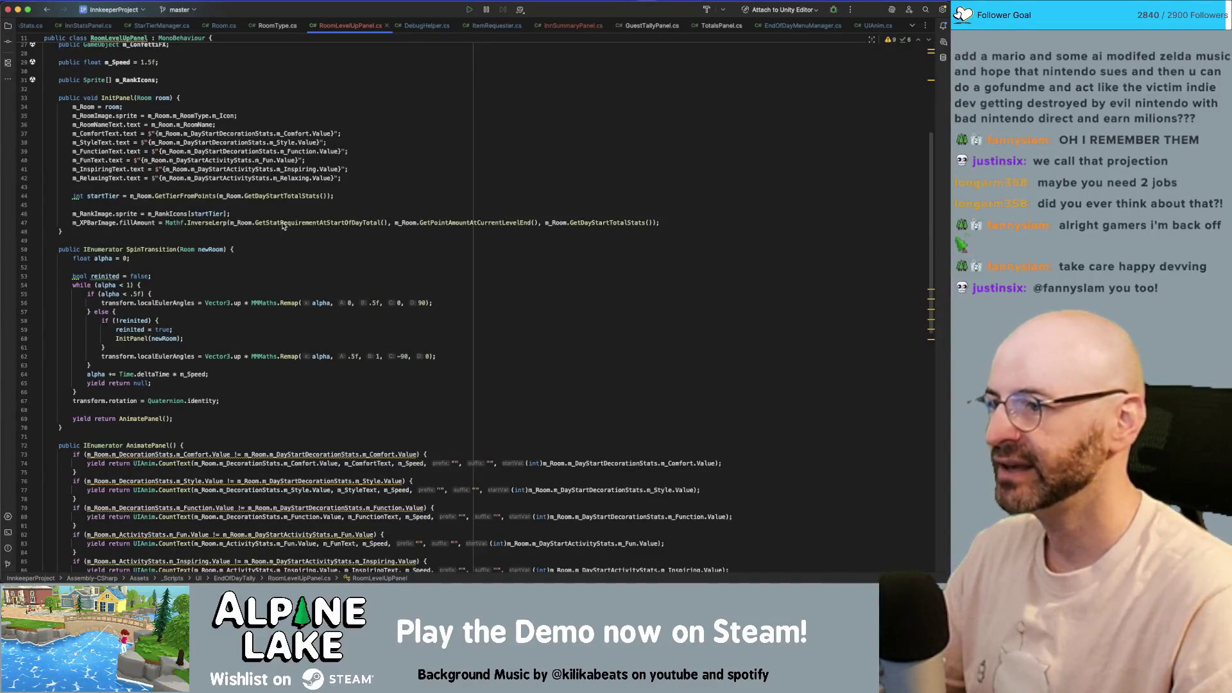
pyautogui.click(185, 216)
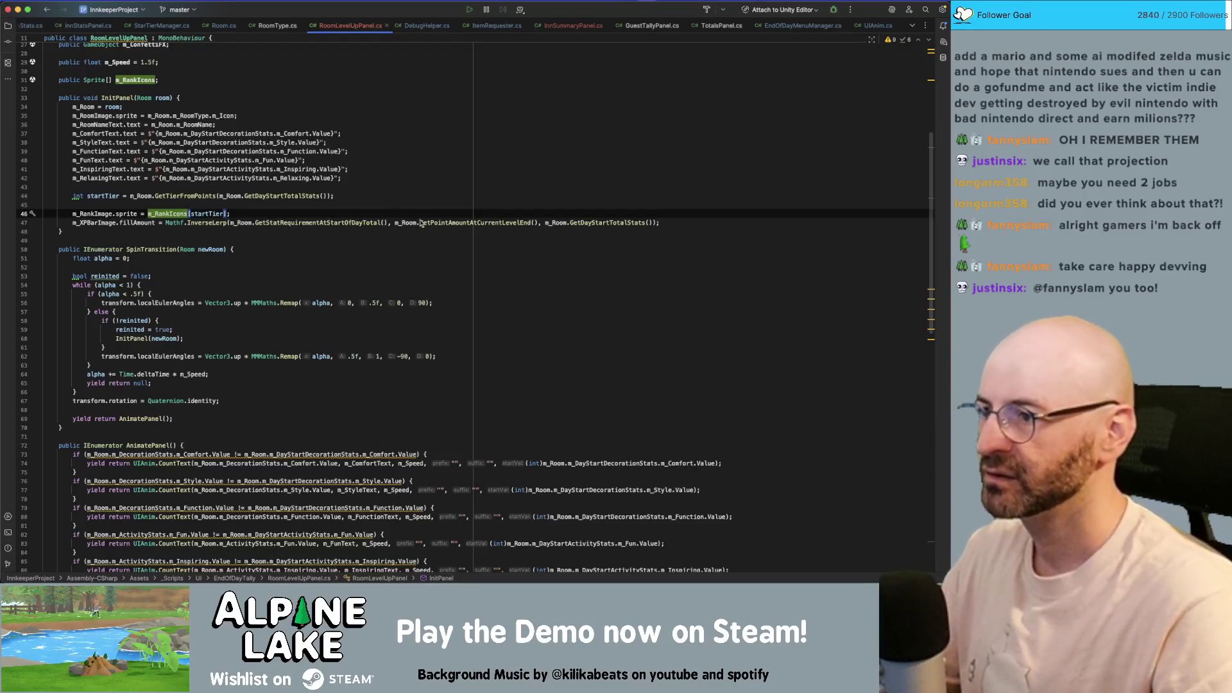
# - Copy the startPoints and endPoints declarations from AnimatePanel into InitPanel below the rank icon line
pyautogui.click(149, 445)
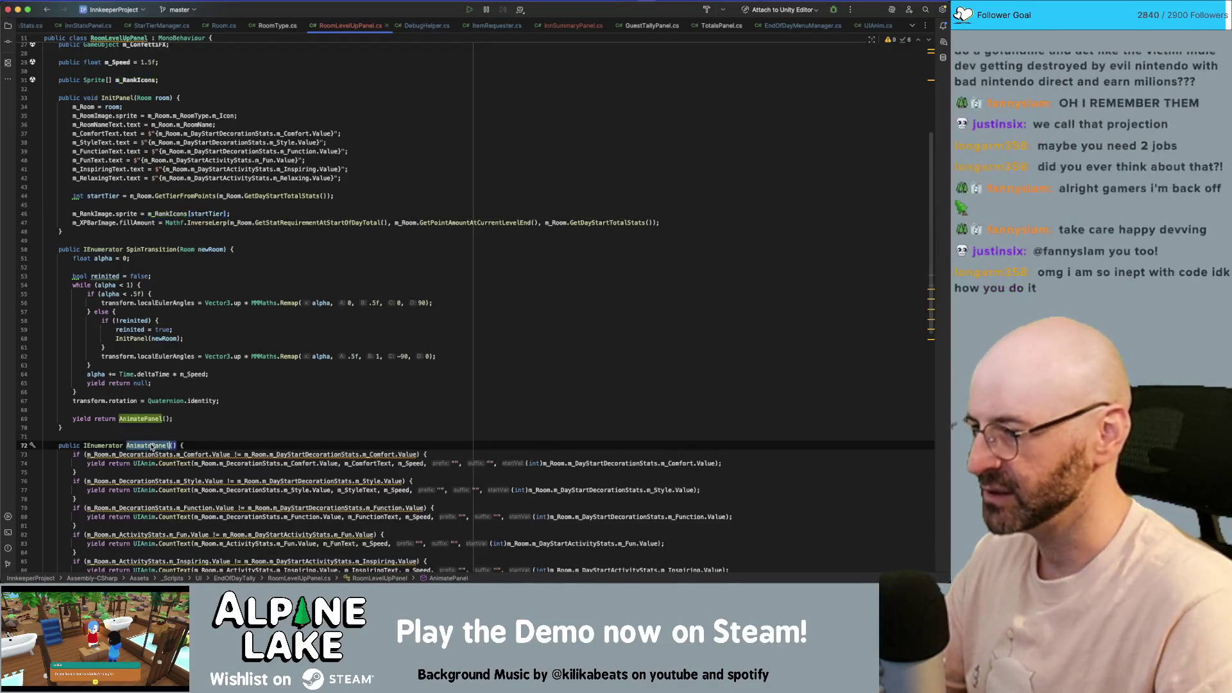
pyautogui.scroll(-5, 151, 446)
pyautogui.scroll(-2, 156, 446)
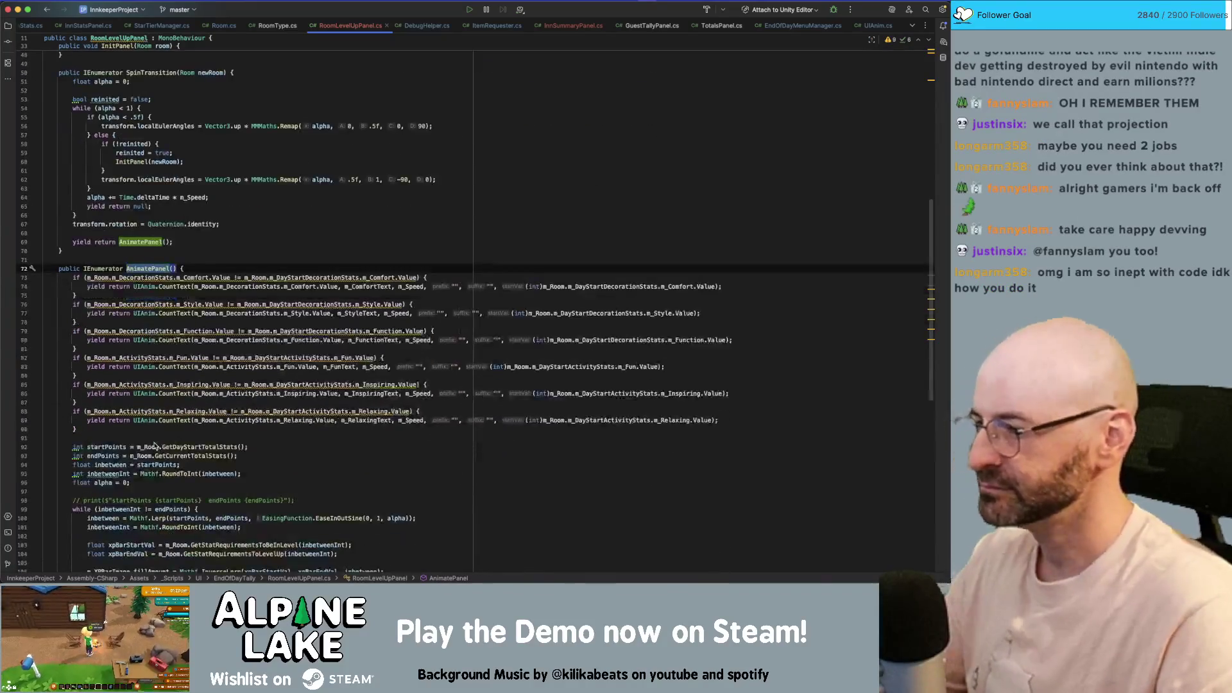
pyautogui.scroll(4, 153, 440)
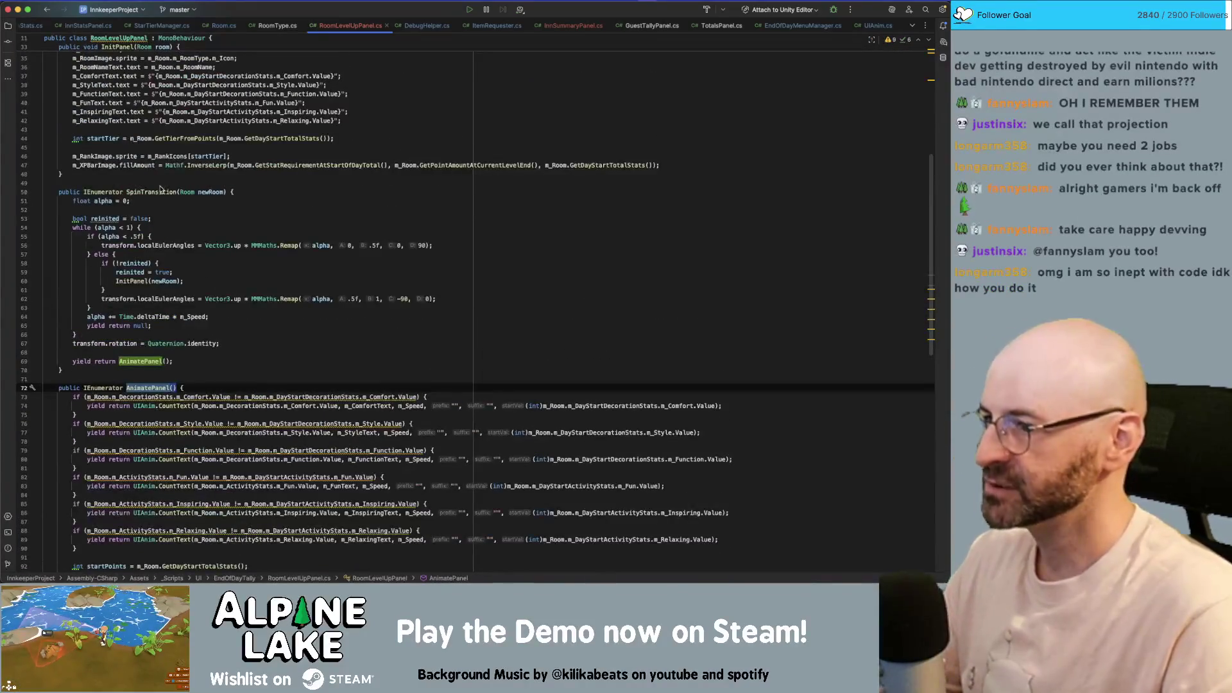
pyautogui.moveTo(289, 164)
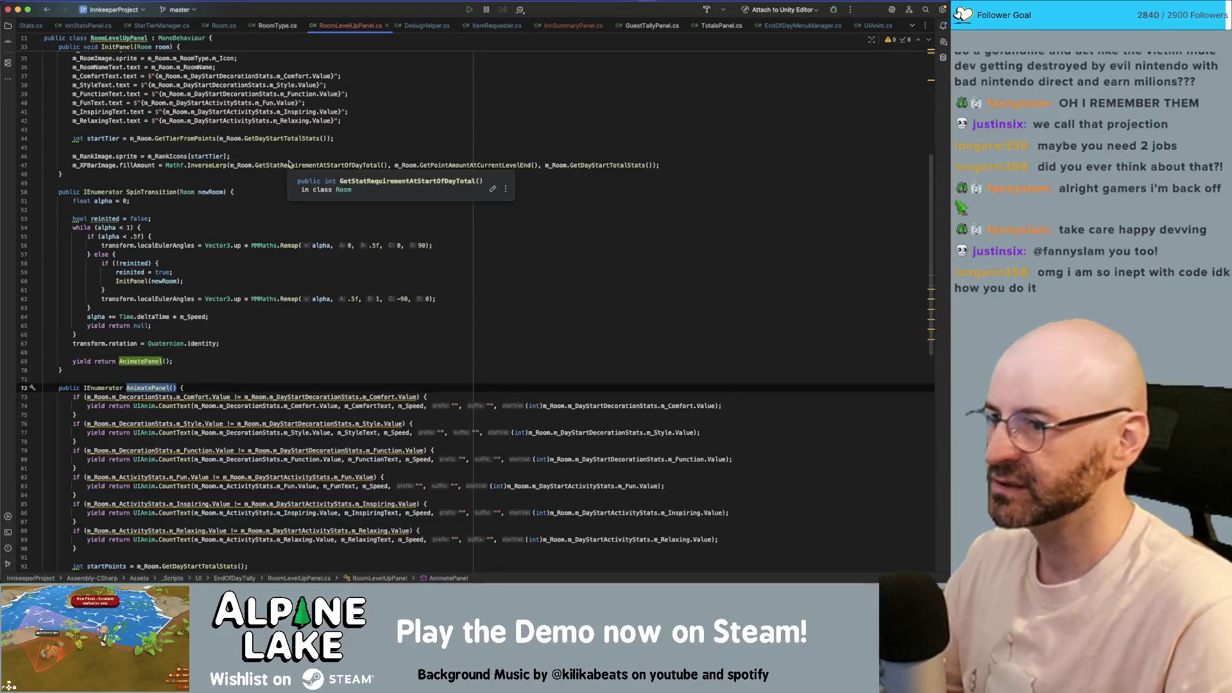
pyautogui.scroll(-8, 226, 403)
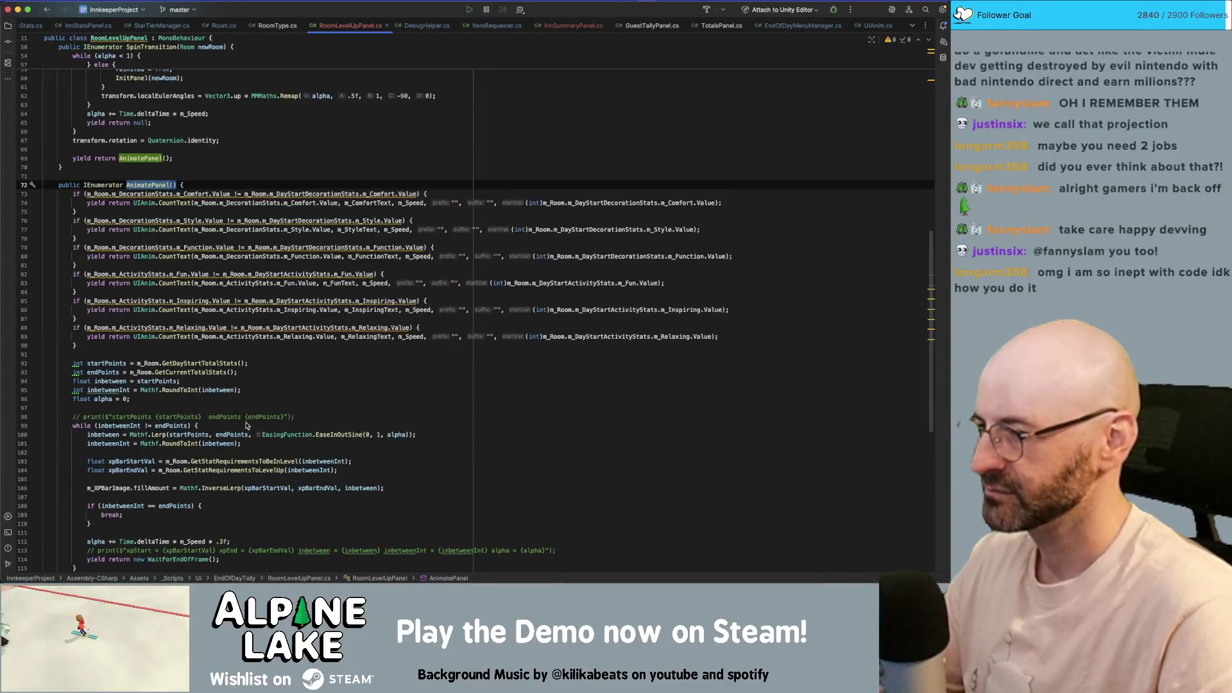
pyautogui.moveTo(238, 373); pyautogui.dragTo(74, 365)
pyautogui.hotkey('ctrl', 'c')
pyautogui.scroll(6, 119, 350)
pyautogui.click(191, 135)
pyautogui.click(226, 127)
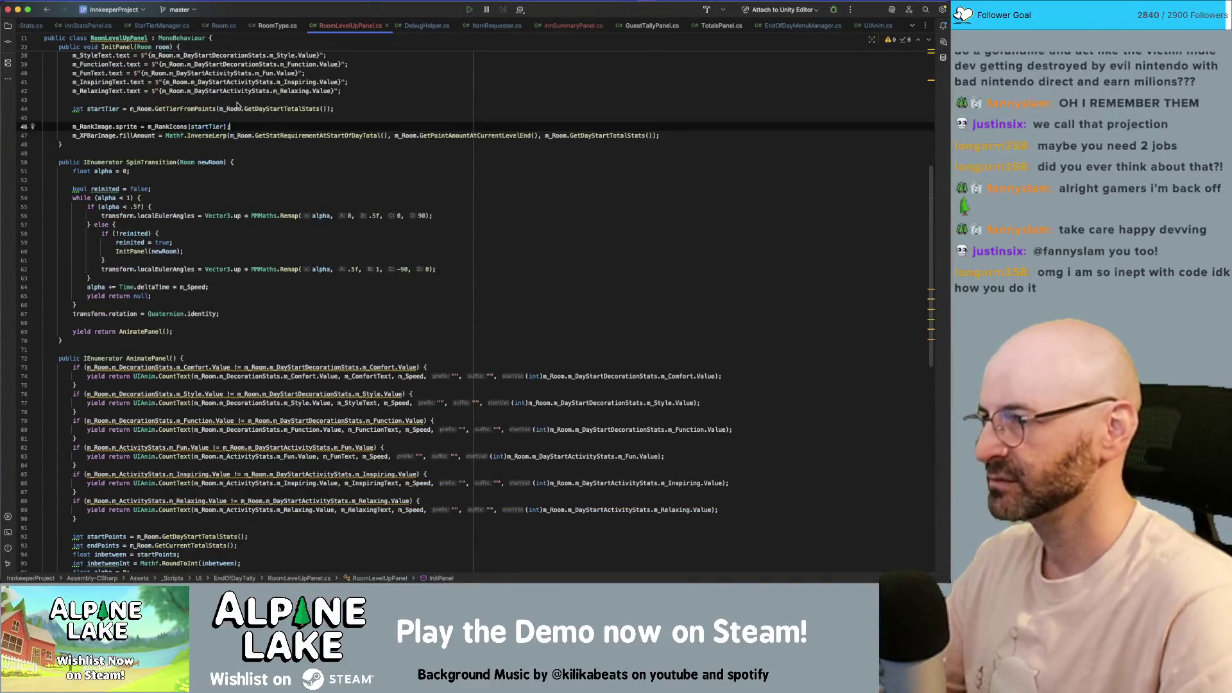
pyautogui.press('Return')
pyautogui.hotkey('ctrl', 'v')
# - Select the XP bar interpolation block, from float inbetween through the fill, for InitPanel
pyautogui.scroll(-9, 154, 406)
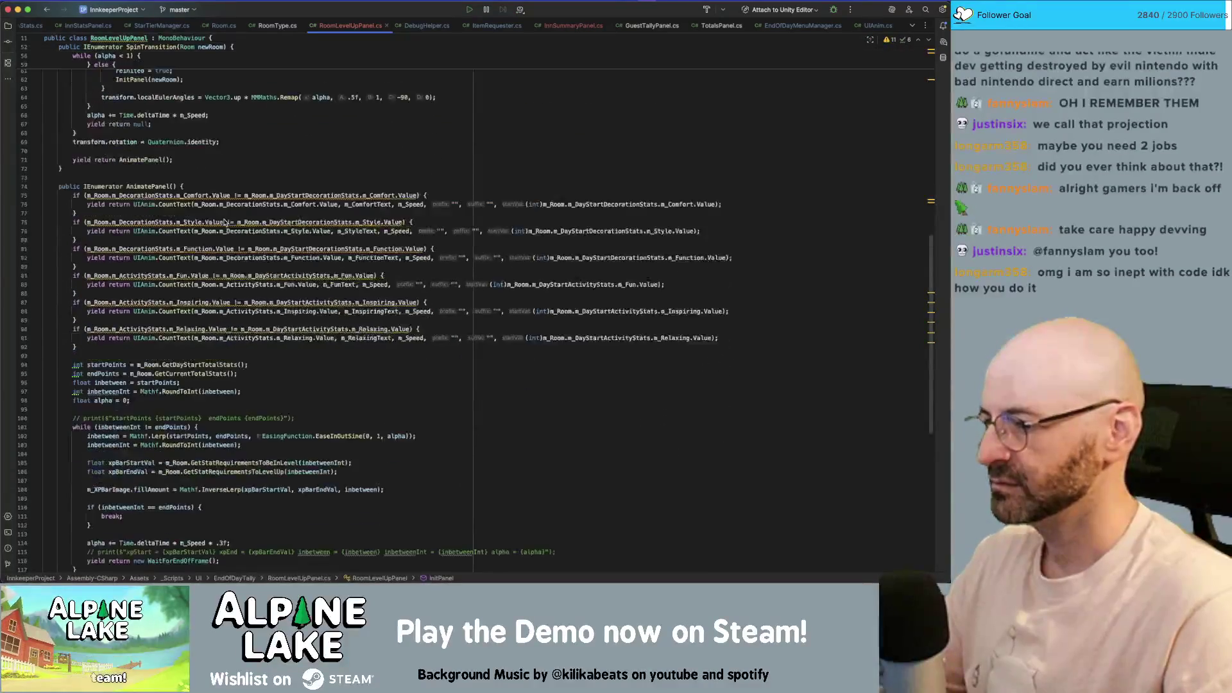
pyautogui.moveTo(387, 459)
pyautogui.mouseDown()
pyautogui.moveTo(90, 430)
pyautogui.moveTo(86, 408)
pyautogui.mouseUp()
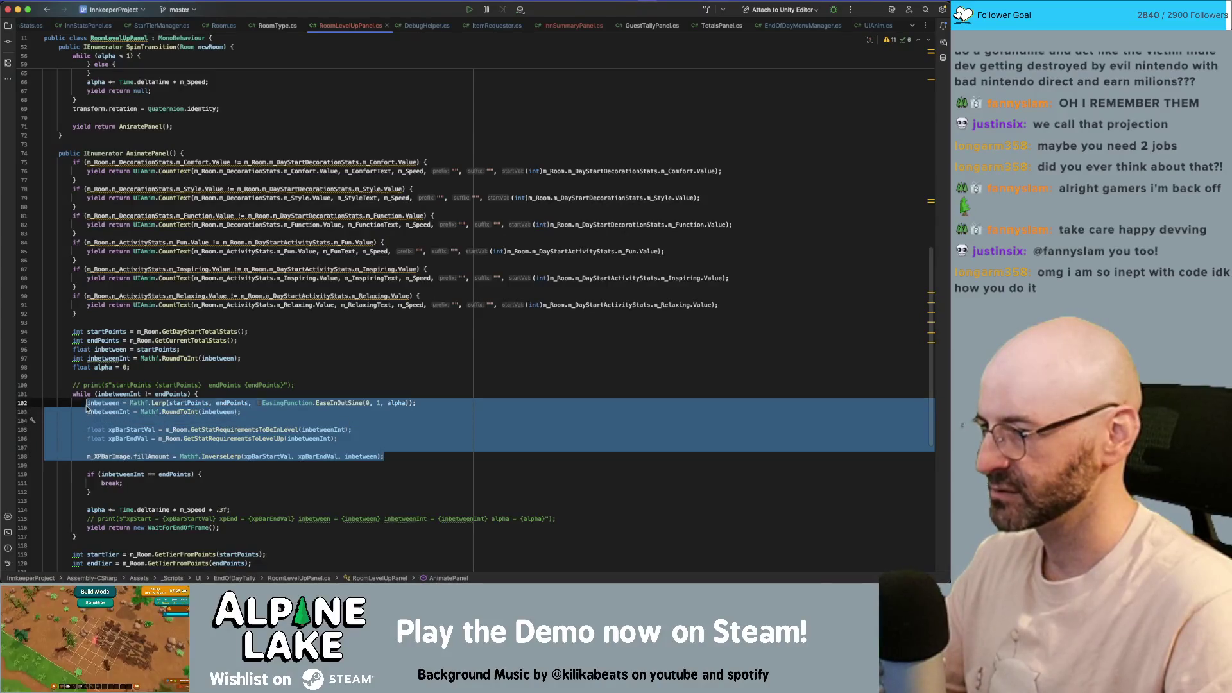
pyautogui.click(123, 376)
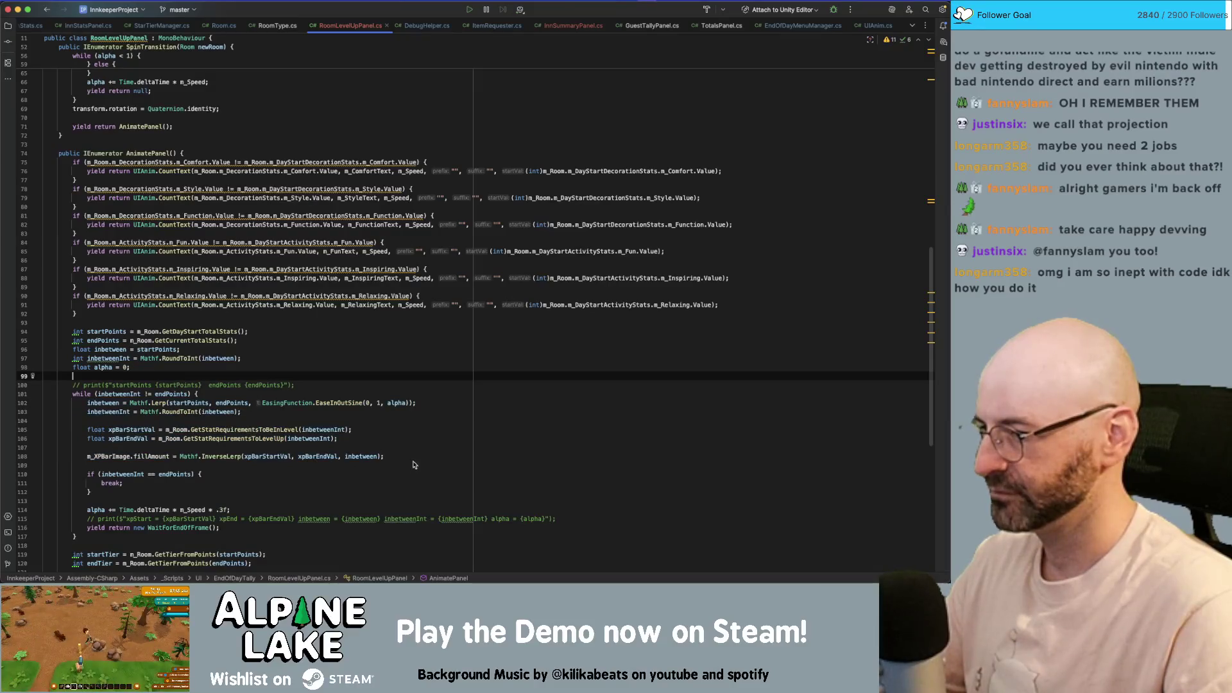
pyautogui.click(296, 457)
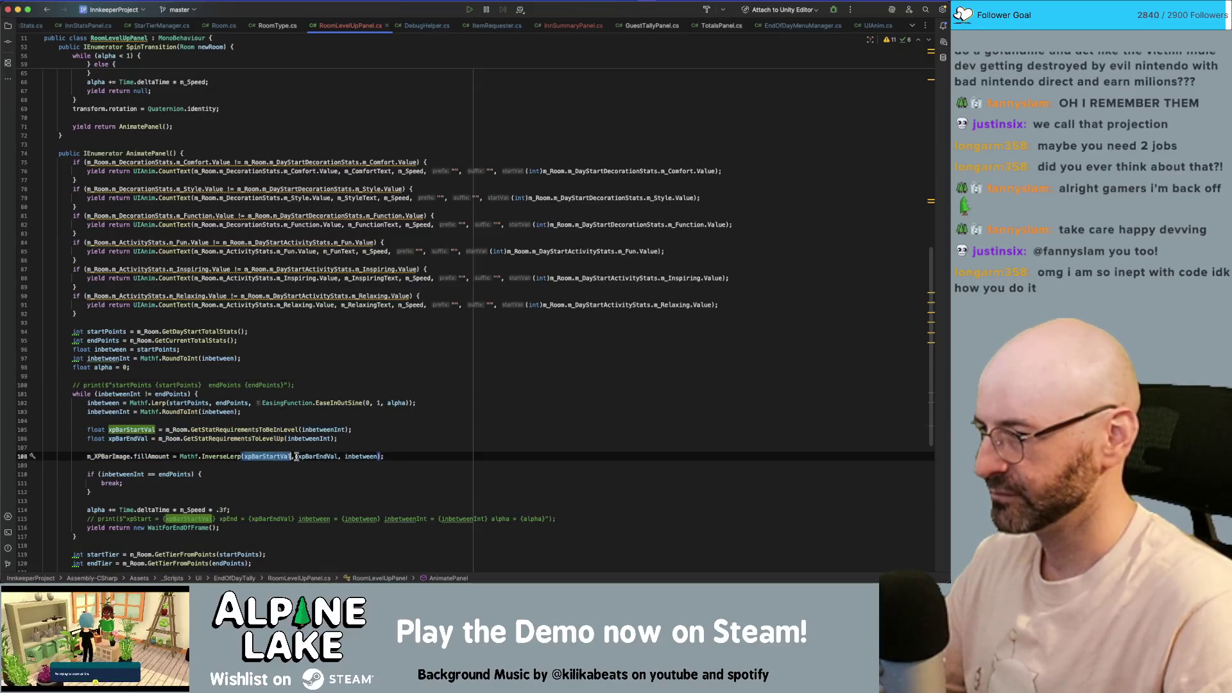
pyautogui.moveTo(380, 457)
pyautogui.mouseDown()
pyautogui.moveTo(244, 457)
pyautogui.moveTo(90, 421)
pyautogui.moveTo(70, 351)
pyautogui.mouseUp()
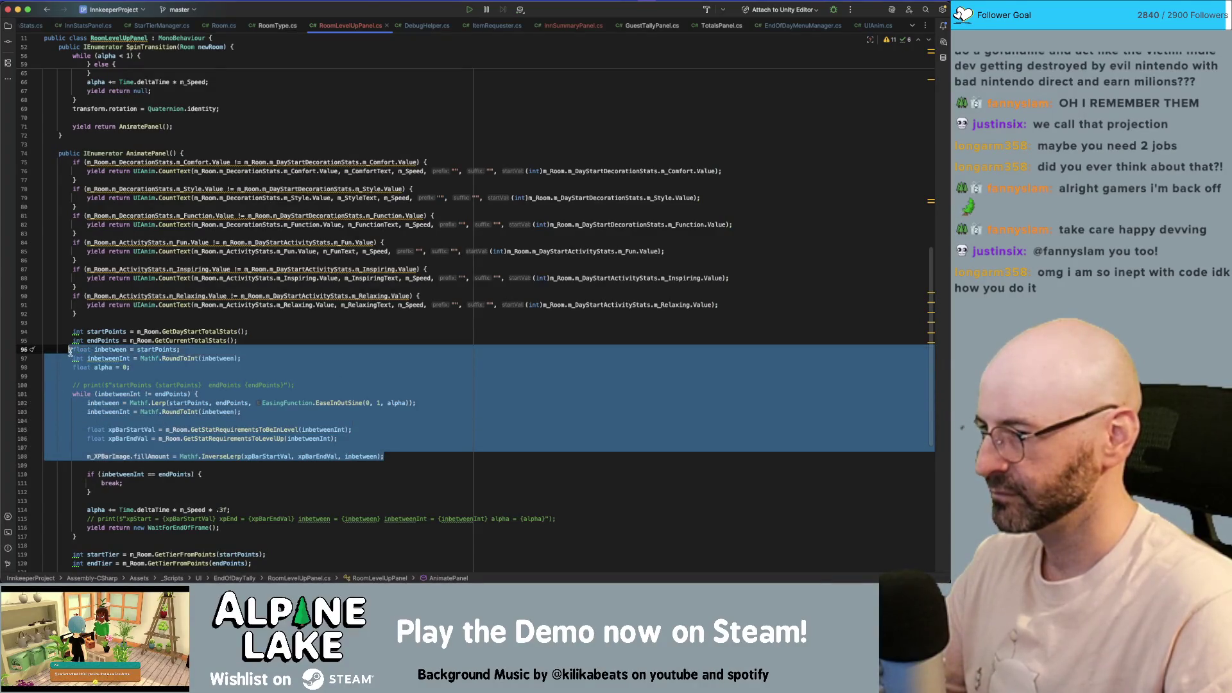
pyautogui.click(136, 361)
pyautogui.moveTo(387, 457)
pyautogui.mouseDown()
pyautogui.moveTo(90, 439)
pyautogui.moveTo(72, 335)
pyautogui.mouseUp()
pyautogui.scroll(5, 285, 375)
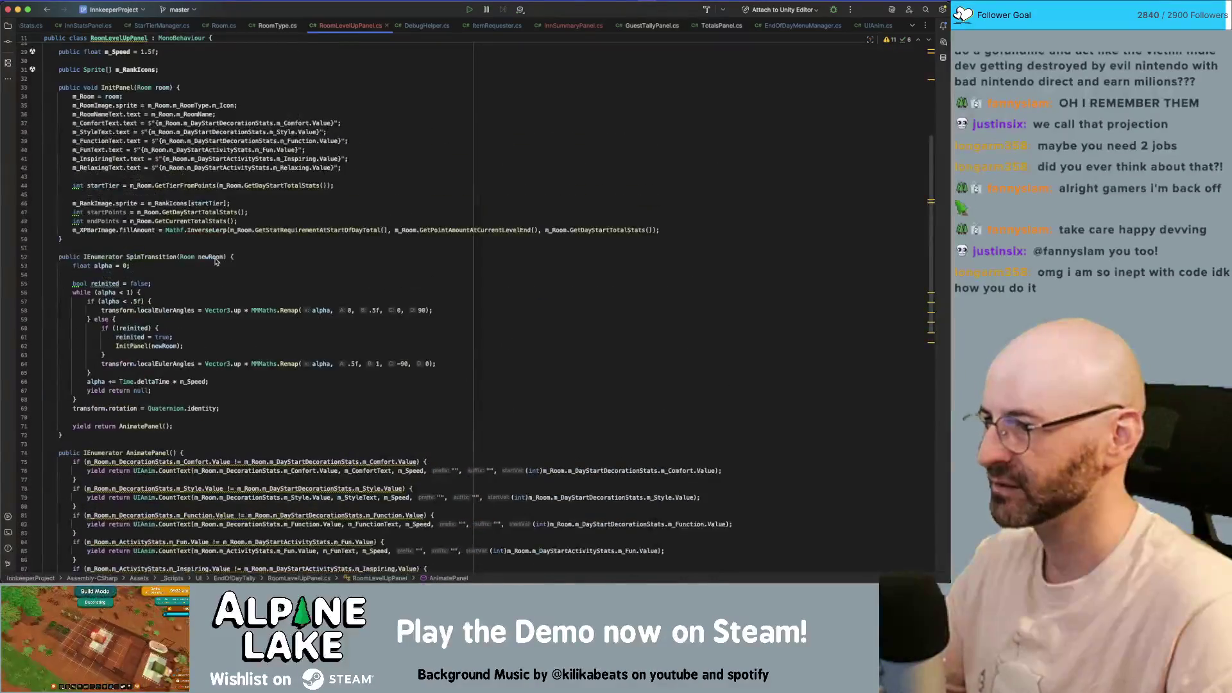
pyautogui.click(242, 223)
pyautogui.press('Return')
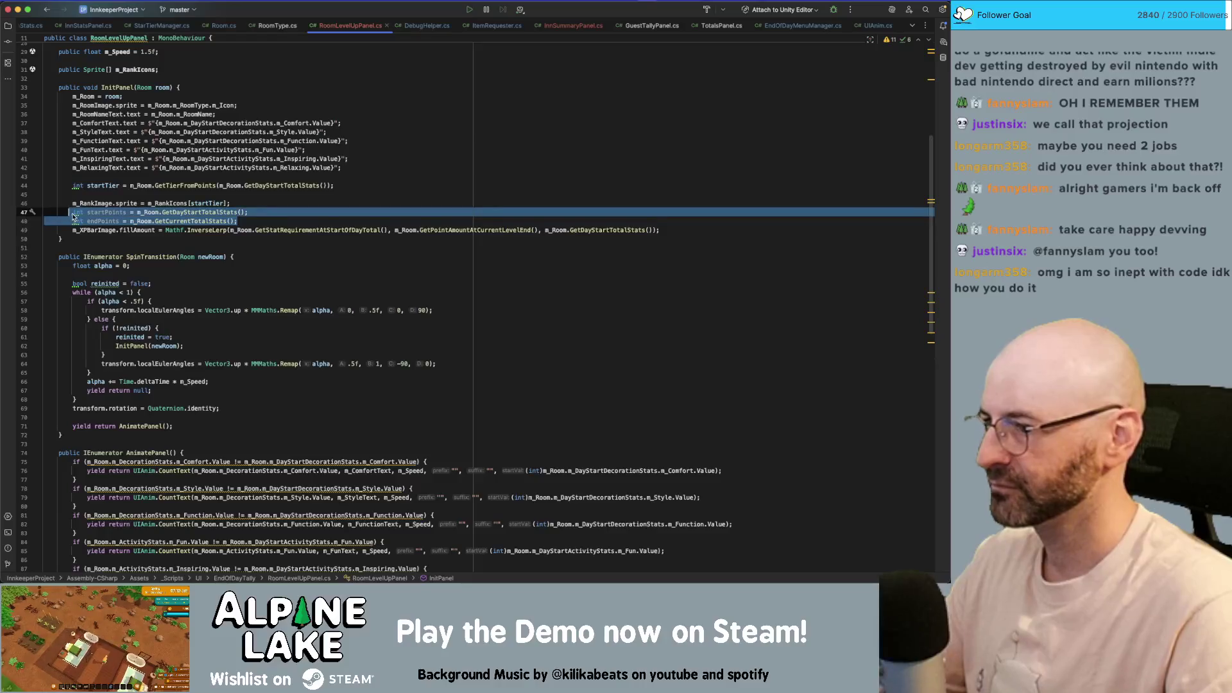
# - Paste the XP bar block, strip its while header and print comment, and comment out the old fill
pyautogui.hotkey('ctrl', 'v')
pyautogui.click(73, 275)
pyautogui.hotkey('shift', 'End')
pyautogui.hotkey('ctrl', 'x')
pyautogui.press('Down')
pyautogui.press('Up')
pyautogui.press('Up')
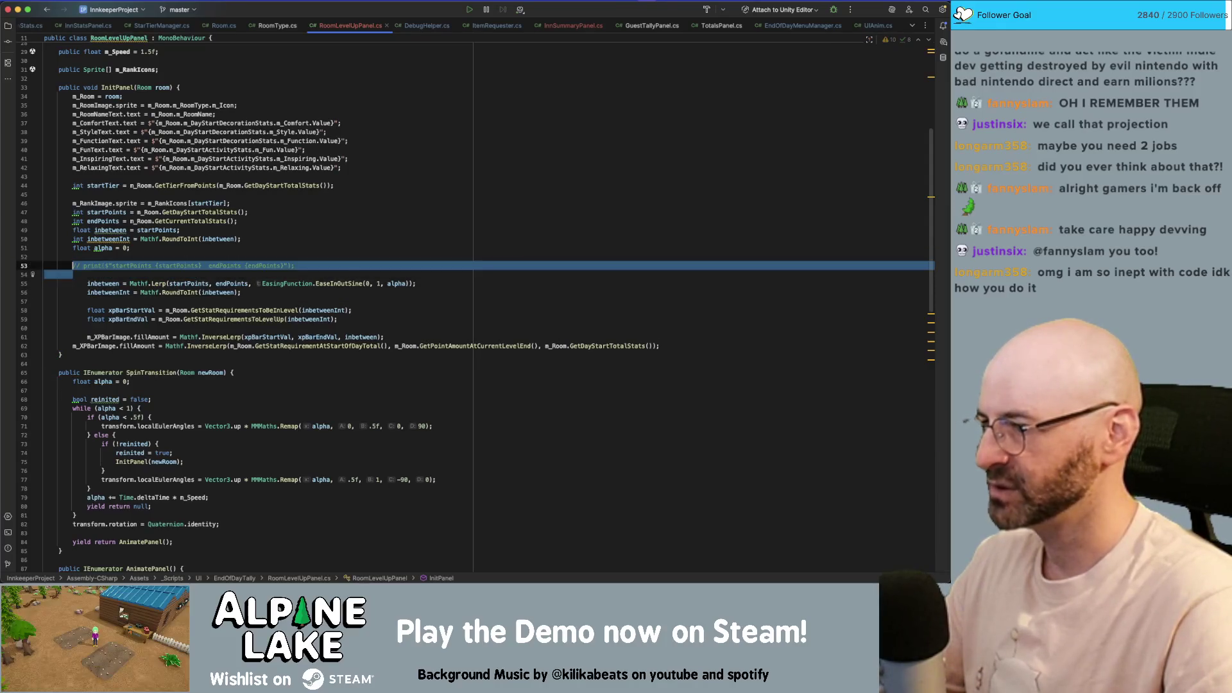
pyautogui.press('super+BackSpace')
pyautogui.press('Down')
pyautogui.press('Down')
pyautogui.press('Down')
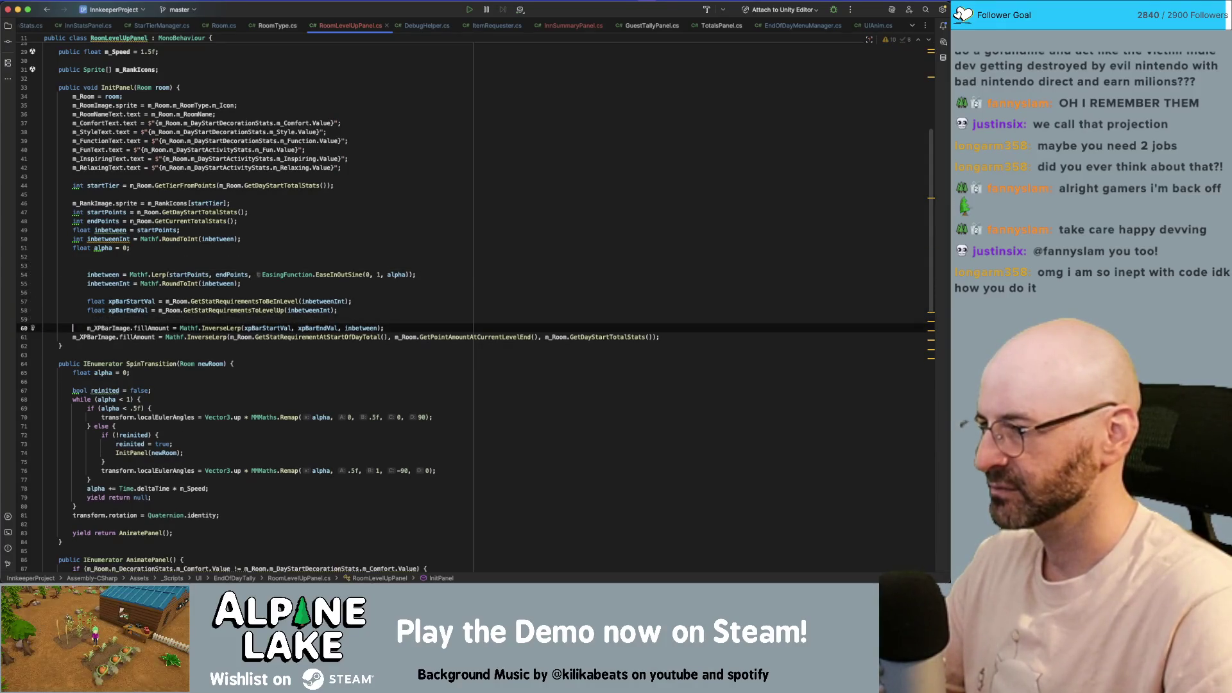
pyautogui.hotkey('alt', 'Up')
pyautogui.hotkey('alt', 'Up')
pyautogui.hotkey('alt', 'Up')
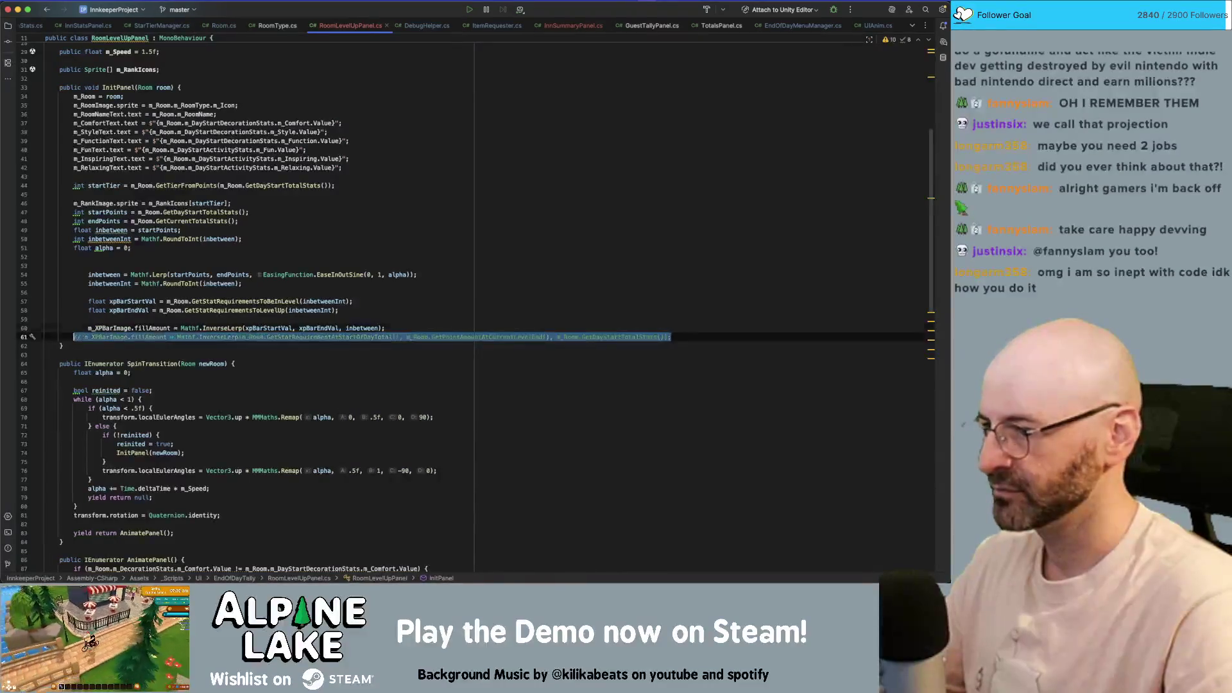
pyautogui.press('super+slash')
# - Outdent the pasted XP bar block one level and remove its leftover empty lines
pyautogui.press('Up')
pyautogui.hotkey('alt', 'Up')
pyautogui.hotkey('alt', 'Up')
pyautogui.hotkey('alt', 'Up')
pyautogui.hotkey('shift', 'Tab')
pyautogui.press('Up')
pyautogui.press('BackSpace')
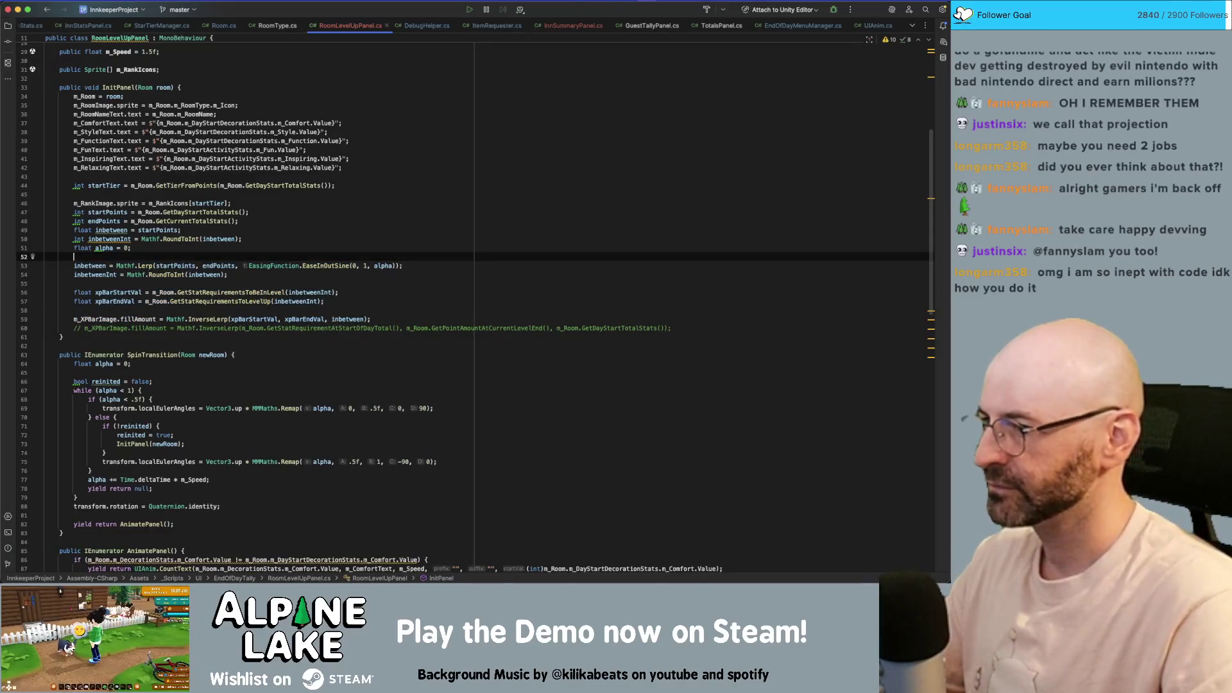
pyautogui.doubleClick(137, 299)
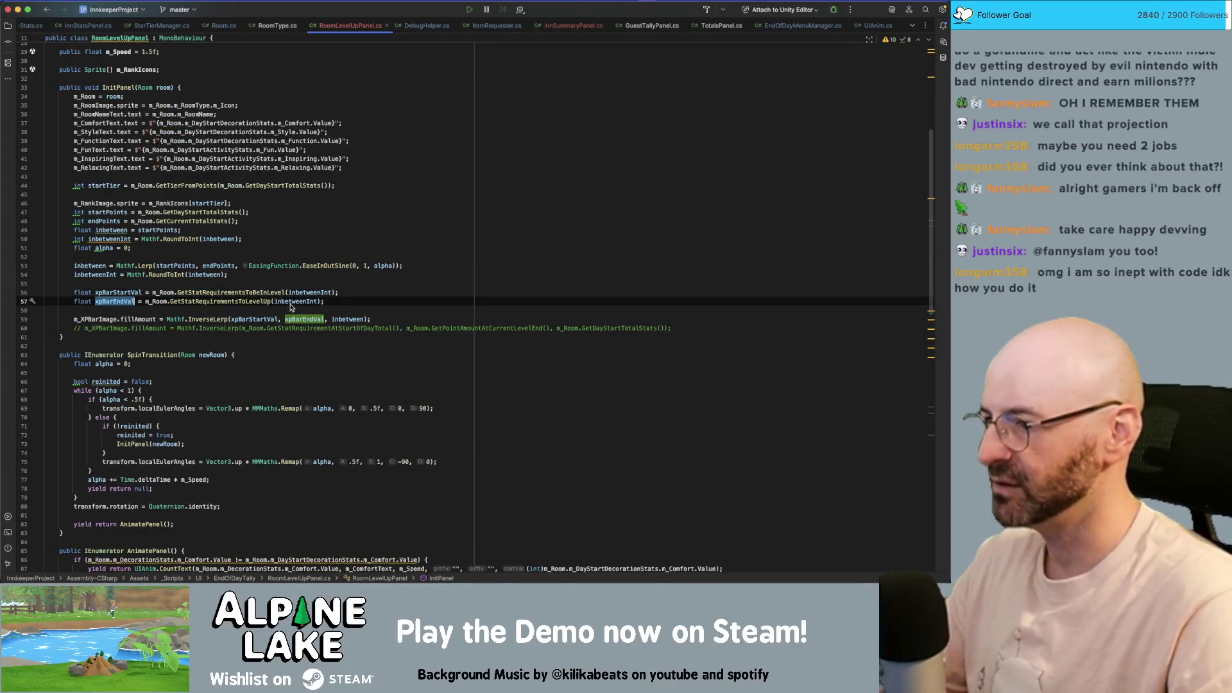
pyautogui.click(302, 259)
pyautogui.press('Delete')
pyautogui.press('Down')
pyautogui.press('End')
pyautogui.press('Delete')
pyautogui.press('Down')
pyautogui.press('Down')
pyautogui.press('Down')
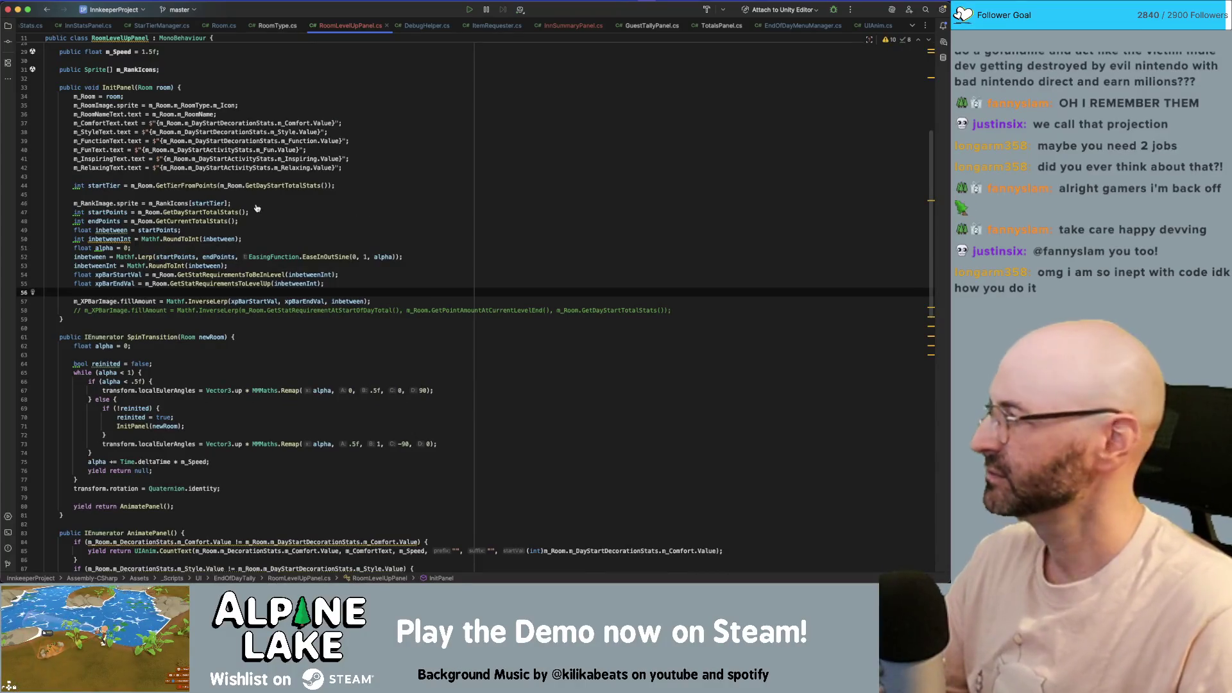
pyautogui.press('super+Tab')
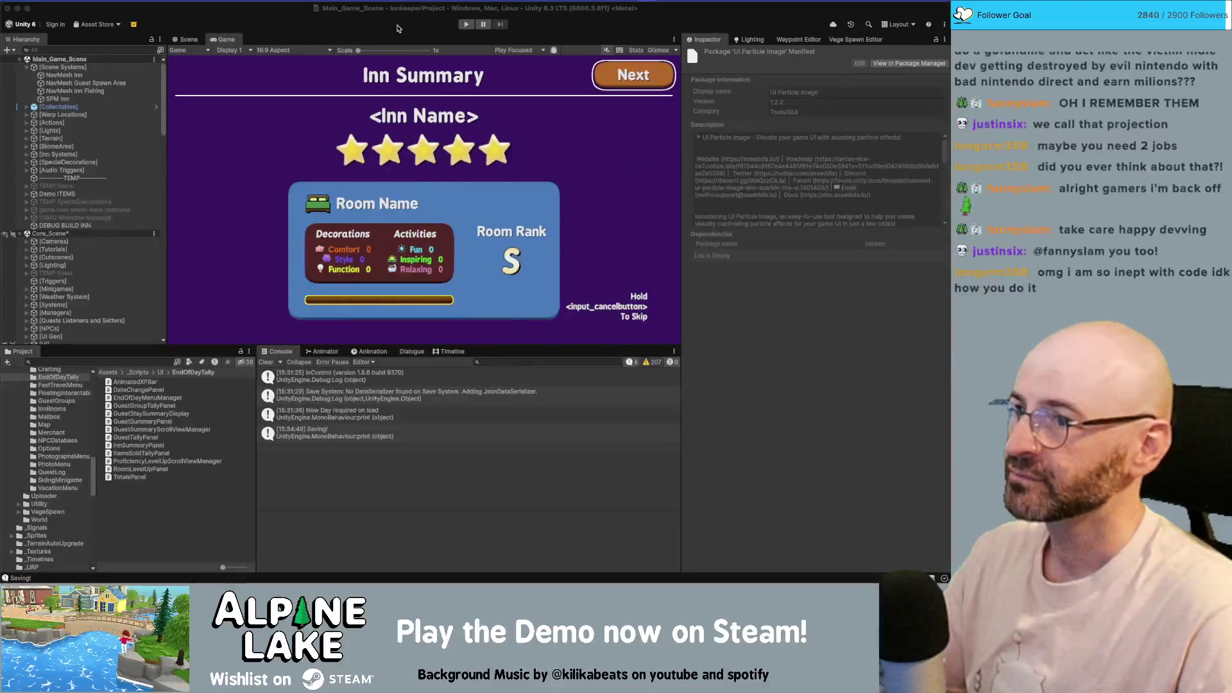
# - Switch back to the Unity editor, with the game running into Summer, Wed 3rd, 06:00 am
pyautogui.click(463, 28)
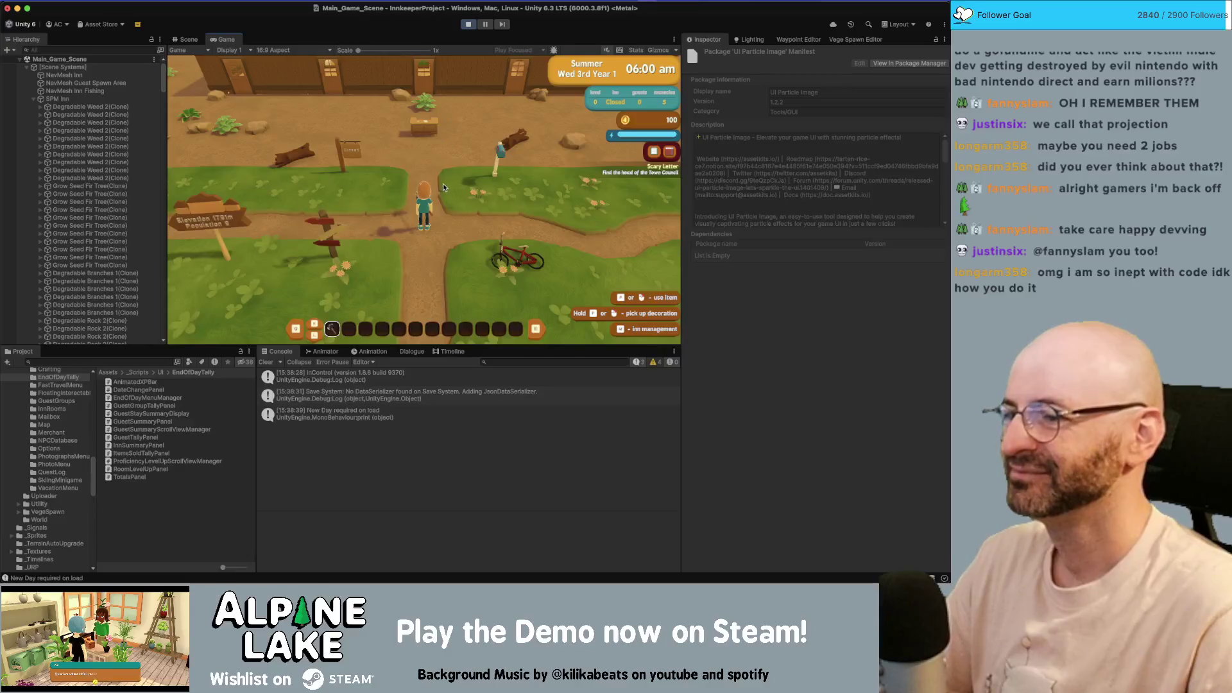
# - Walk the character north into the inn's bedrooms and back south out of the inn
pyautogui.press('w')
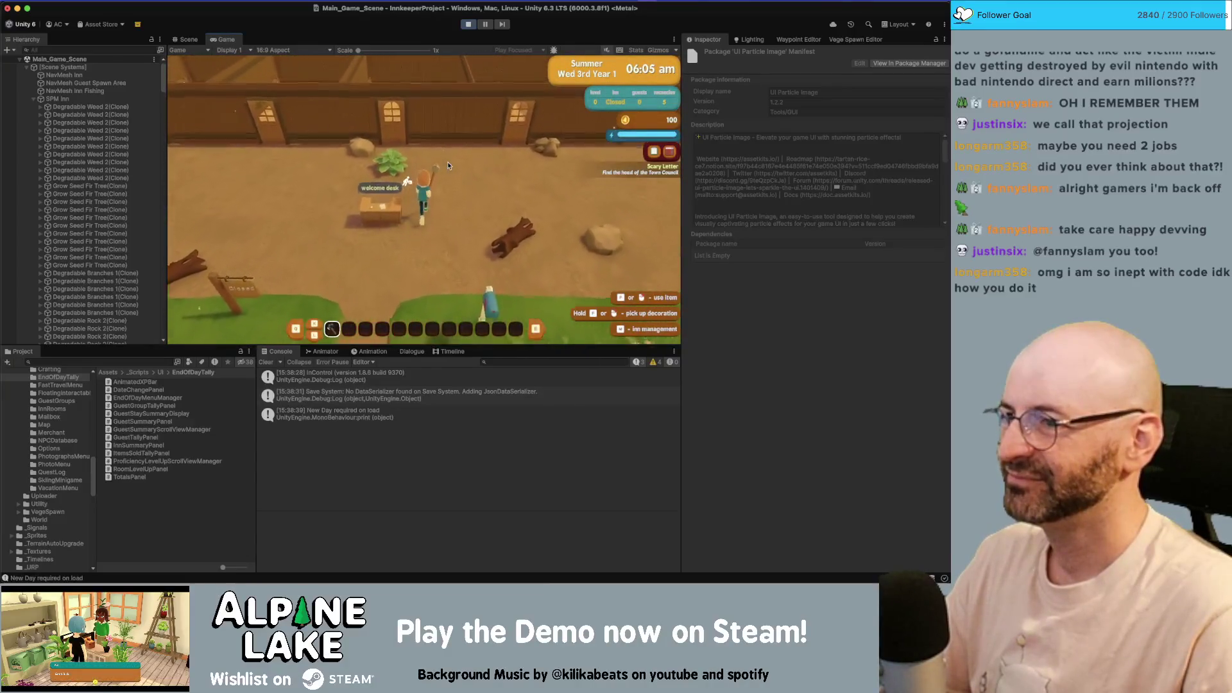
pyautogui.press('w')
pyautogui.press('s')
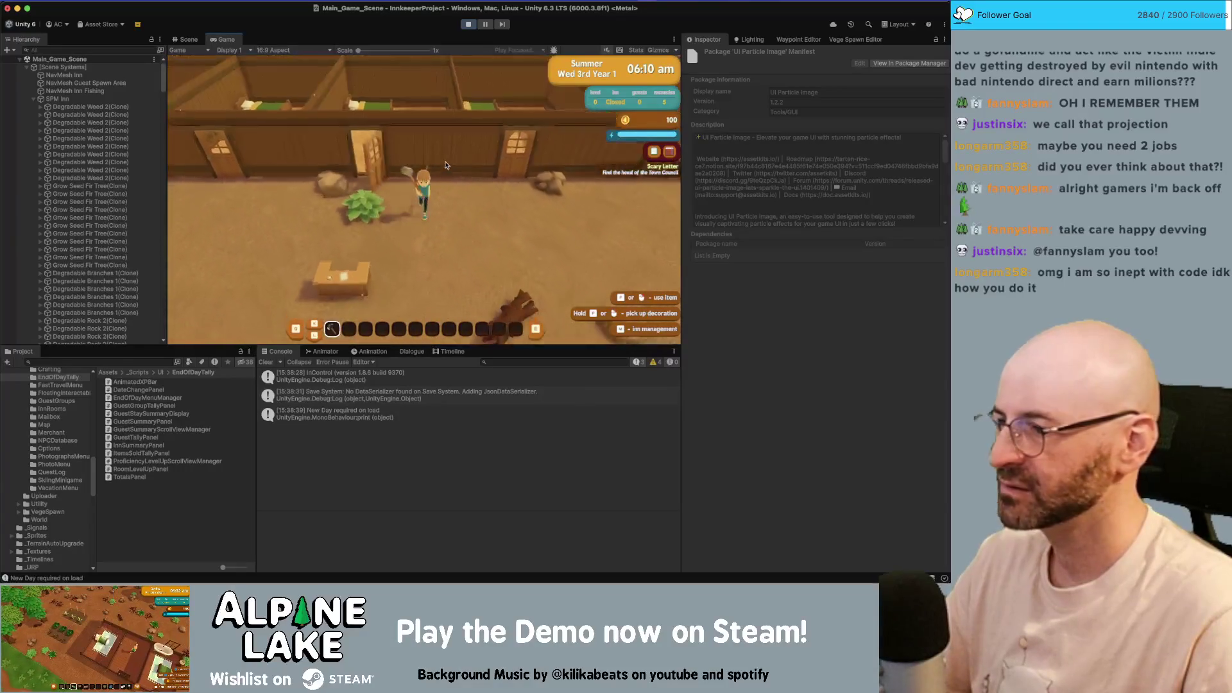
pyautogui.press('s')
# - Multi-select the Decor Bed Single B clones and set their Comfort base value to 40
pyautogui.scroll(-5, 117, 196)
pyautogui.scroll(-15, 117, 196)
pyautogui.scroll(2, 118, 193)
pyautogui.click(118, 129)
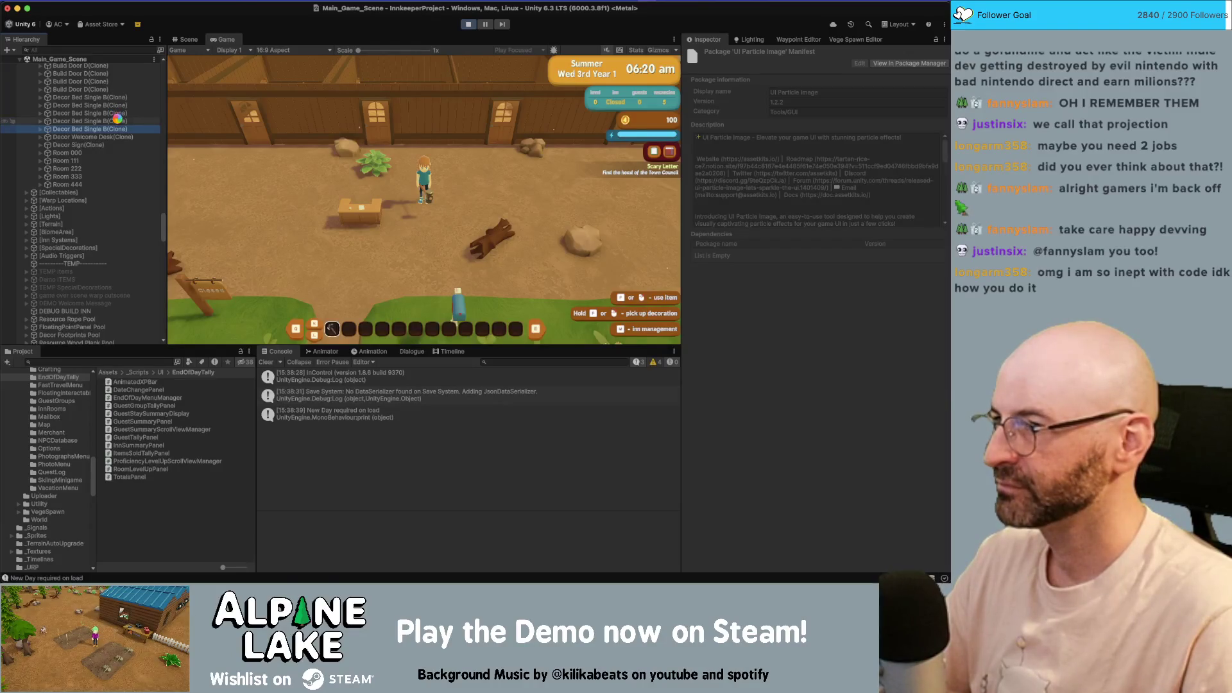
pyautogui.click(118, 115)
pyautogui.keyDown('shift'); pyautogui.click(118, 129); pyautogui.keyUp('shift')
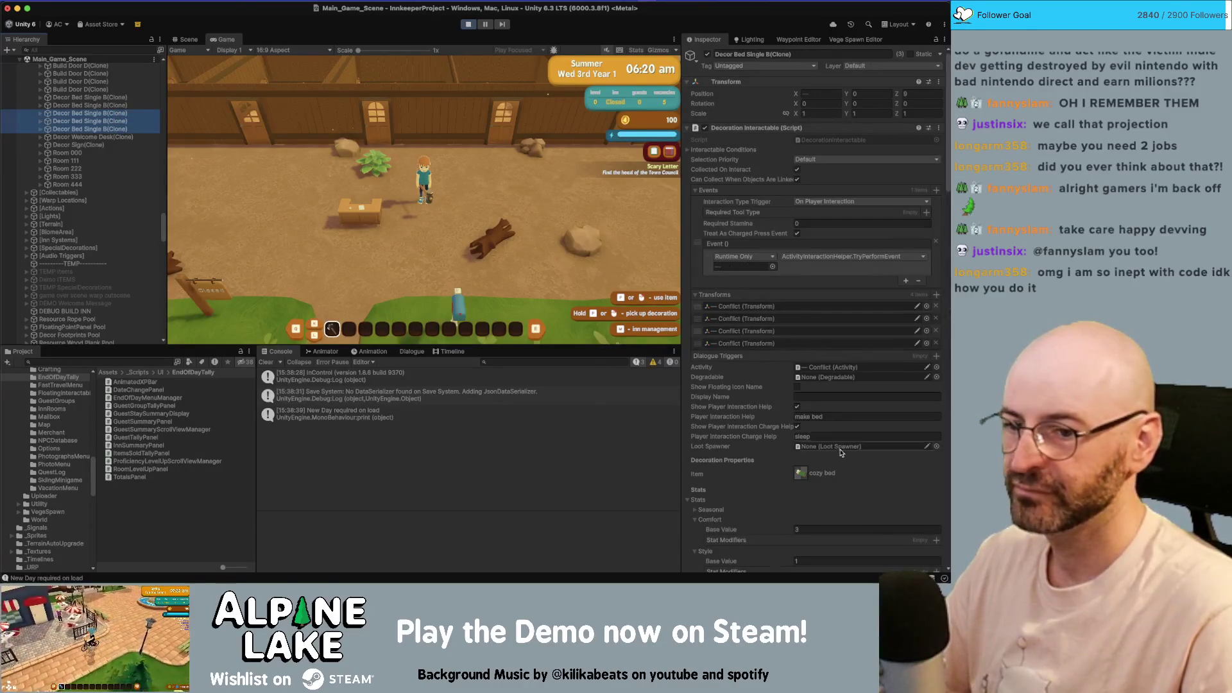
pyautogui.scroll(-2, 834, 507)
pyautogui.click(836, 508)
pyautogui.write('40')
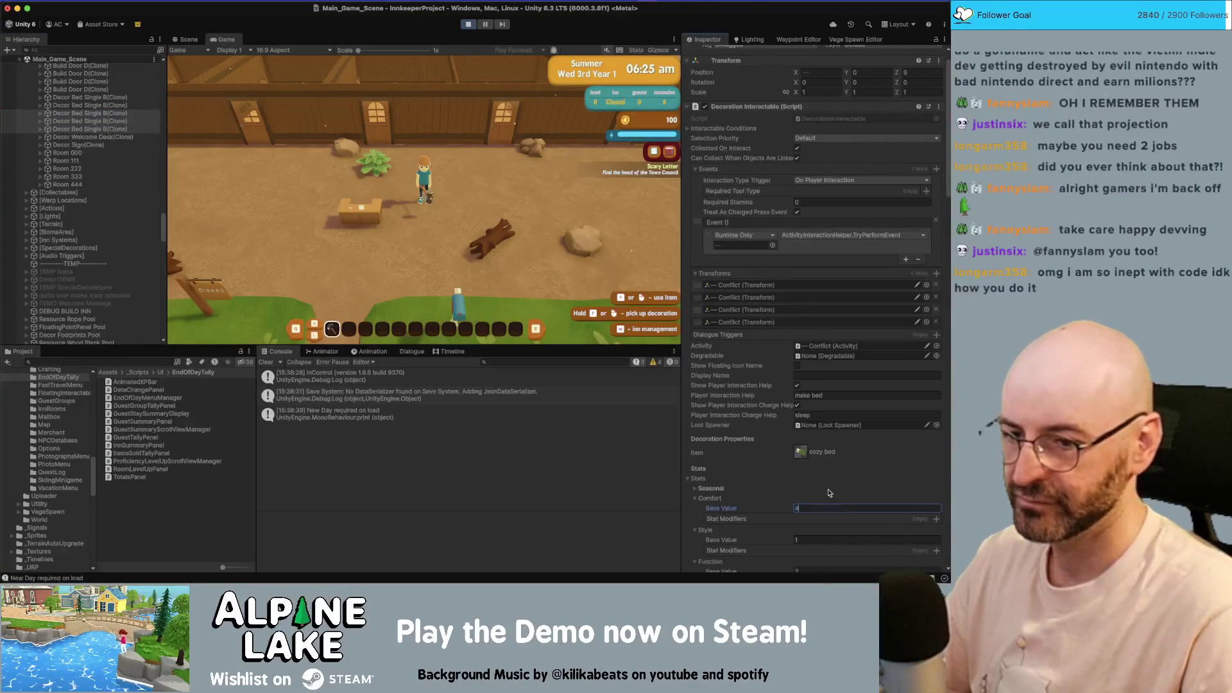
pyautogui.click(186, 40)
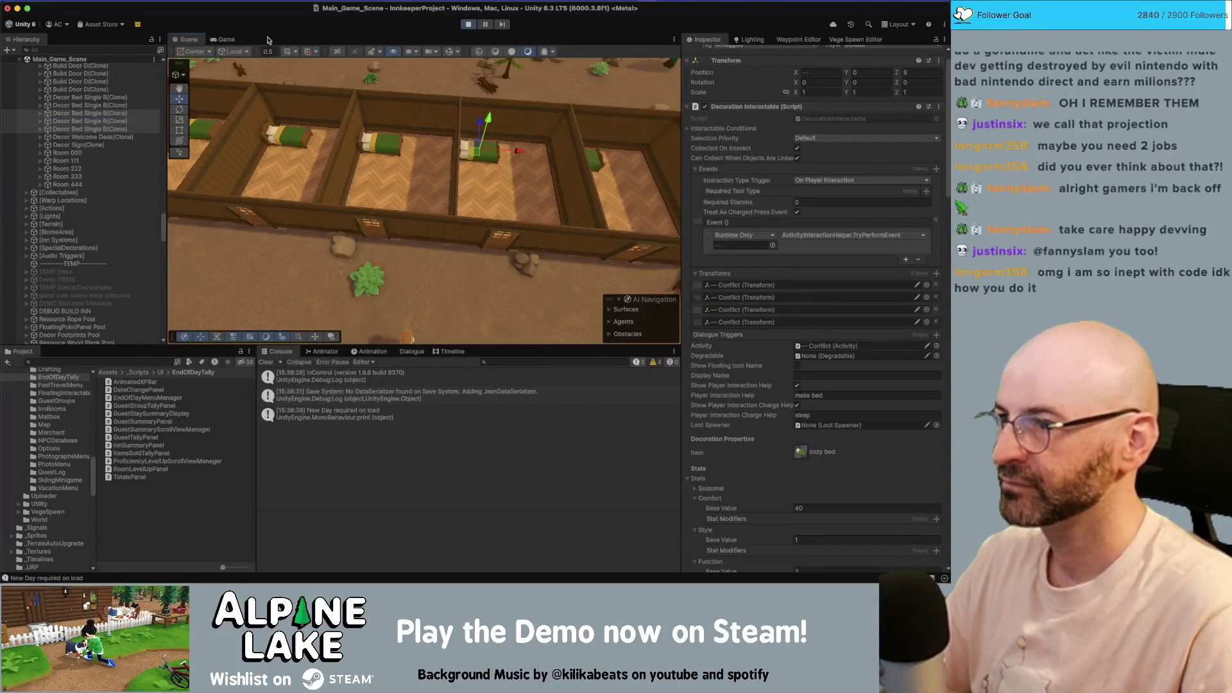
pyautogui.click(226, 39)
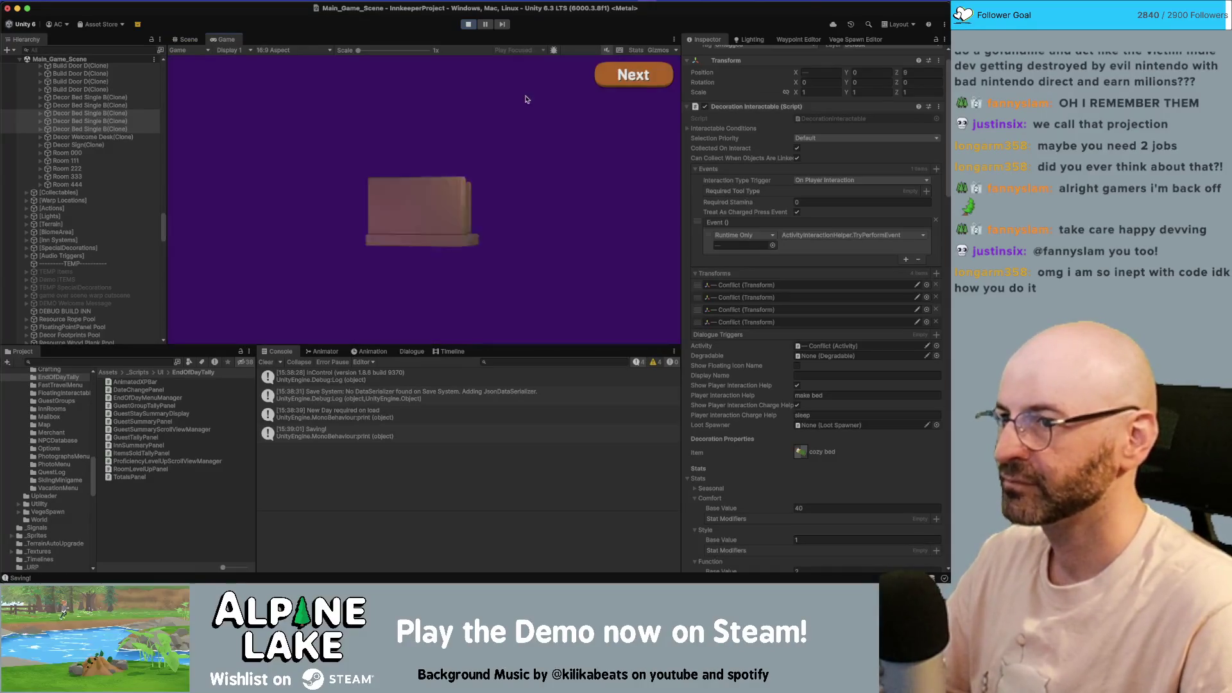
# - Advance to the Inn Summary showing Room 444 at Comfort 40 with rank B, then stop play mode
pyautogui.click(613, 77)
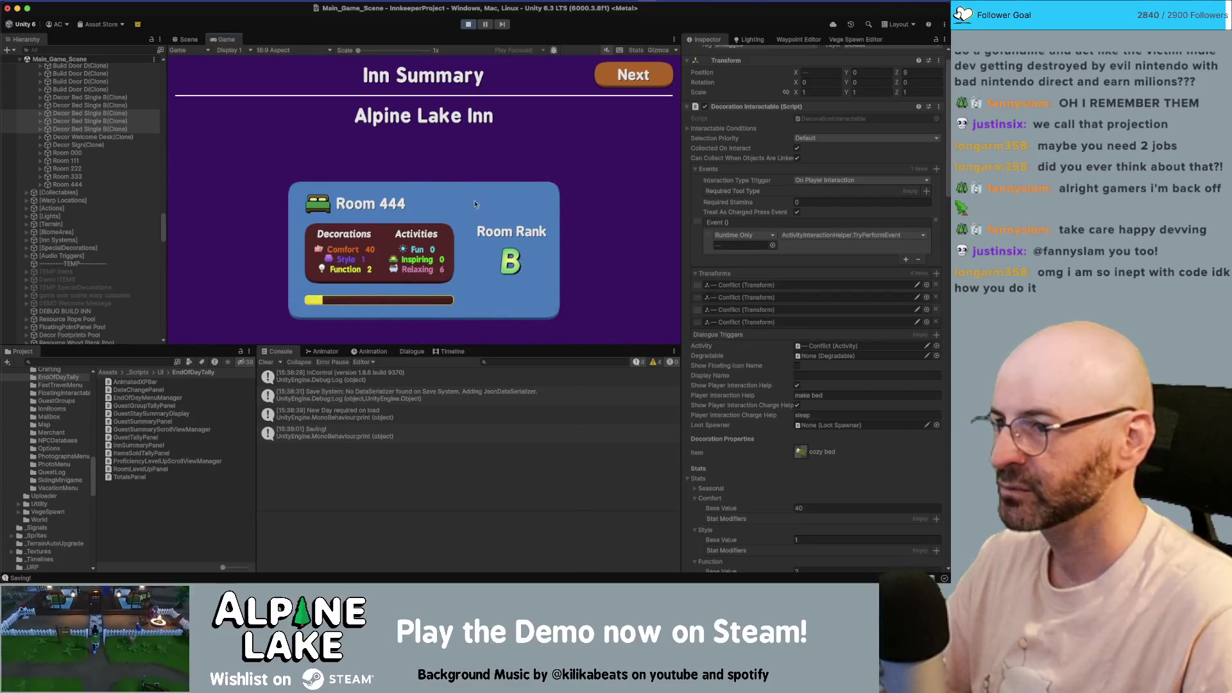
pyautogui.click(468, 24)
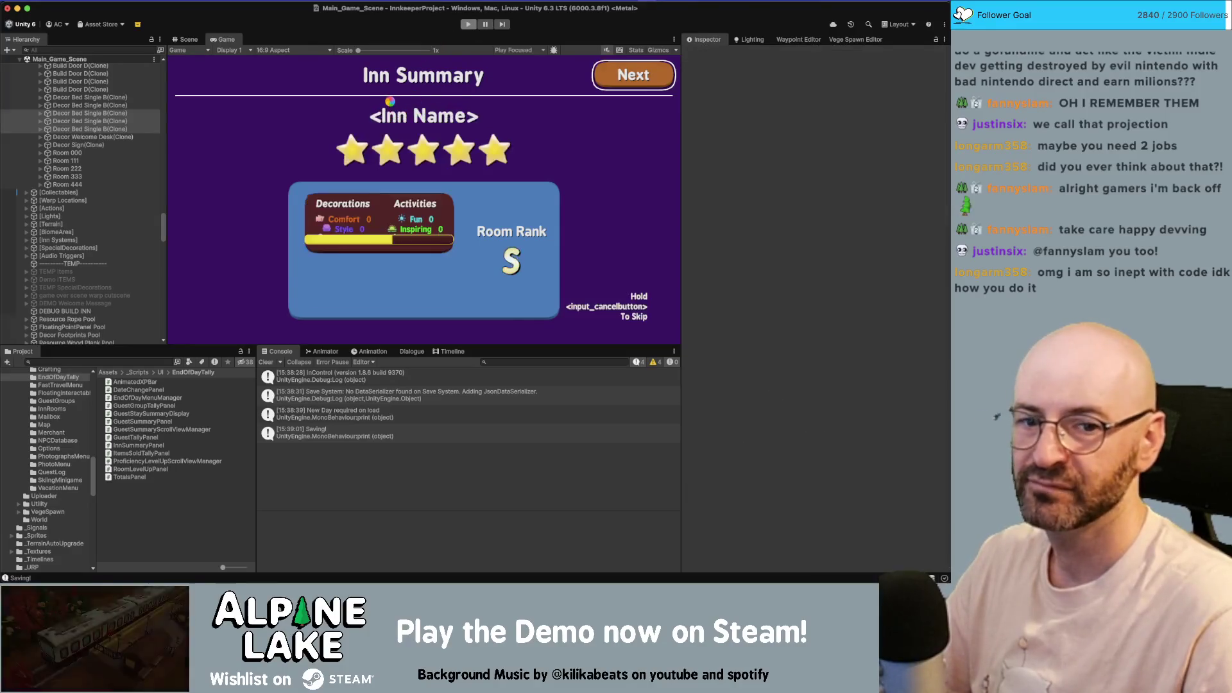
# - Restart play mode into the Thu 4th morning and select the welcome desk decoration
pyautogui.click(468, 26)
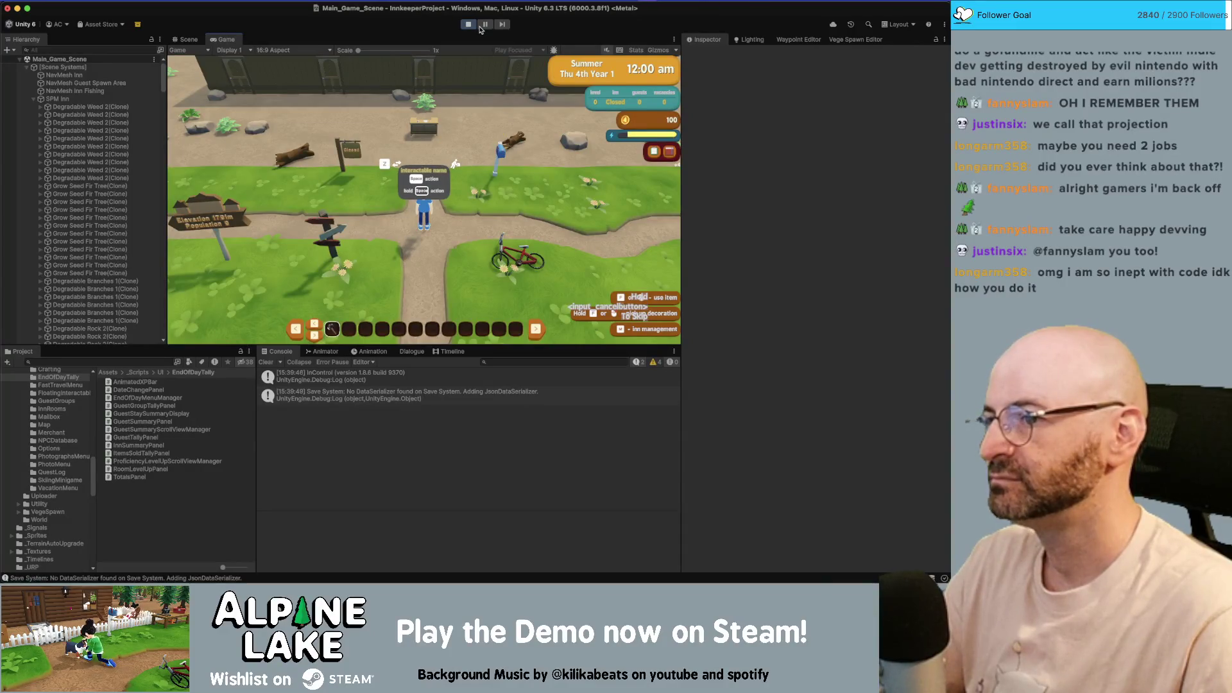
pyautogui.scroll(-15, 116, 218)
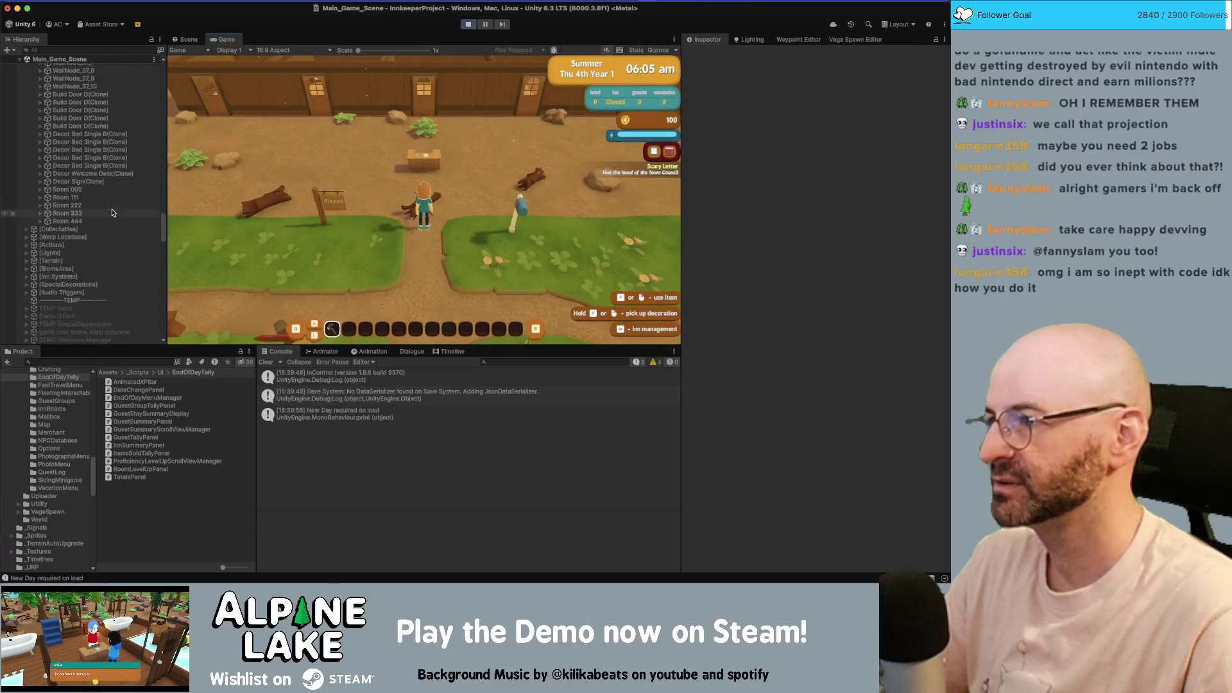
pyautogui.click(113, 174)
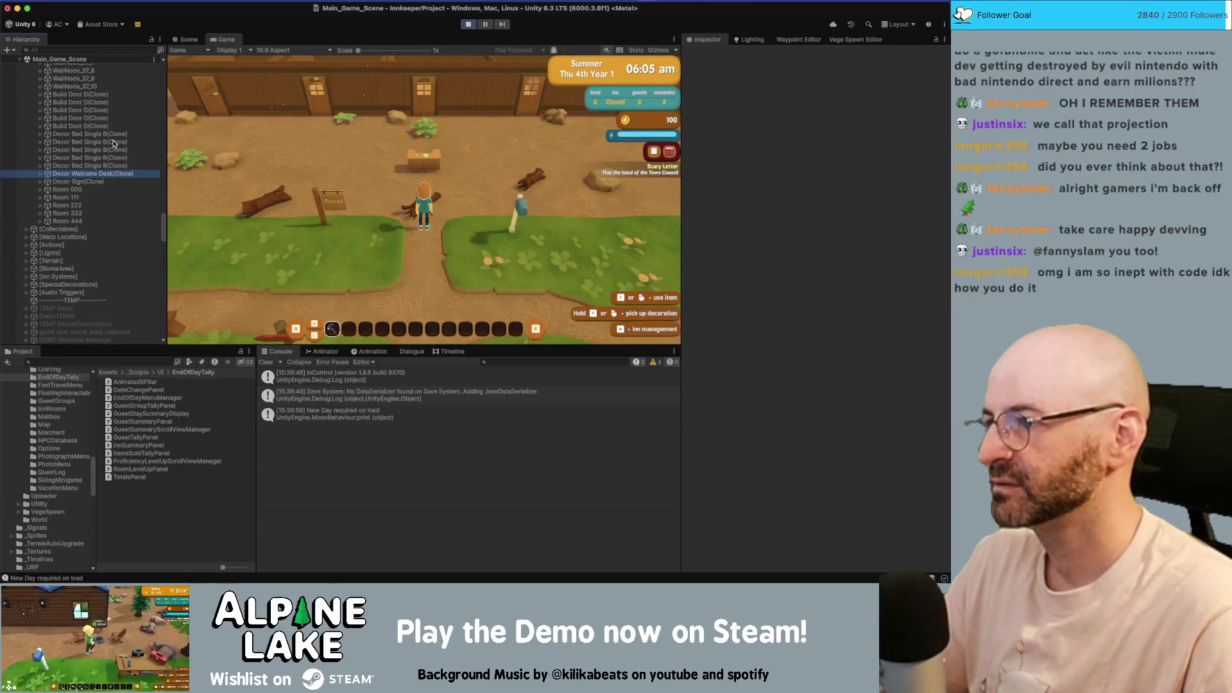
# - Select all the bed clones and set their Comfort base value to 50
pyautogui.click(115, 142)
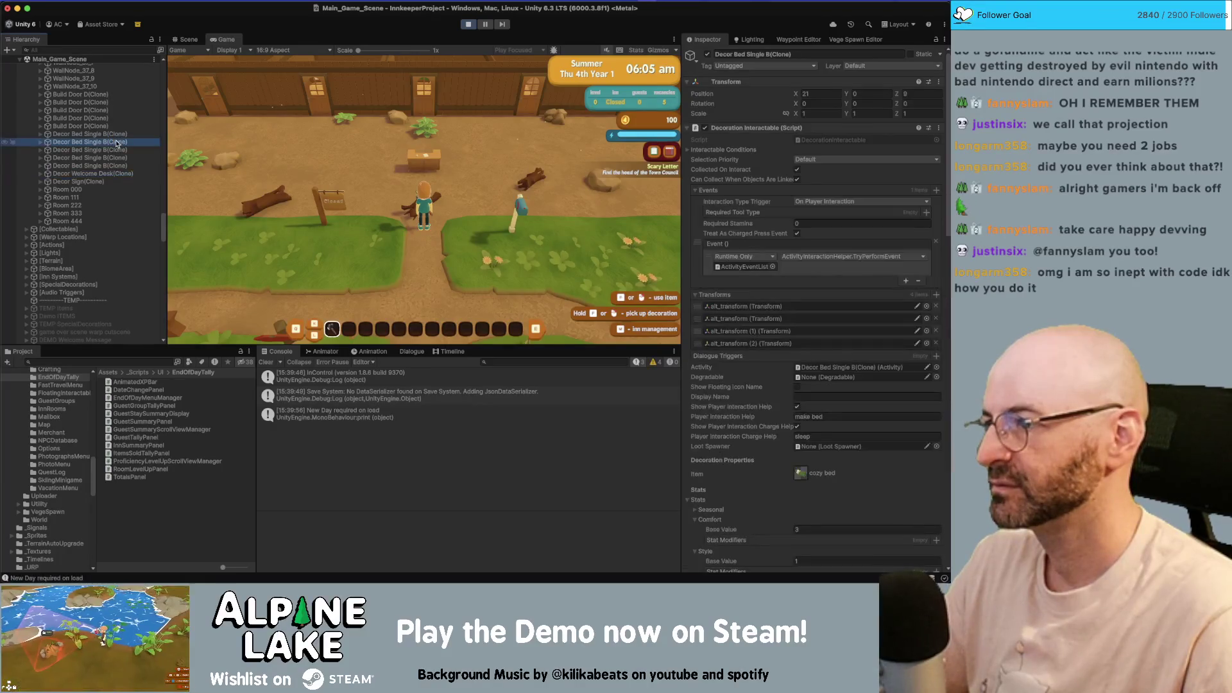
pyautogui.keyDown('shift'); pyautogui.click(16, 166); pyautogui.keyUp('shift')
pyautogui.scroll(-2, 827, 449)
pyautogui.click(828, 474)
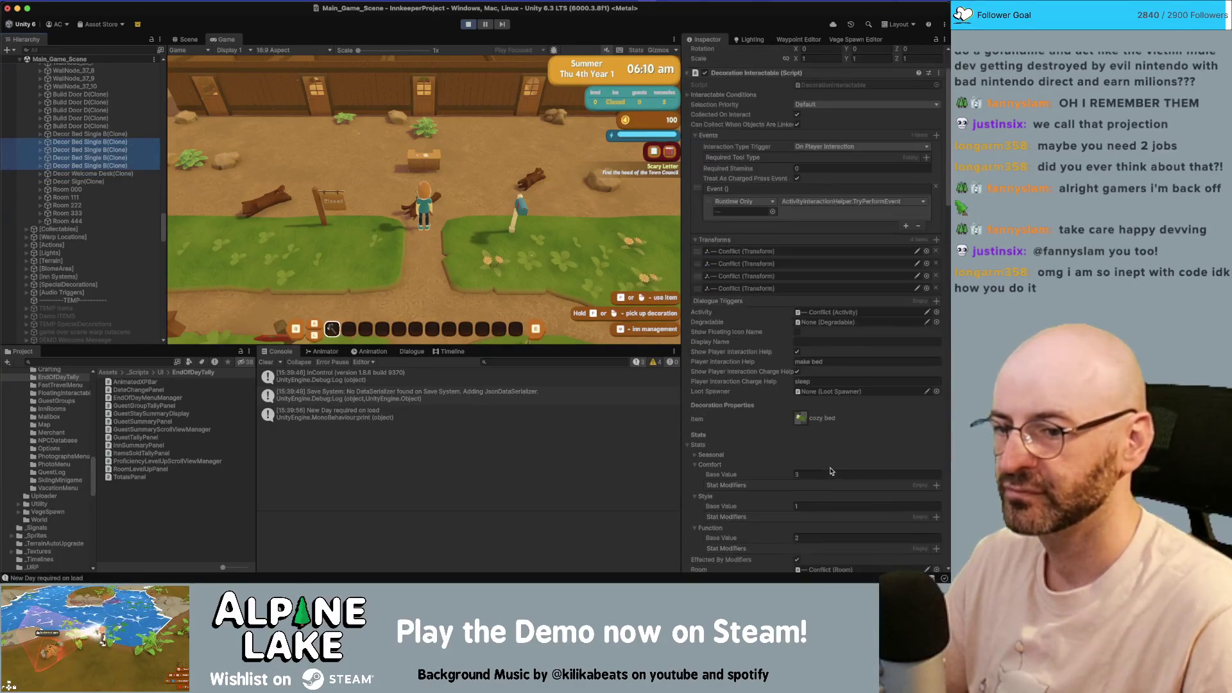
pyautogui.write('50')
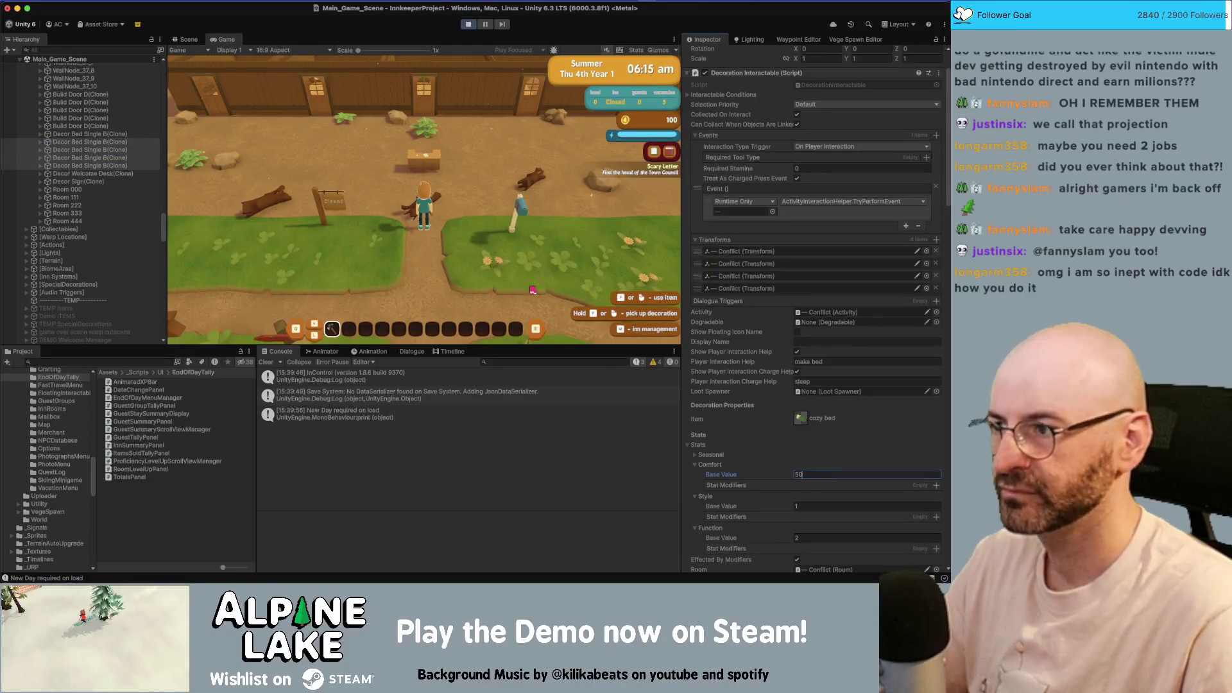
# - Give the first bed Comfort, Style, Function and Relaxing base values of 0
pyautogui.click(139, 132)
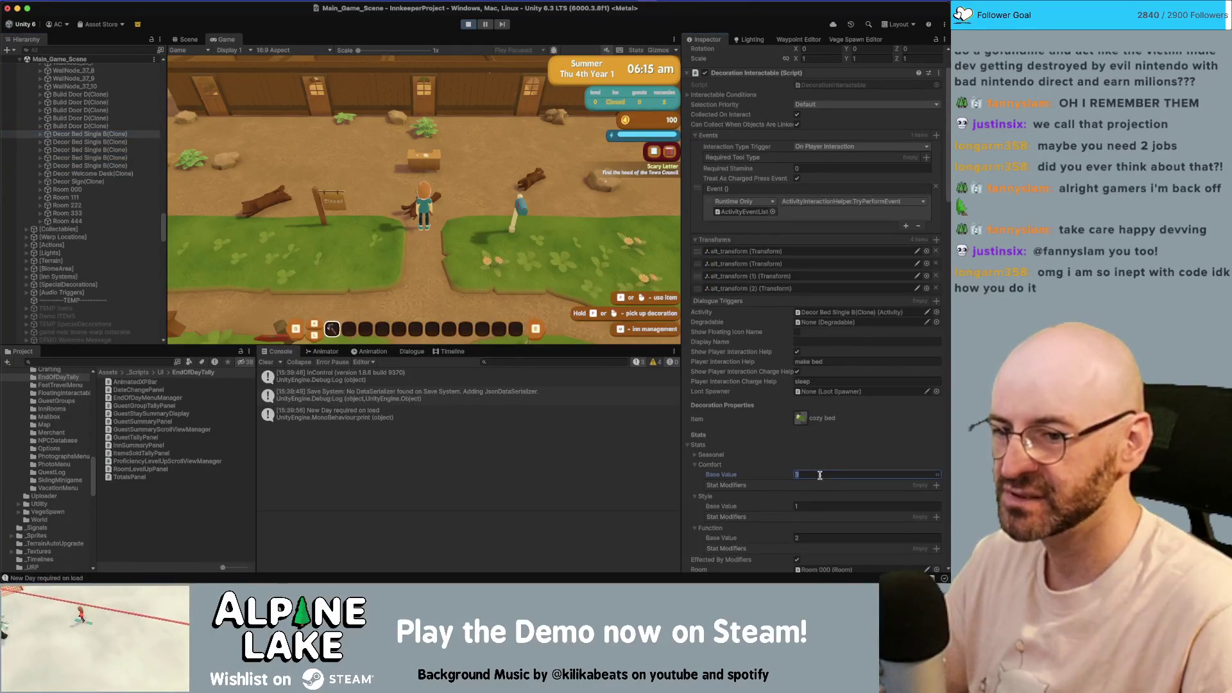
pyautogui.press('Tab')
pyautogui.write('0')
pyautogui.press('Tab')
pyautogui.write('0')
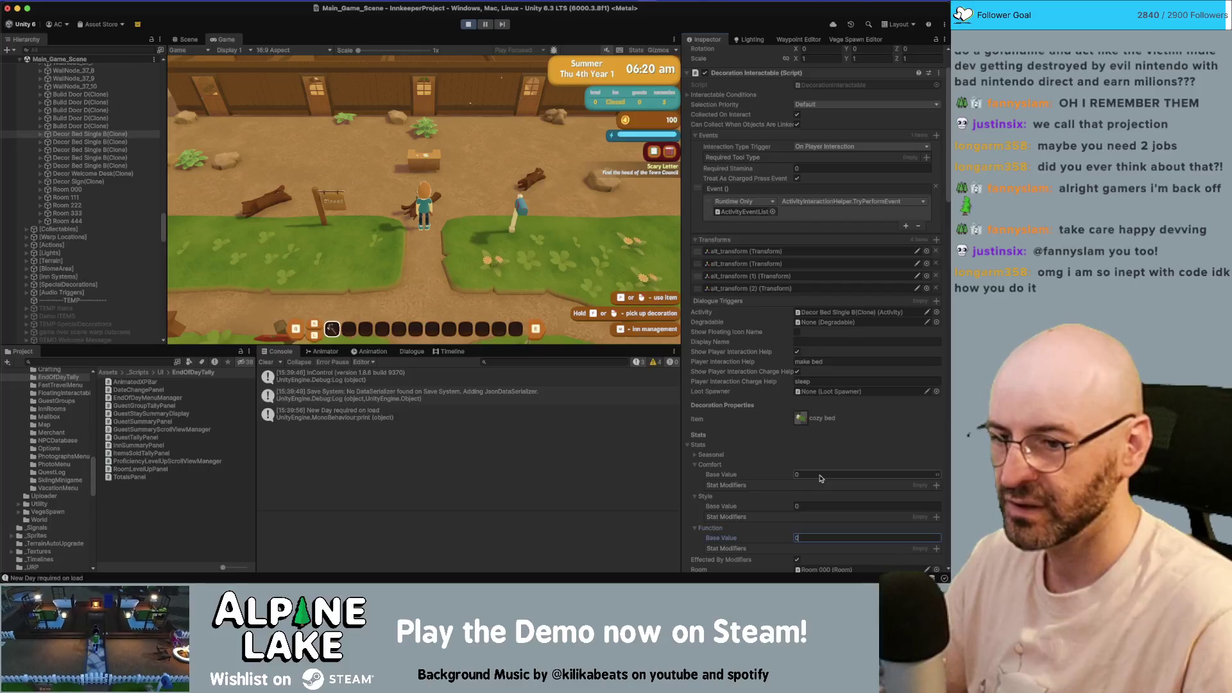
pyautogui.scroll(-15, 754, 450)
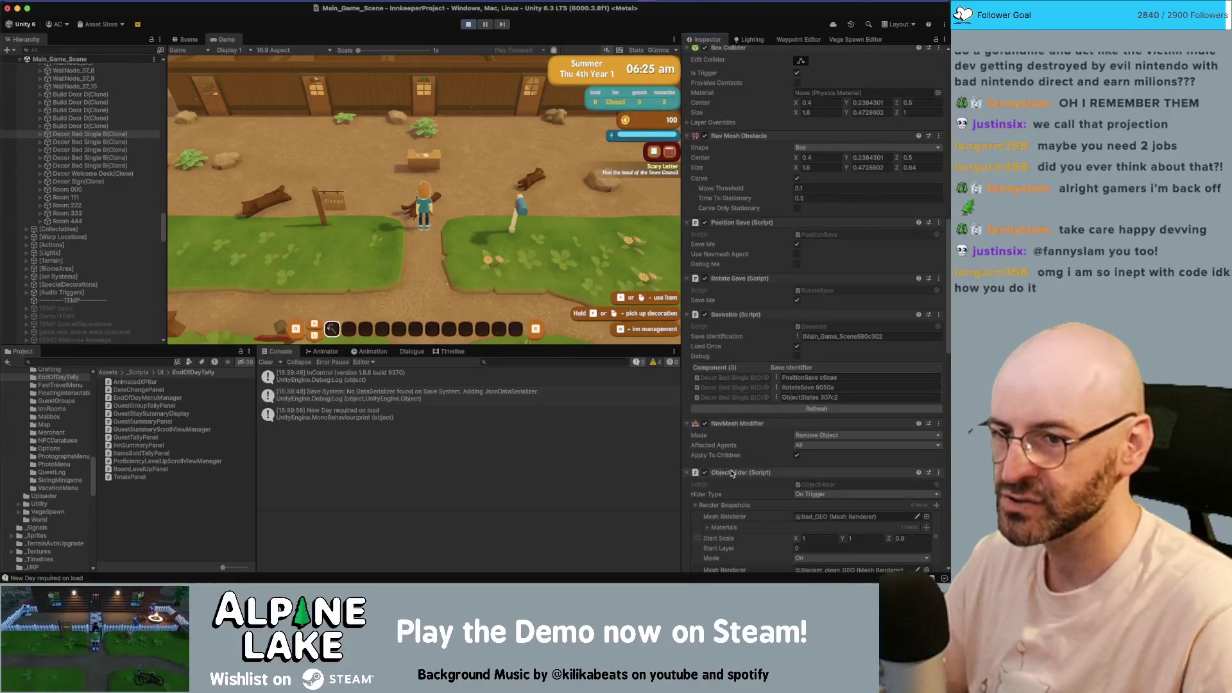
pyautogui.scroll(-15, 746, 403)
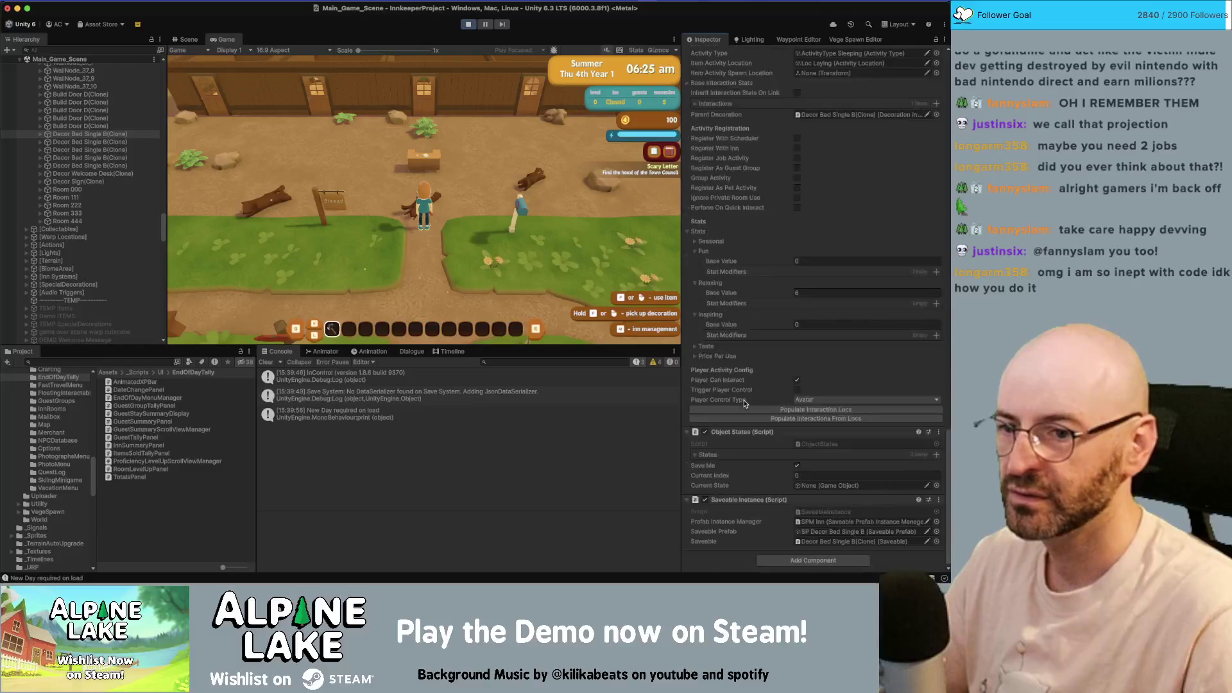
pyautogui.doubleClick(807, 292)
pyautogui.write('0')
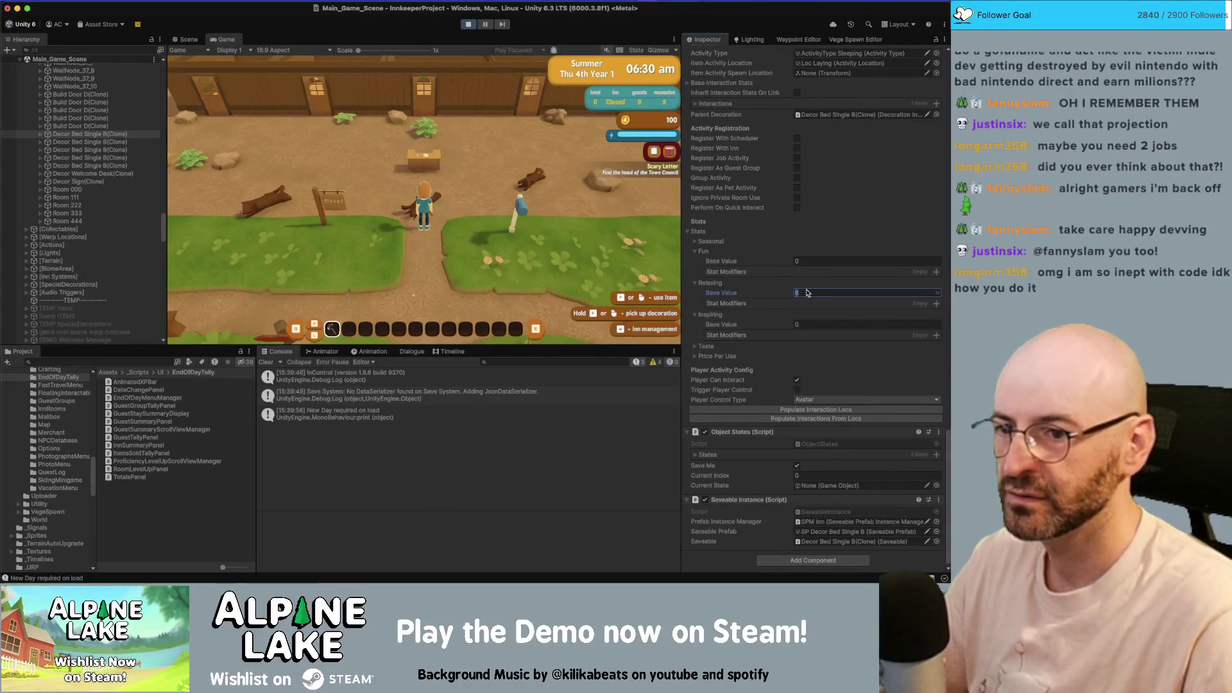
pyautogui.press('Return')
pyautogui.press('w')
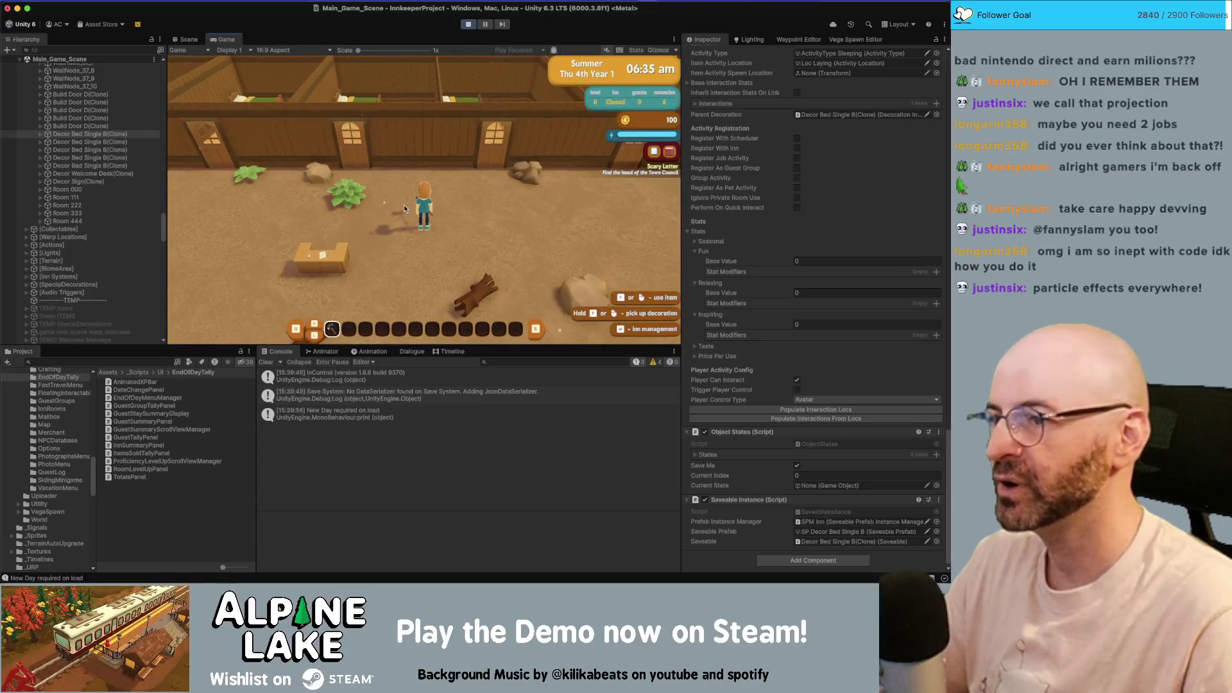
# - Play until the day ends, advance to Room 444's Inn Summary, then stop Play mode
pyautogui.press('d')
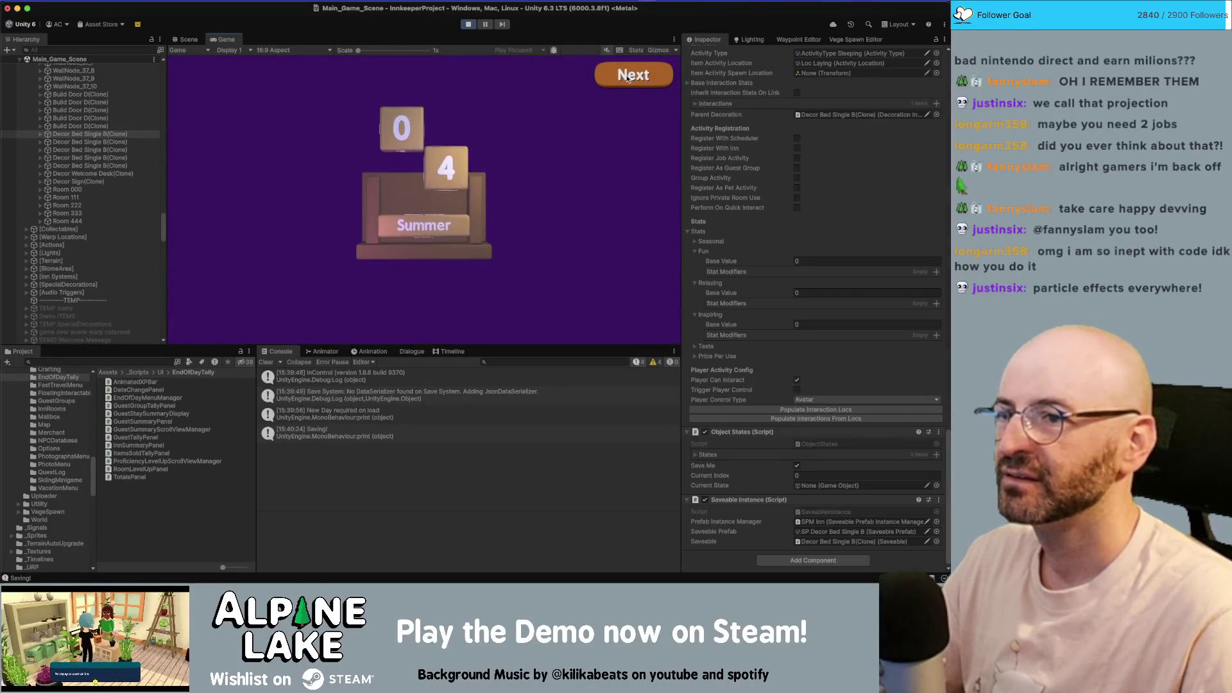
pyautogui.click(629, 78)
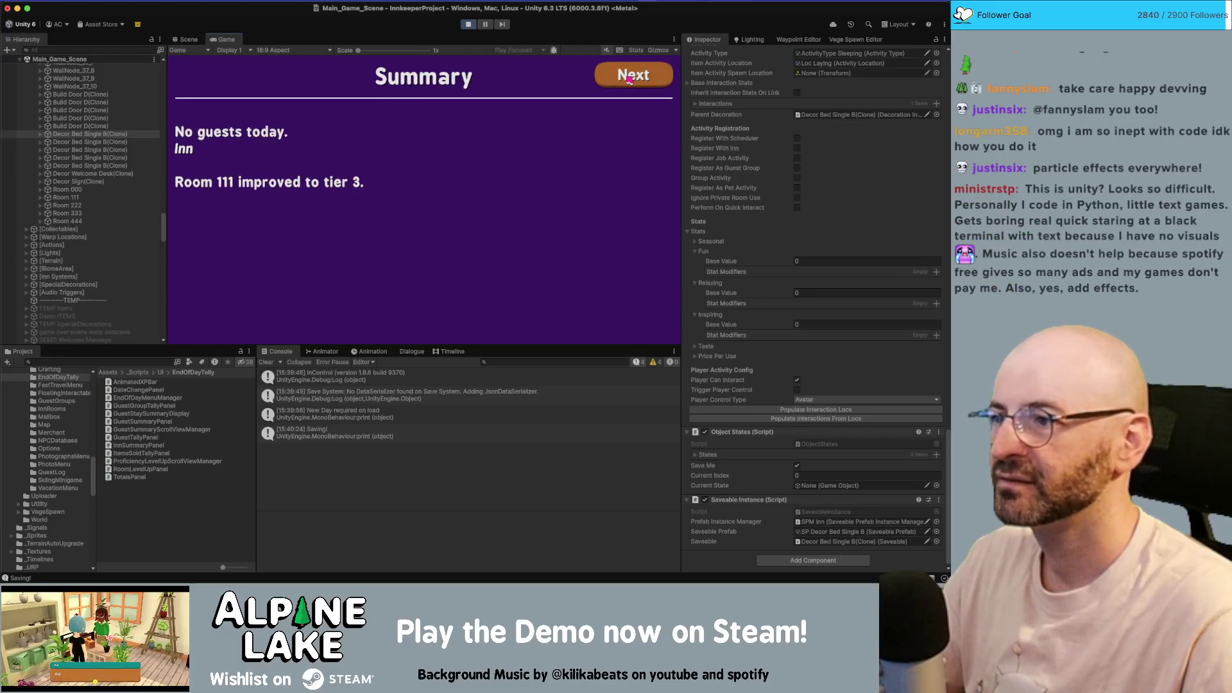
pyautogui.click(629, 78)
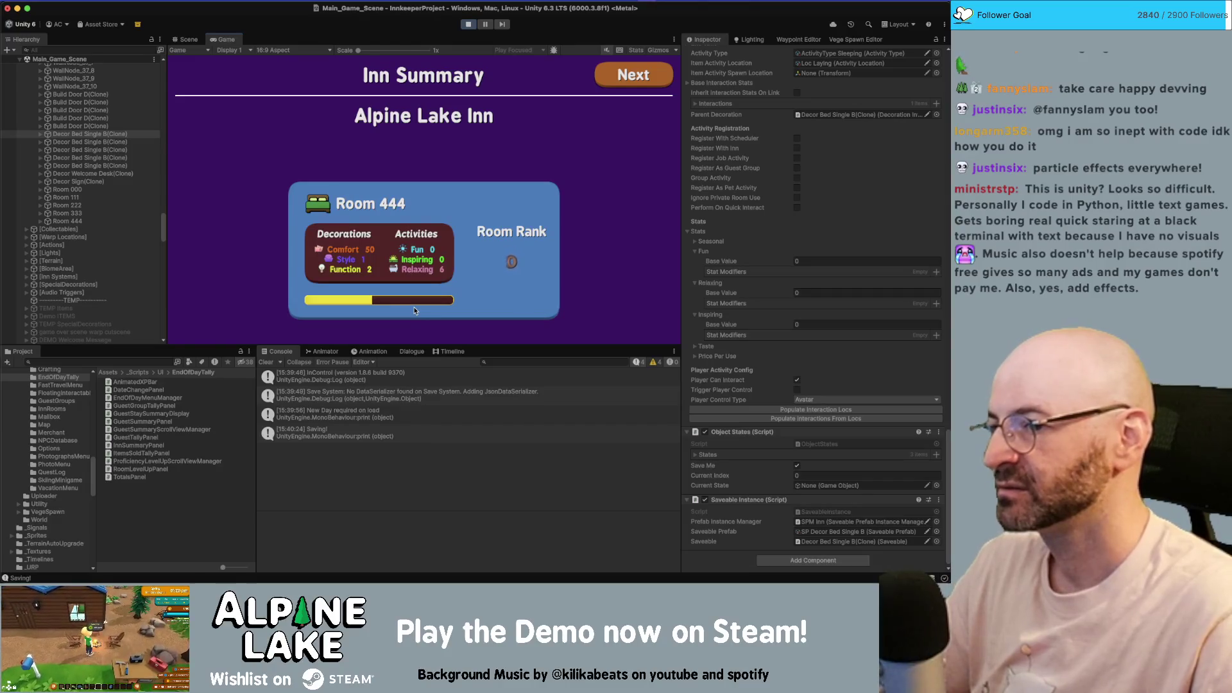
pyautogui.click(468, 25)
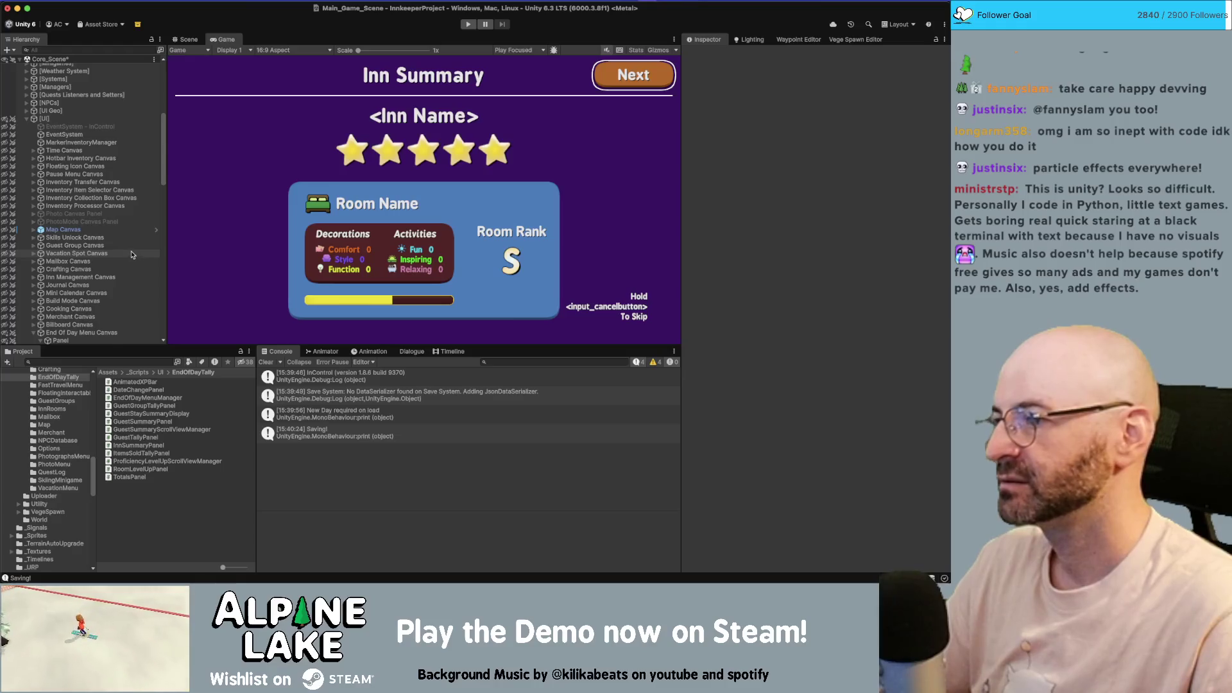
# - Select End Of Day Menu Canvas > Rank Grp > Rank Icon and frame it in the Scene view
pyautogui.scroll(-5, 132, 254)
pyautogui.click(127, 259)
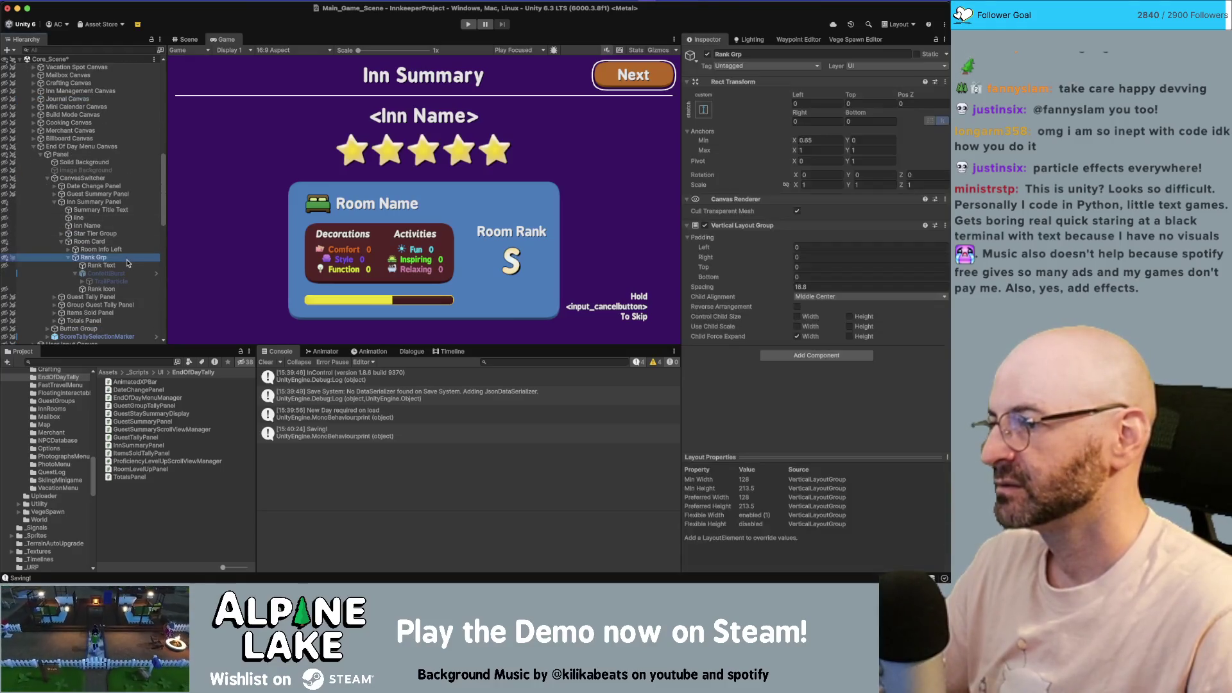
pyautogui.click(101, 289)
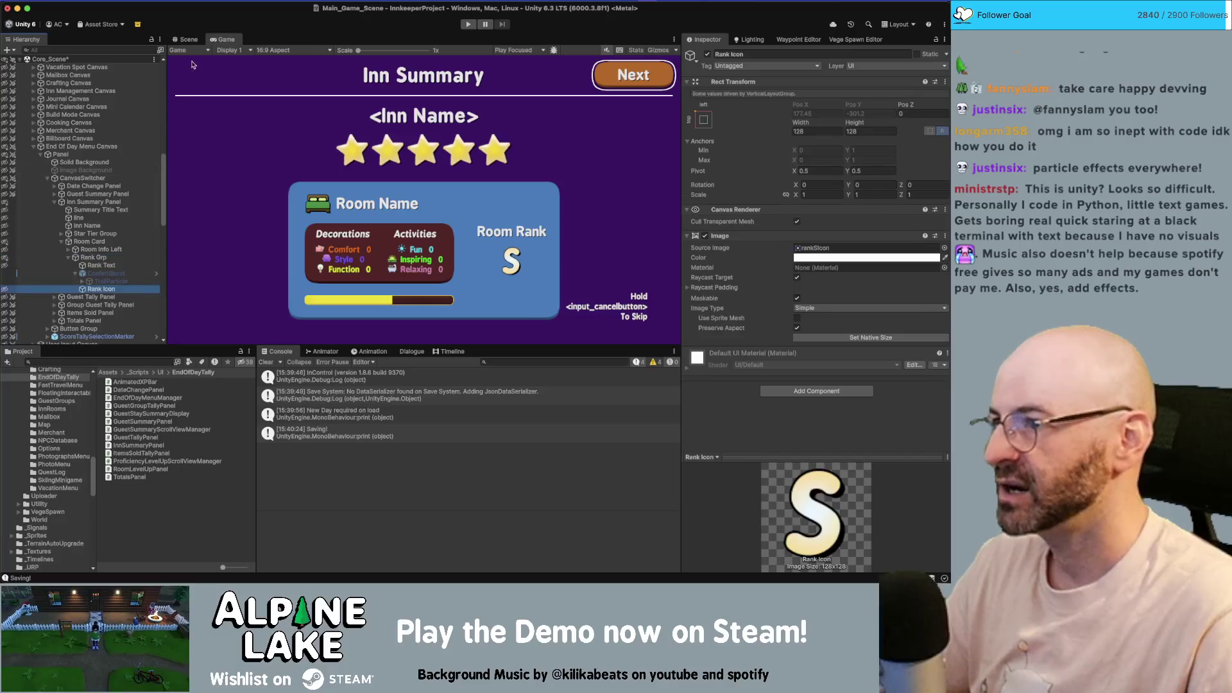
pyautogui.click(186, 39)
pyautogui.moveTo(494, 120); pyautogui.dragTo(491, 121)
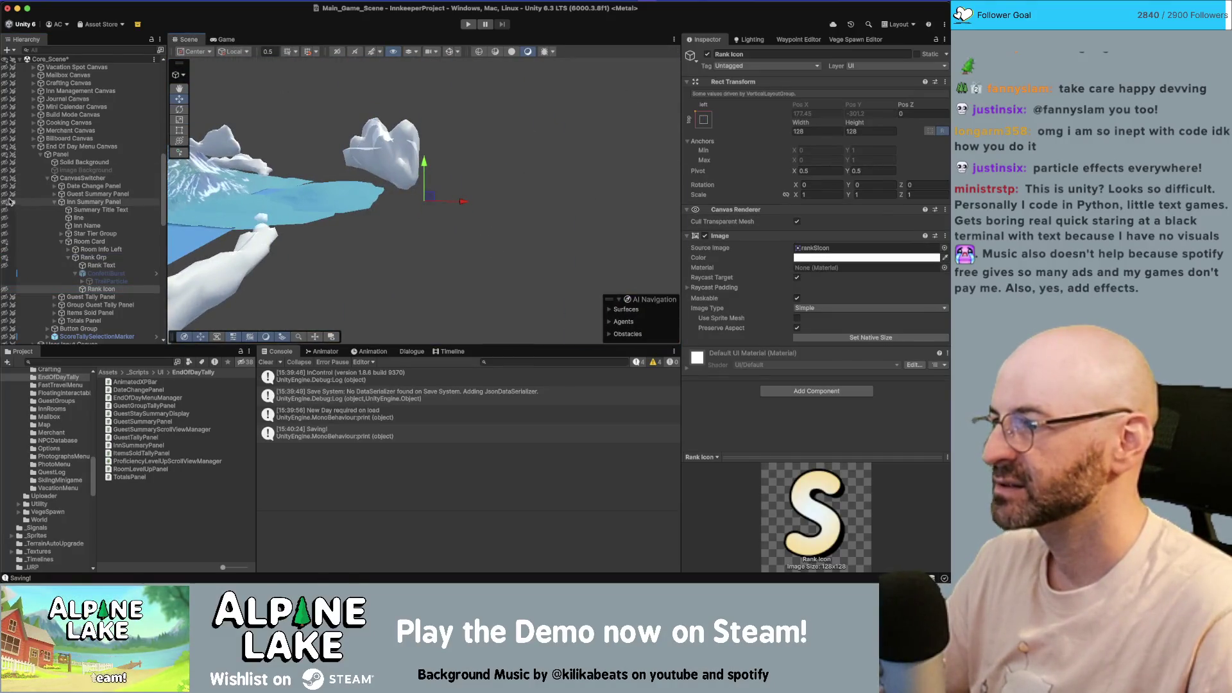
pyautogui.scroll(10, 10, 202)
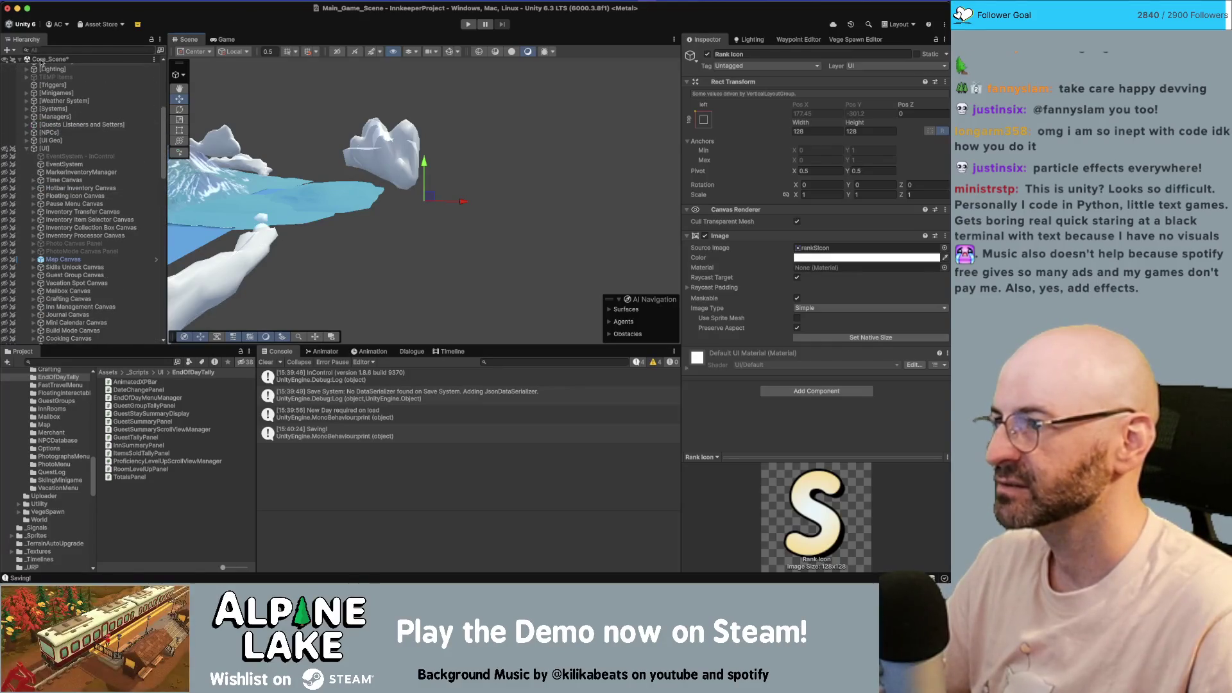
pyautogui.press('f')
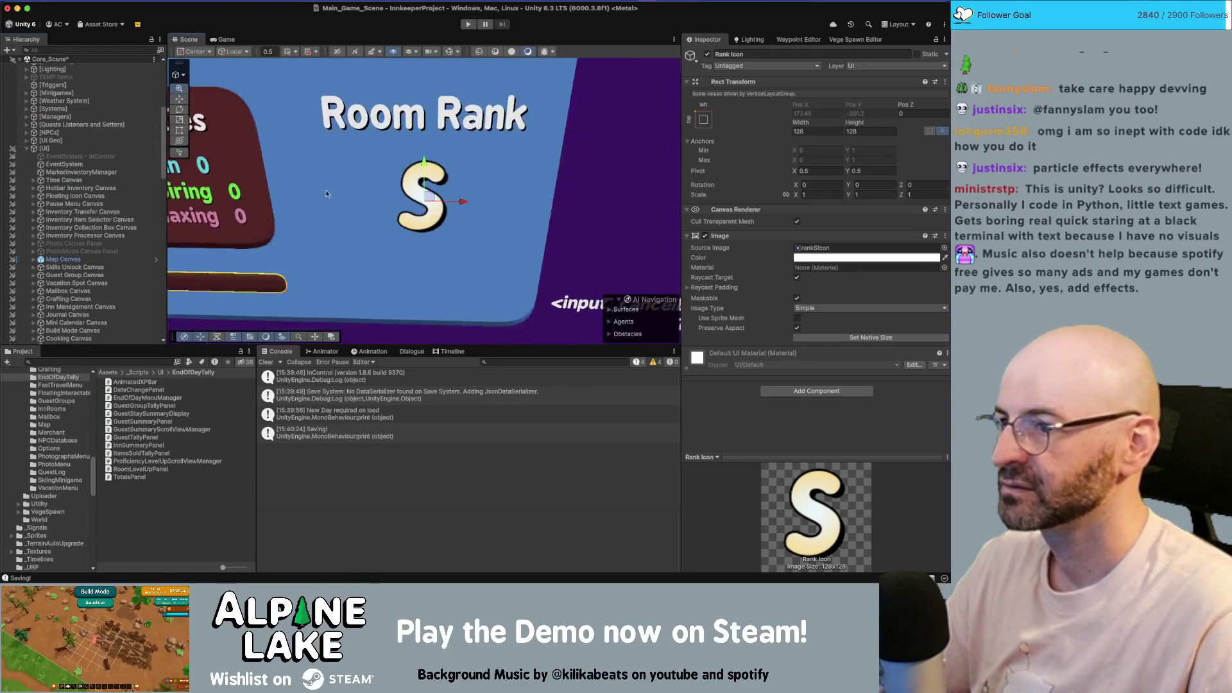
pyautogui.moveTo(326, 194)
pyautogui.mouseDown()
pyautogui.moveTo(302, 187)
pyautogui.moveTo(362, 128)
pyautogui.mouseUp()
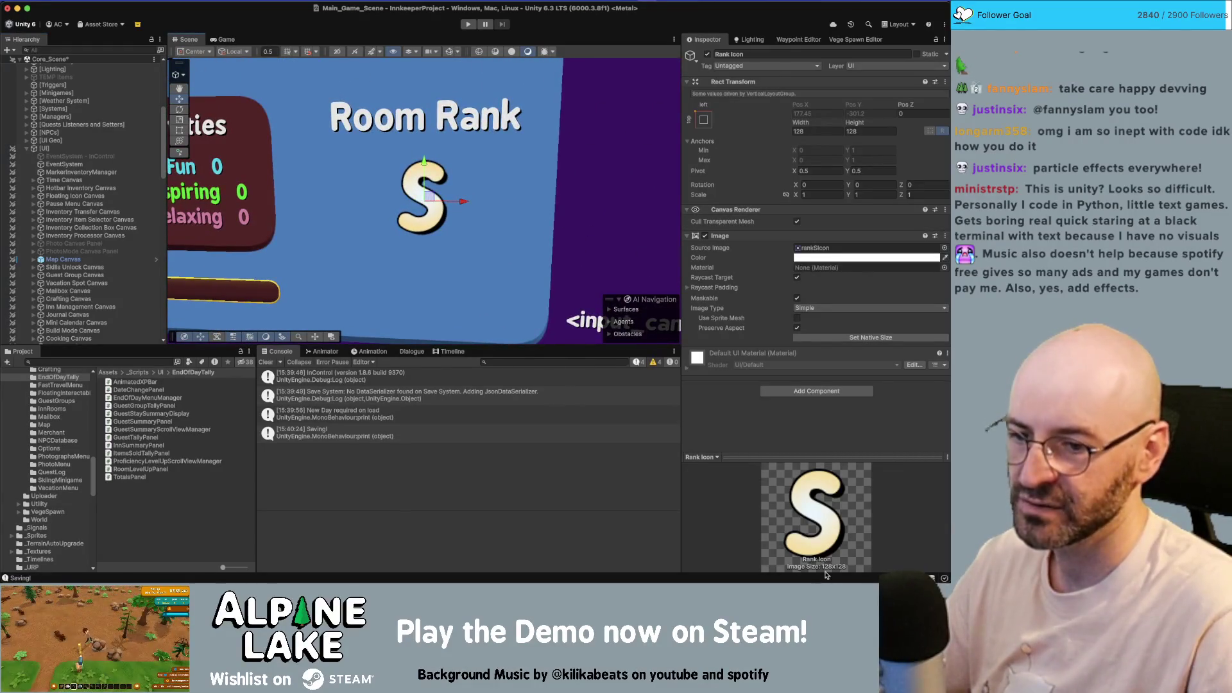
pyautogui.press('super+Tab')
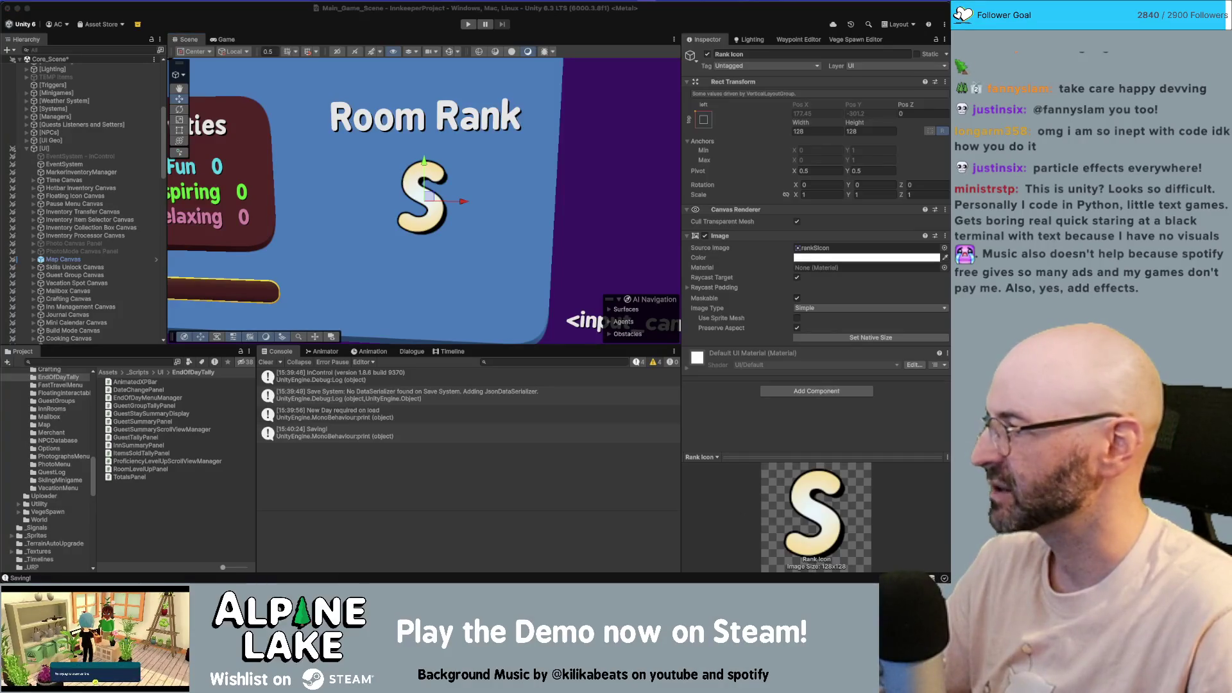
# - Select the S to D rank letter layers in IconsSheet.psd and save the sheet
pyautogui.press('v')
pyautogui.moveTo(103, 392)
pyautogui.mouseDown()
pyautogui.moveTo(490, 420)
pyautogui.moveTo(475, 436)
pyautogui.mouseUp()
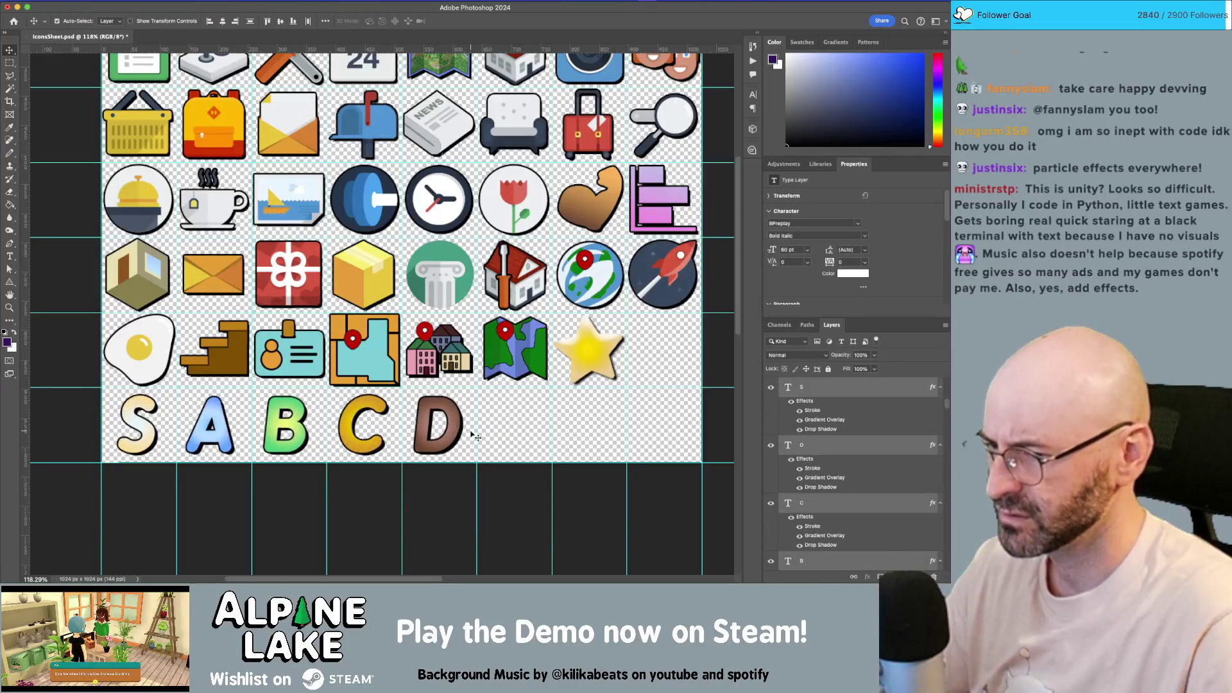
pyautogui.press('super+s')
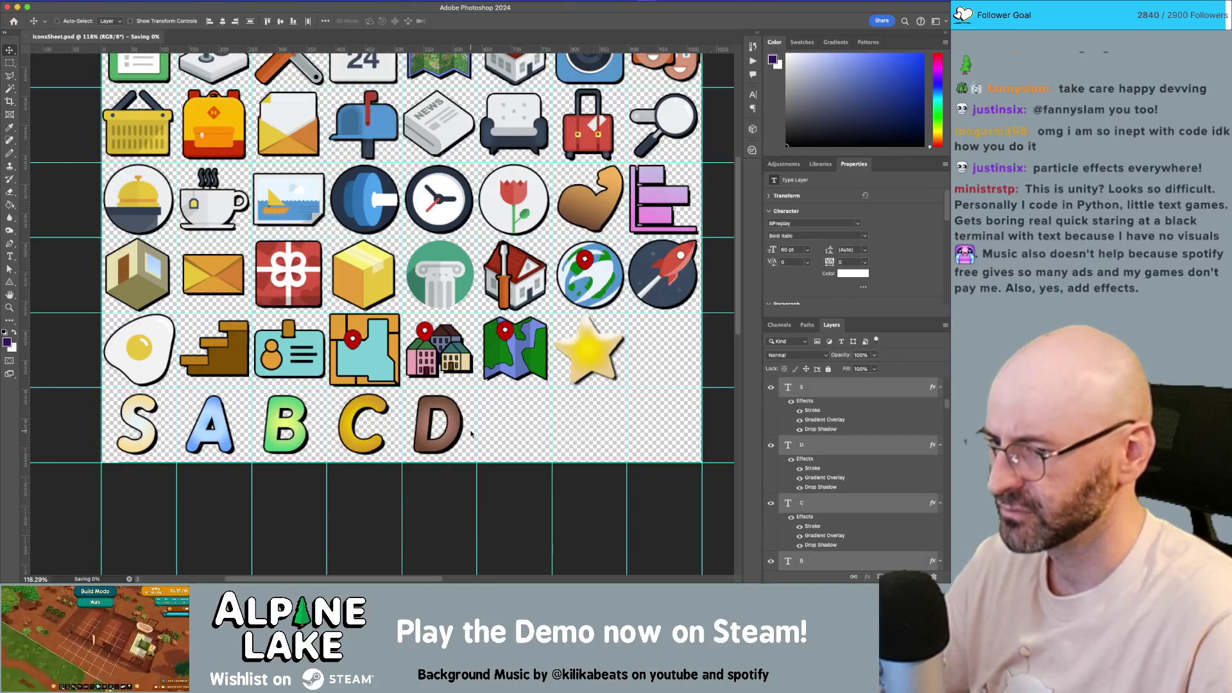
pyautogui.press('super+Tab')
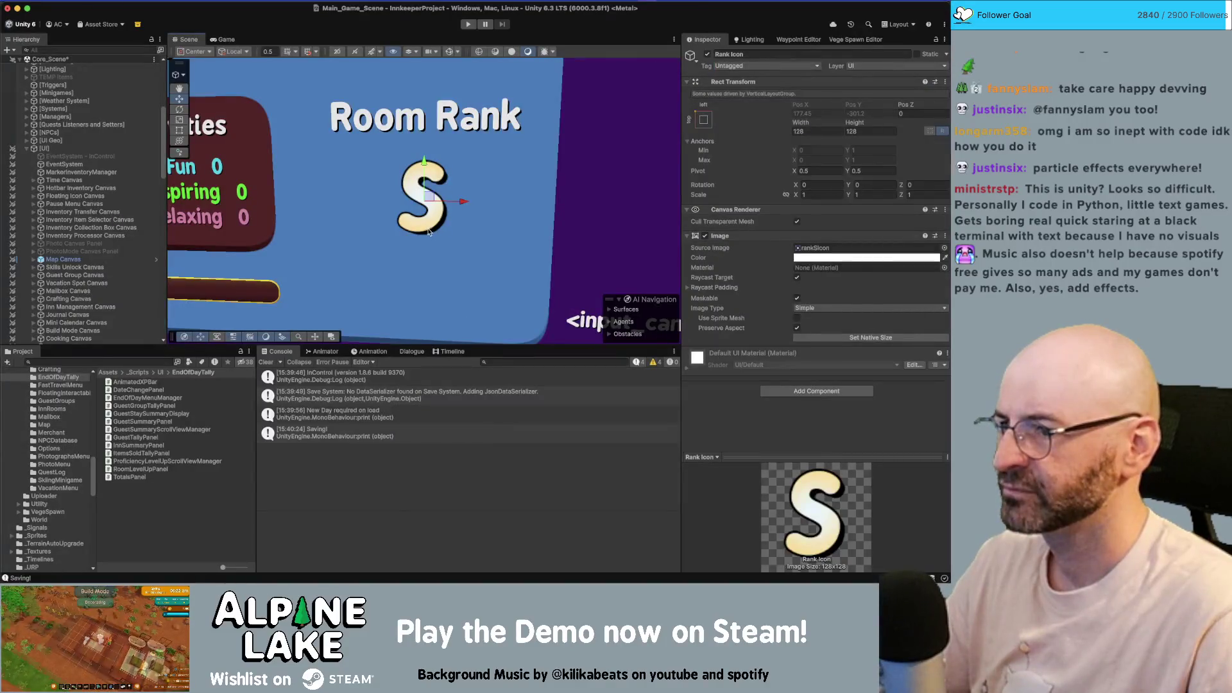
# - Save IconsSheet.psd again and check that Unity shows the refreshed S rank icon
pyautogui.press('super+Tab')
pyautogui.press('super+s')
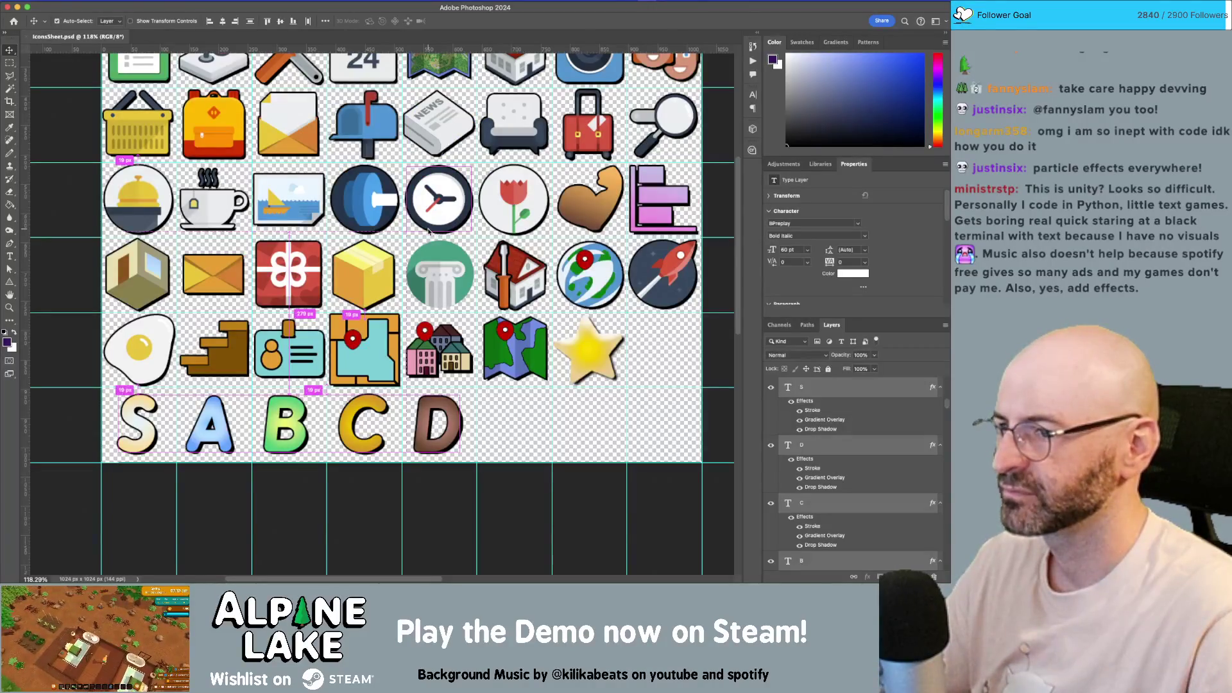
pyautogui.press('super+Tab')
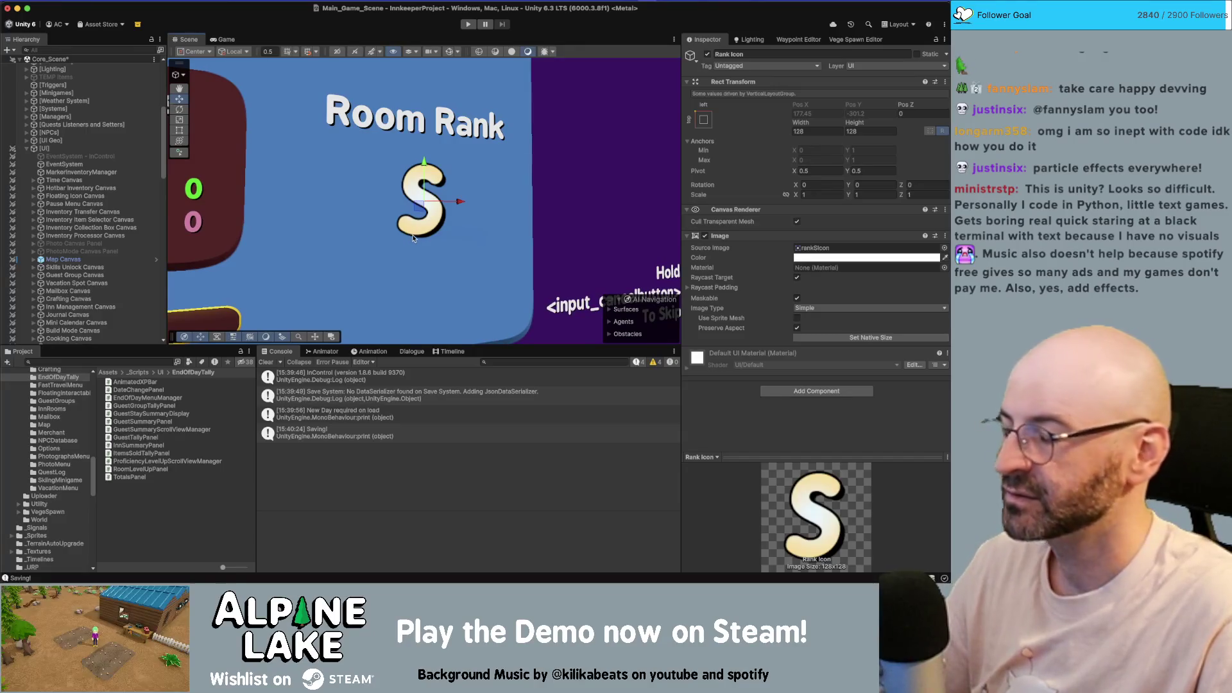
pyautogui.press('super+Tab')
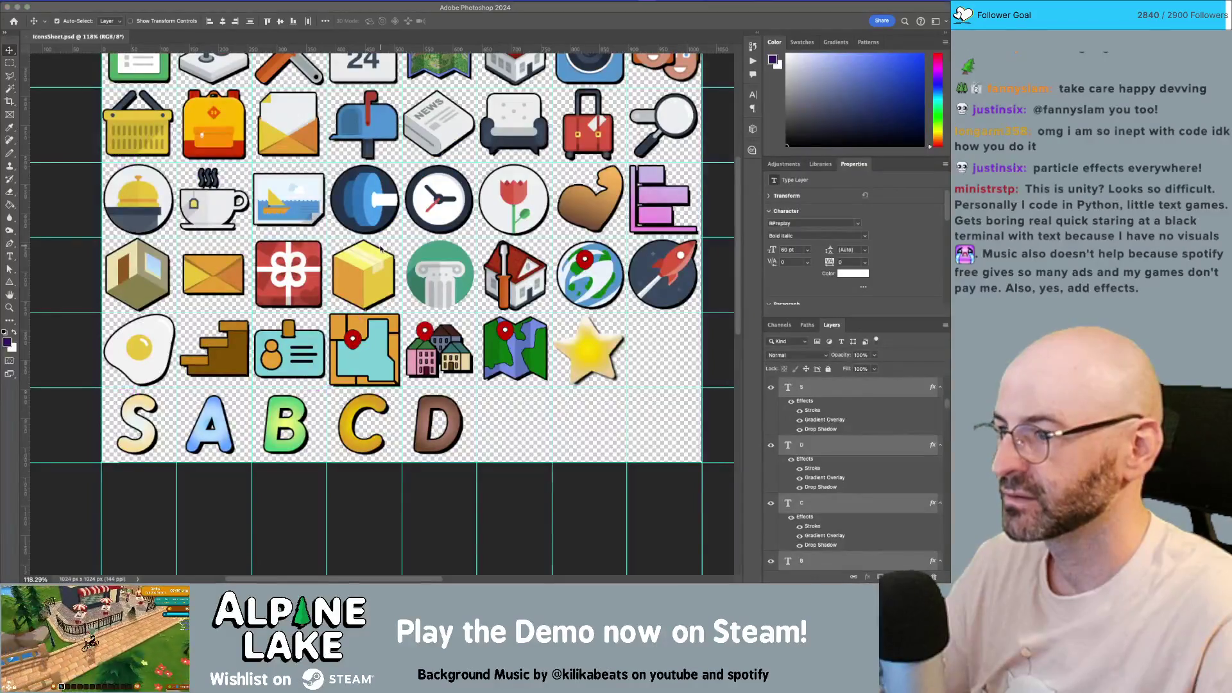
pyautogui.press('super+Tab')
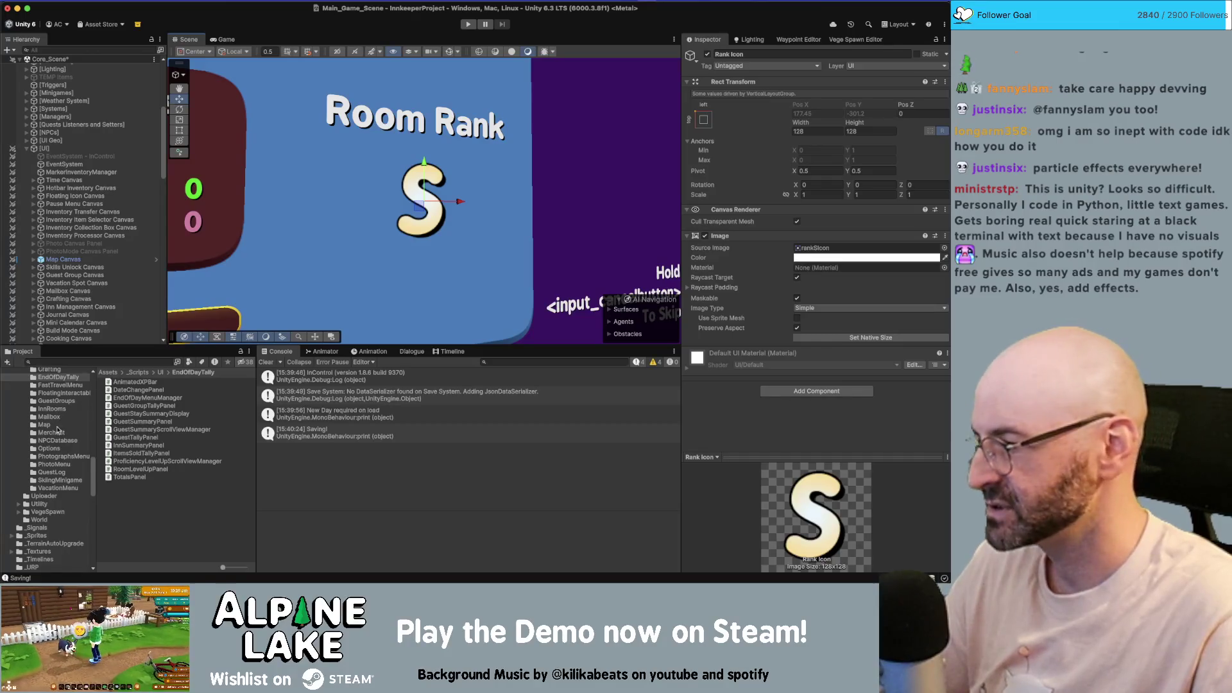
# - Add the Highlight prefab from AssetKits/ParticleImage/Demo/Prefabs into Rank Grp
pyautogui.scroll(10, 47, 435)
pyautogui.scroll(5, 46, 435)
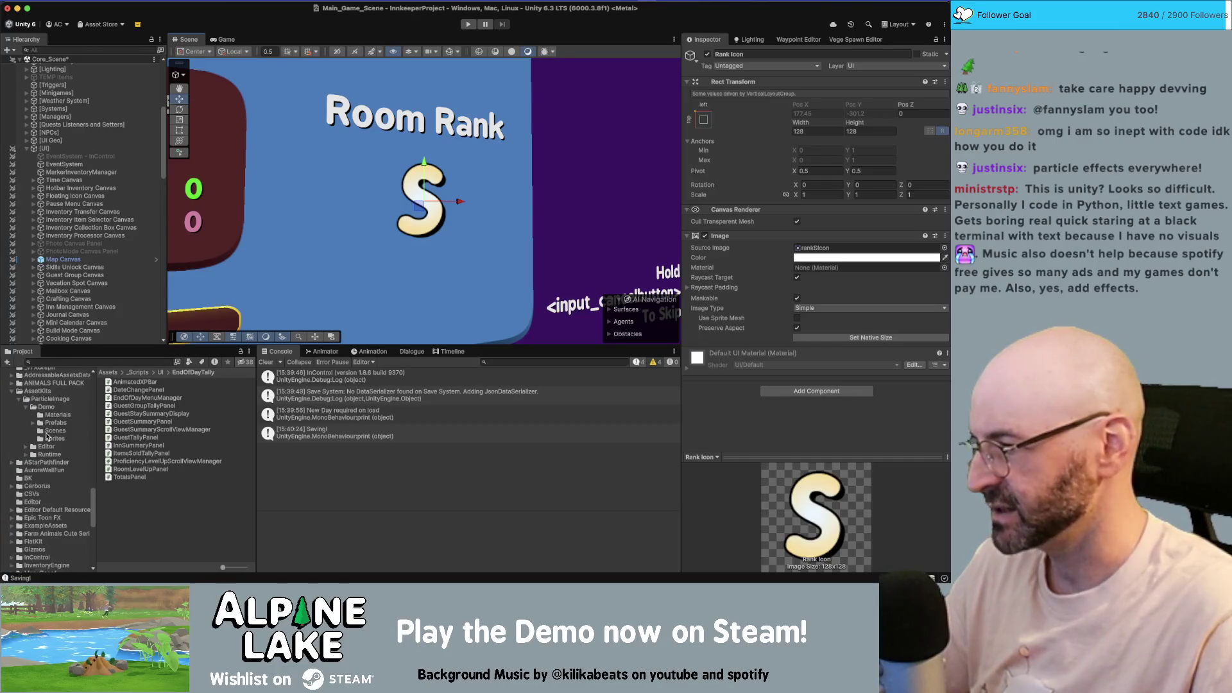
pyautogui.scroll(2, 63, 400)
pyautogui.click(64, 425)
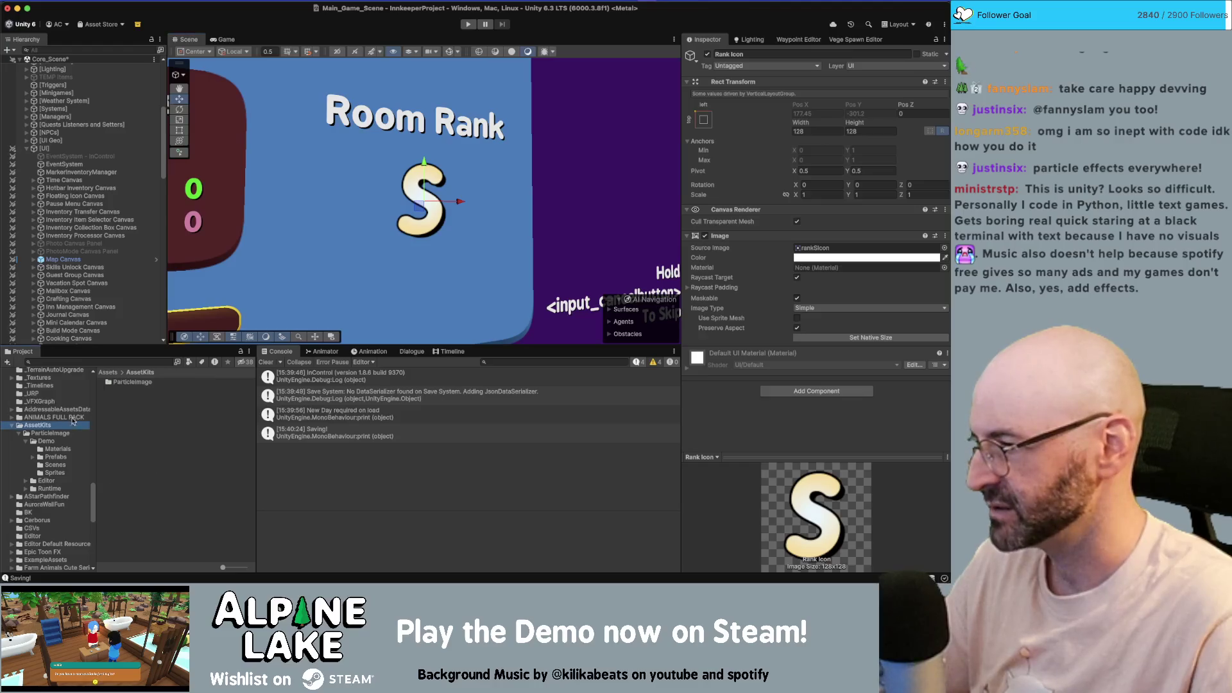
pyautogui.press('Down')
pyautogui.press('Left')
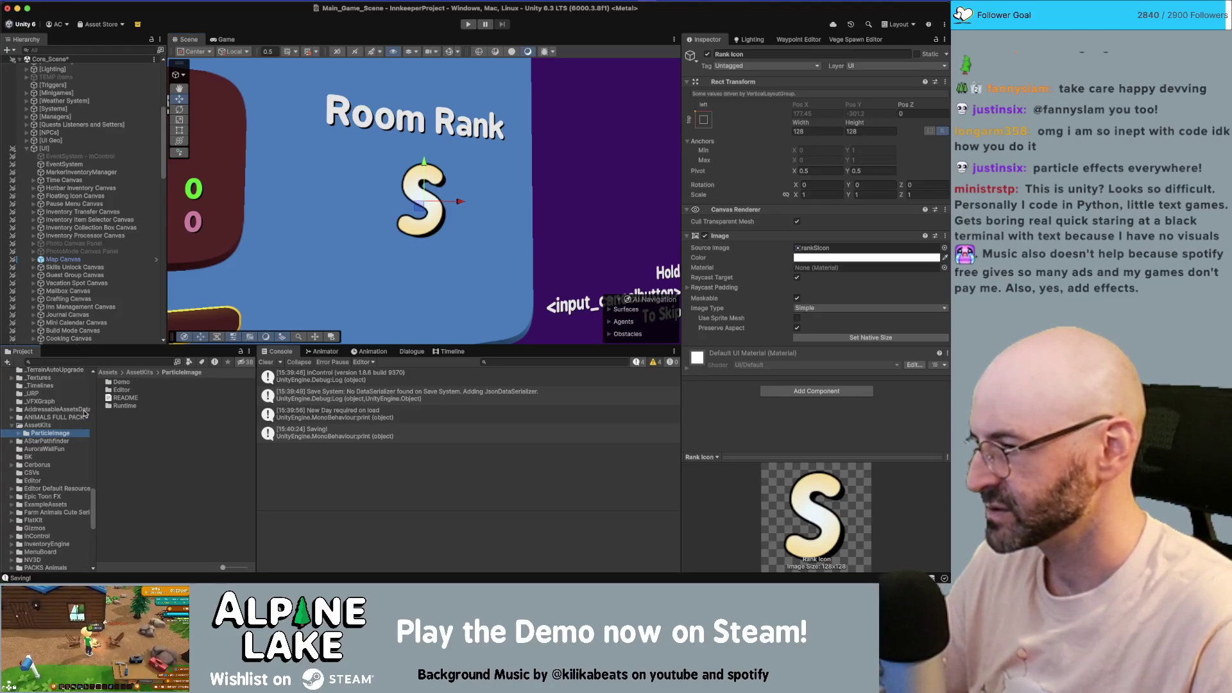
pyautogui.press('Right')
pyautogui.press('Down')
pyautogui.press('Down')
pyautogui.press('Down')
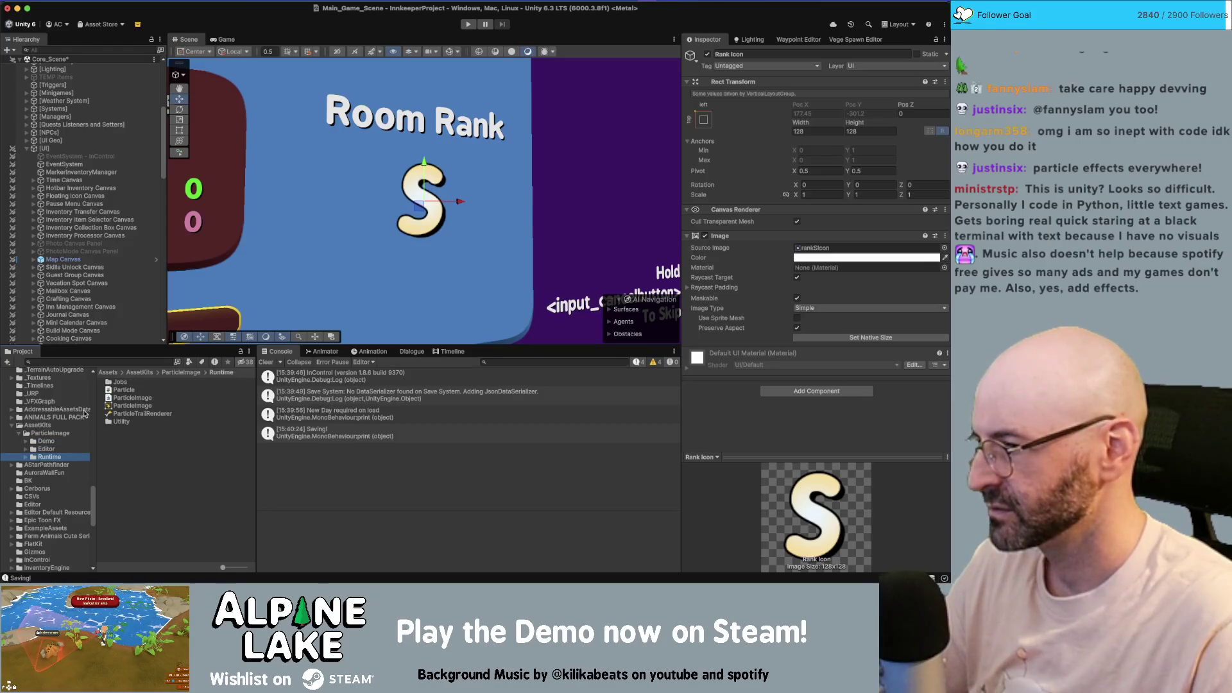
pyautogui.press('Up')
pyautogui.press('Up')
pyautogui.press('Right')
pyautogui.press('Down')
pyautogui.press('Down')
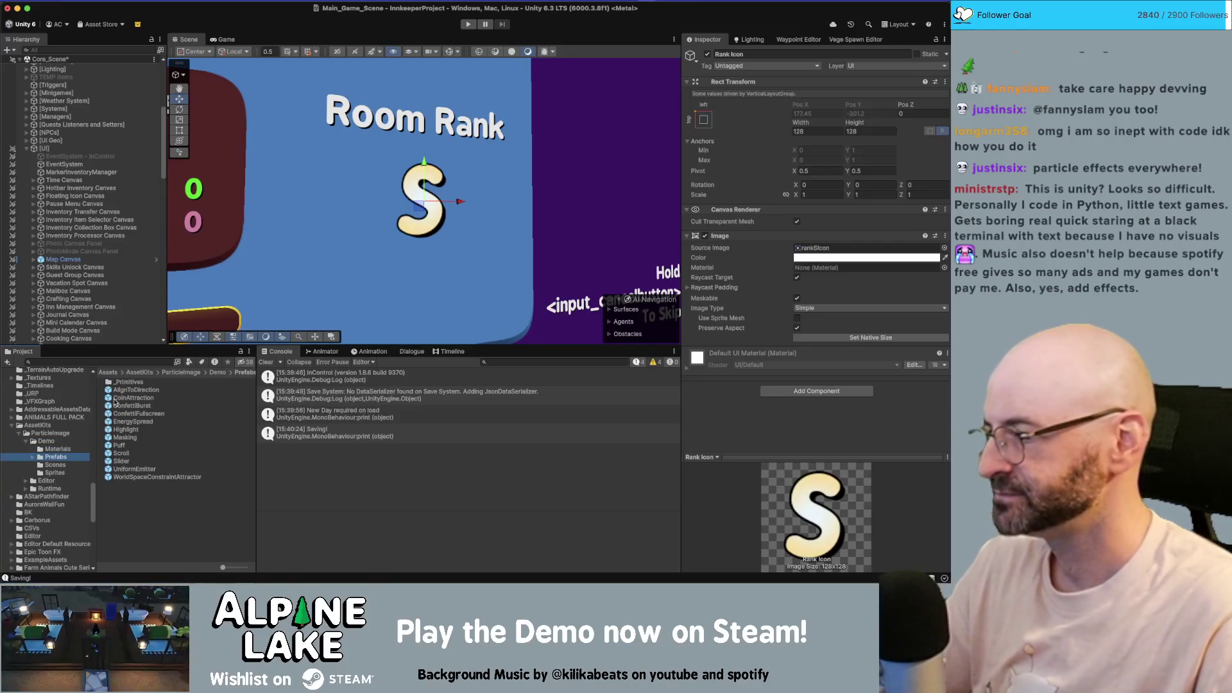
pyautogui.hscroll(-3, 310, 297)
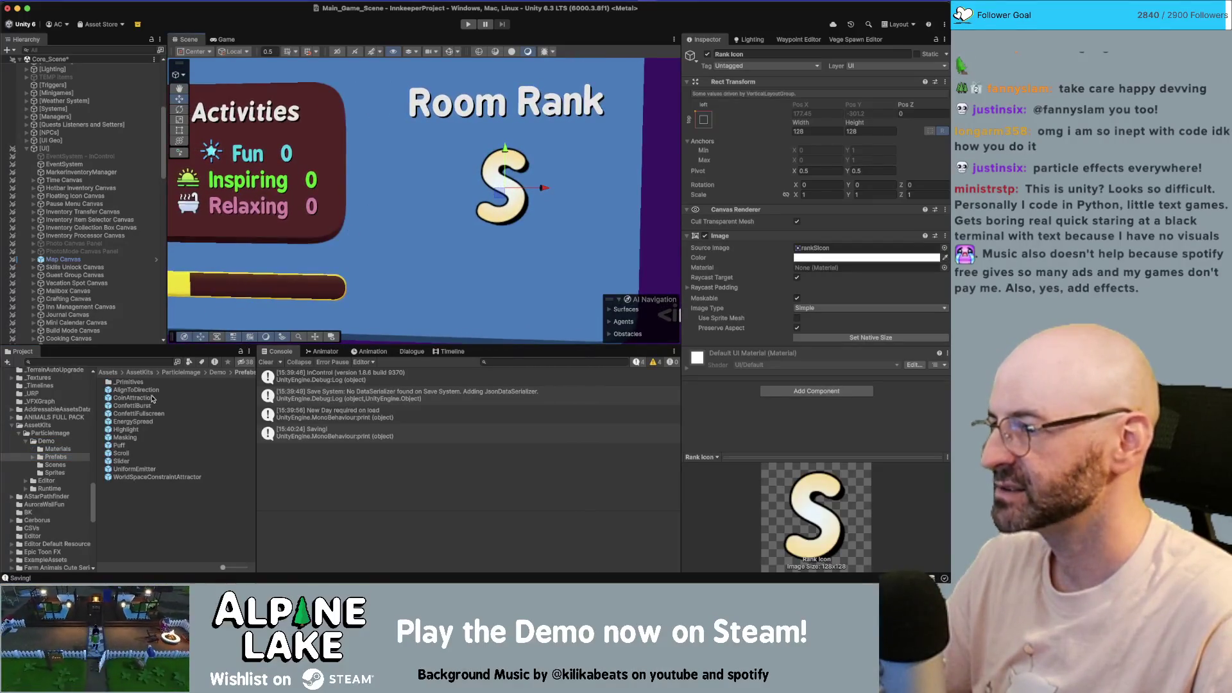
pyautogui.scroll(-10, 128, 309)
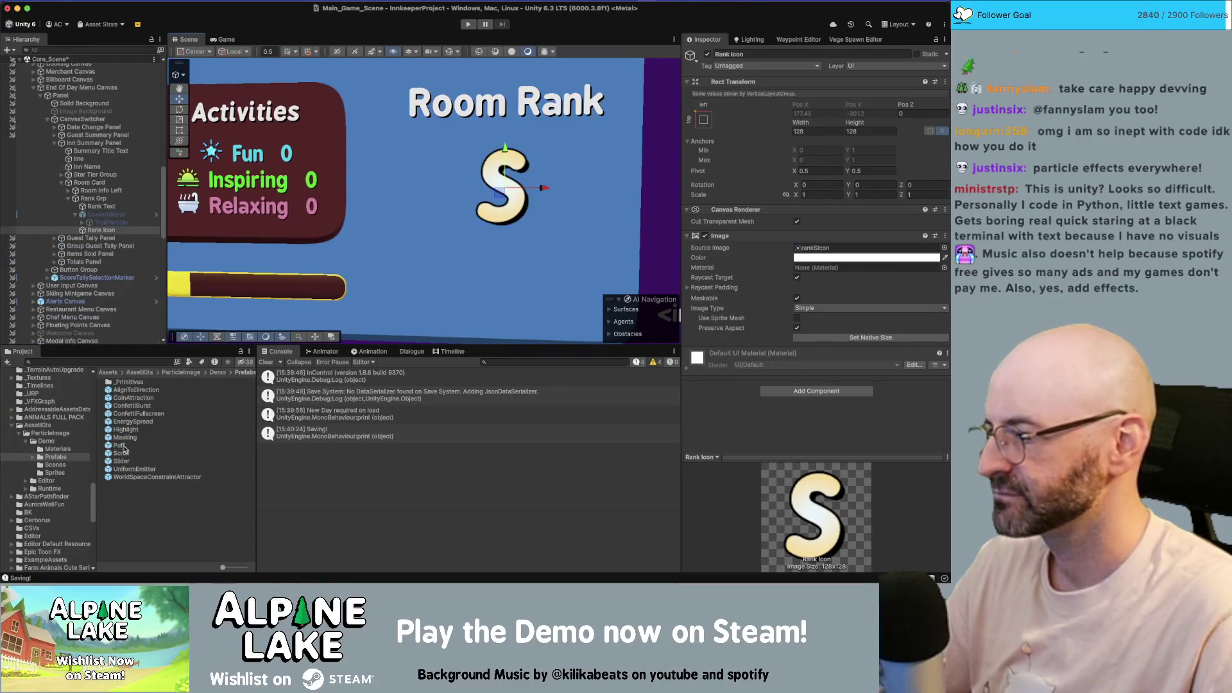
pyautogui.moveTo(130, 428); pyautogui.dragTo(110, 215)
# - Replay Highlight's burst, switch off its Loop, and add ConfettiFullscreen under Rank Grp
pyautogui.press('f')
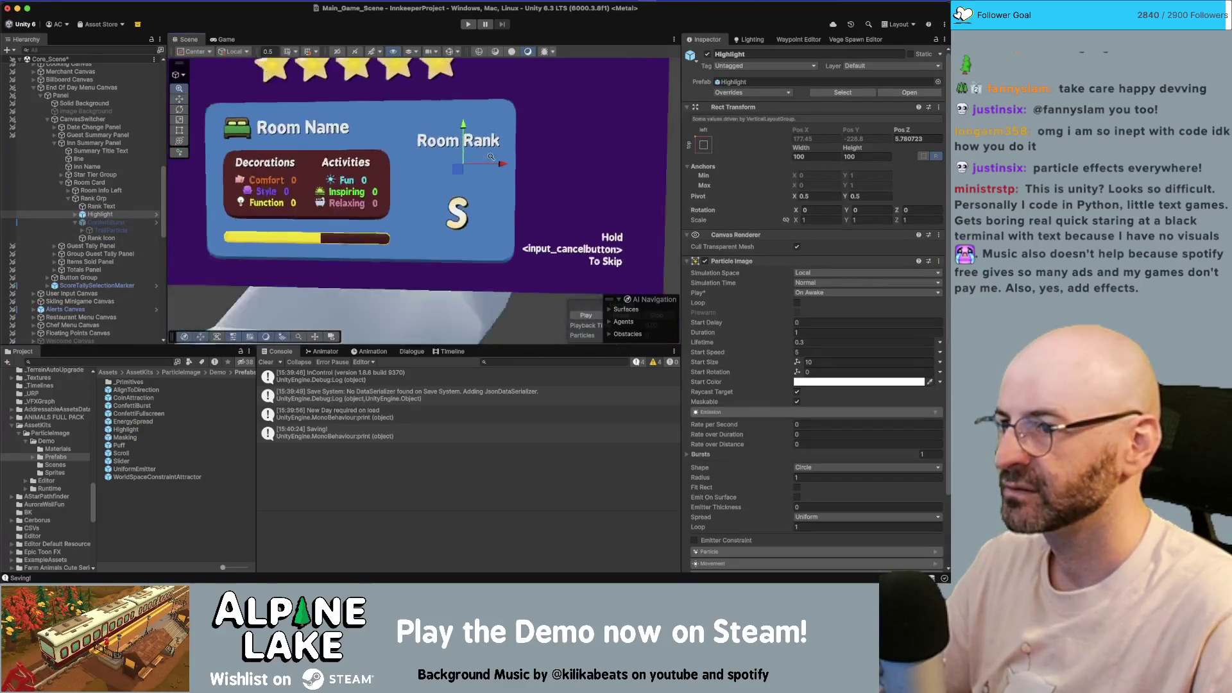
pyautogui.scroll(5, 486, 172)
pyautogui.scroll(-6, 449, 174)
pyautogui.moveTo(436, 173); pyautogui.dragTo(394, 176)
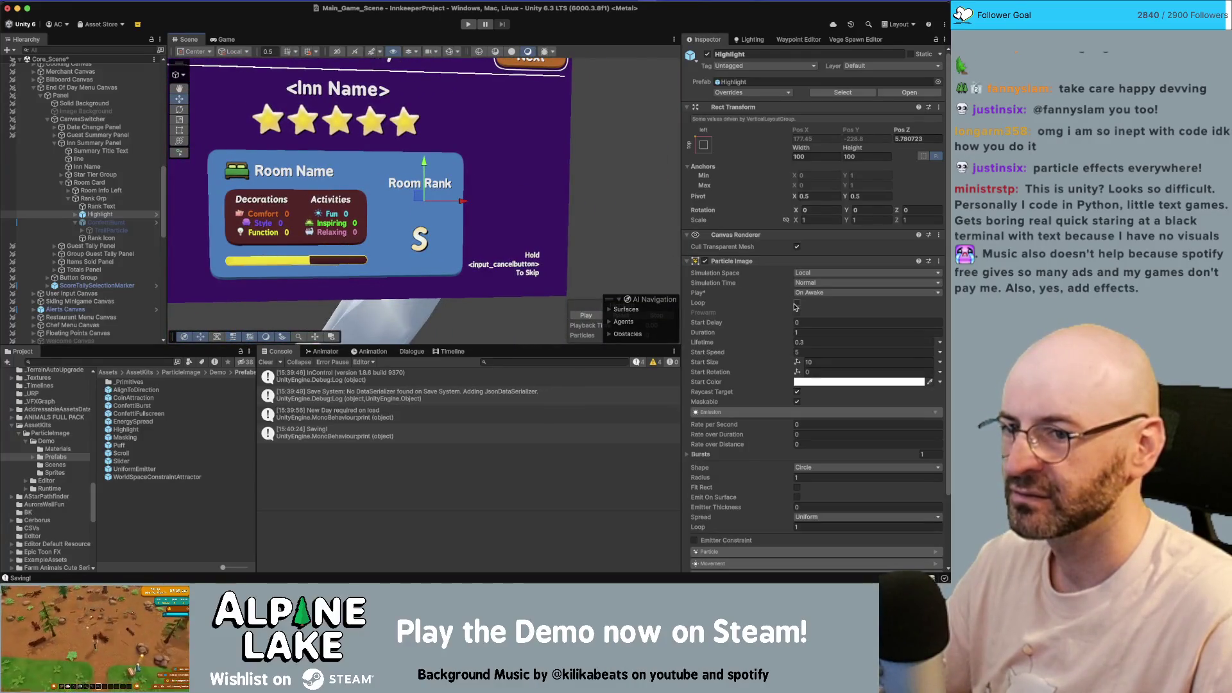
pyautogui.click(708, 54)
pyautogui.click(708, 54)
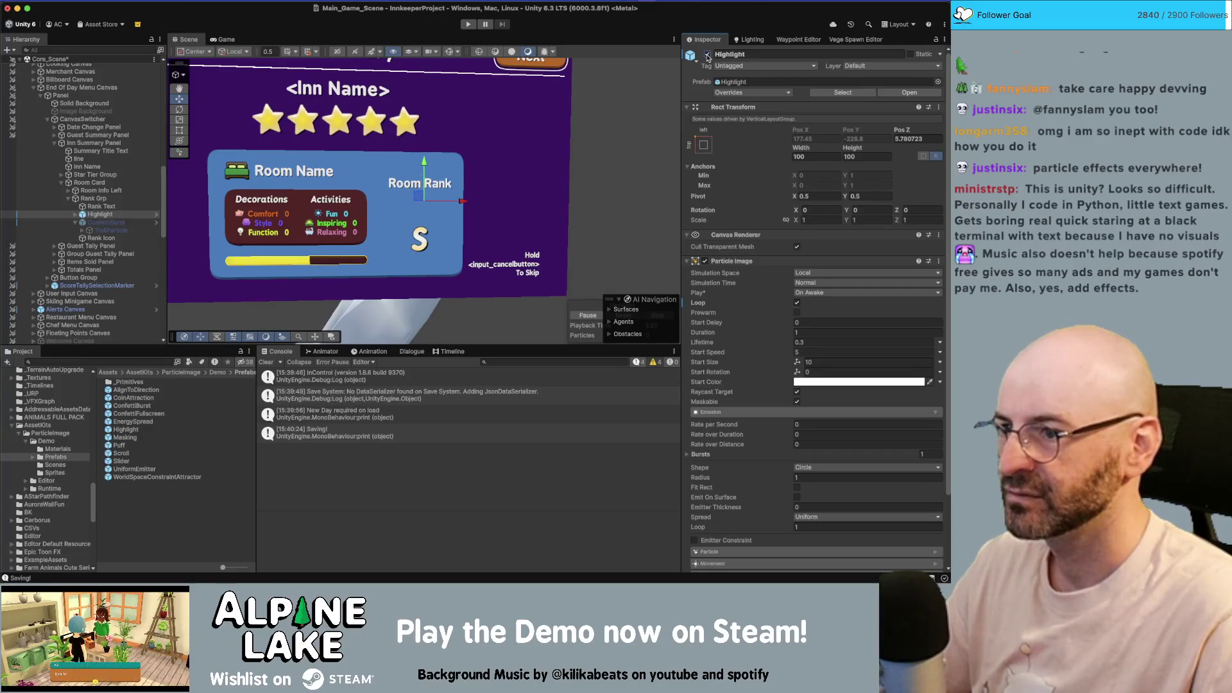
pyautogui.click(797, 303)
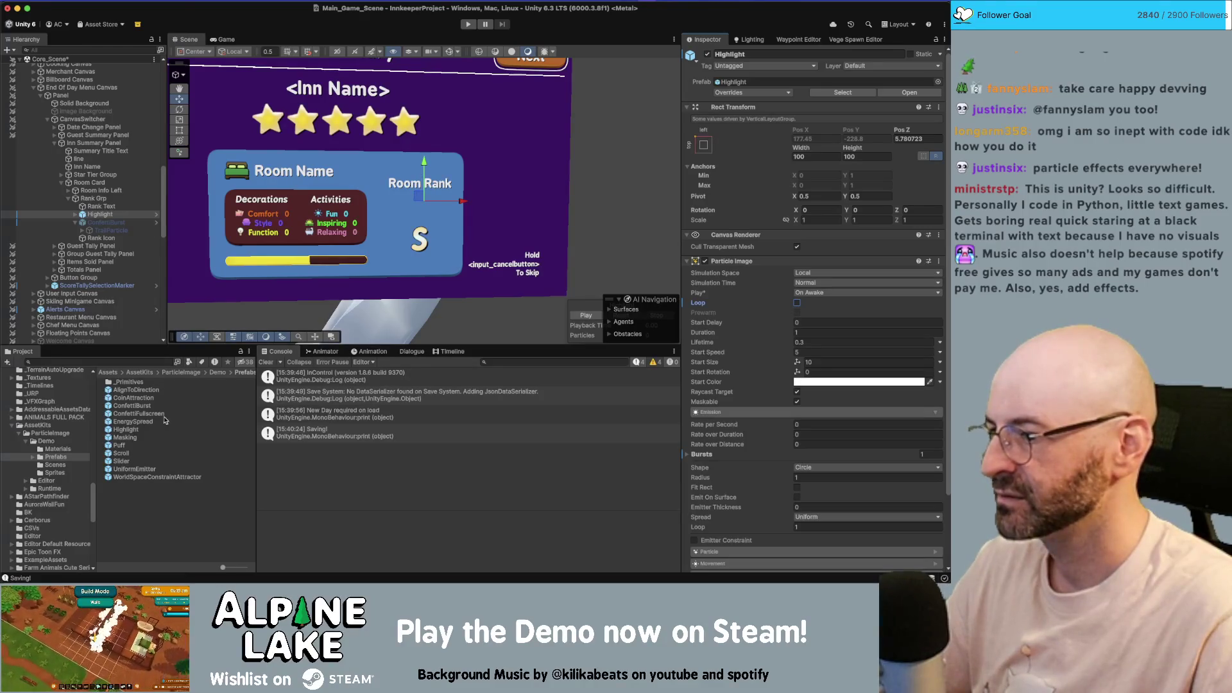
pyautogui.moveTo(157, 416)
pyautogui.mouseDown()
pyautogui.moveTo(97, 254)
pyautogui.moveTo(115, 215)
pyautogui.mouseUp()
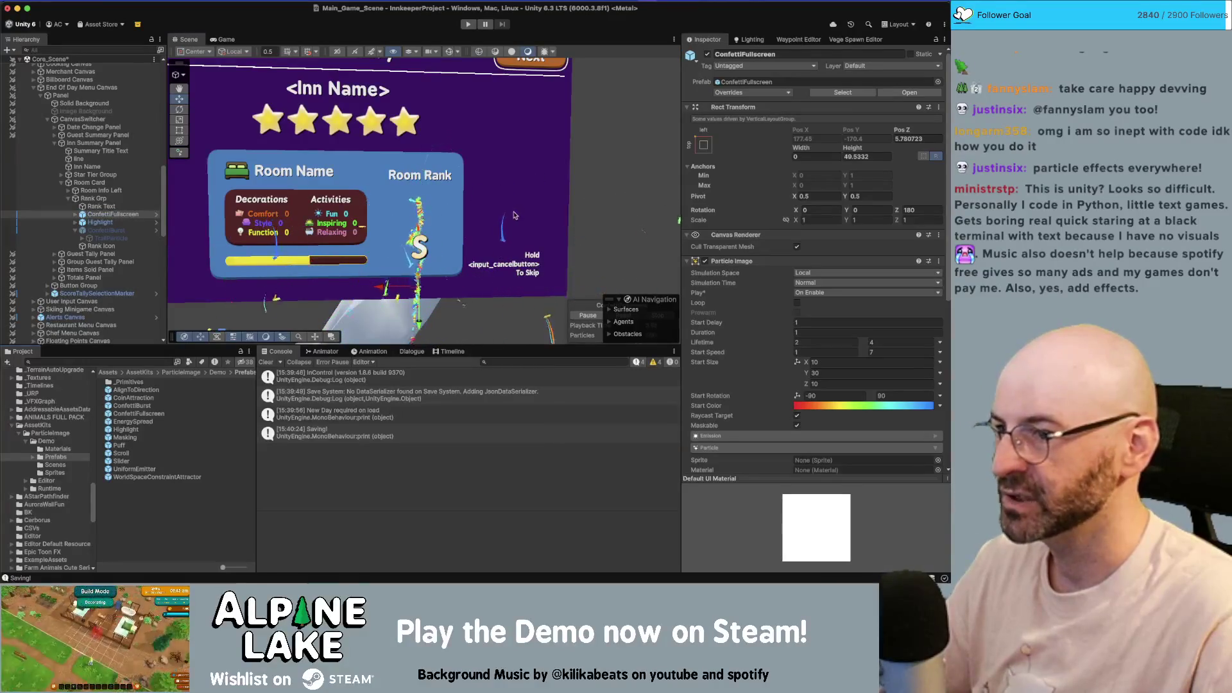
# - Move ConfettiFullscreen under the Room Card, reposition it, and replay it to preview the confetti
pyautogui.scroll(-3, 430, 229)
pyautogui.moveTo(430, 229)
pyautogui.mouseDown()
pyautogui.moveTo(260, 76)
pyautogui.moveTo(278, 246)
pyautogui.mouseUp()
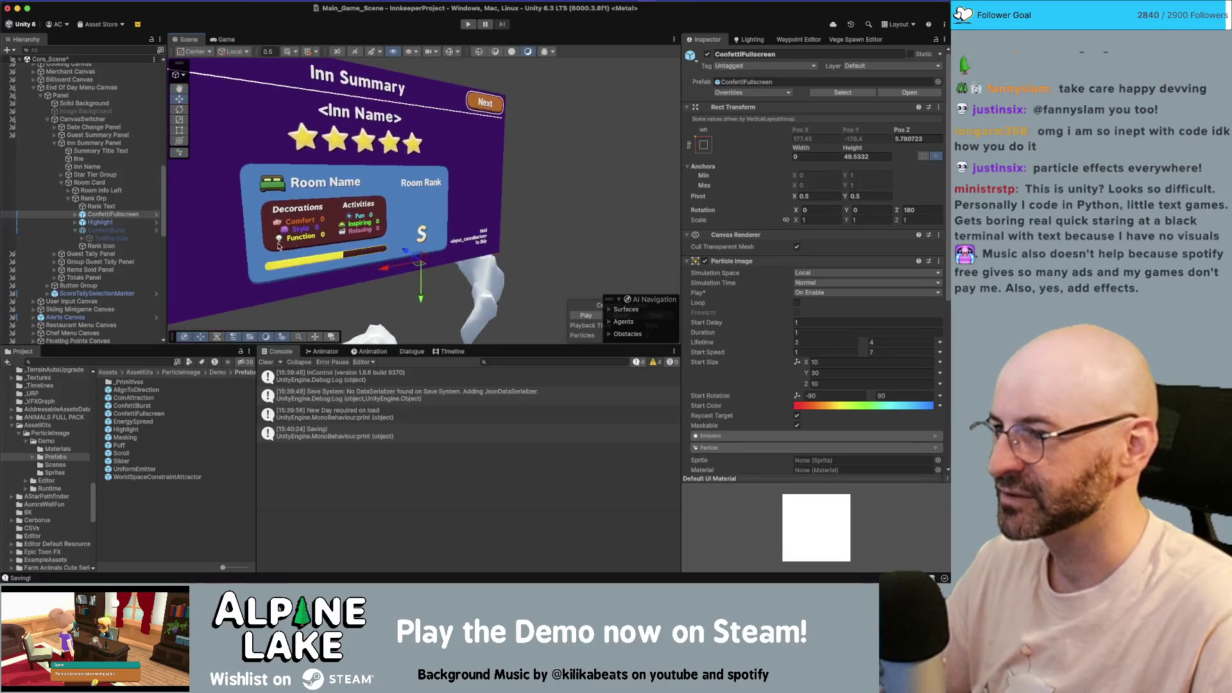
pyautogui.moveTo(113, 214); pyautogui.dragTo(112, 190)
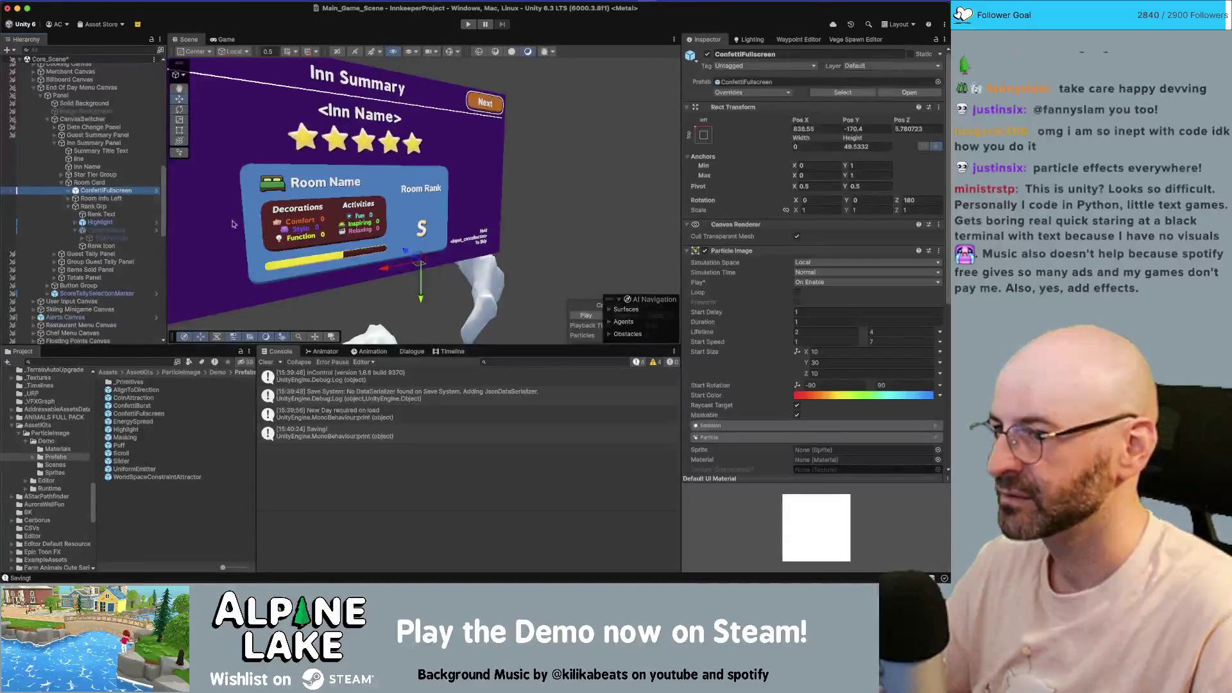
pyautogui.moveTo(418, 260); pyautogui.dragTo(393, 199)
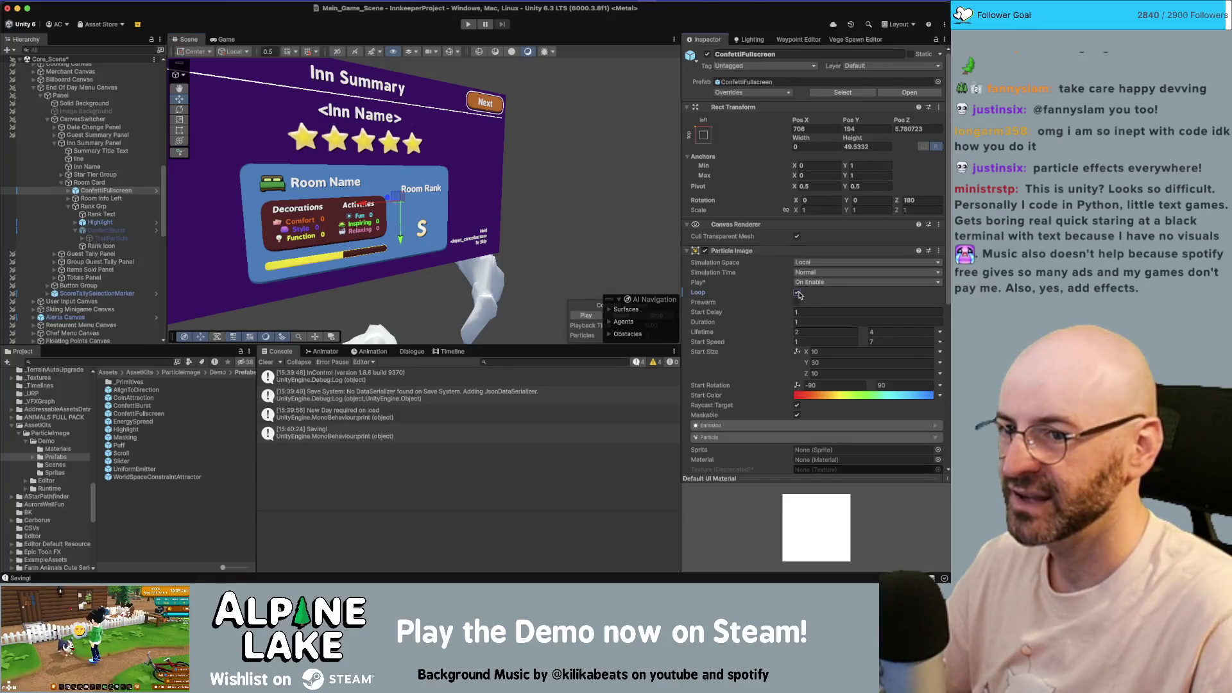
pyautogui.click(708, 54)
pyautogui.click(708, 54)
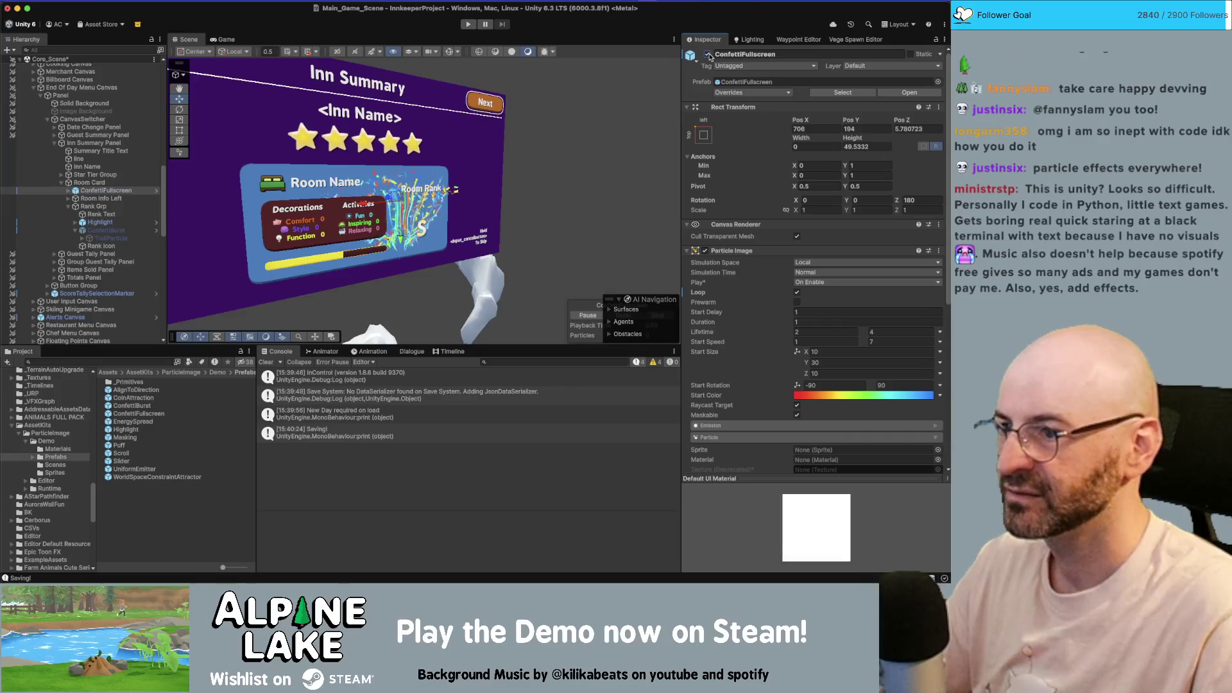
pyautogui.moveTo(385, 212); pyautogui.dragTo(324, 185)
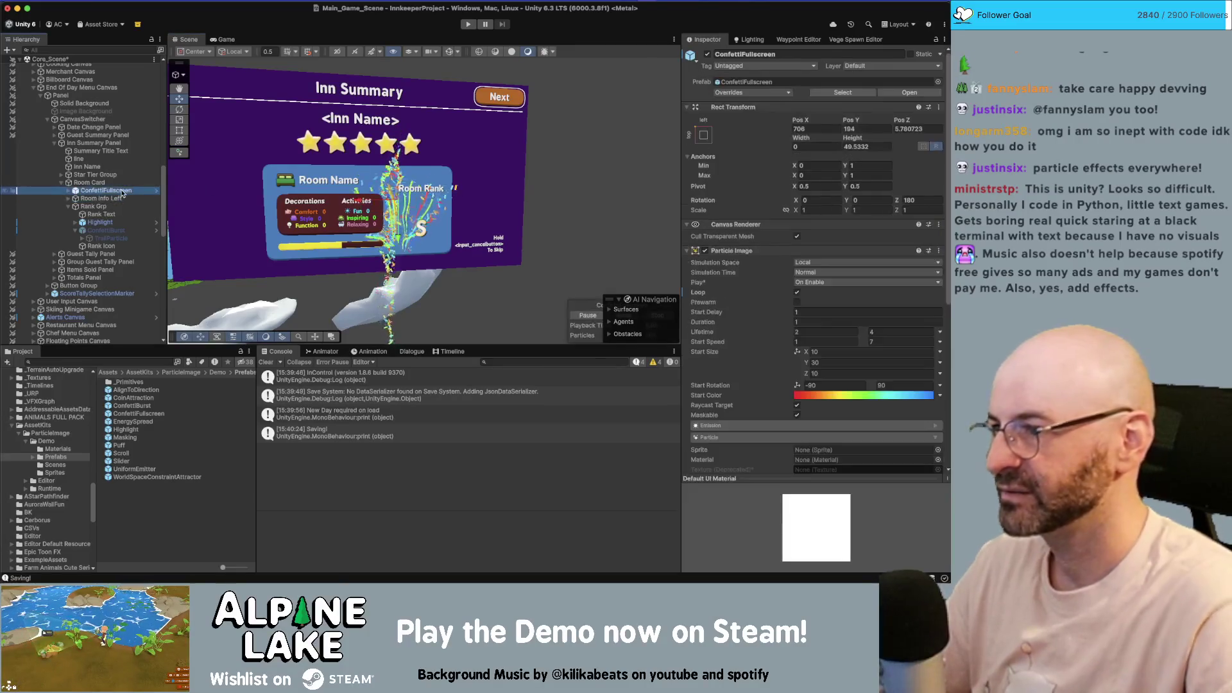
# - Delete the ConfettiFullscreen and Highlight effects
pyautogui.press('super+BackSpace')
pyautogui.click(120, 212)
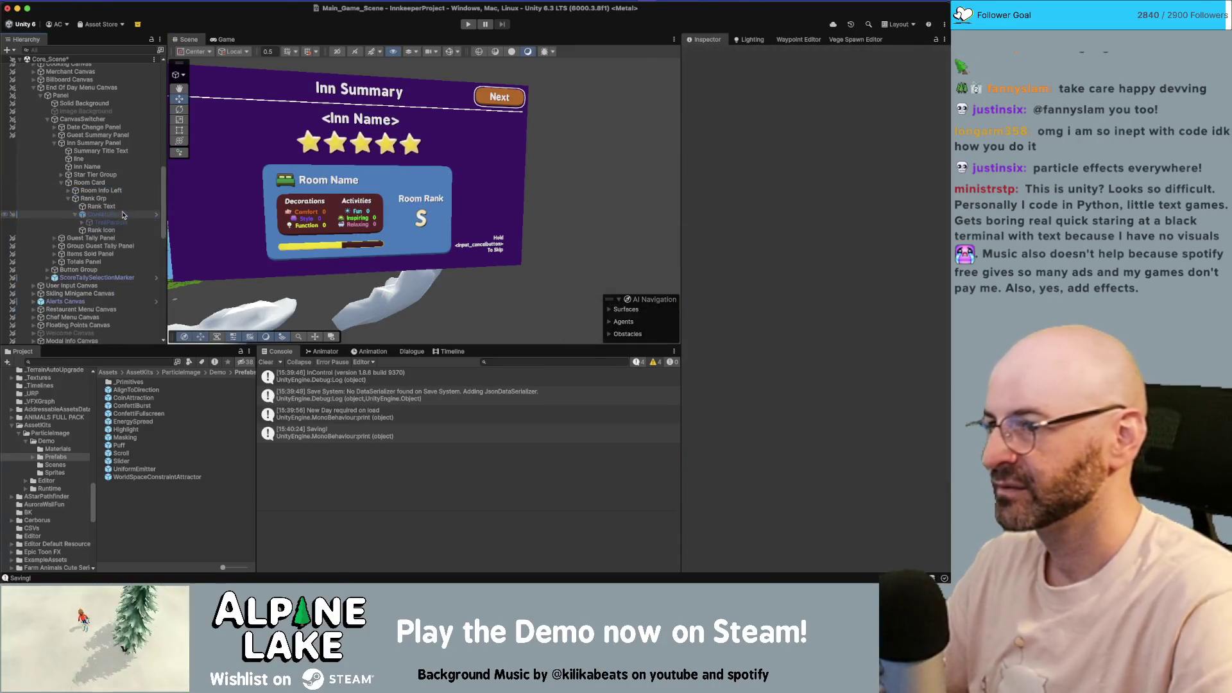
pyautogui.press('super+BackSpace')
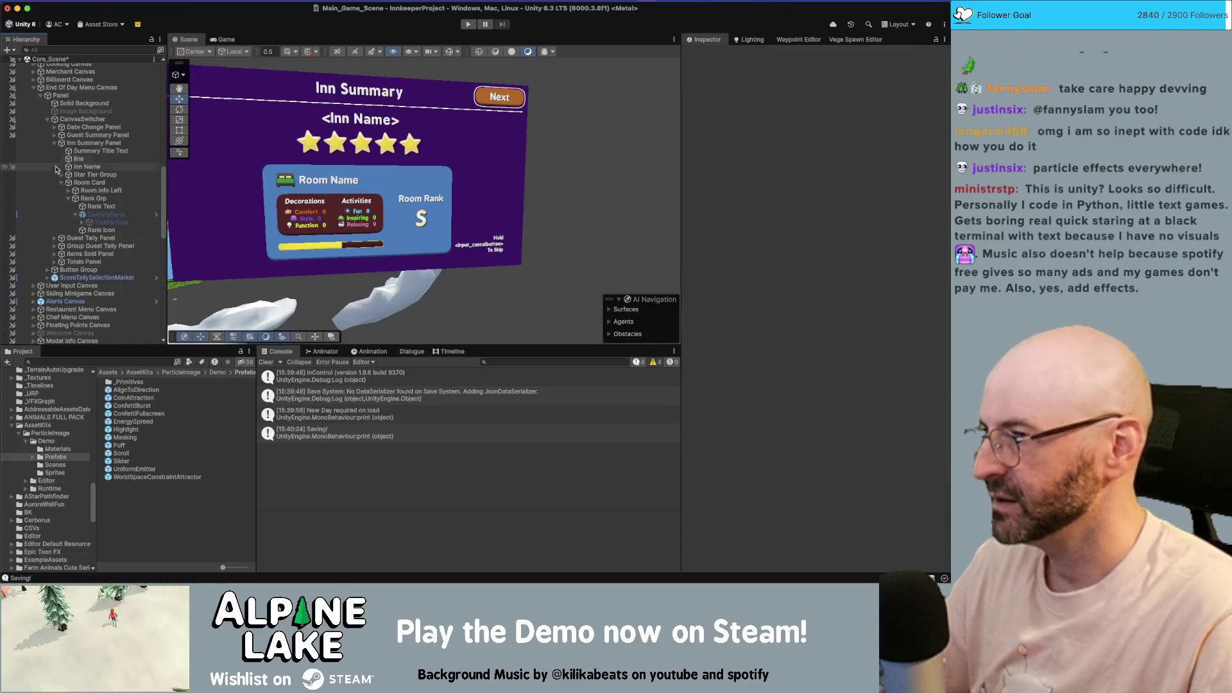
# - Add the EnergySpread prefab to the summary canvas and move its glow to the right
pyautogui.click(54, 143)
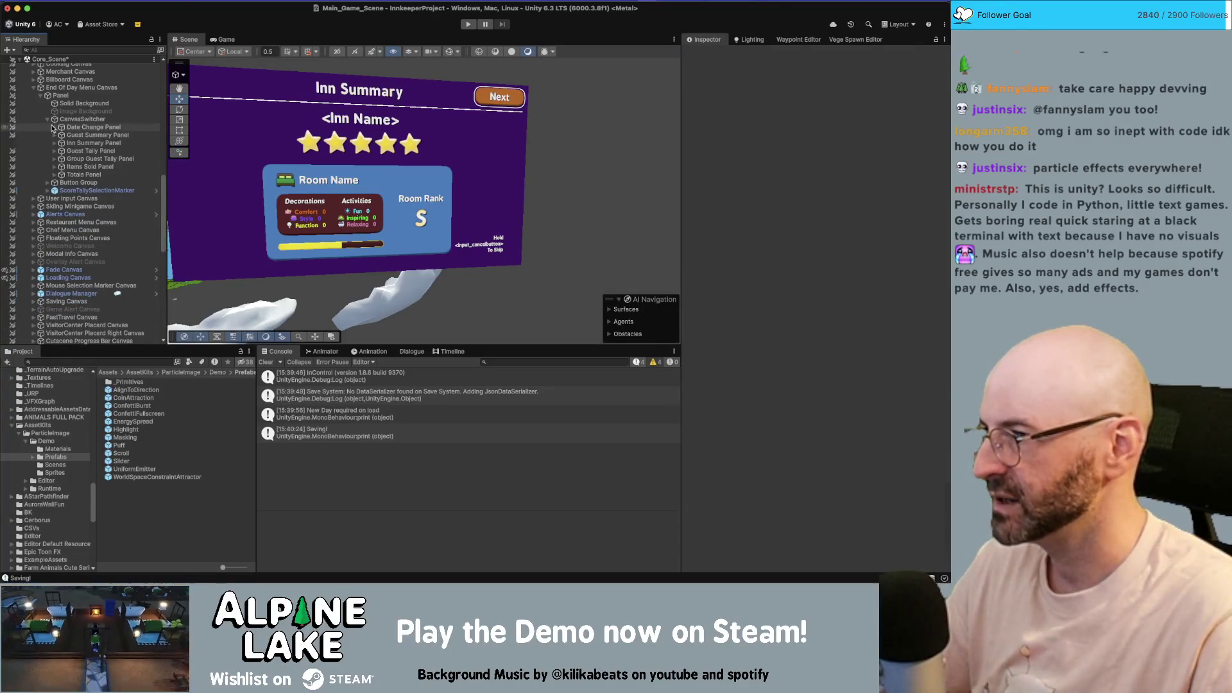
pyautogui.moveTo(148, 422)
pyautogui.mouseDown()
pyautogui.moveTo(165, 329)
pyautogui.moveTo(100, 131)
pyautogui.mouseUp()
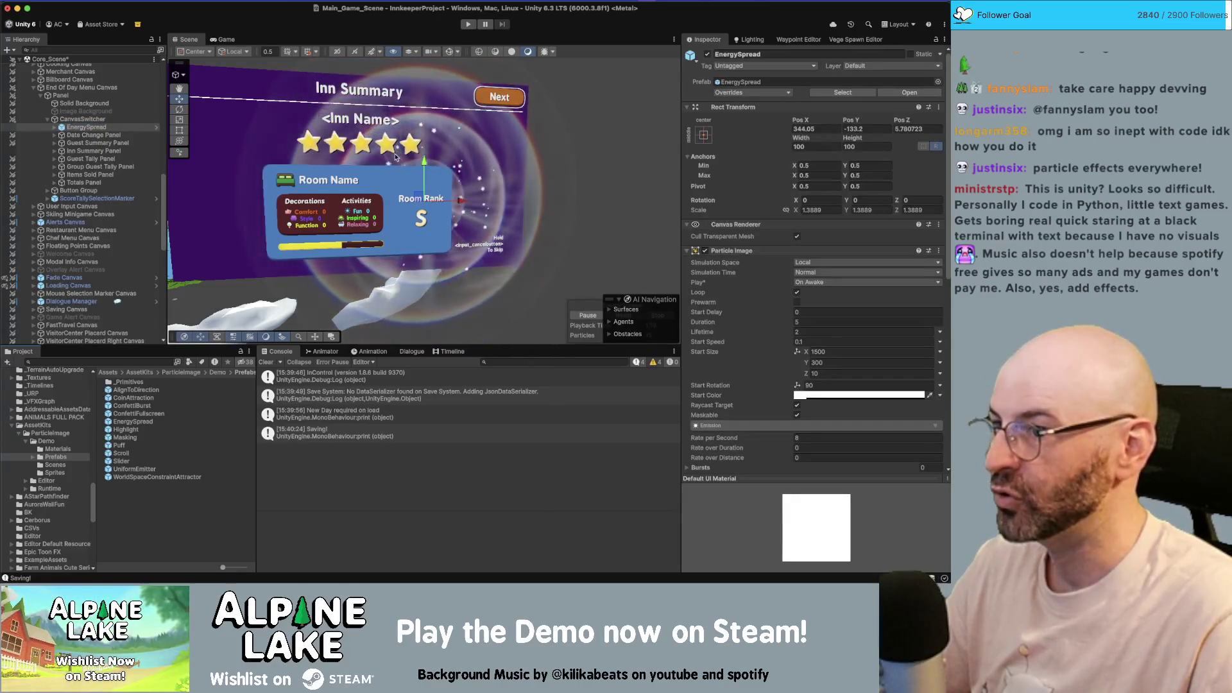
pyautogui.moveTo(532, 187)
pyautogui.mouseDown()
pyautogui.moveTo(467, 203)
pyautogui.moveTo(531, 204)
pyautogui.mouseUp()
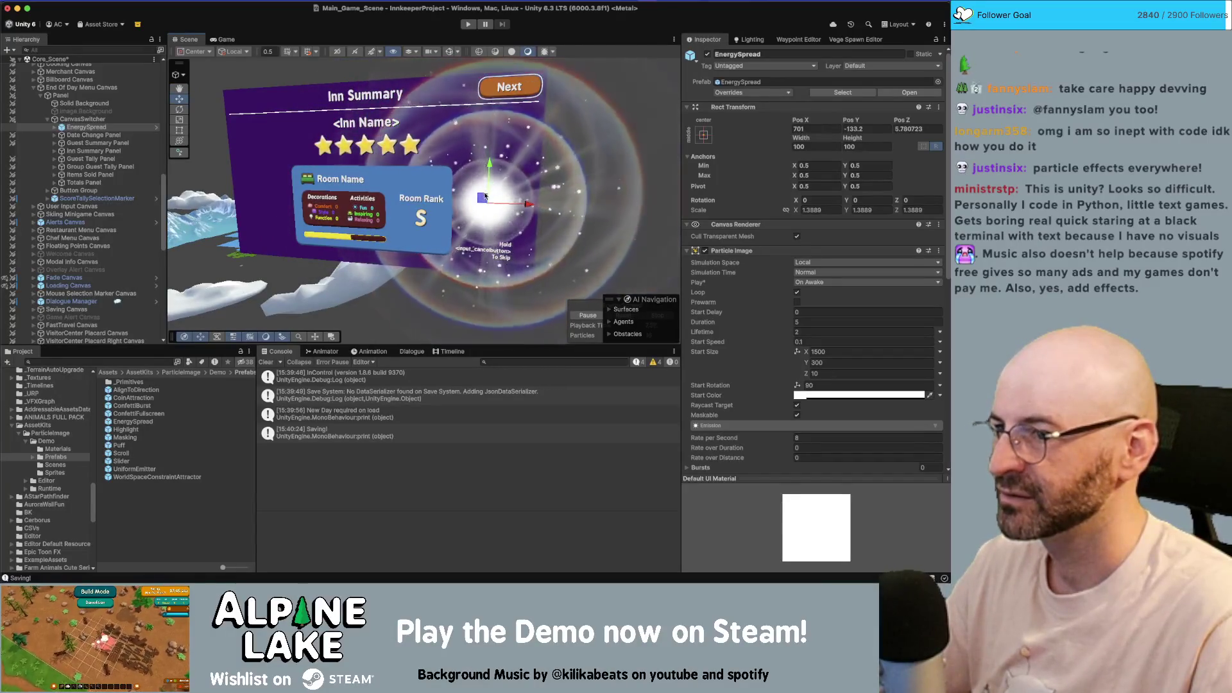
pyautogui.moveTo(418, 151)
pyautogui.mouseDown()
pyautogui.moveTo(538, 181)
pyautogui.moveTo(451, 166)
pyautogui.mouseUp()
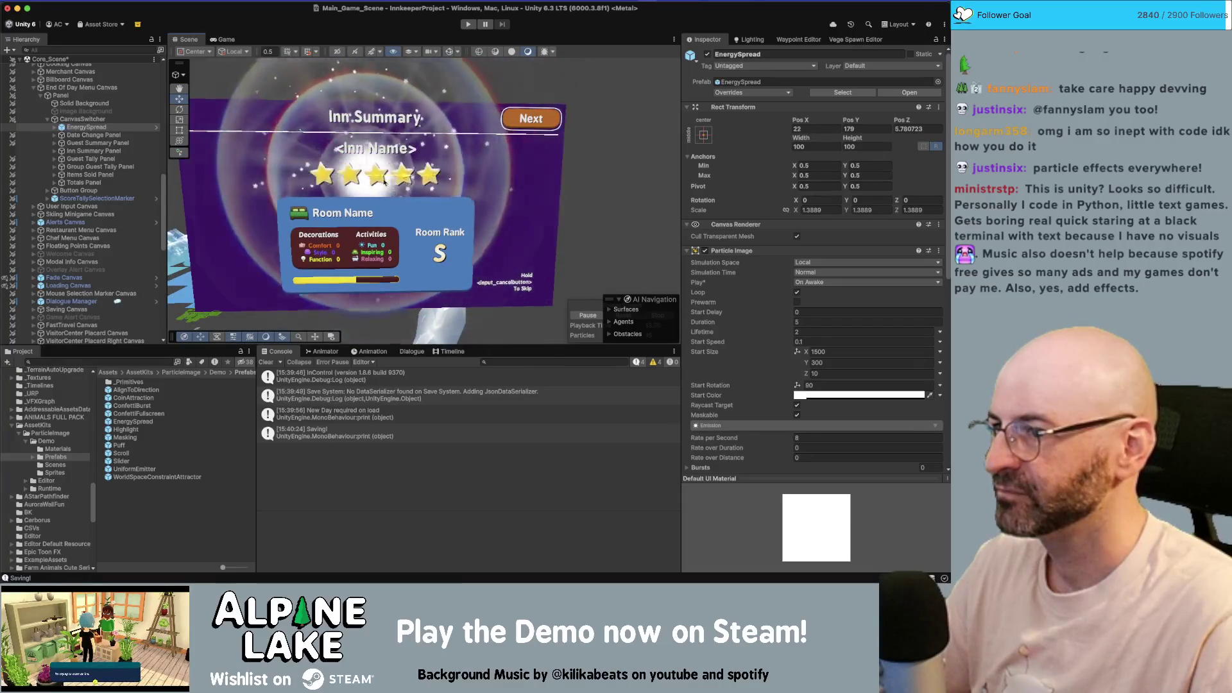
pyautogui.moveTo(384, 181); pyautogui.dragTo(443, 180)
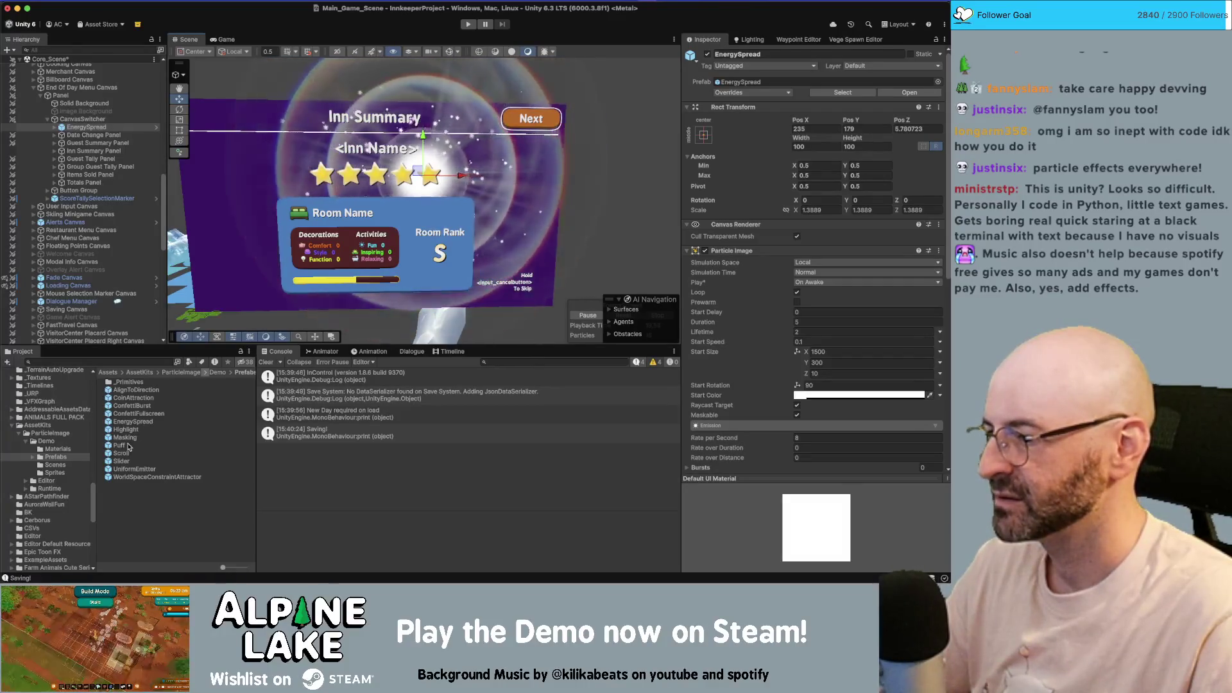
# - Add Puff under EnergySpread, preview its burst, delete it, then add the Slider prefab
pyautogui.moveTo(121, 445); pyautogui.dragTo(109, 132)
pyautogui.moveTo(409, 200); pyautogui.dragTo(250, 171)
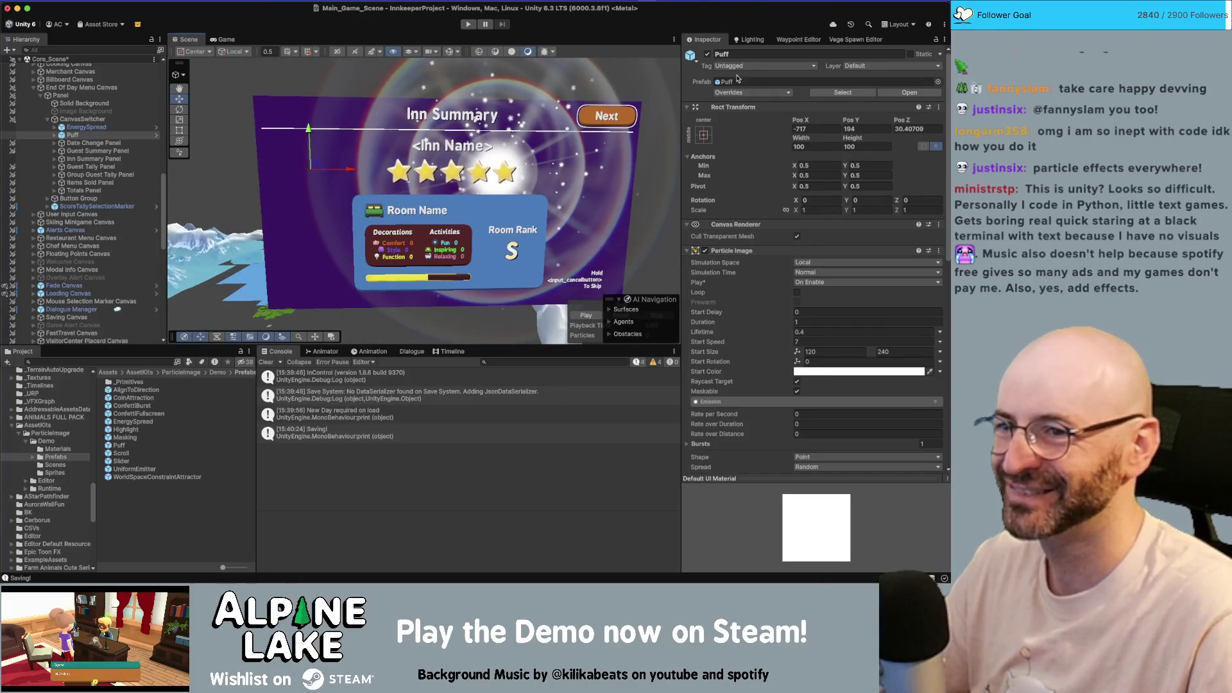
pyautogui.click(708, 54)
pyautogui.click(707, 53)
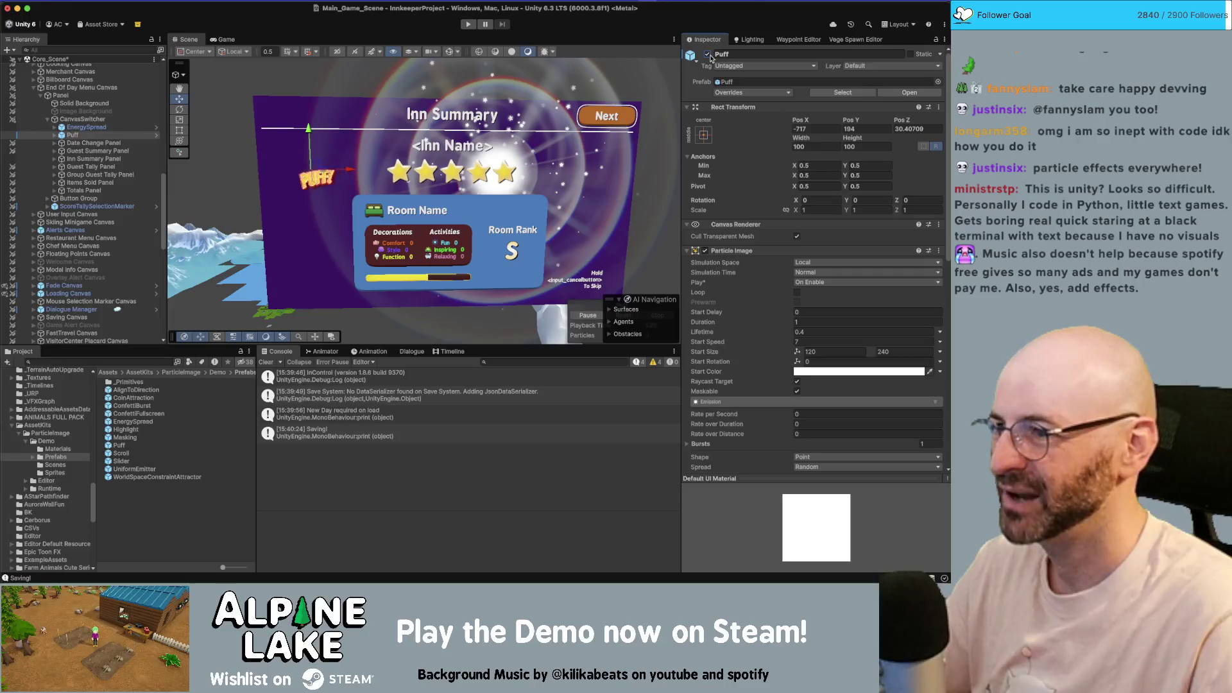
pyautogui.click(117, 134)
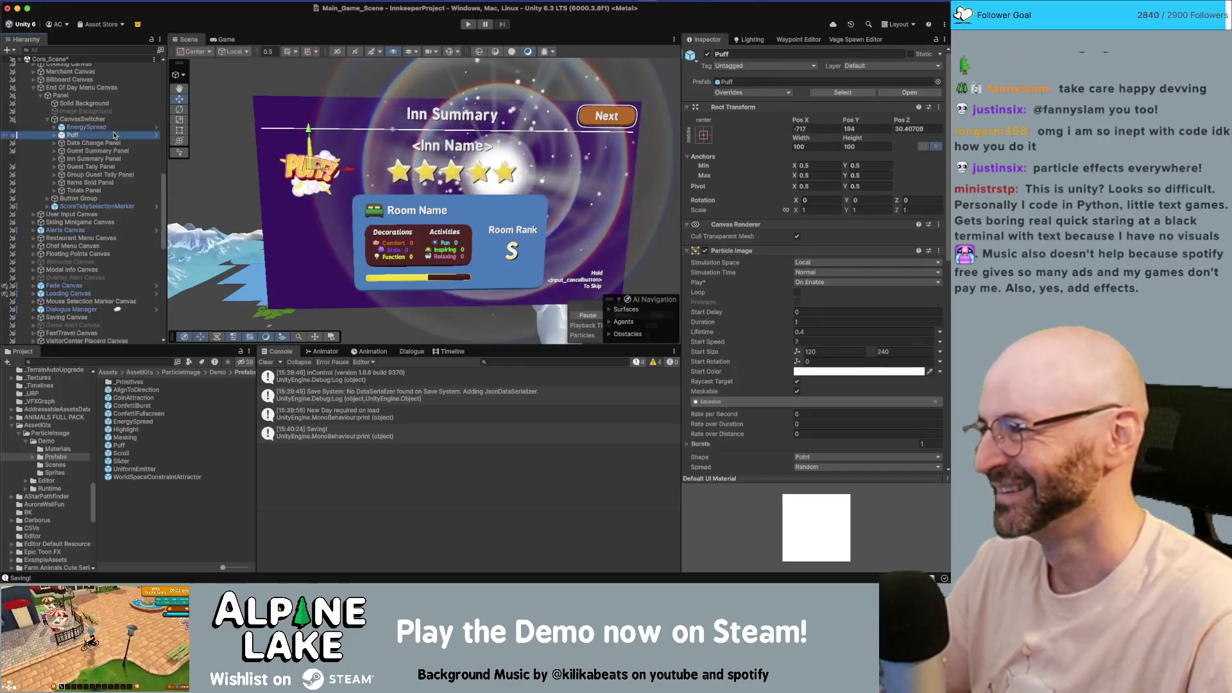
pyautogui.press('Delete')
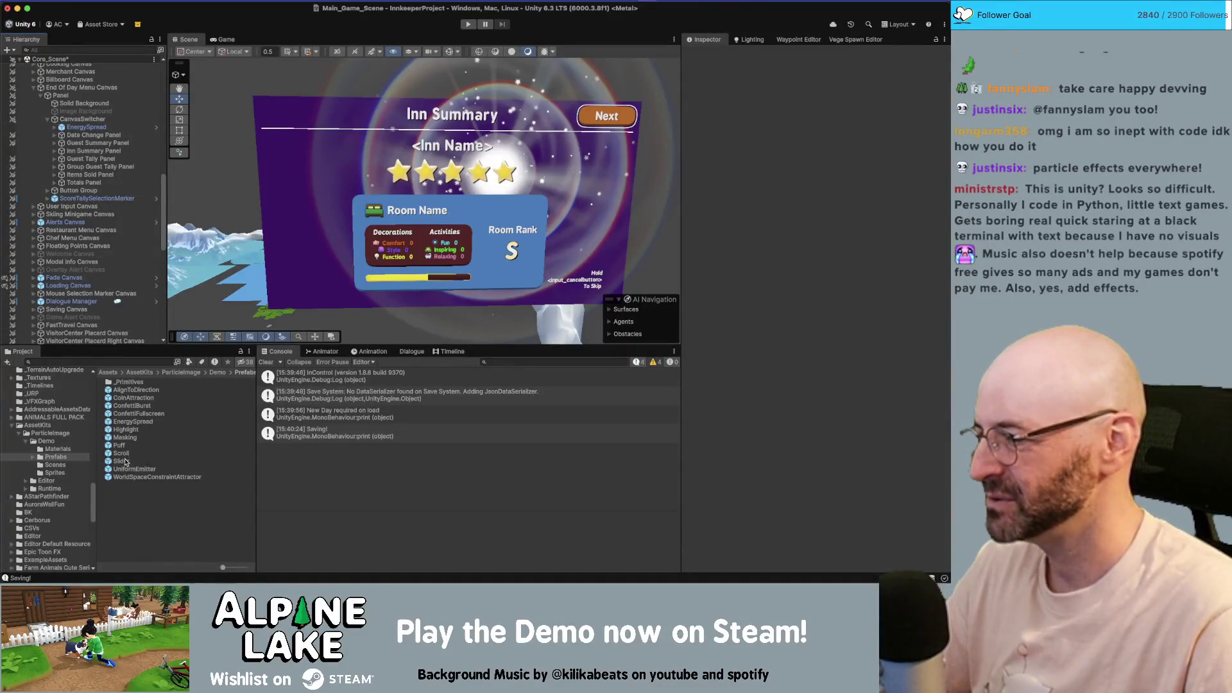
pyautogui.moveTo(125, 464)
pyautogui.mouseDown()
pyautogui.moveTo(90, 134)
pyautogui.moveTo(121, 141)
pyautogui.mouseUp()
pyautogui.moveTo(451, 201); pyautogui.dragTo(308, 164)
pyautogui.press('f')
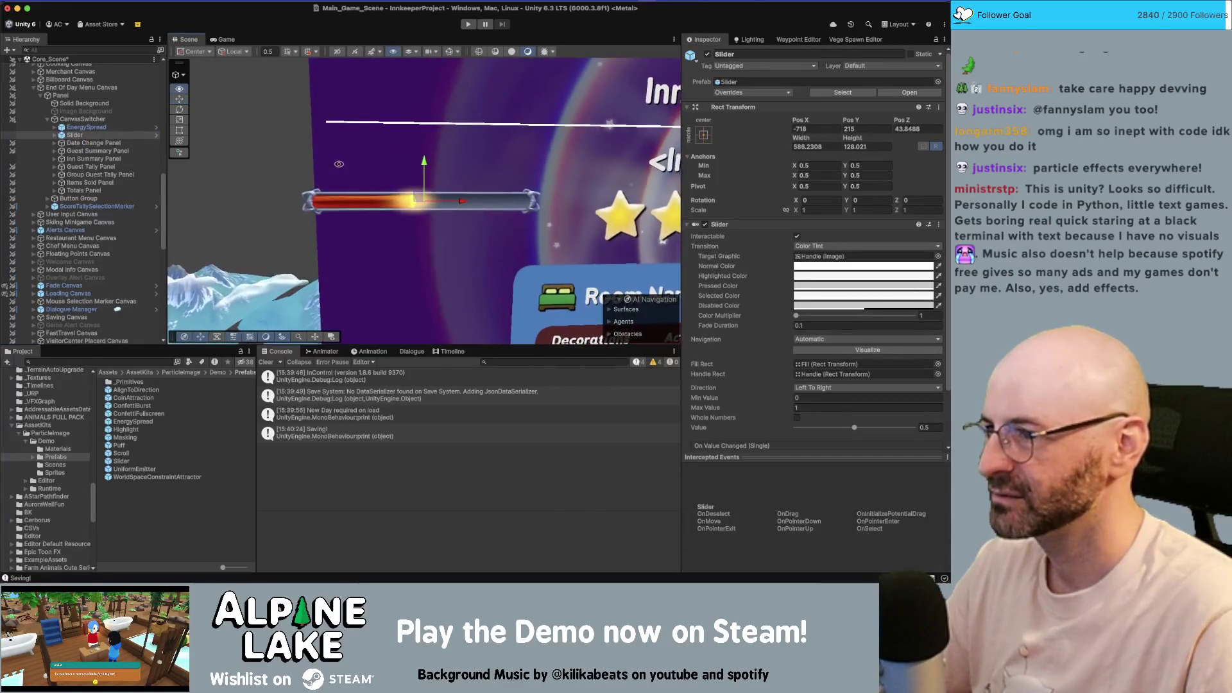
pyautogui.scroll(3, 475, 153)
pyautogui.scroll(-2, 475, 152)
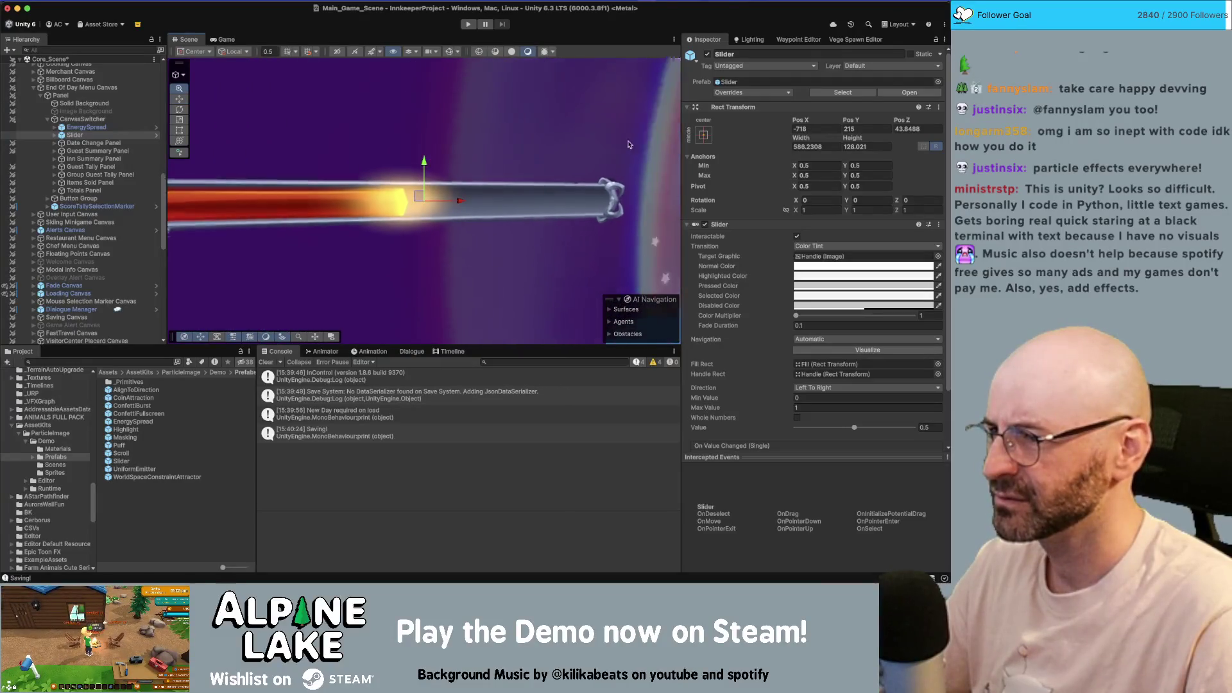
pyautogui.click(54, 136)
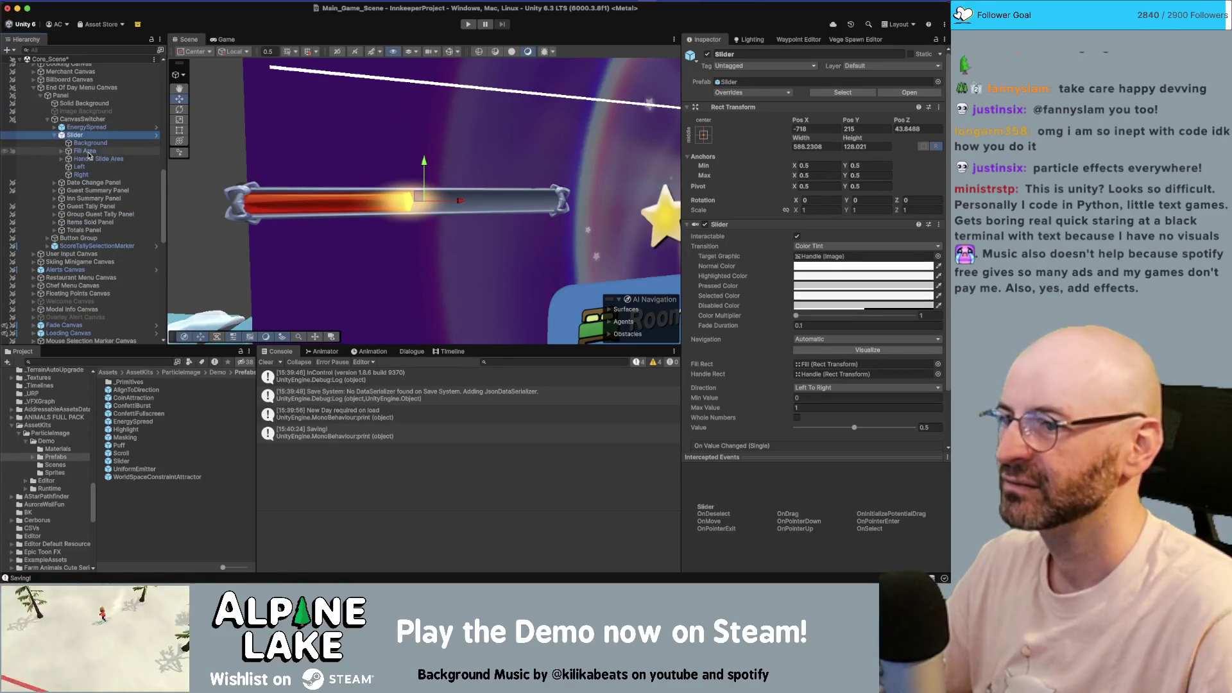
pyautogui.click(90, 143)
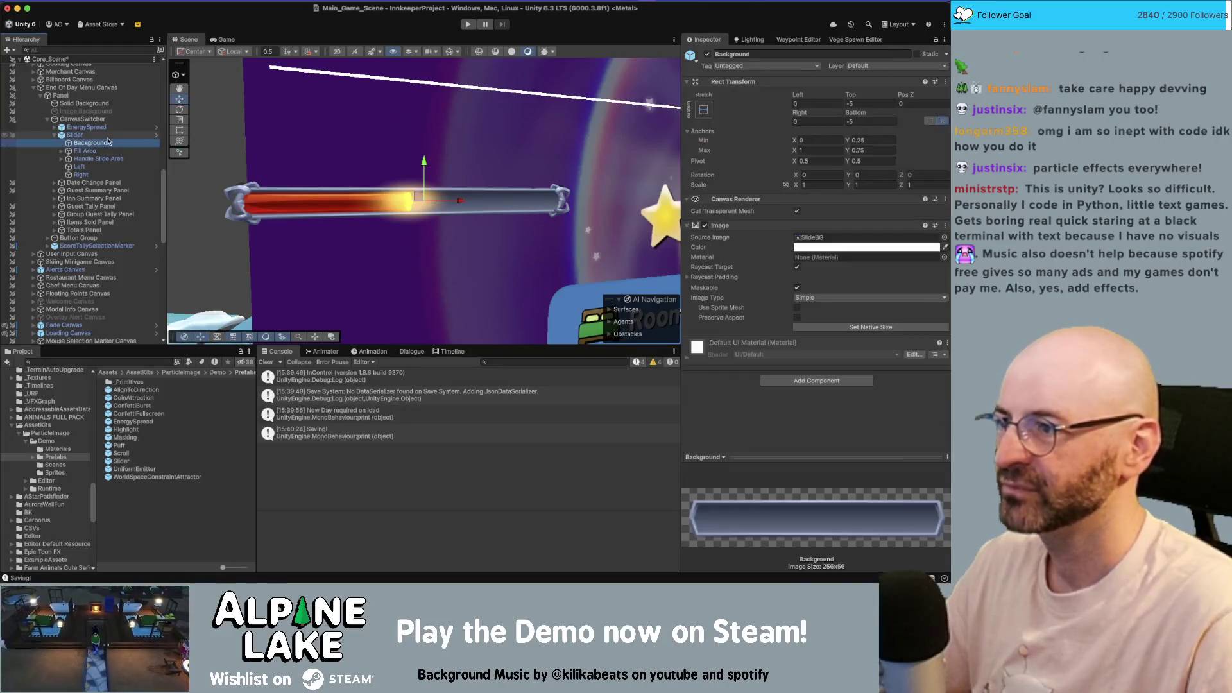
pyautogui.press('Down')
pyautogui.press('Down')
pyautogui.press('Down')
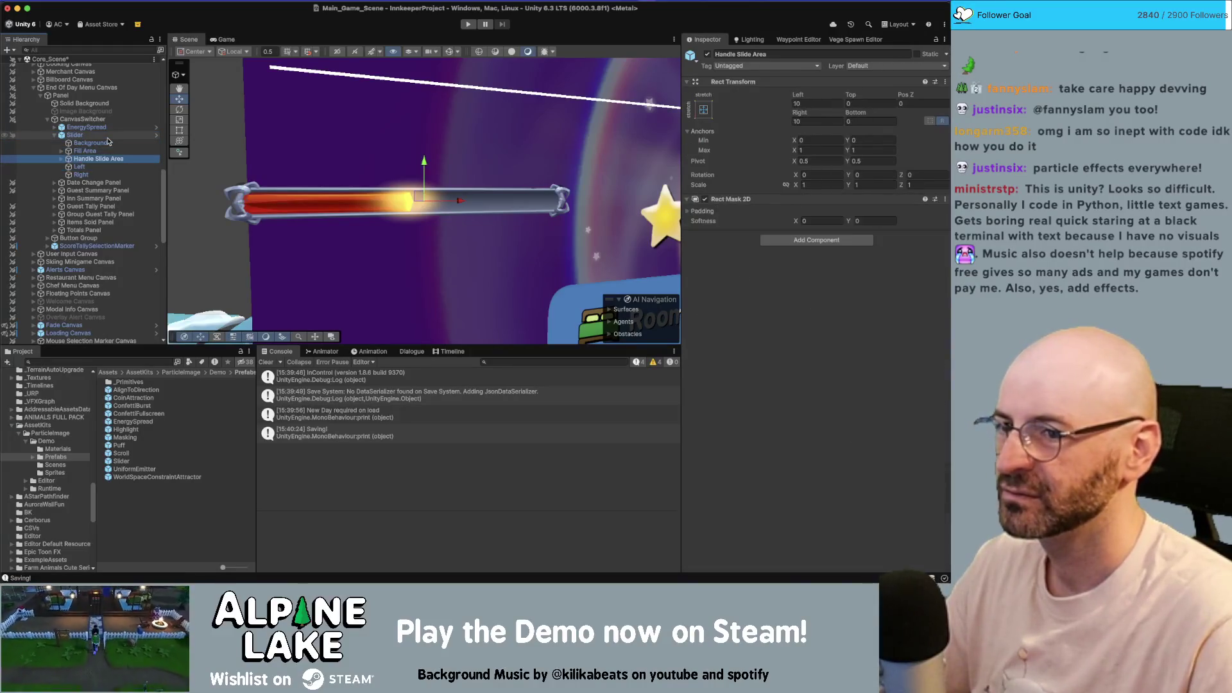
pyautogui.press('Down')
pyautogui.press('Up')
pyautogui.press('Up')
pyautogui.press('Right')
pyautogui.press('Down')
pyautogui.press('Right')
pyautogui.press('Down')
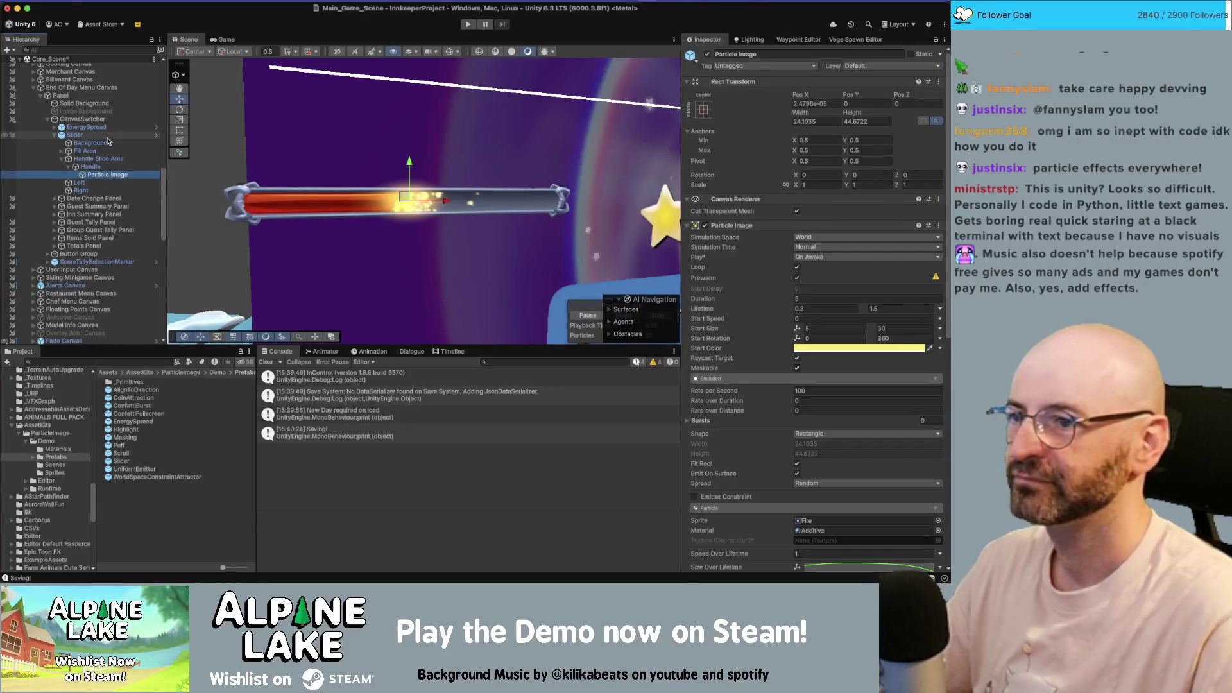
pyautogui.moveTo(393, 198); pyautogui.dragTo(420, 198)
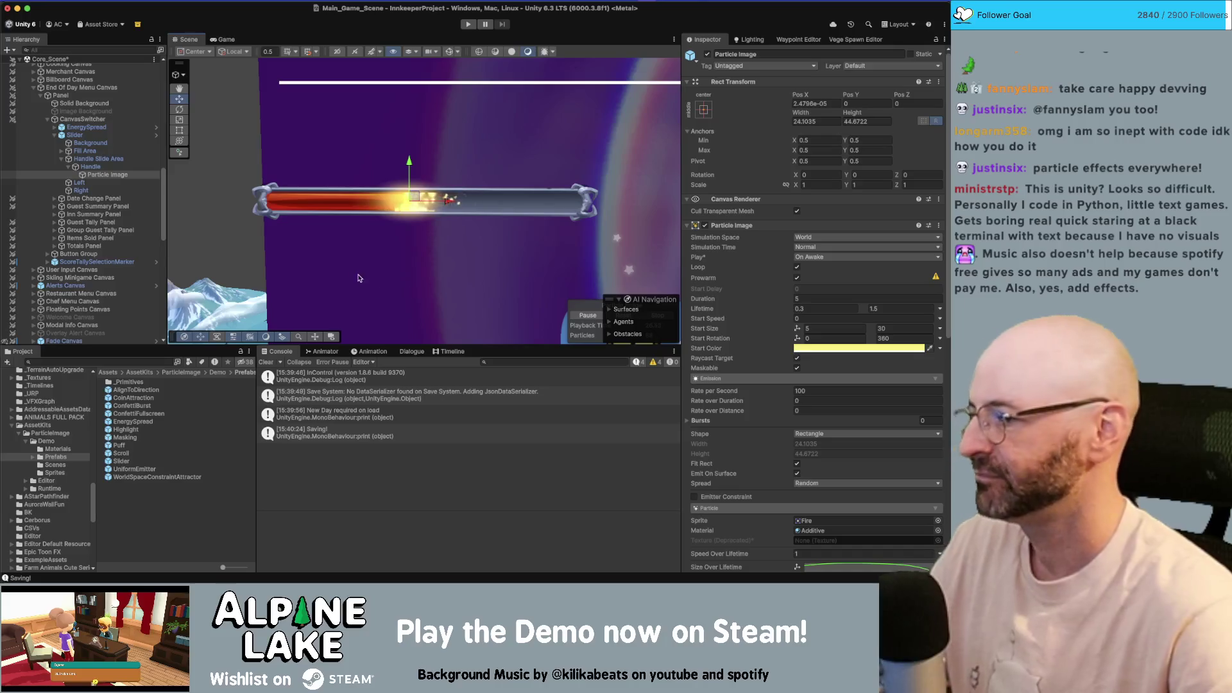
pyautogui.click(106, 136)
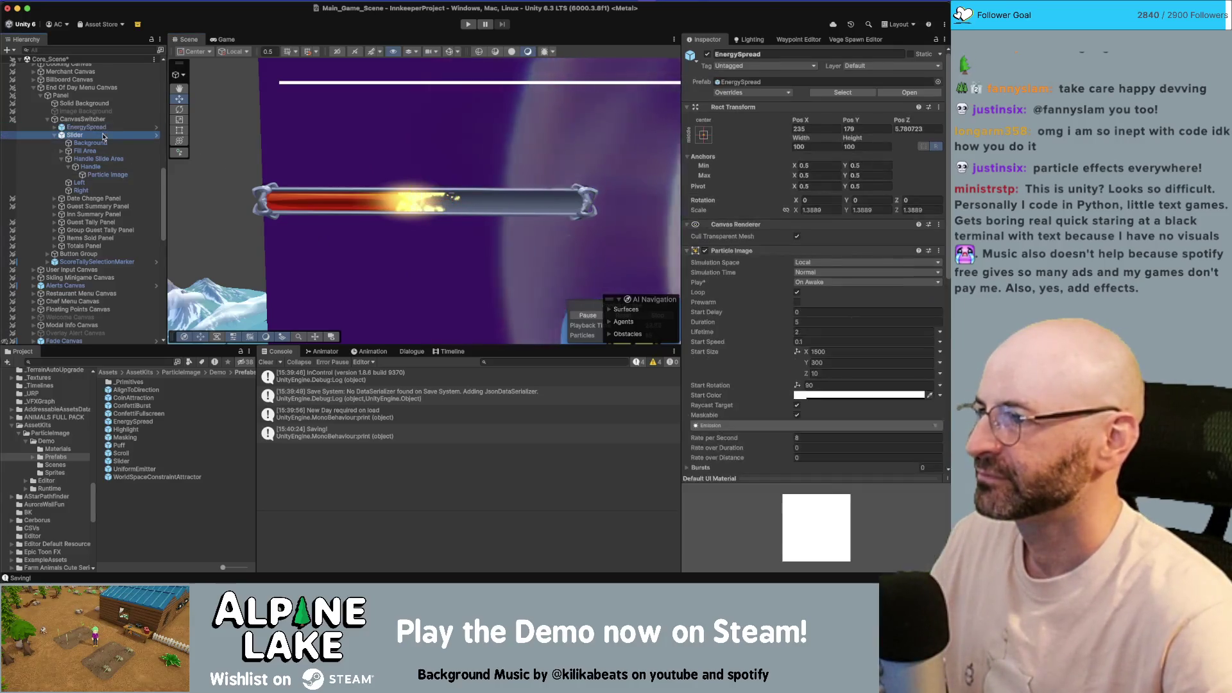
pyautogui.press('Delete')
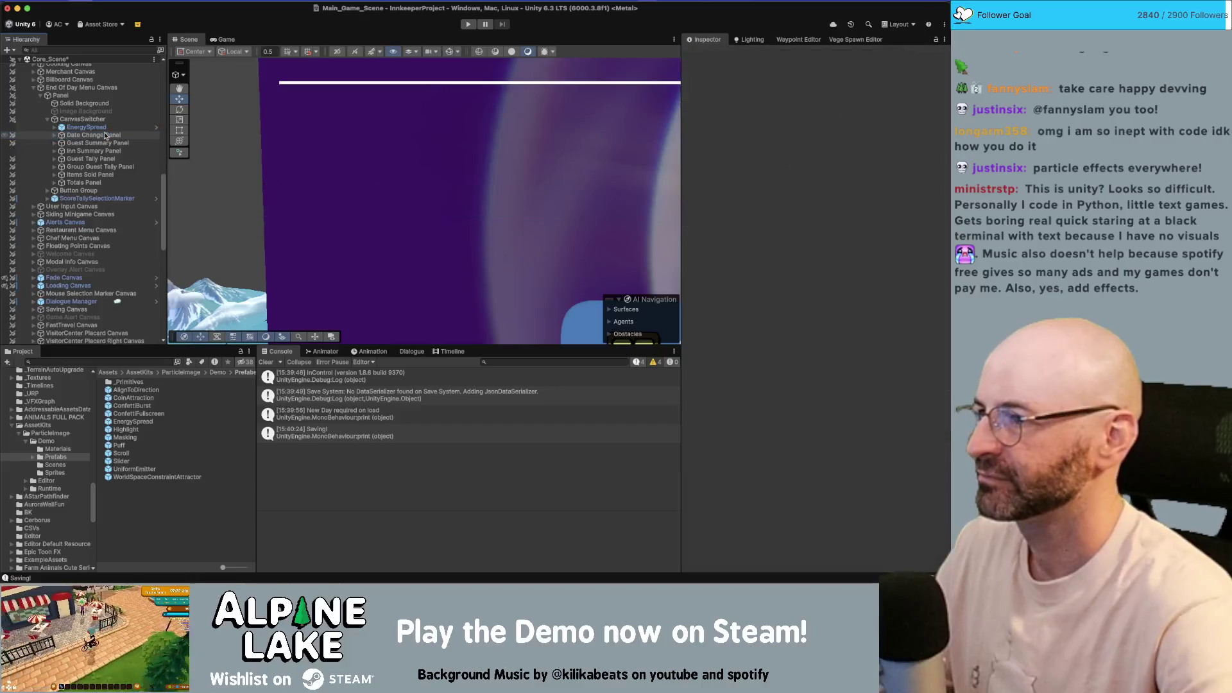
pyautogui.moveTo(145, 475); pyautogui.dragTo(97, 130)
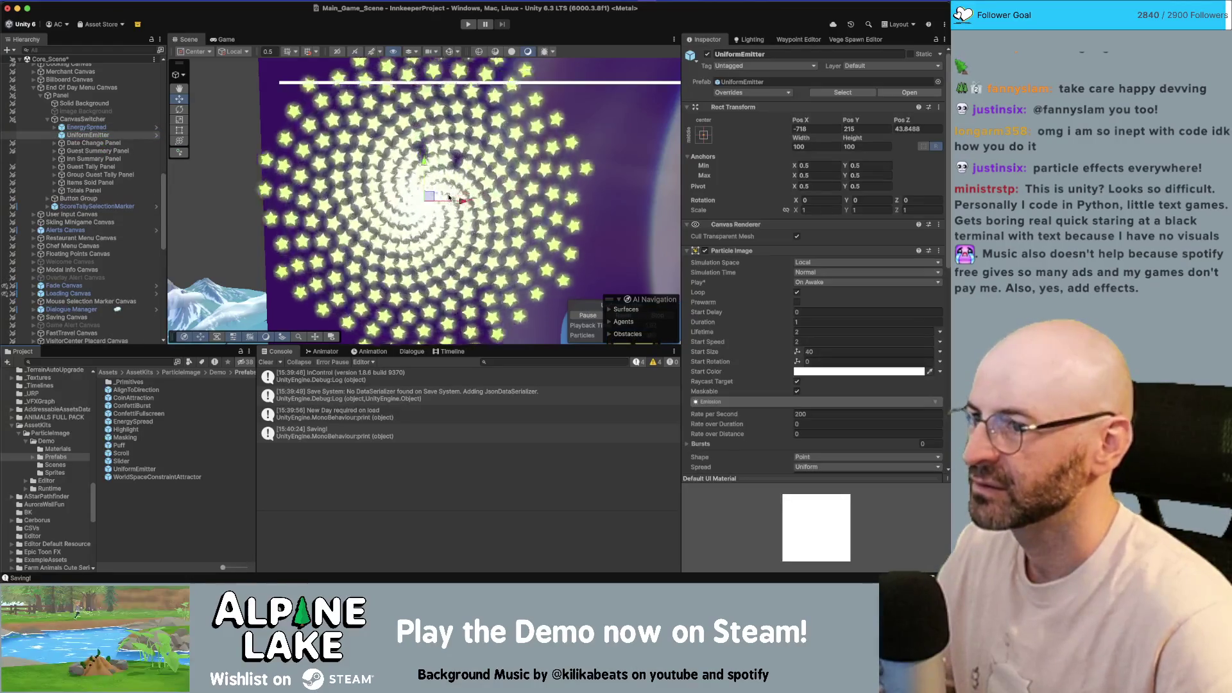
pyautogui.scroll(-5, 448, 197)
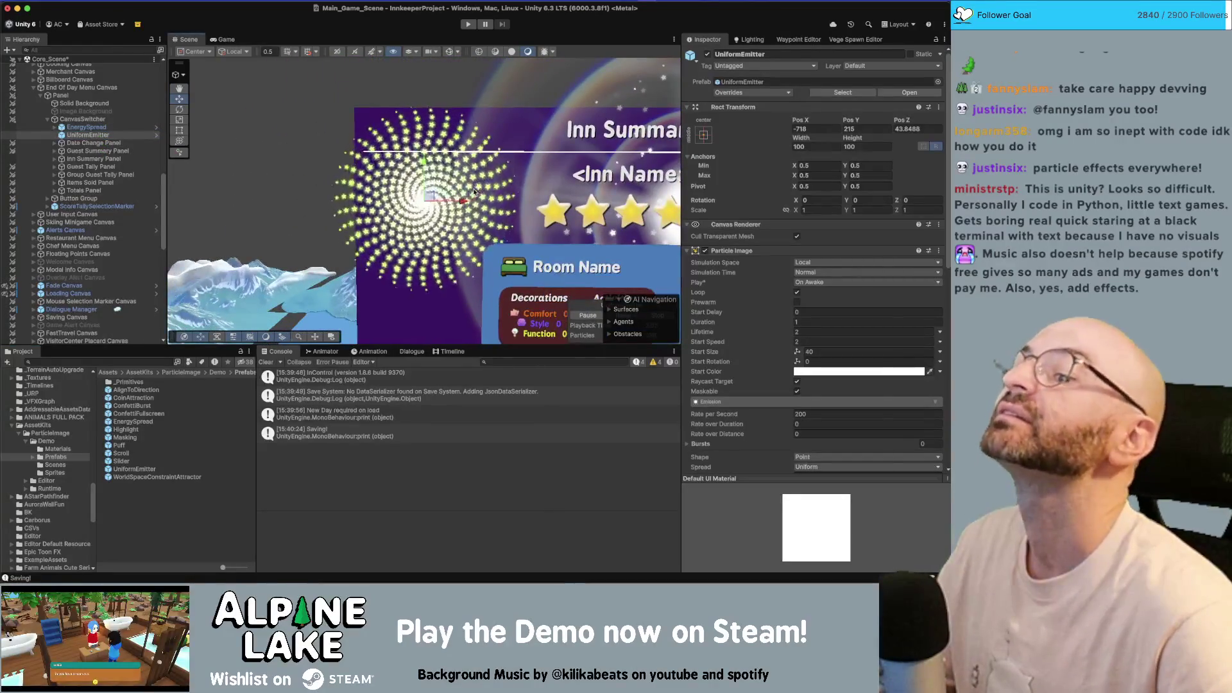
pyautogui.scroll(2, 555, 198)
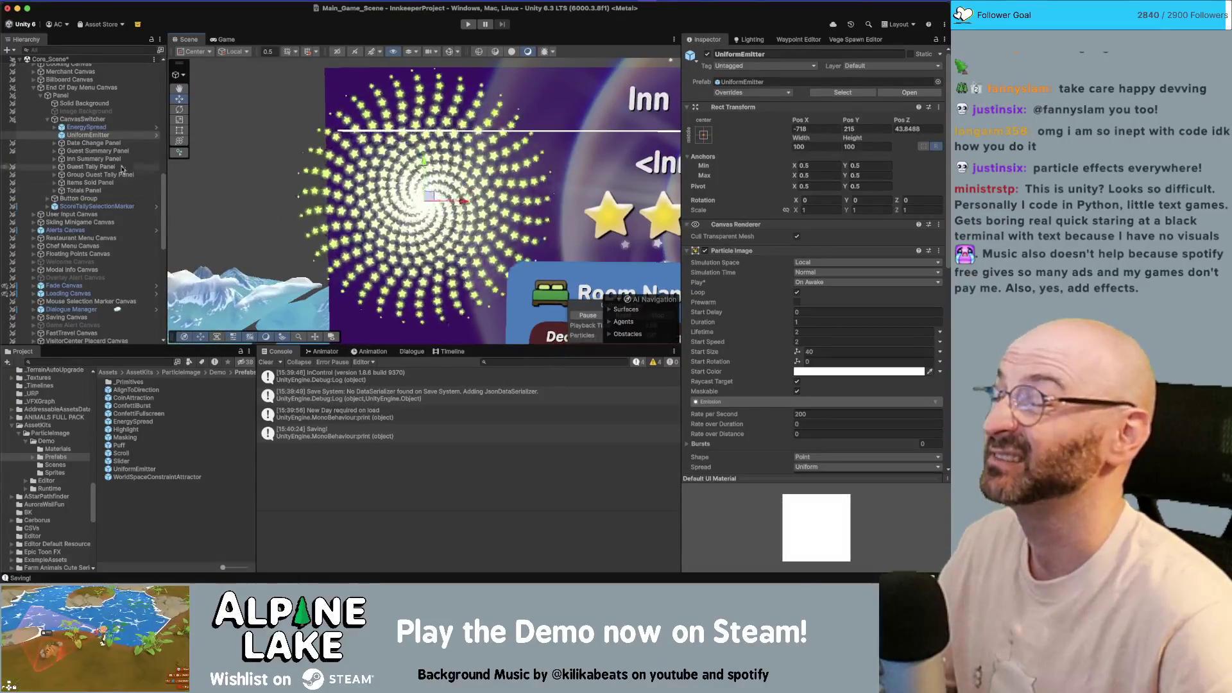
pyautogui.press('Delete')
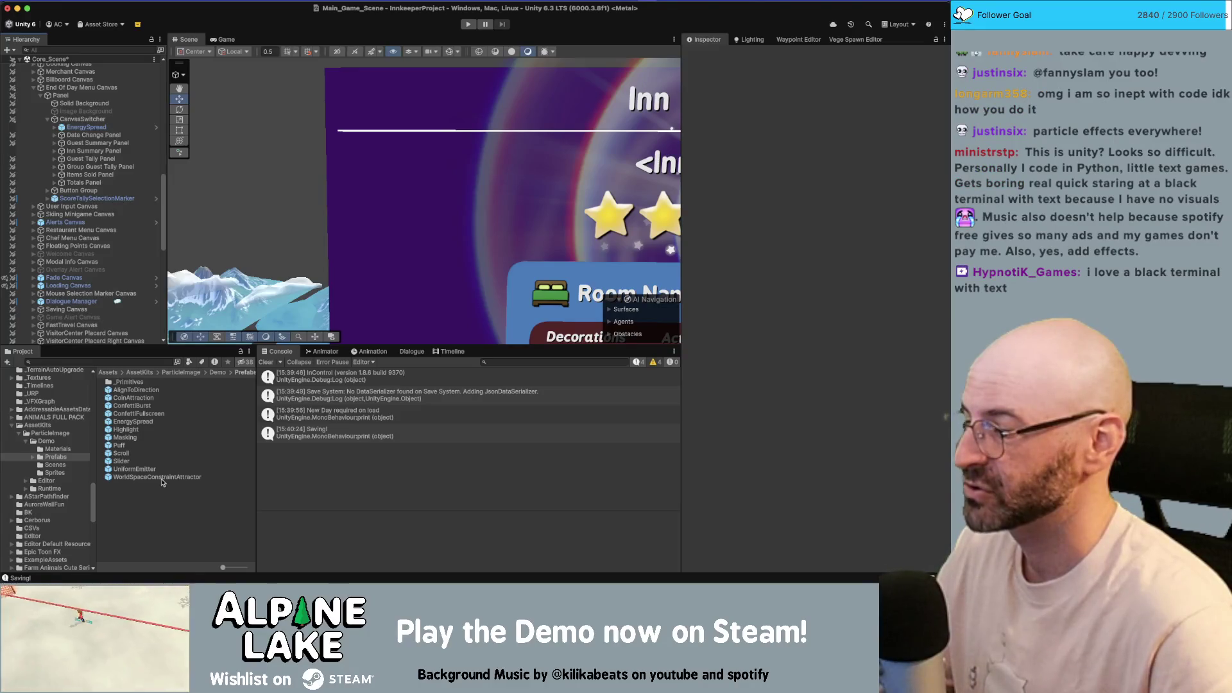
# - Drag the CoinAttraction prefab into the summary canvas under CanvasSwitcher
pyautogui.click(138, 405)
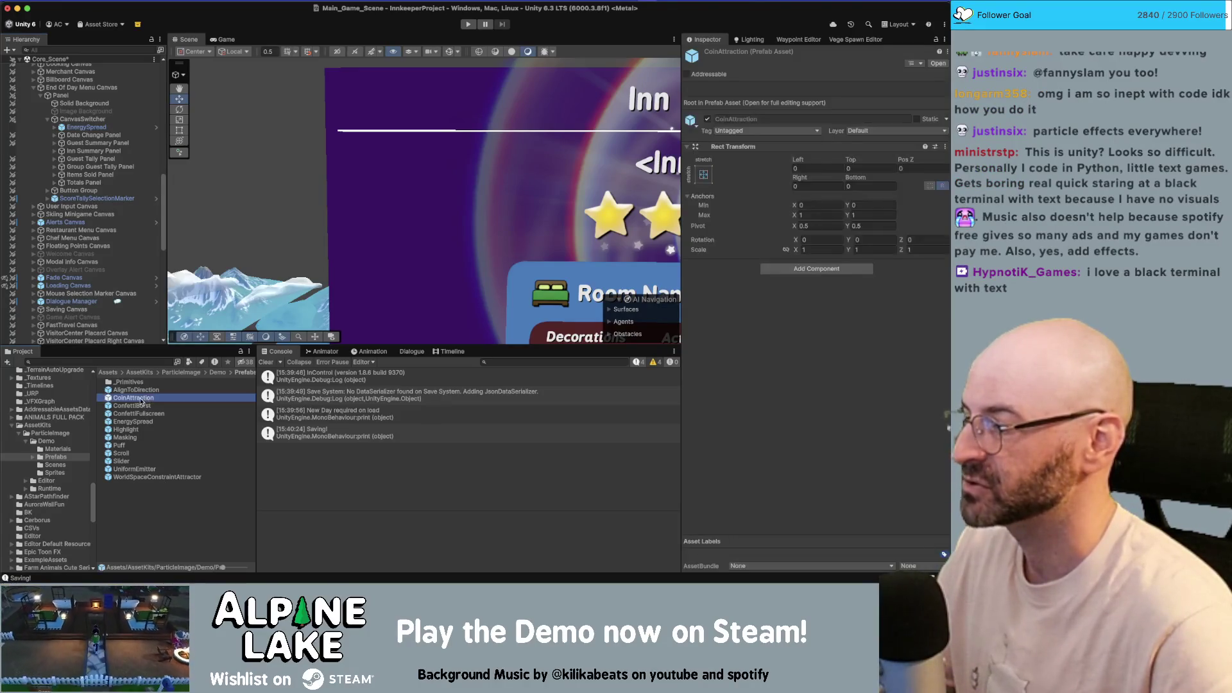
pyautogui.moveTo(138, 406)
pyautogui.mouseDown()
pyautogui.moveTo(90, 198)
pyautogui.moveTo(93, 135)
pyautogui.mouseUp()
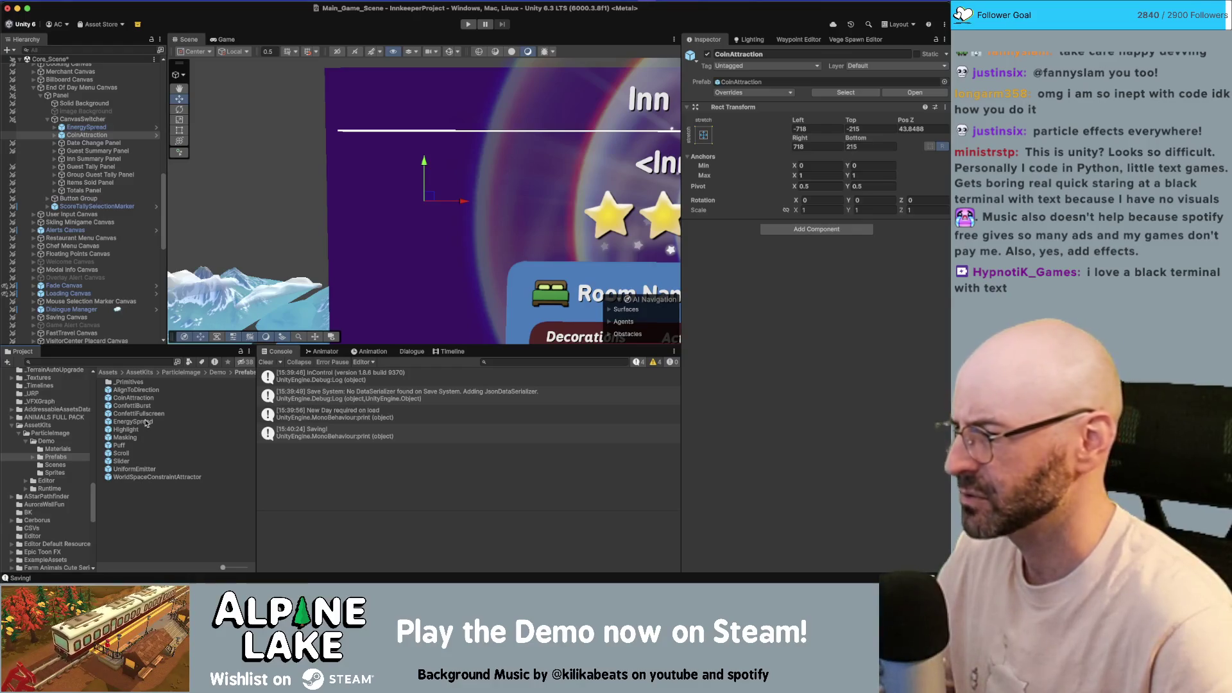
pyautogui.click(135, 398)
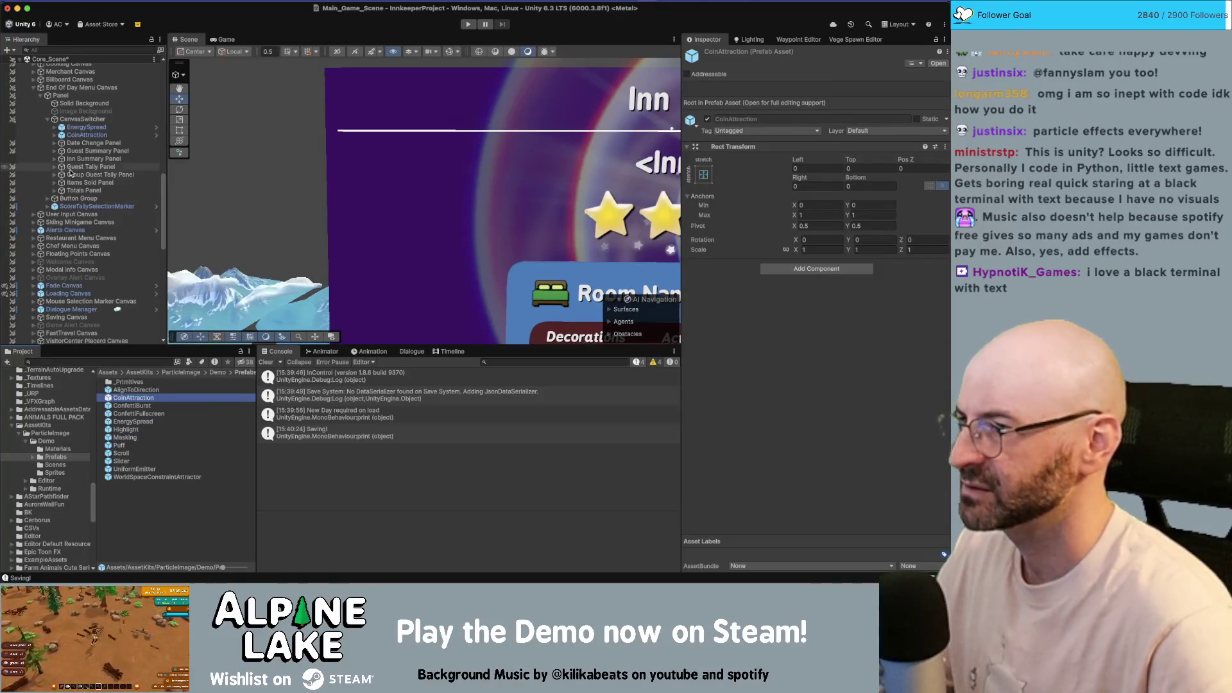
# - Expand CoinAttraction and replay its Particle Image so coins fly to the 100-coin counter
pyautogui.click(87, 135)
pyautogui.press('Right')
pyautogui.press('Down')
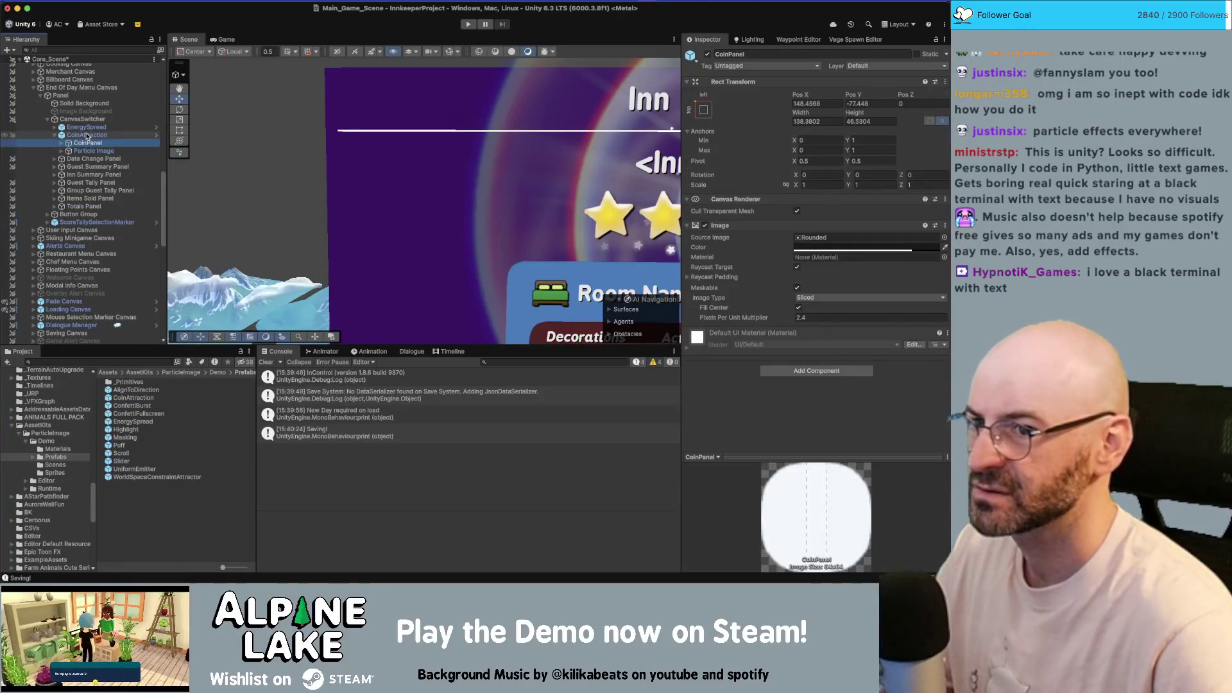
pyautogui.press('Down')
pyautogui.scroll(-5, 197, 215)
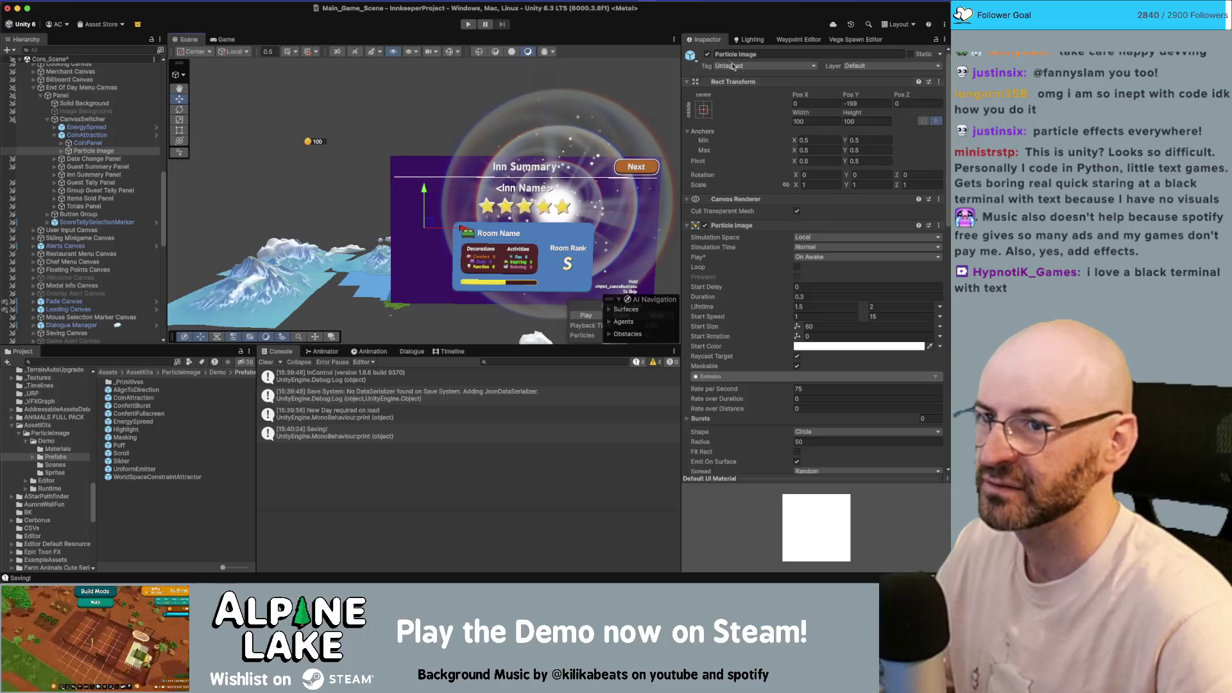
pyautogui.doubleClick(708, 55)
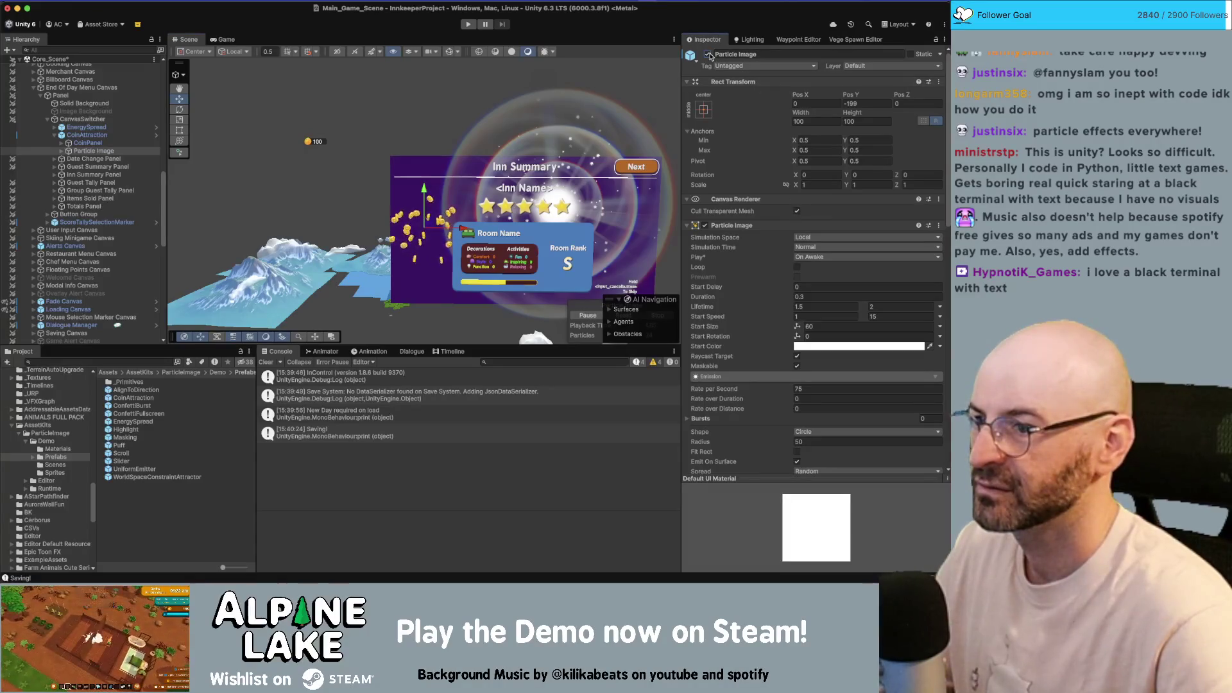
pyautogui.scroll(-10, 718, 316)
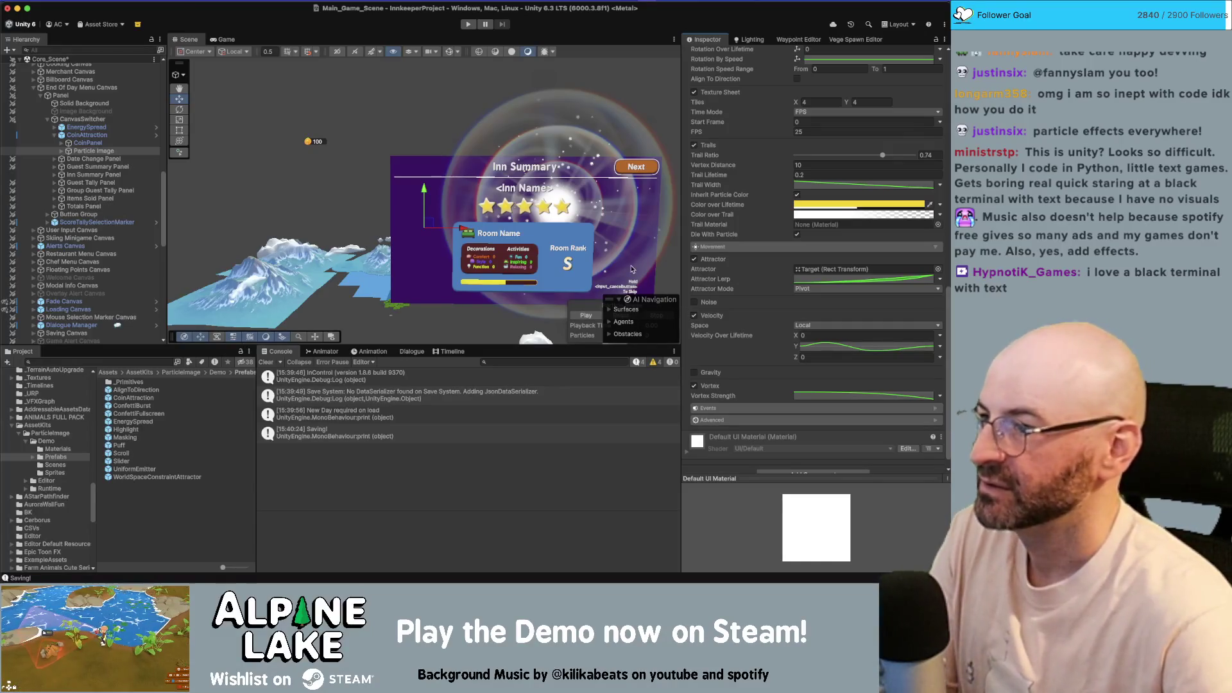
pyautogui.click(55, 135)
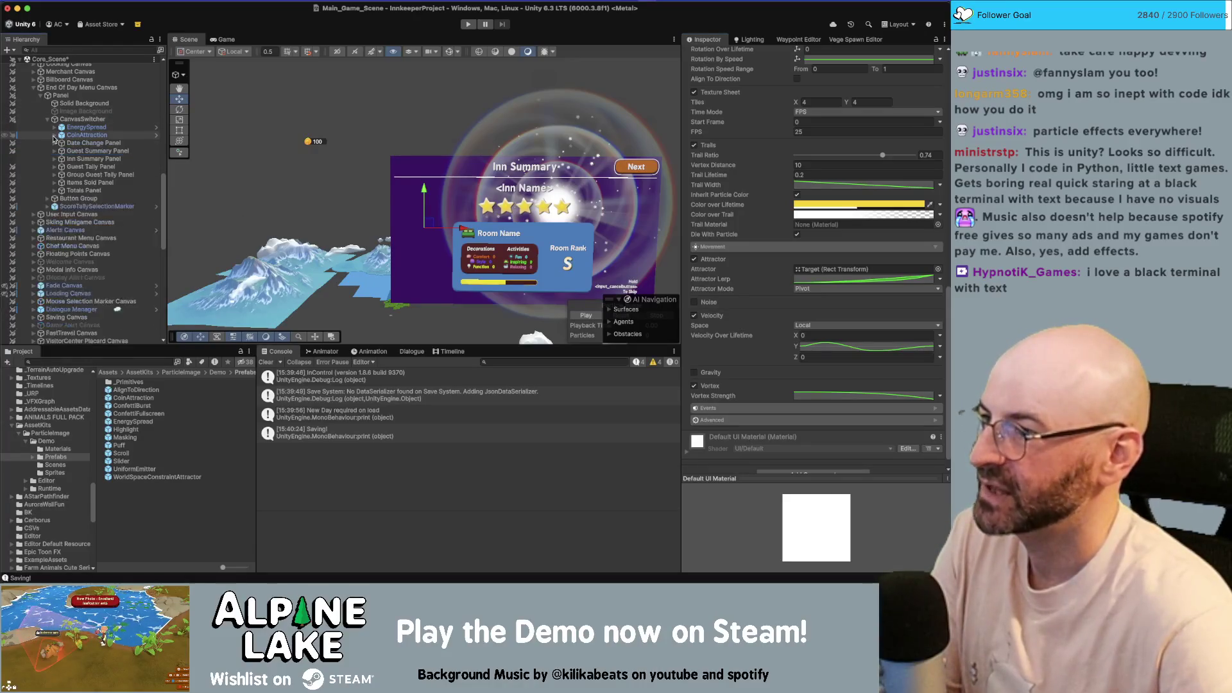
pyautogui.click(77, 135)
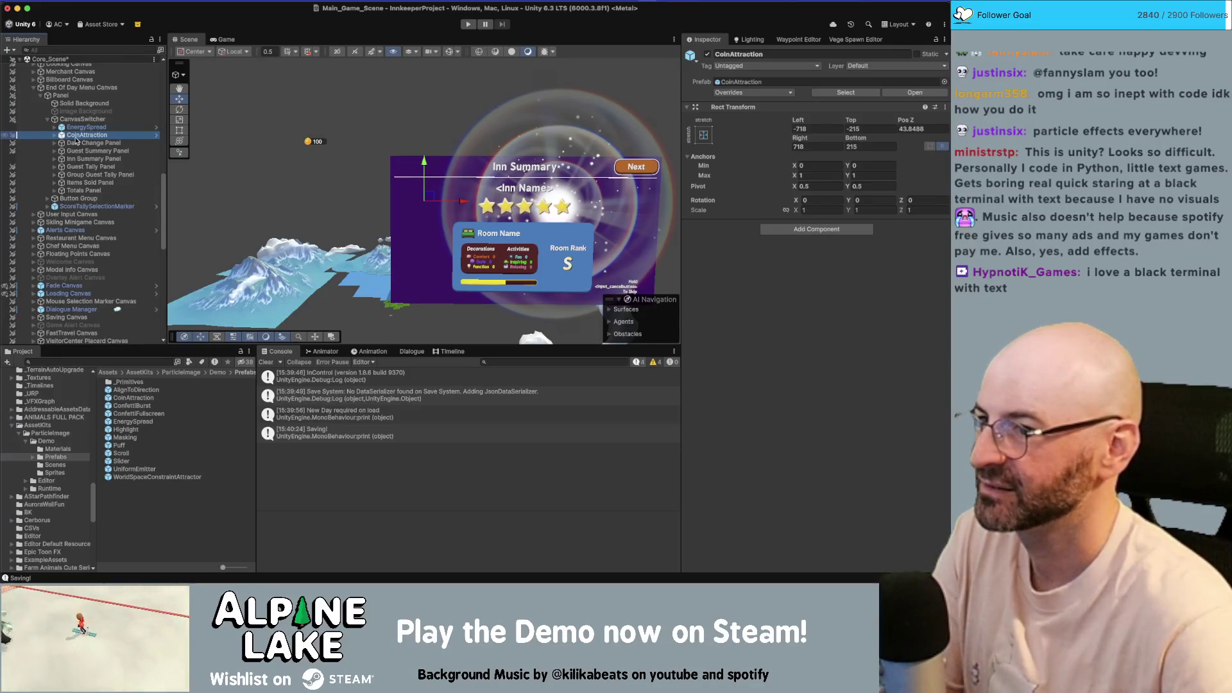
# - Turn on EnergySpread looping and toggle Rings, Stars and Glow off and on to compare
pyautogui.click(80, 127)
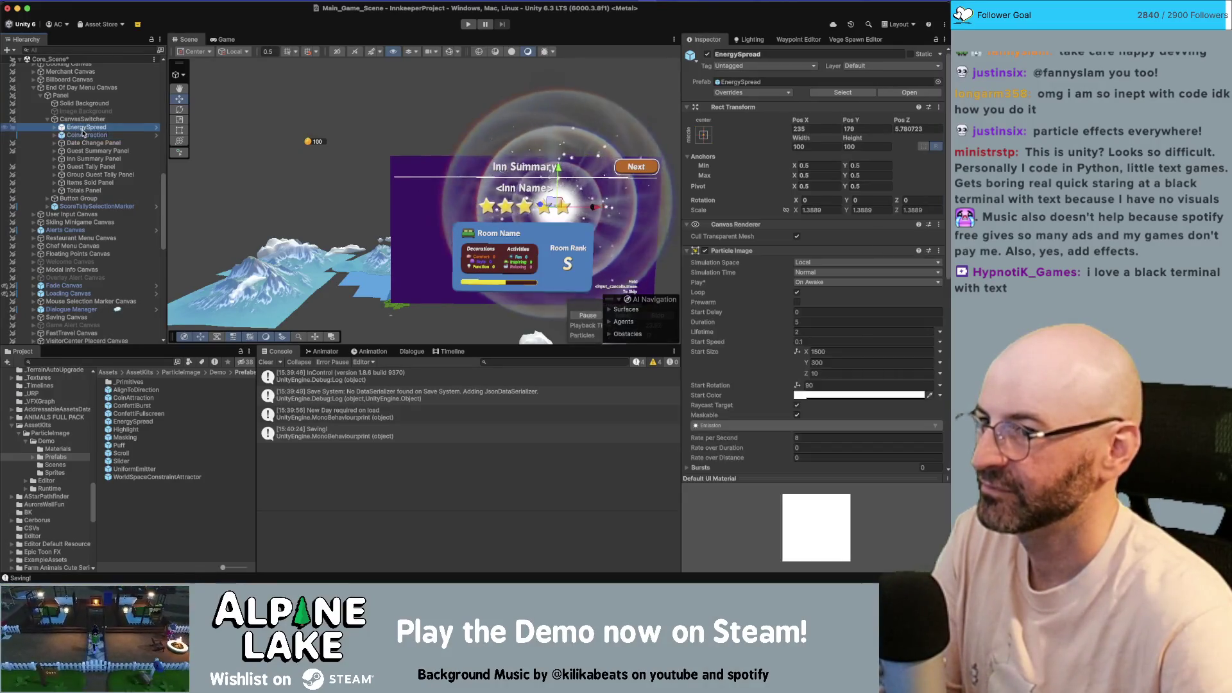
pyautogui.click(798, 293)
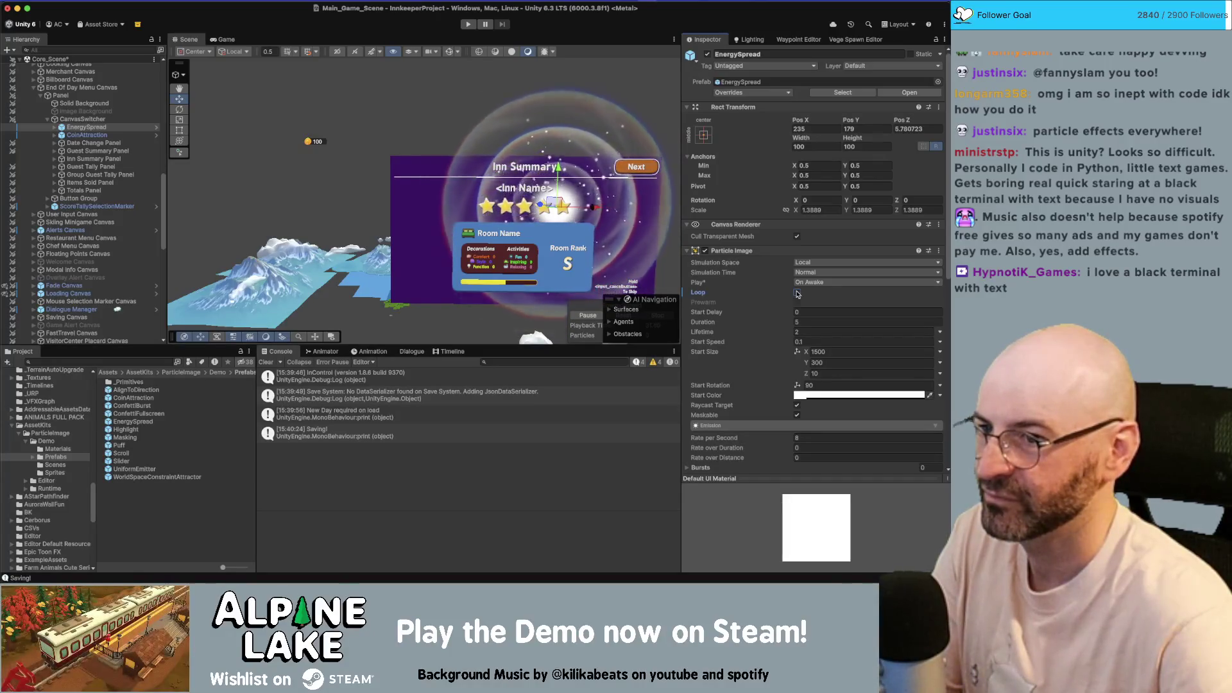
pyautogui.click(55, 128)
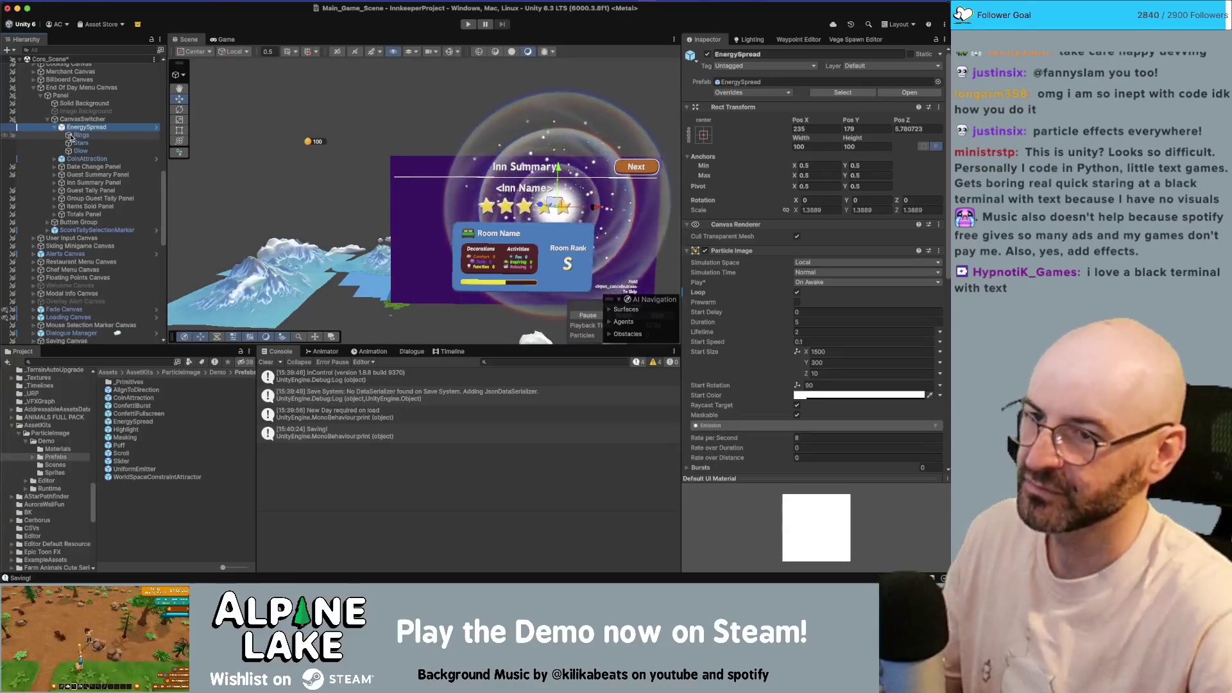
pyautogui.click(80, 135)
pyautogui.keyDown('shift'); pyautogui.click(81, 151); pyautogui.keyUp('shift')
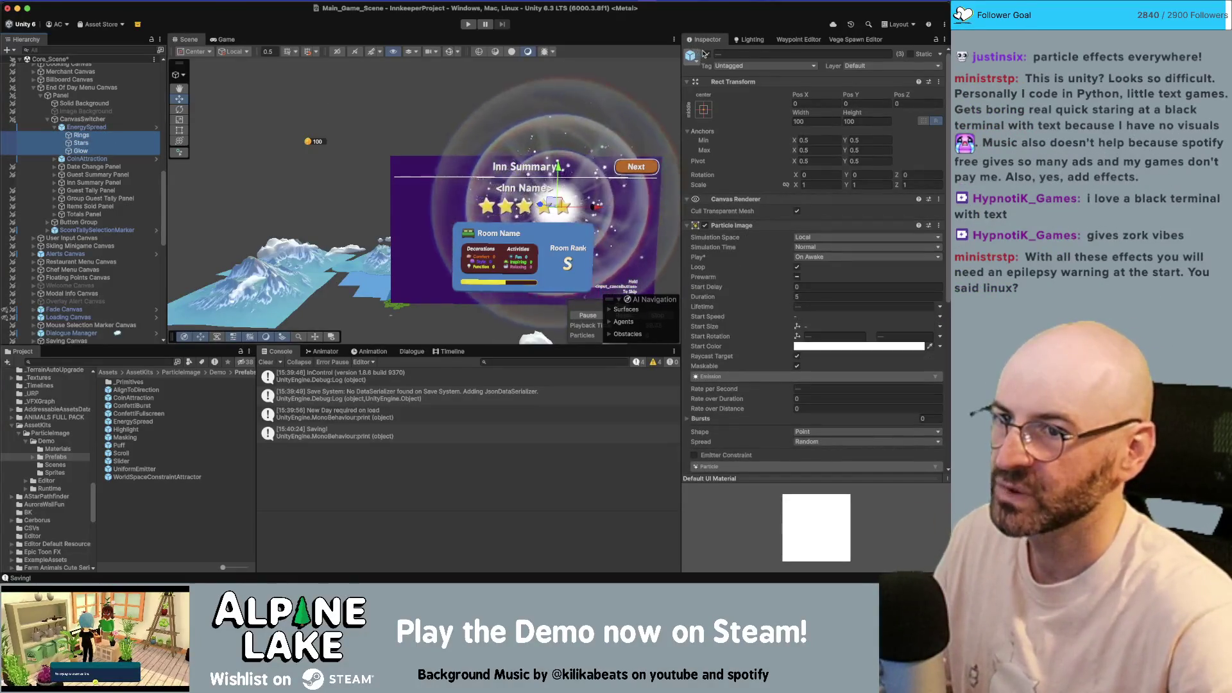
pyautogui.click(707, 55)
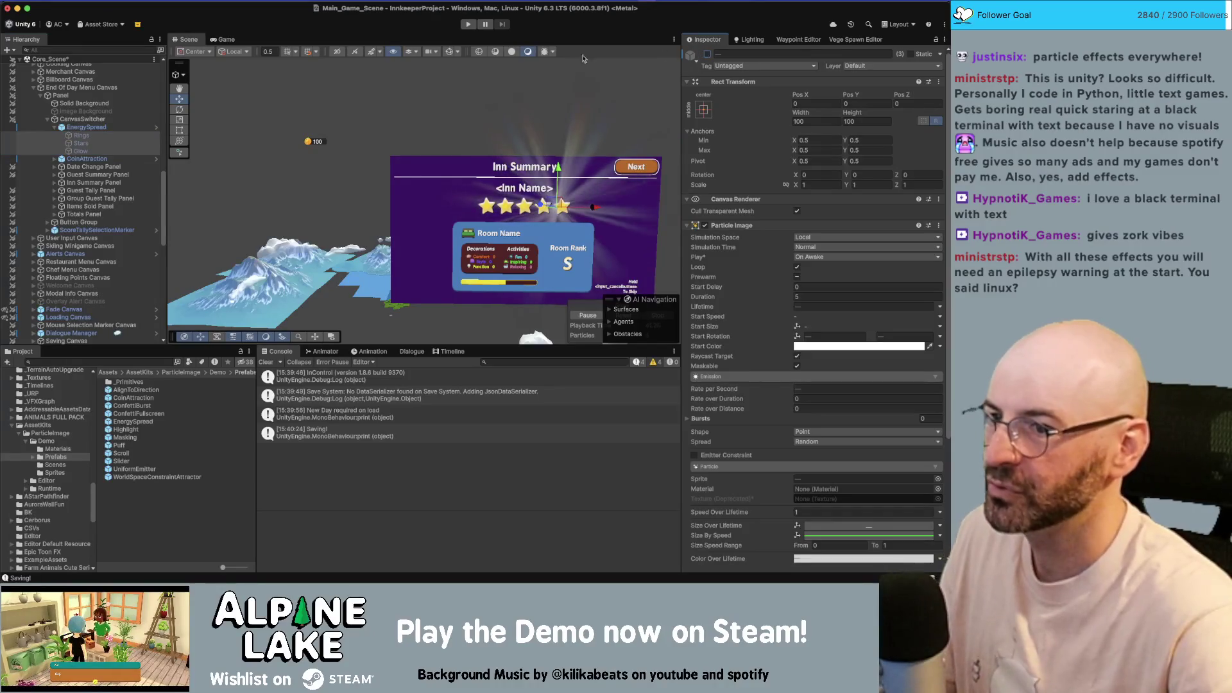
pyautogui.click(707, 55)
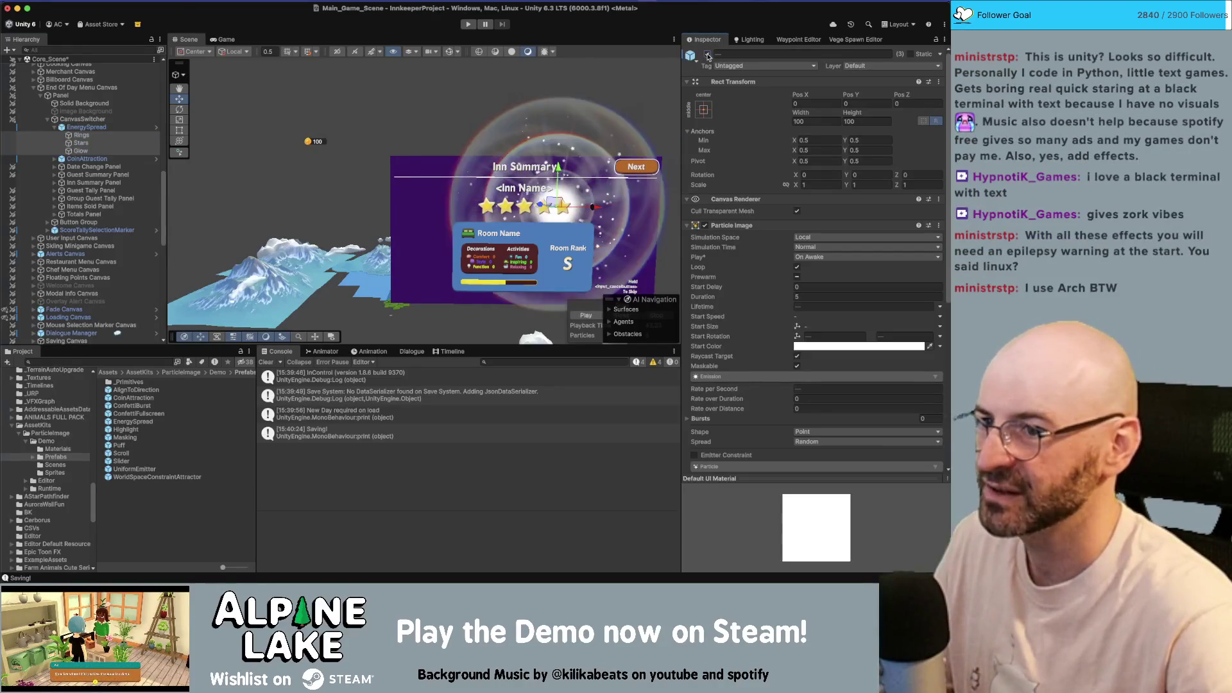
pyautogui.click(707, 55)
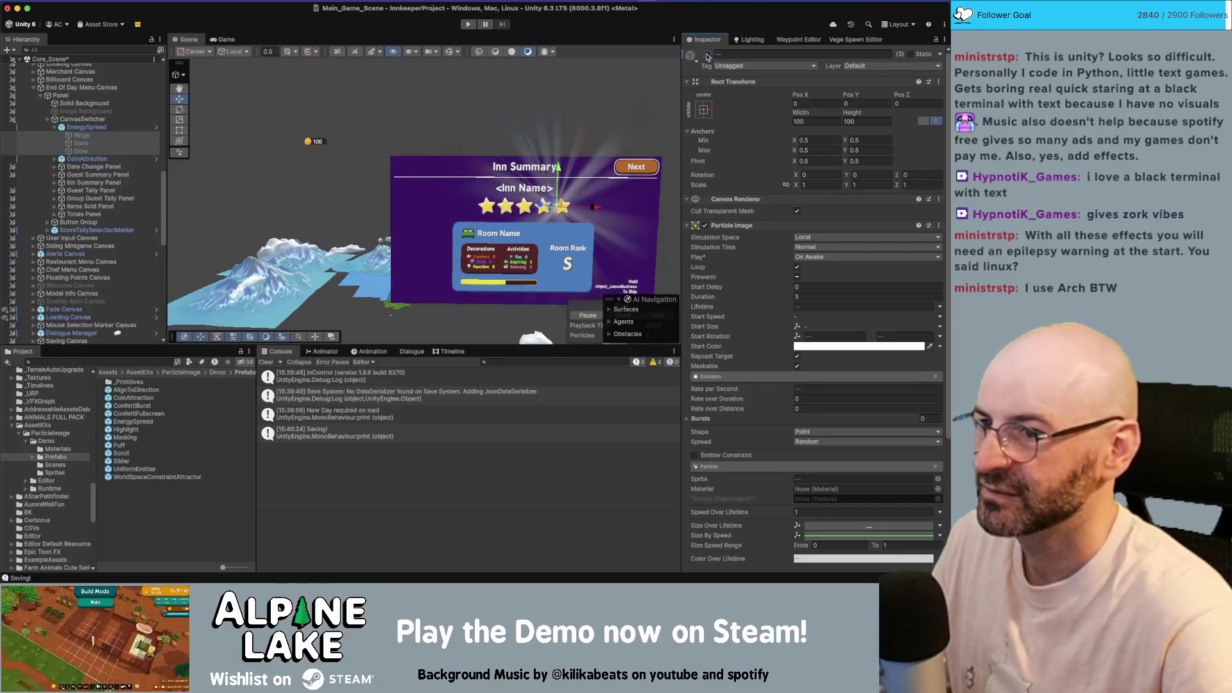
pyautogui.click(707, 55)
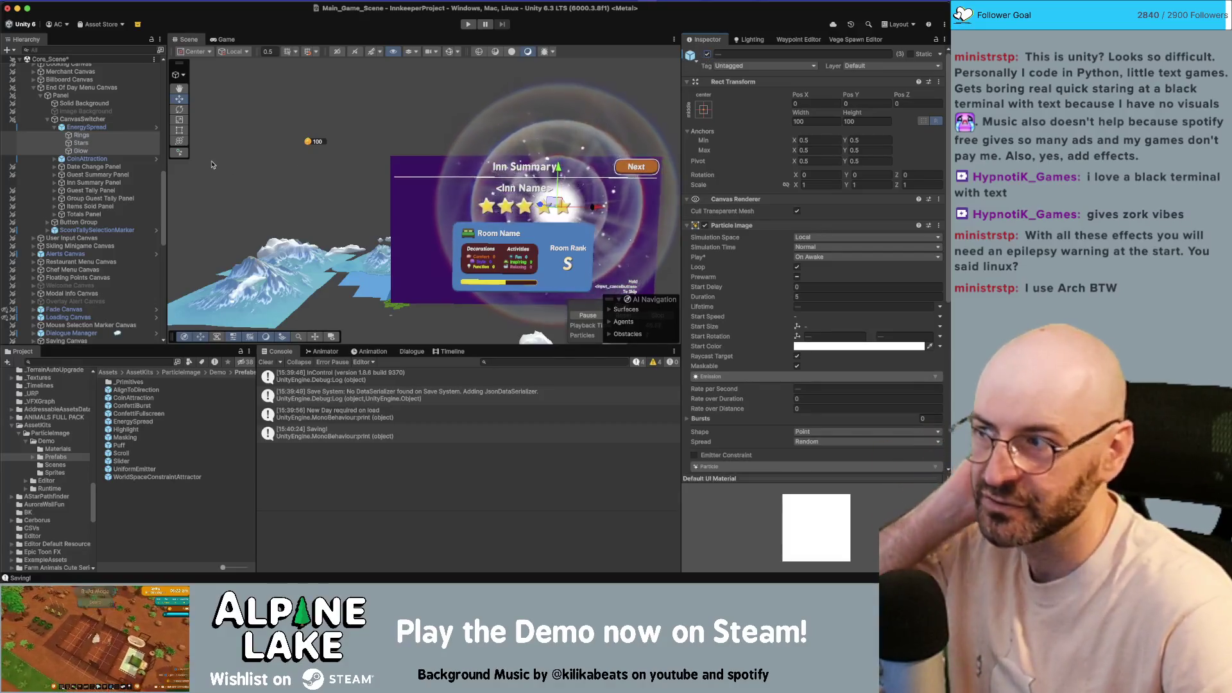
# - Toggle Rings alone off and back on, leaving Rings, Stars and Glow all enabled
pyautogui.click(127, 136)
pyautogui.click(708, 54)
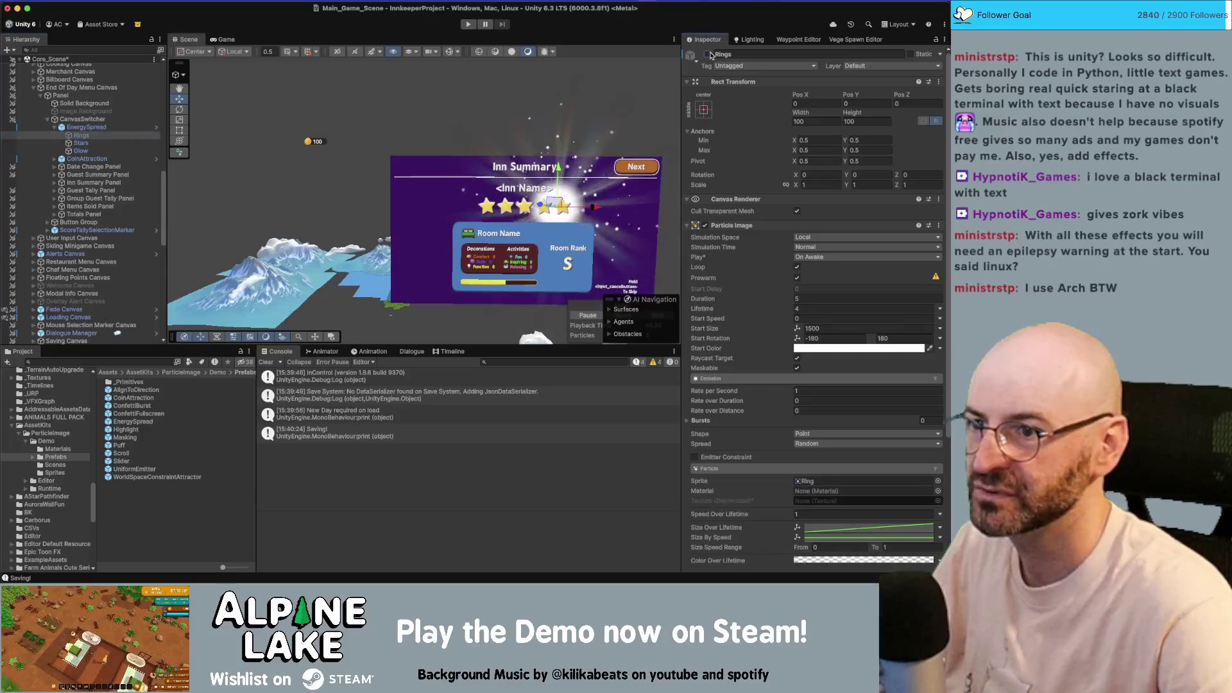
pyautogui.click(708, 54)
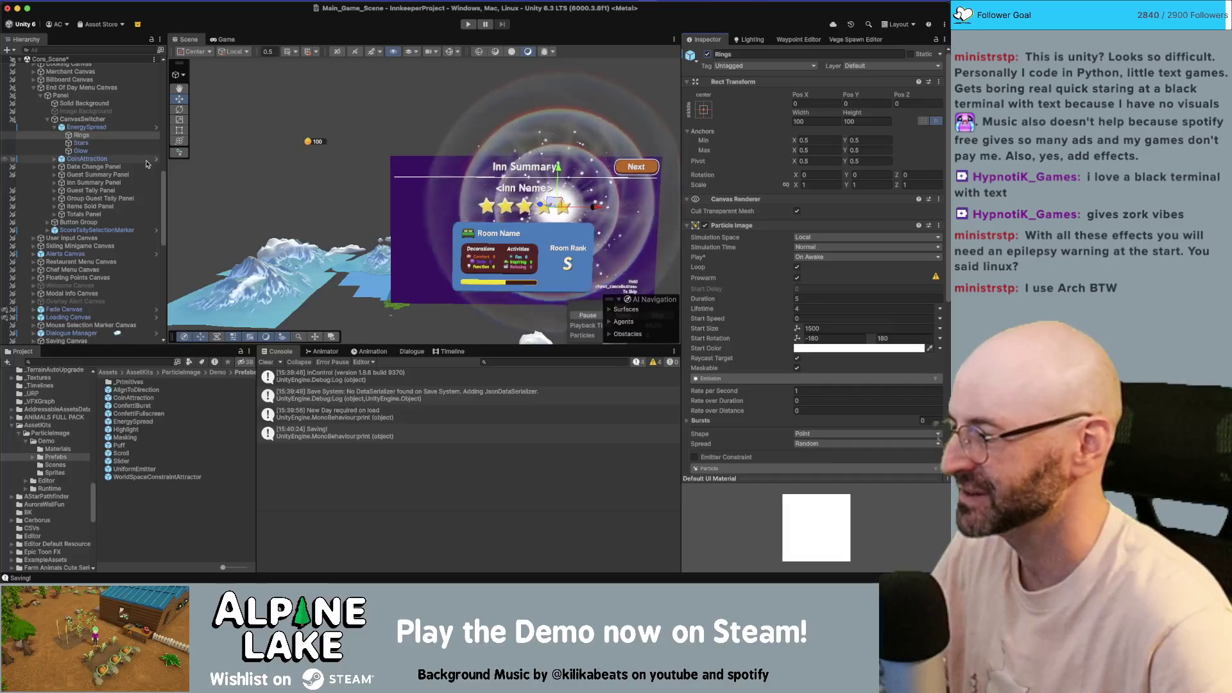
pyautogui.click(109, 127)
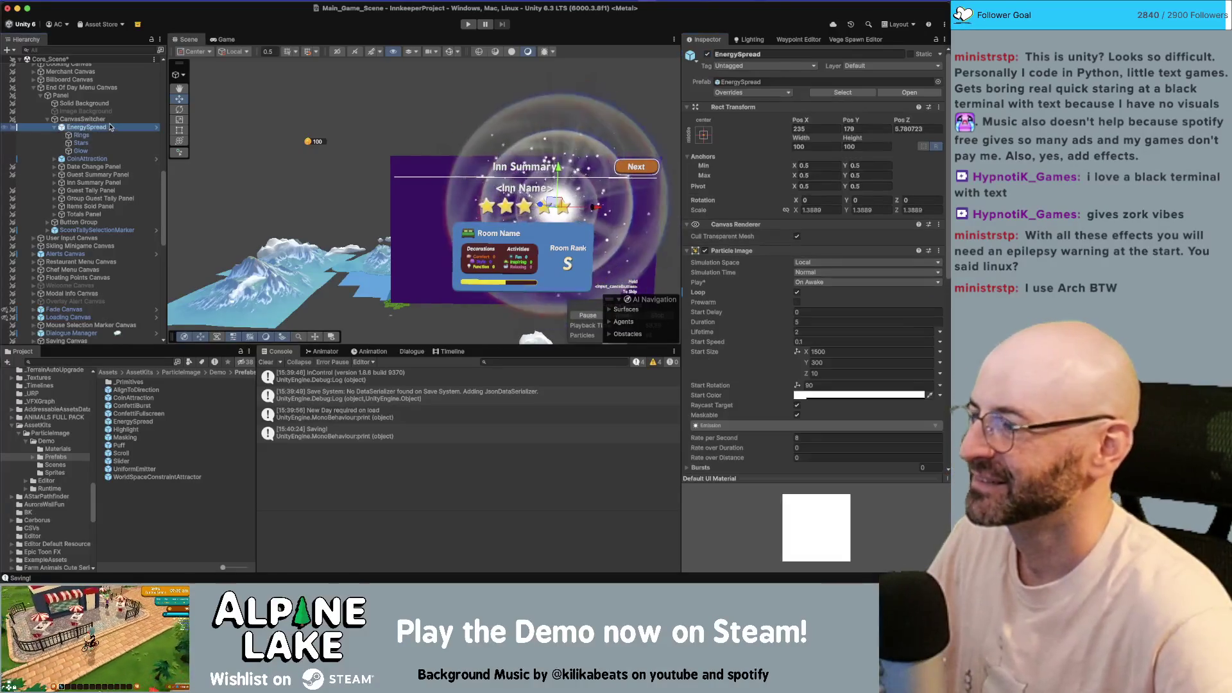
# - Select CoinAttraction, reveal its Particle Image, and replay the coin effect from an angled view
pyautogui.press('Left')
pyautogui.press('Down')
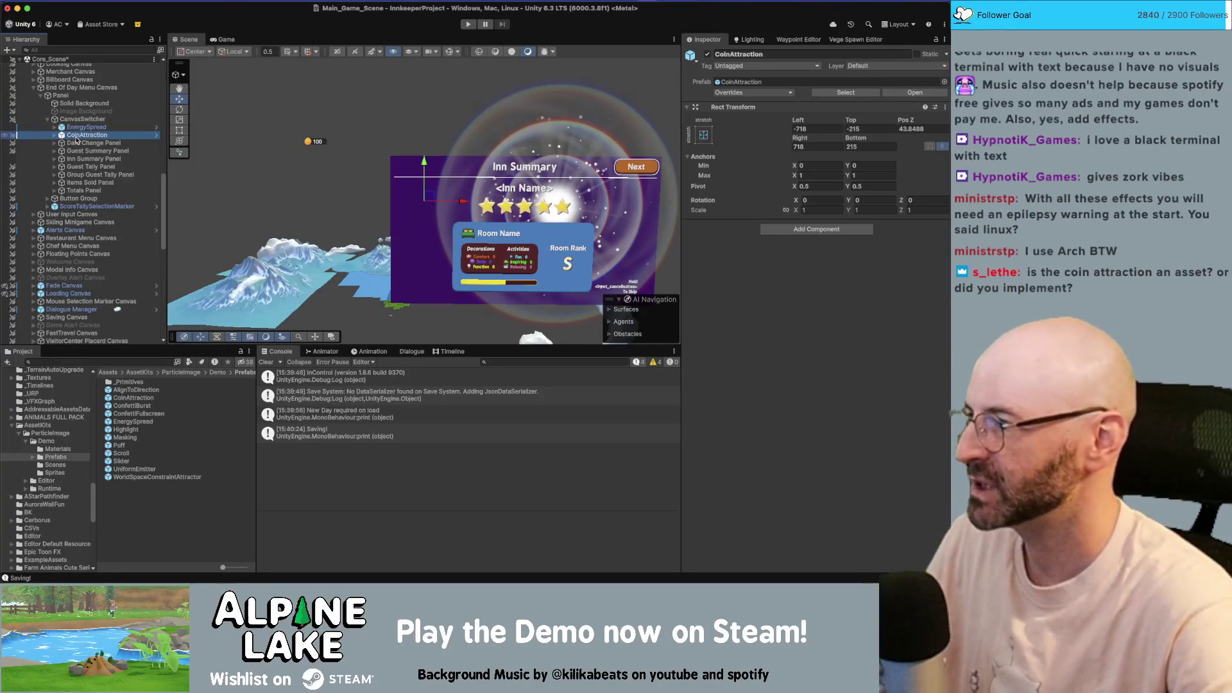
pyautogui.moveTo(73, 136)
pyautogui.mouseDown()
pyautogui.moveTo(87, 120)
pyautogui.moveTo(85, 132)
pyautogui.mouseUp()
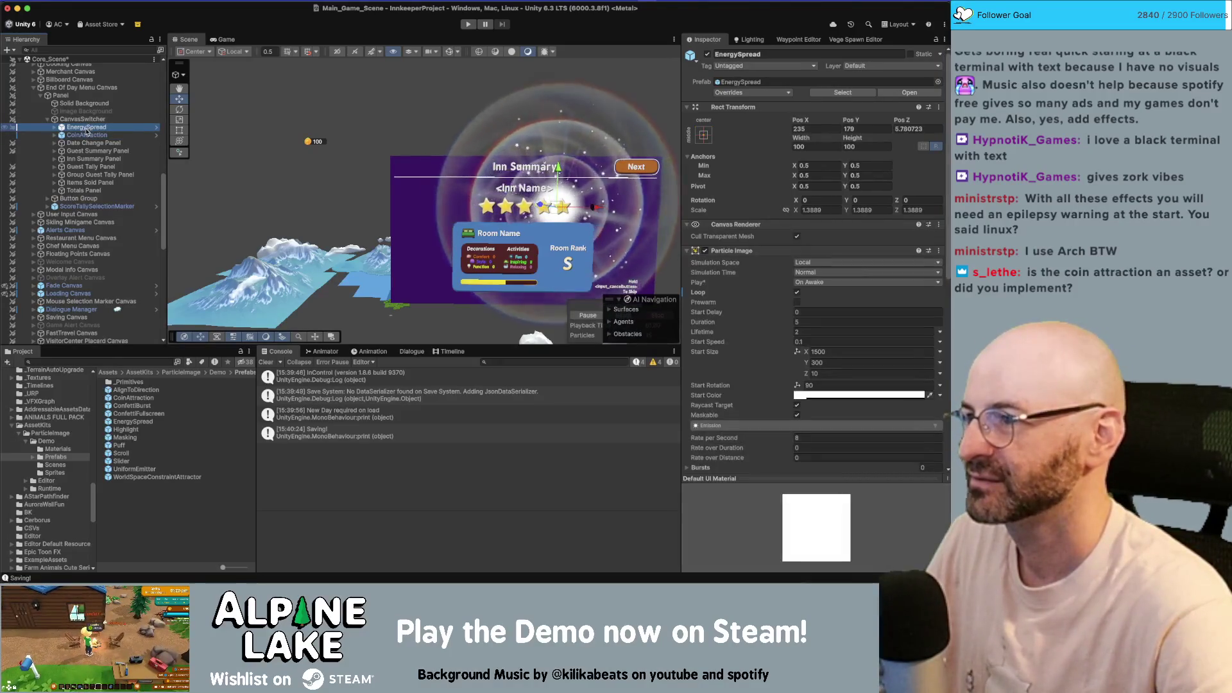
pyautogui.keyDown('shift'); pyautogui.click(84, 134); pyautogui.keyUp('shift')
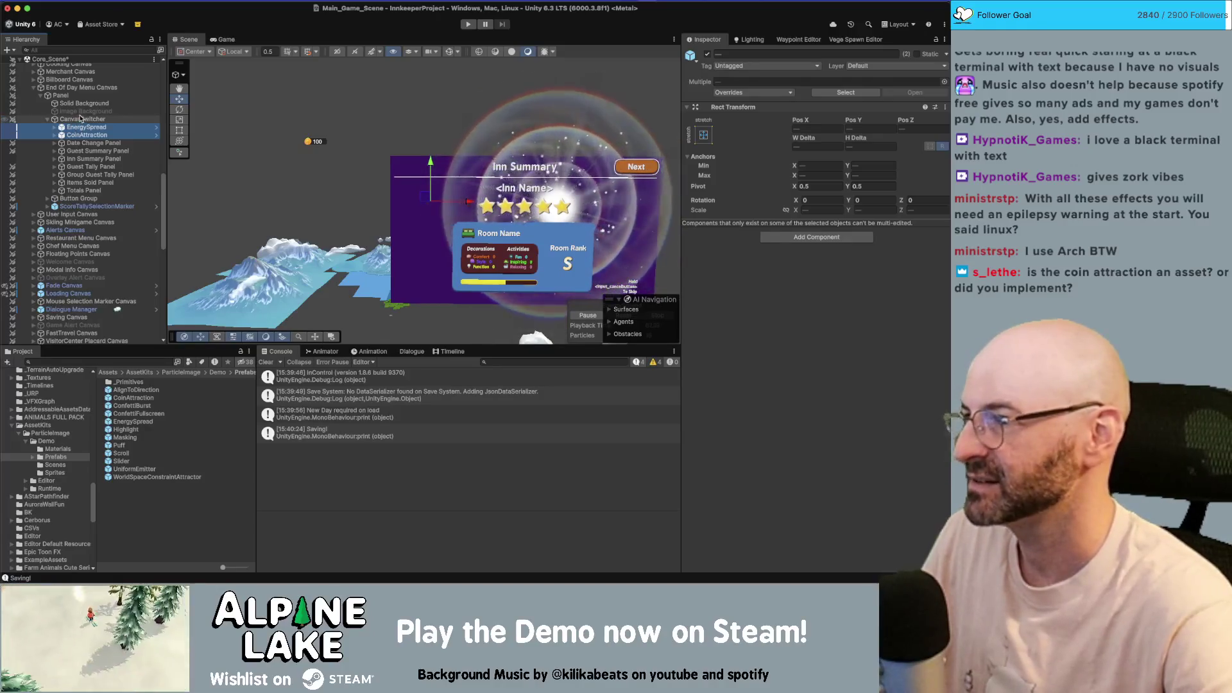
pyautogui.press('Left')
pyautogui.keyDown('shift'); pyautogui.click(85, 135); pyautogui.keyUp('shift')
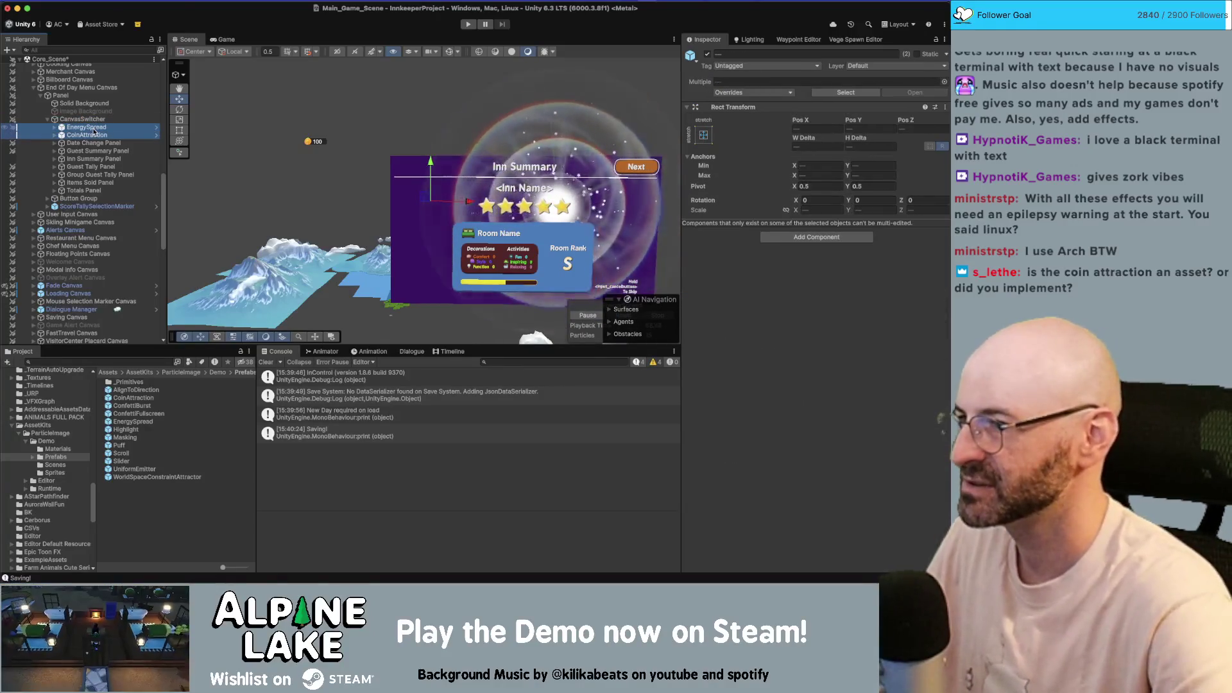
pyautogui.click(83, 135)
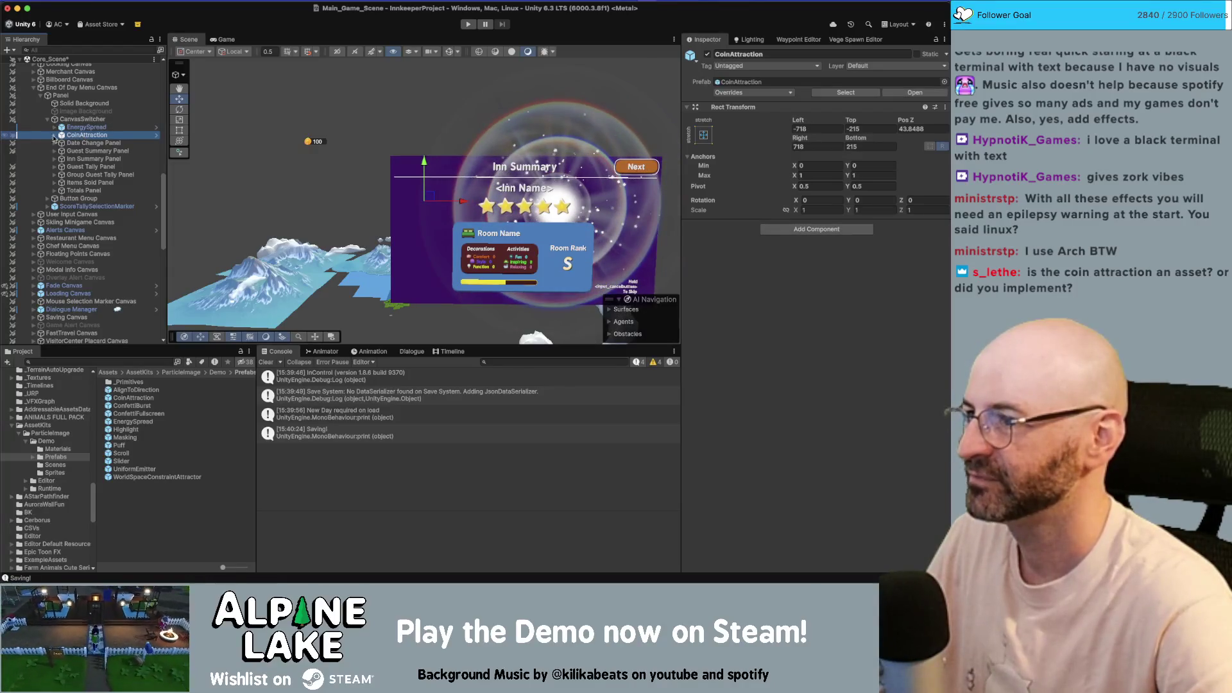
pyautogui.click(55, 136)
pyautogui.press('Down')
pyautogui.press('Down')
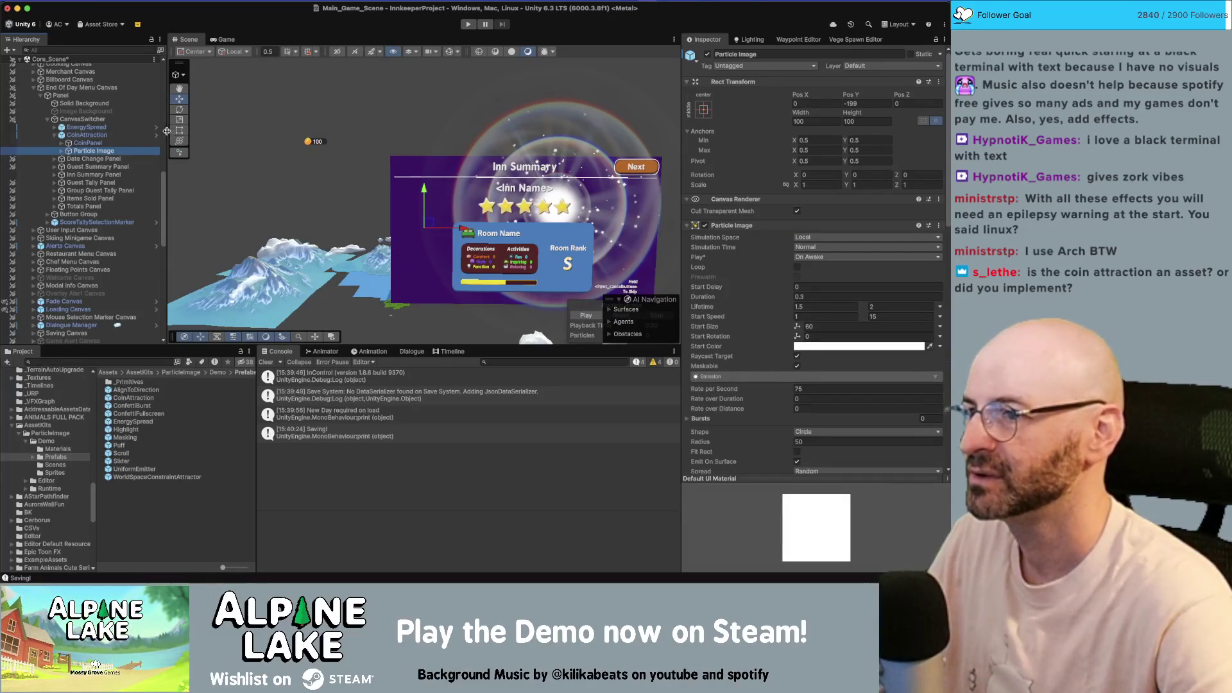
pyautogui.moveTo(363, 145)
pyautogui.mouseDown()
pyautogui.moveTo(541, 148)
pyautogui.moveTo(590, 129)
pyautogui.moveTo(706, 129)
pyautogui.mouseUp()
pyautogui.click(707, 56)
pyautogui.click(707, 56)
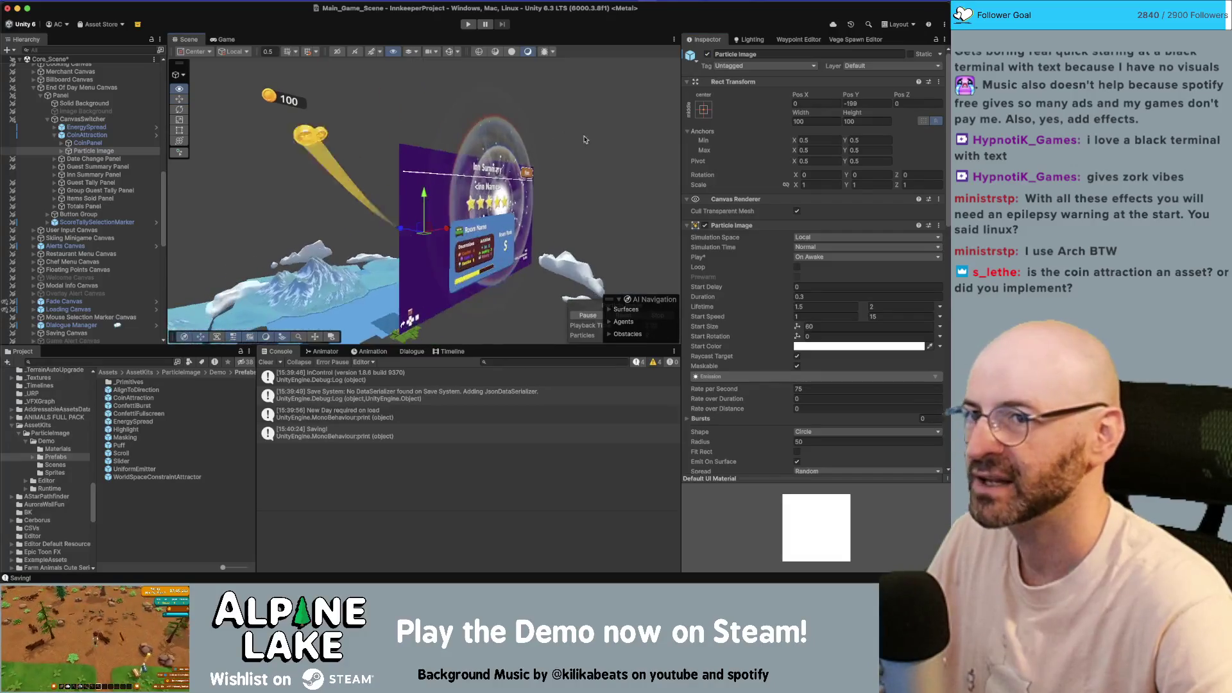
pyautogui.moveTo(577, 134); pyautogui.dragTo(616, 135)
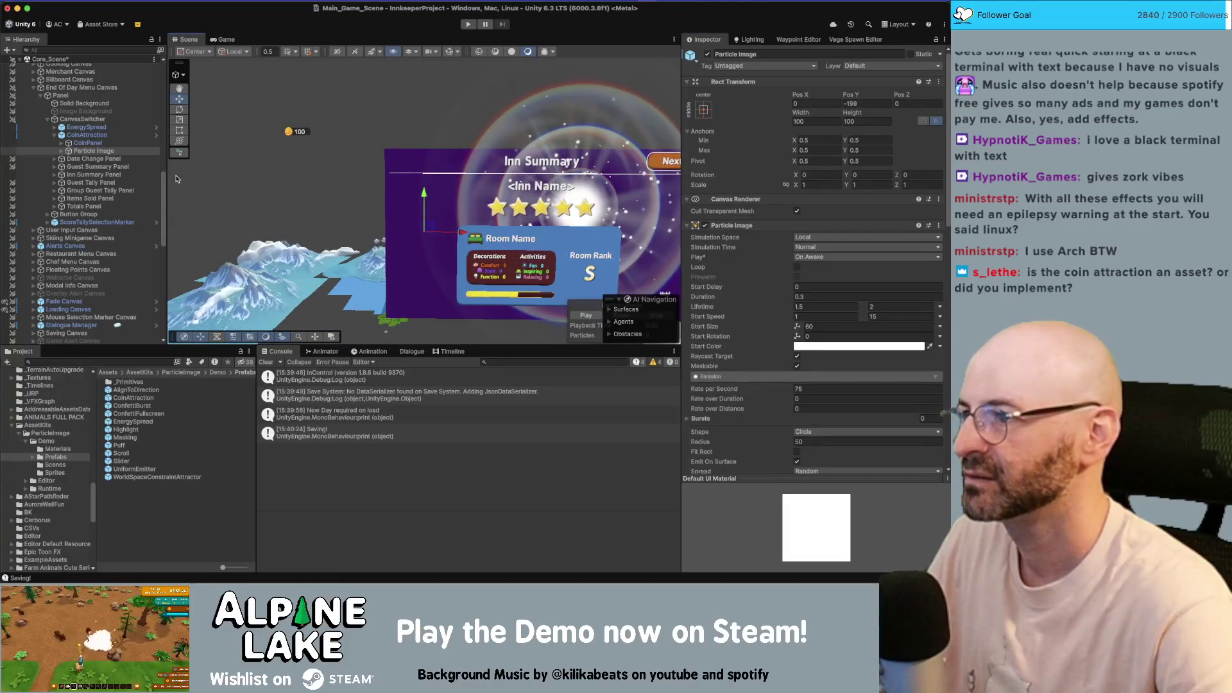
# - Set Rect Transform Pos Z to 0 on both EnergySpread and CoinAttraction
pyautogui.click(101, 120)
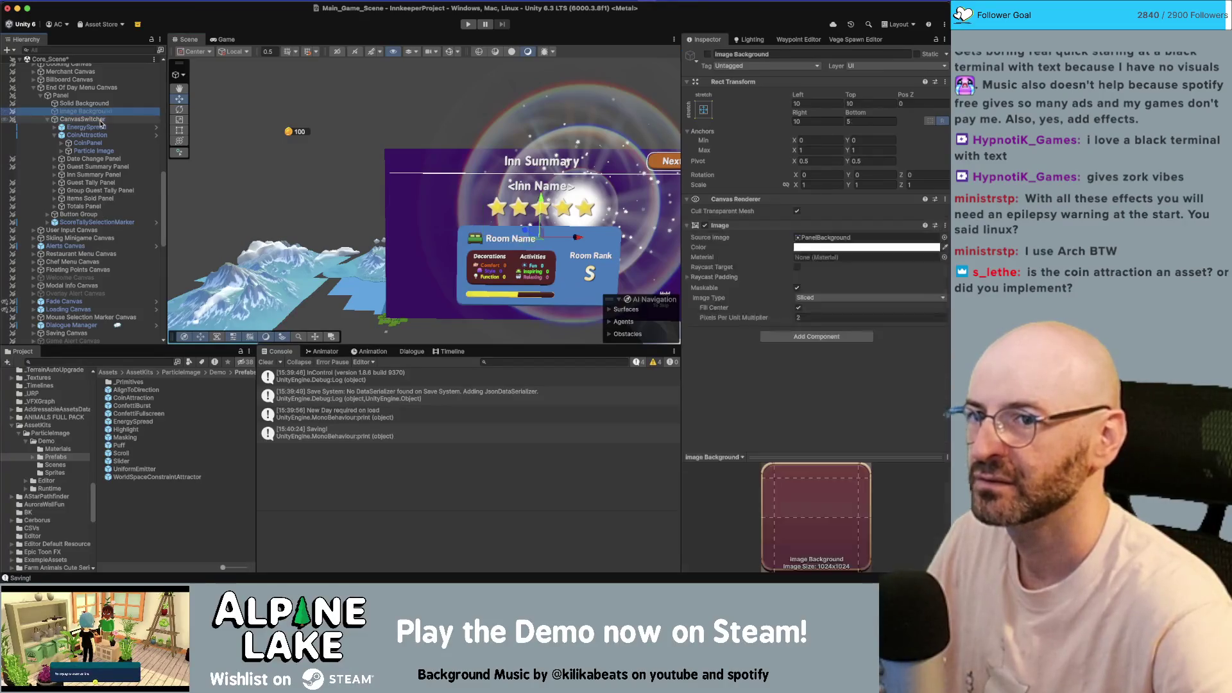
pyautogui.press('Down')
pyautogui.press('Down')
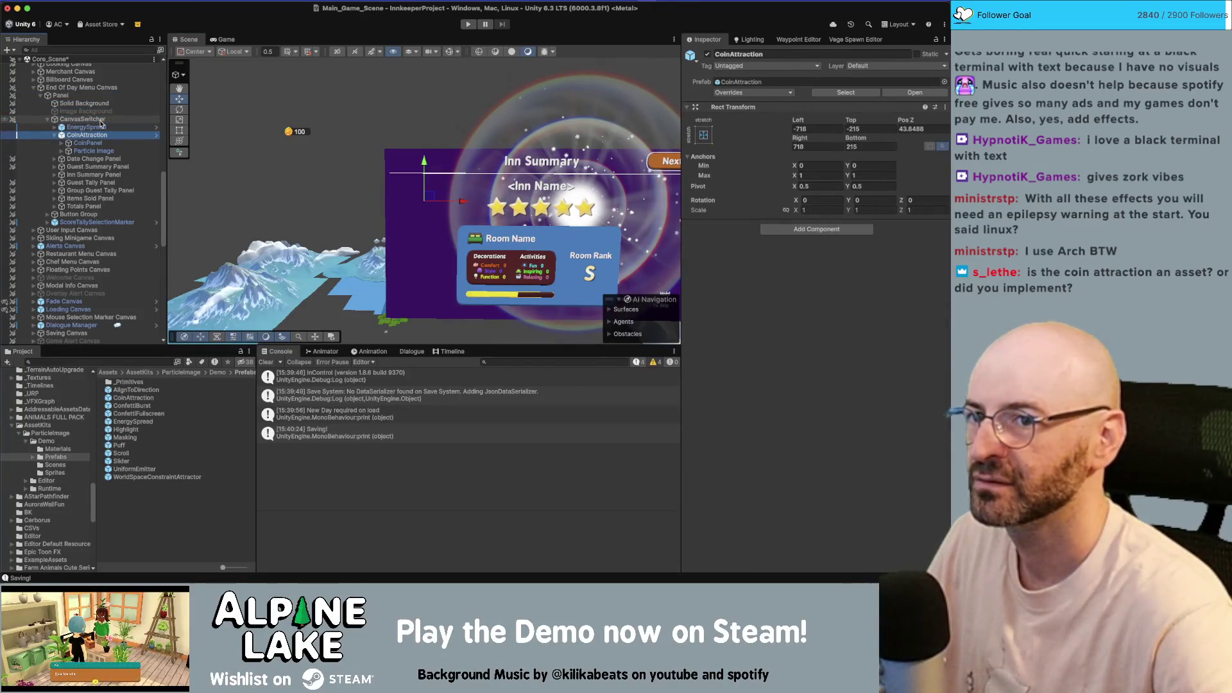
pyautogui.click(101, 126)
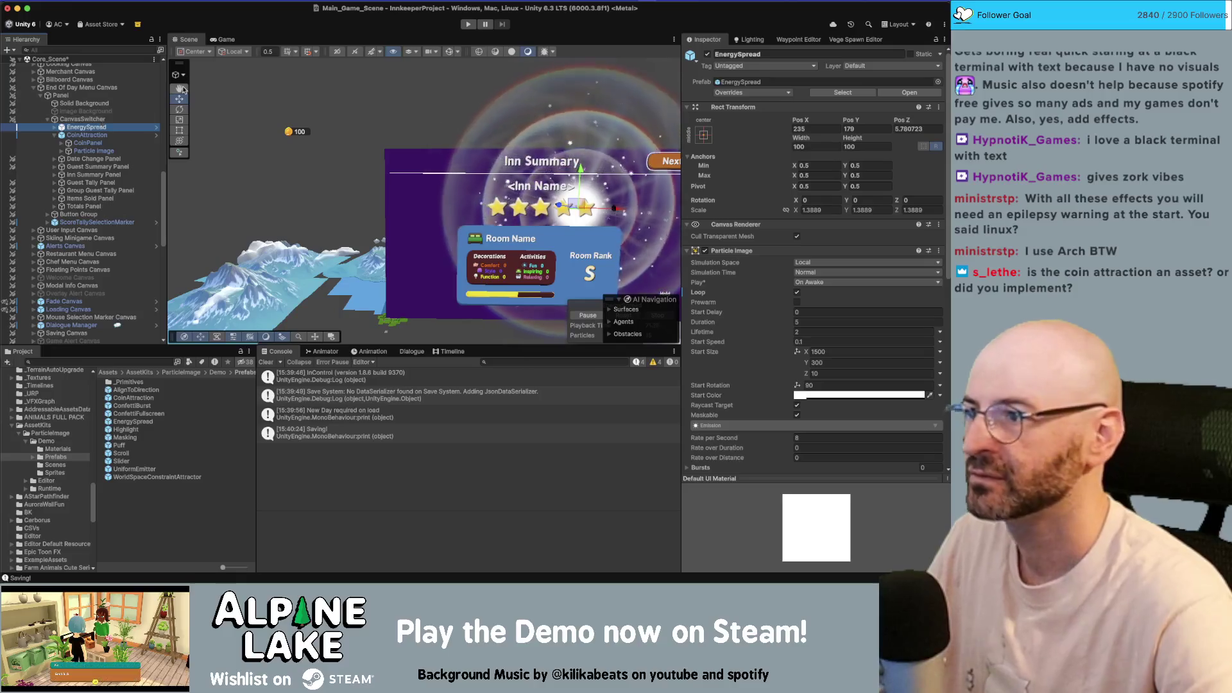
pyautogui.click(917, 128)
pyautogui.write('0')
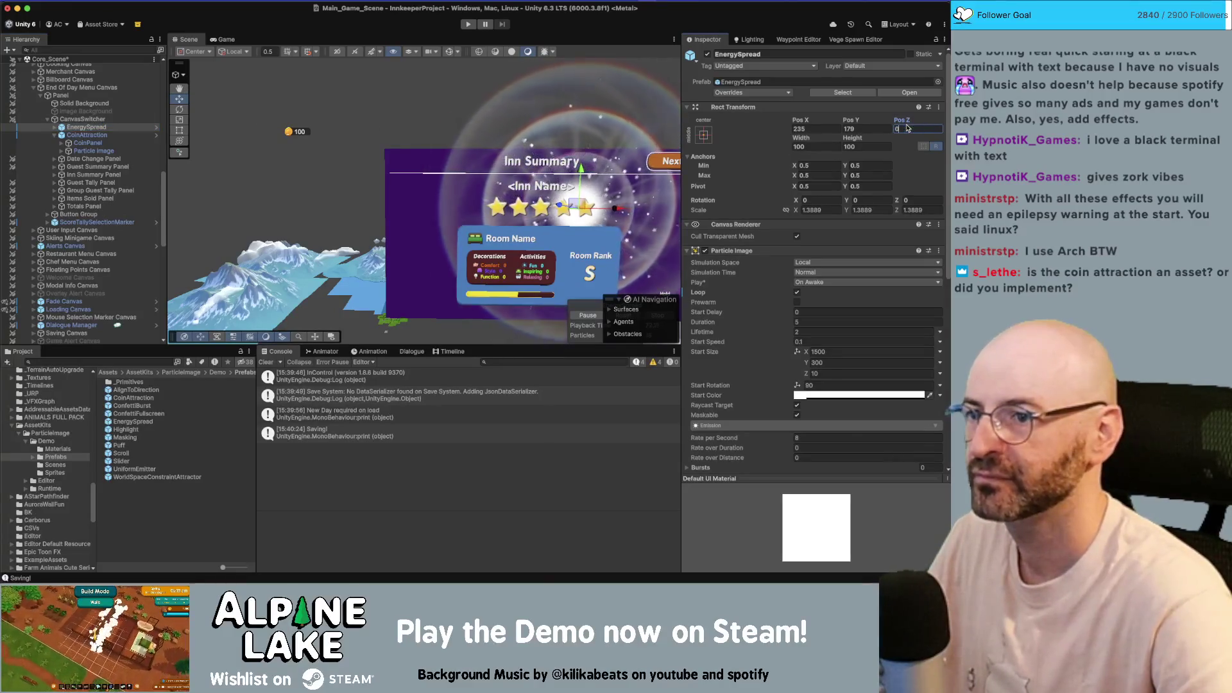
pyautogui.click(214, 135)
pyautogui.click(932, 131)
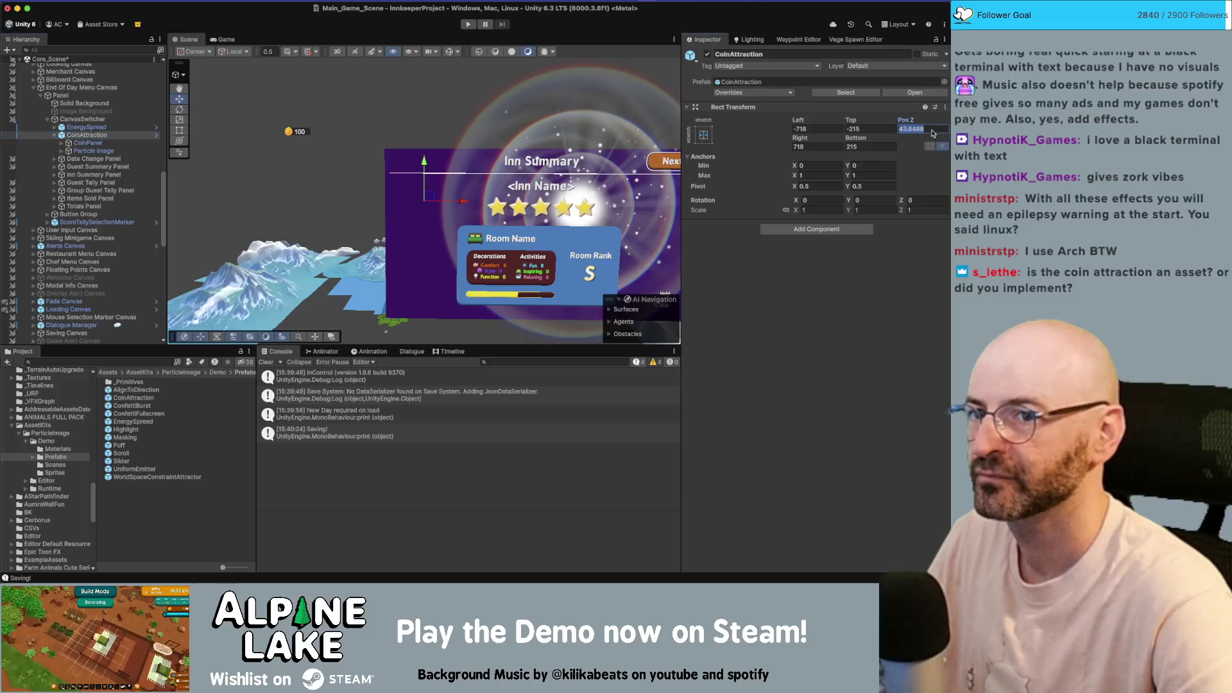
pyautogui.press('Return')
pyautogui.moveTo(391, 167)
pyautogui.mouseDown()
pyautogui.moveTo(449, 168)
pyautogui.moveTo(394, 167)
pyautogui.mouseUp()
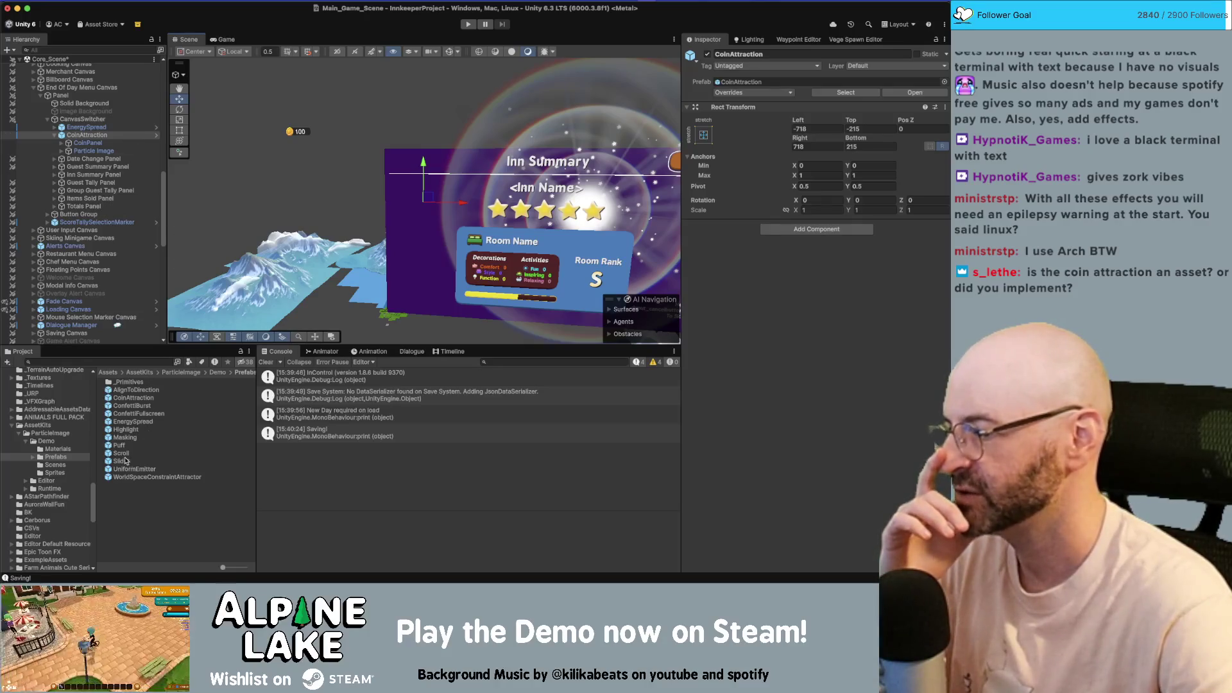
pyautogui.click(125, 454)
# - Place the Scroll prefab under CanvasSwitcher in the Hierarchy
pyautogui.moveTo(113, 174); pyautogui.dragTo(115, 127)
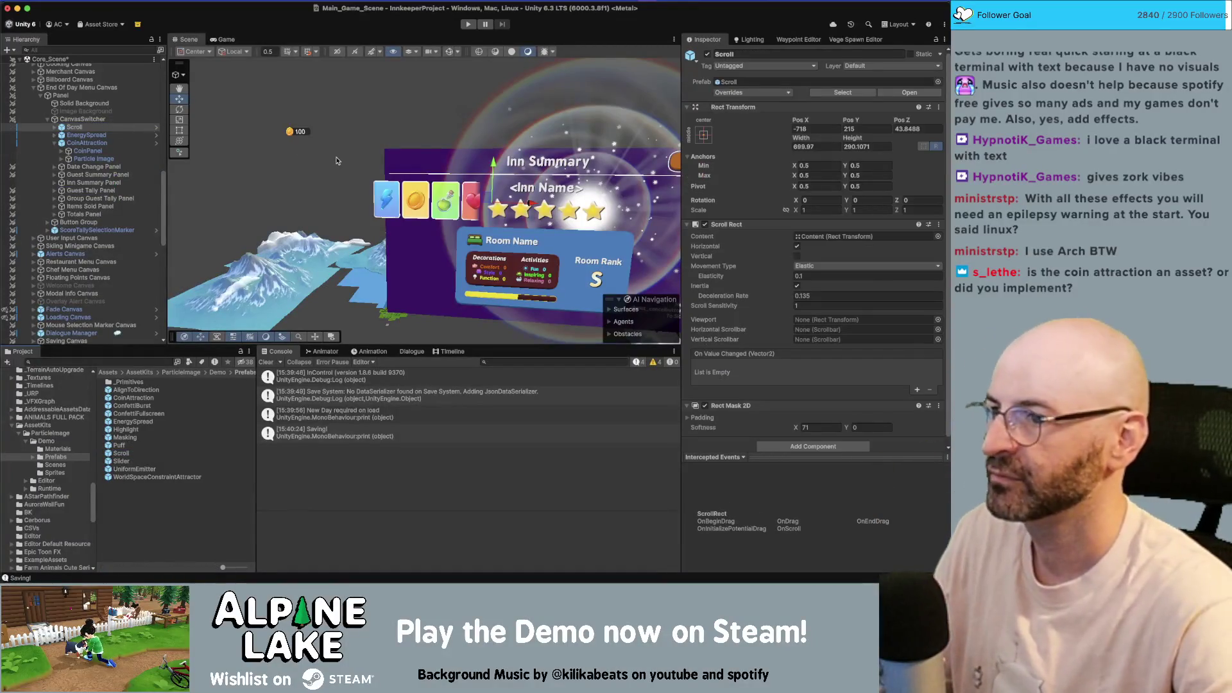
pyautogui.click(54, 127)
pyautogui.click(294, 127)
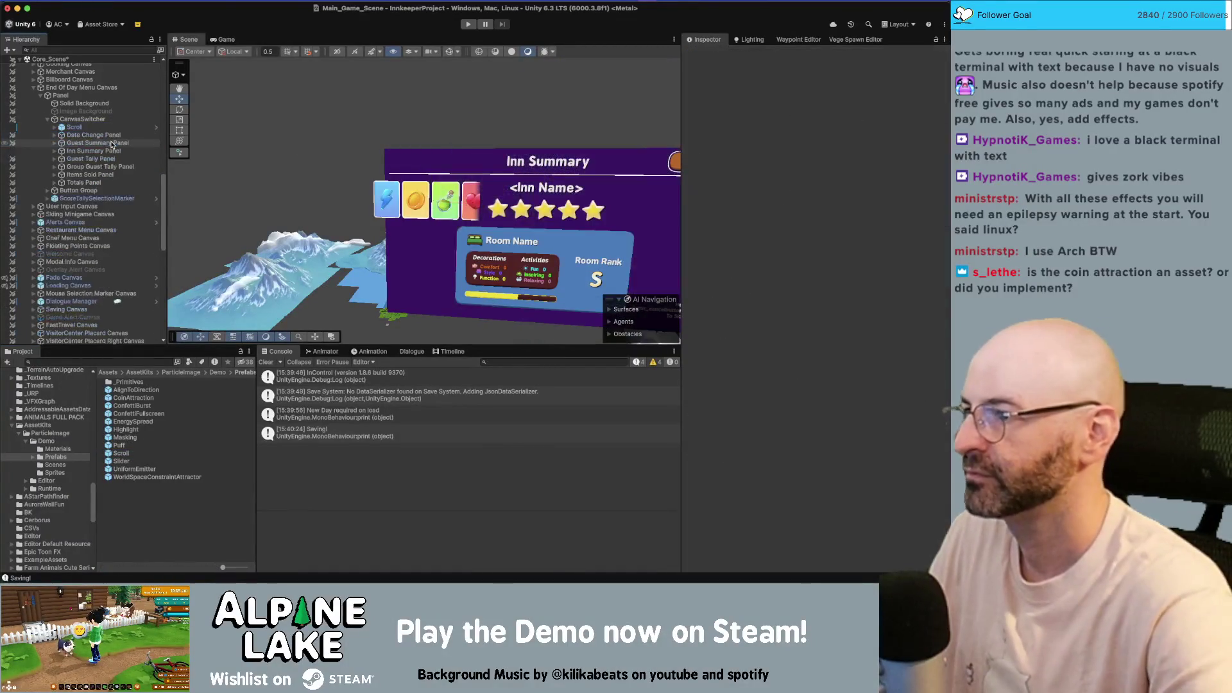
pyautogui.scroll(15, 111, 144)
pyautogui.click(64, 67)
pyautogui.scroll(-3, 137, 254)
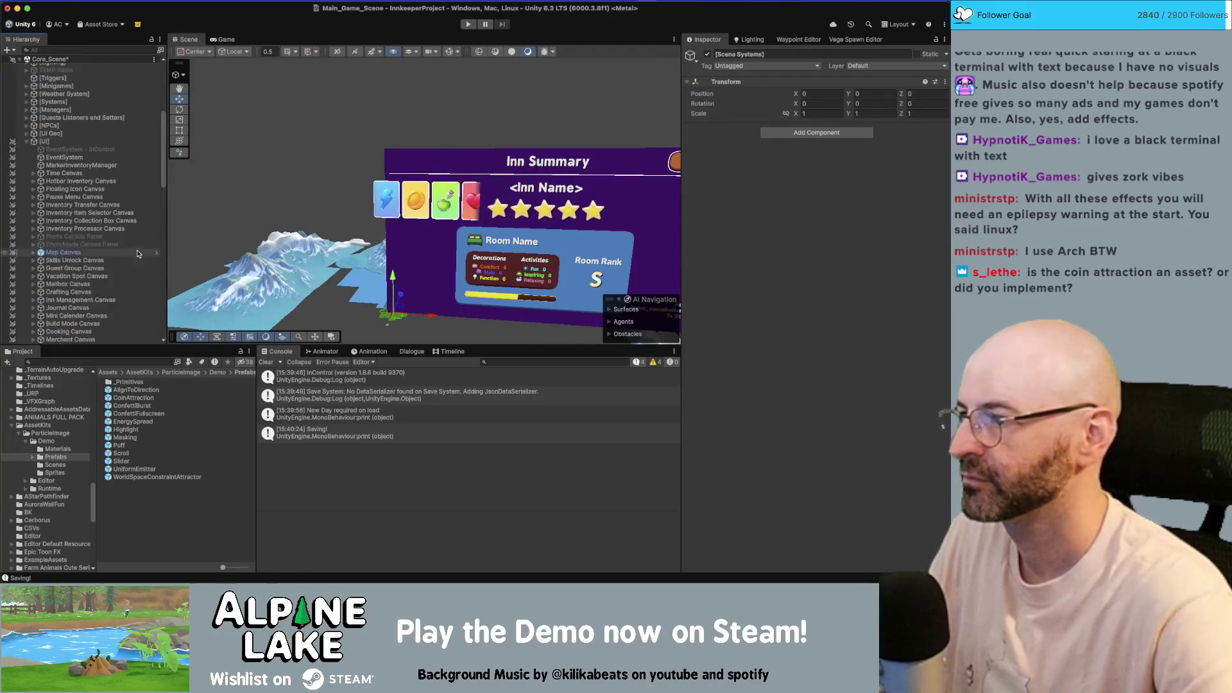
pyautogui.scroll(-5, 136, 253)
pyautogui.scroll(-5, 135, 165)
pyautogui.scroll(3, 138, 169)
# - Expand Scroll > Content and open Item (7) to inspect its particle effect
pyautogui.click(97, 110)
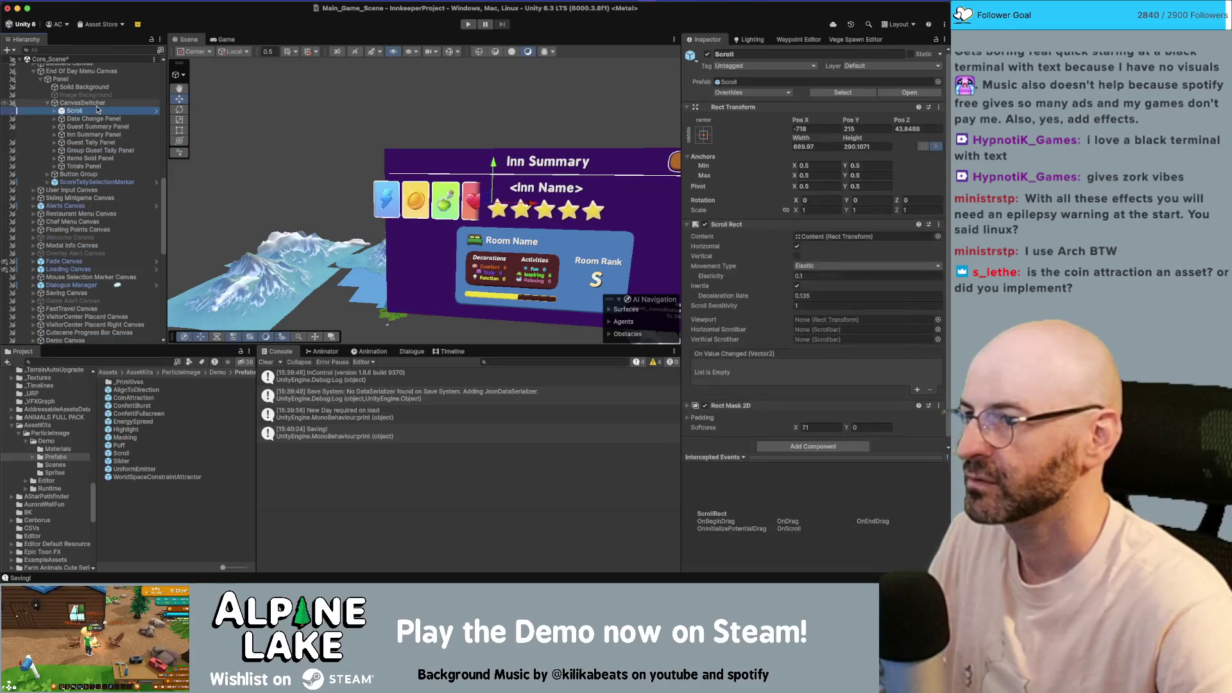
pyautogui.press('Right')
pyautogui.press('Down')
pyautogui.press('Right')
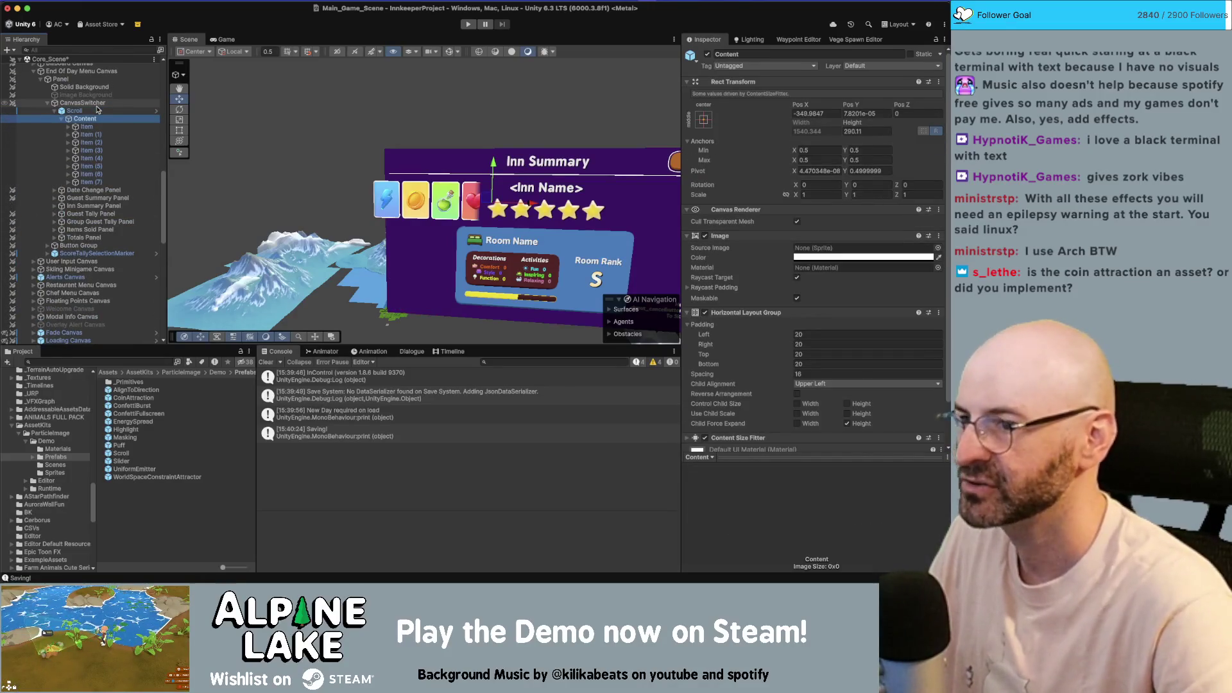
pyautogui.press('Down')
pyautogui.press('Down')
pyautogui.press('Down')
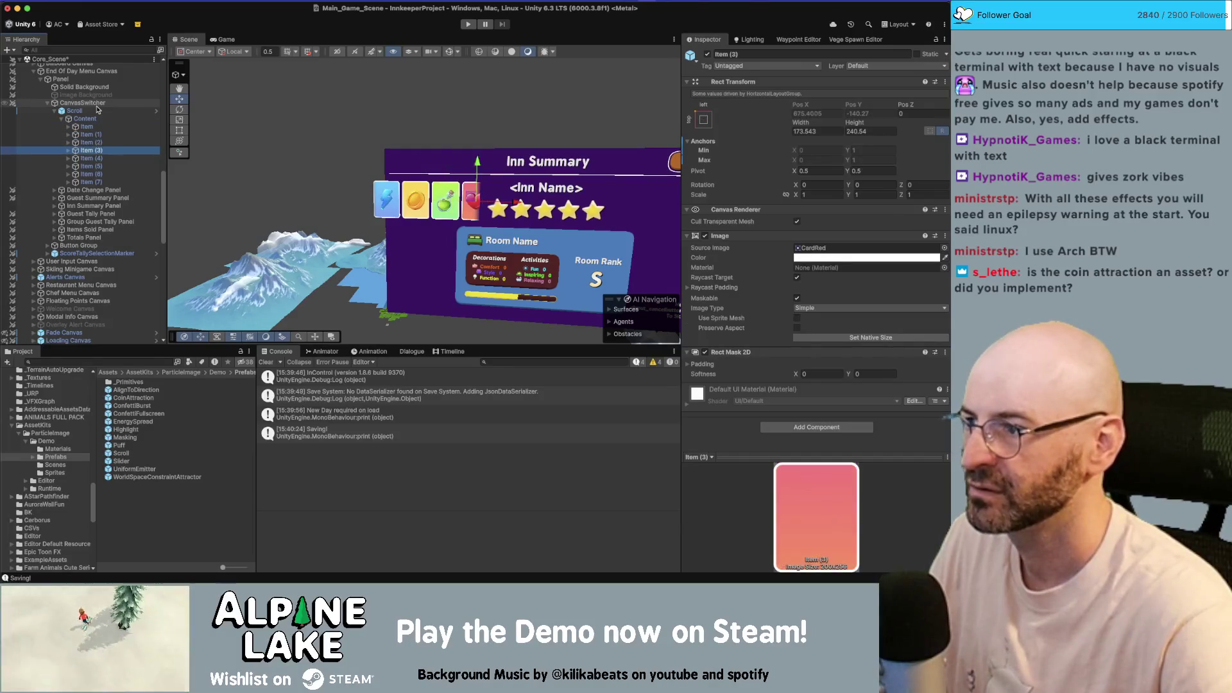
pyautogui.press('Down')
pyautogui.press('Down')
pyautogui.press('Down')
pyautogui.press('Right')
pyautogui.press('Down')
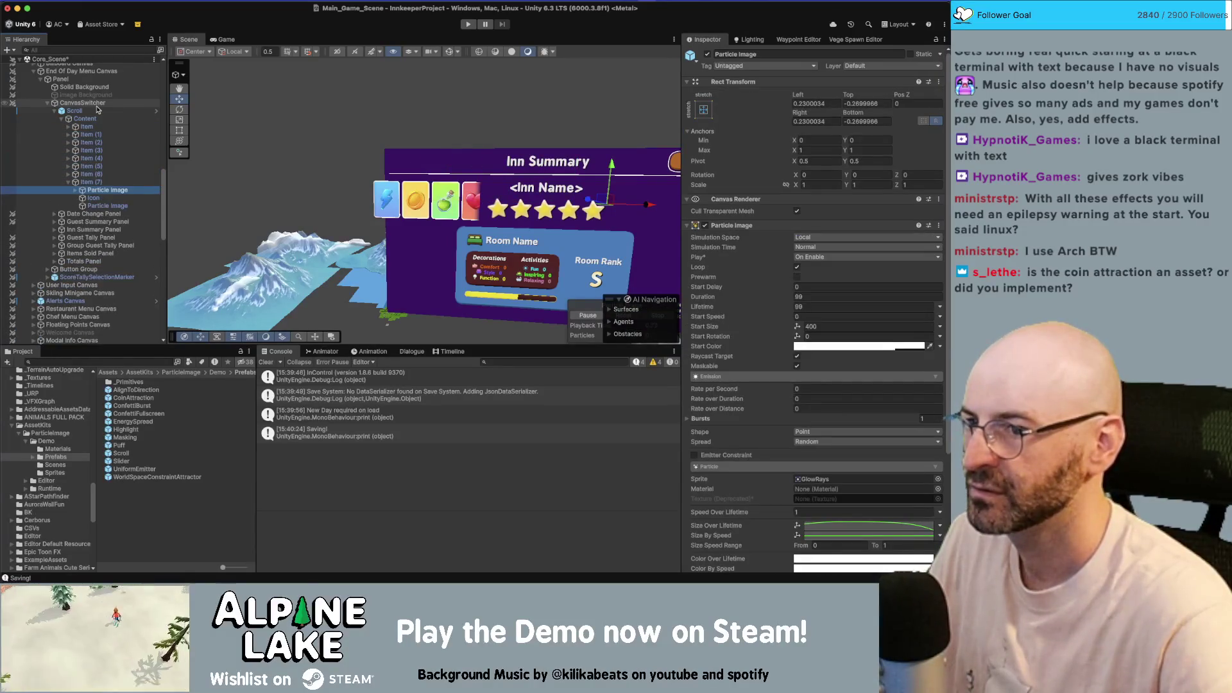
pyautogui.press('Left')
pyautogui.press('Left')
pyautogui.press('Up')
pyautogui.press('Up')
pyautogui.press('Up')
# - Frame the item cards and expand Item (1) to reach its particle effect
pyautogui.press('Up')
pyautogui.press('Right')
pyautogui.press('Down')
pyautogui.press('Down')
pyautogui.press('Up')
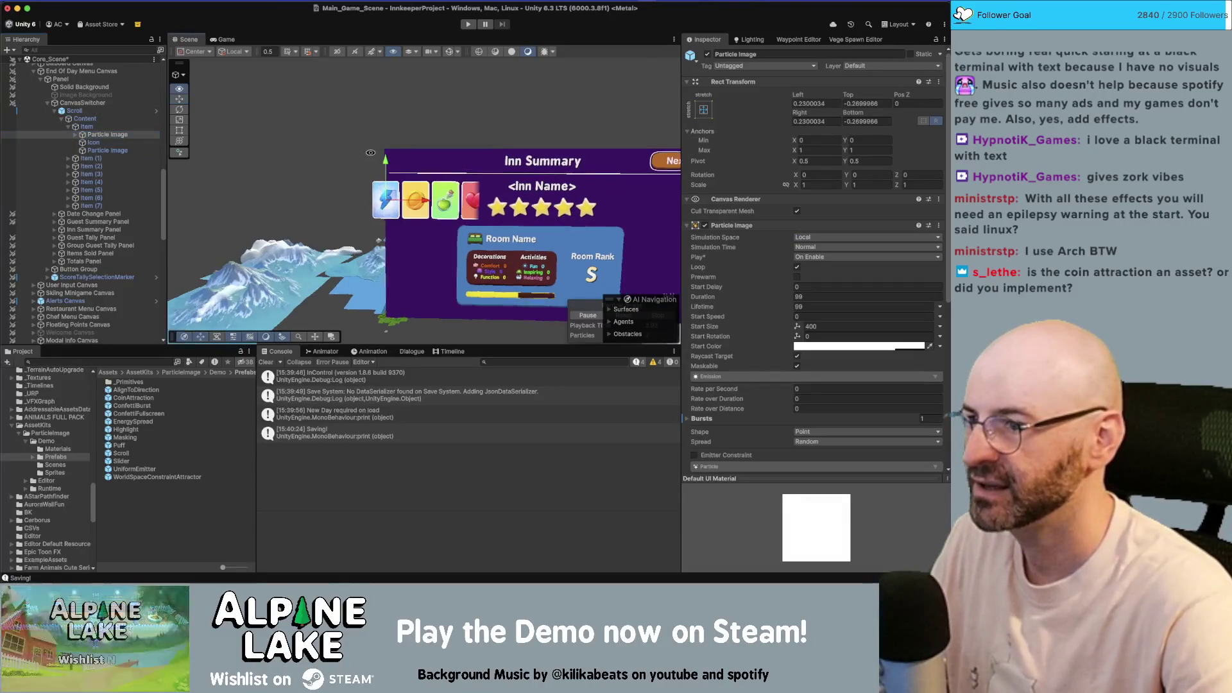
pyautogui.press('f')
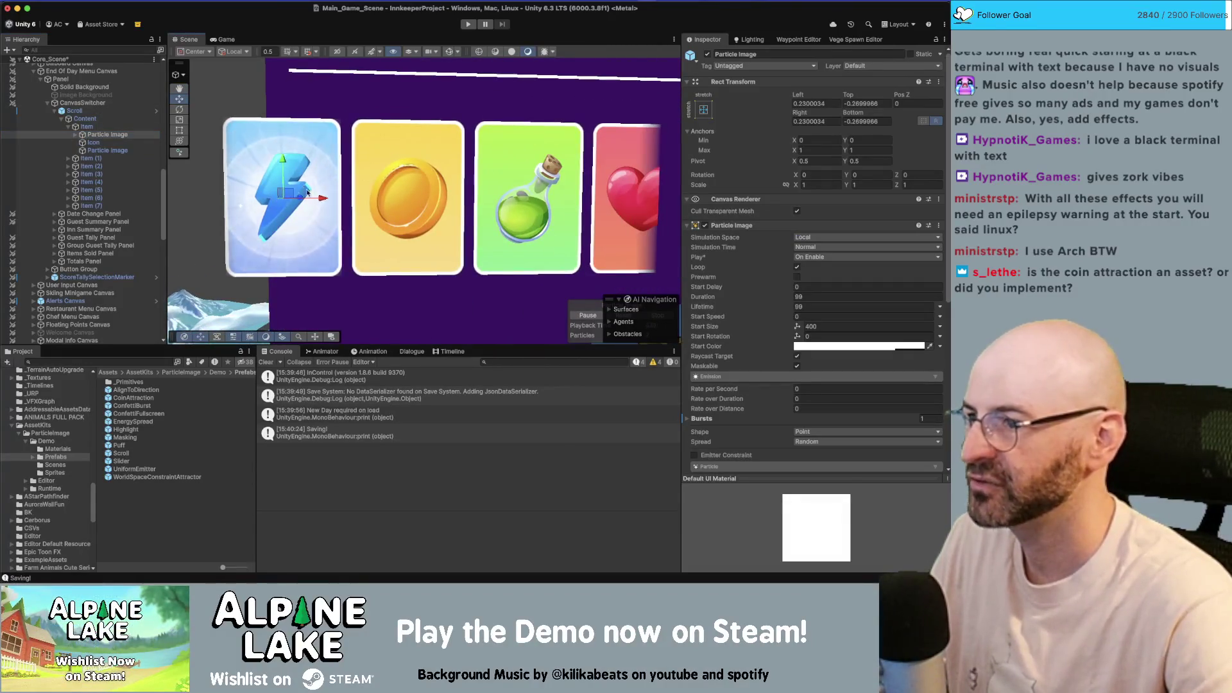
pyautogui.click(123, 132)
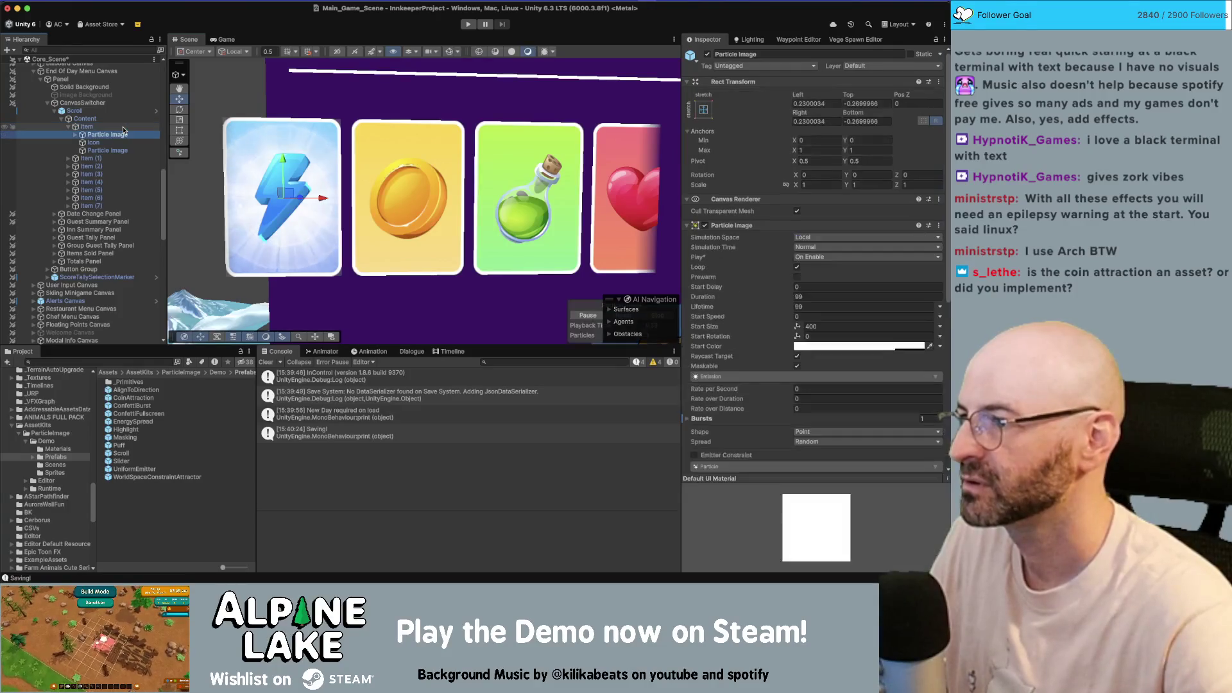
pyautogui.press('Down')
pyautogui.press('Down')
pyautogui.press('Down')
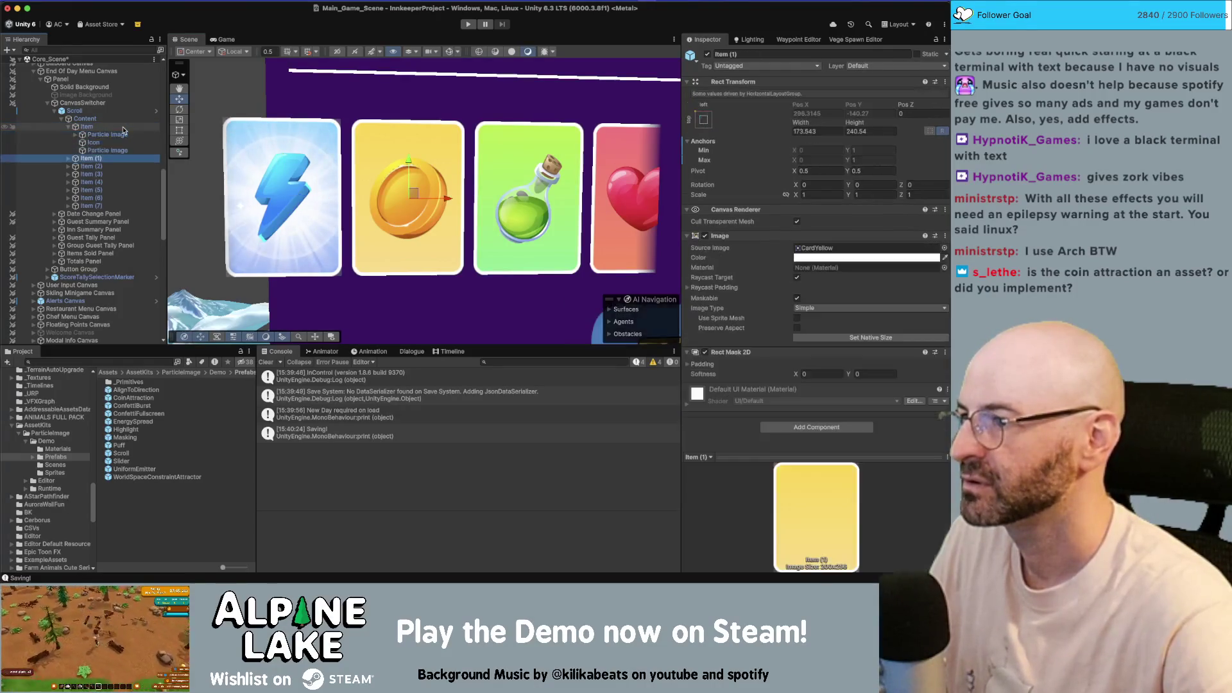
pyautogui.press('Right')
pyautogui.press('Down')
pyautogui.press('Down')
pyautogui.press('Down')
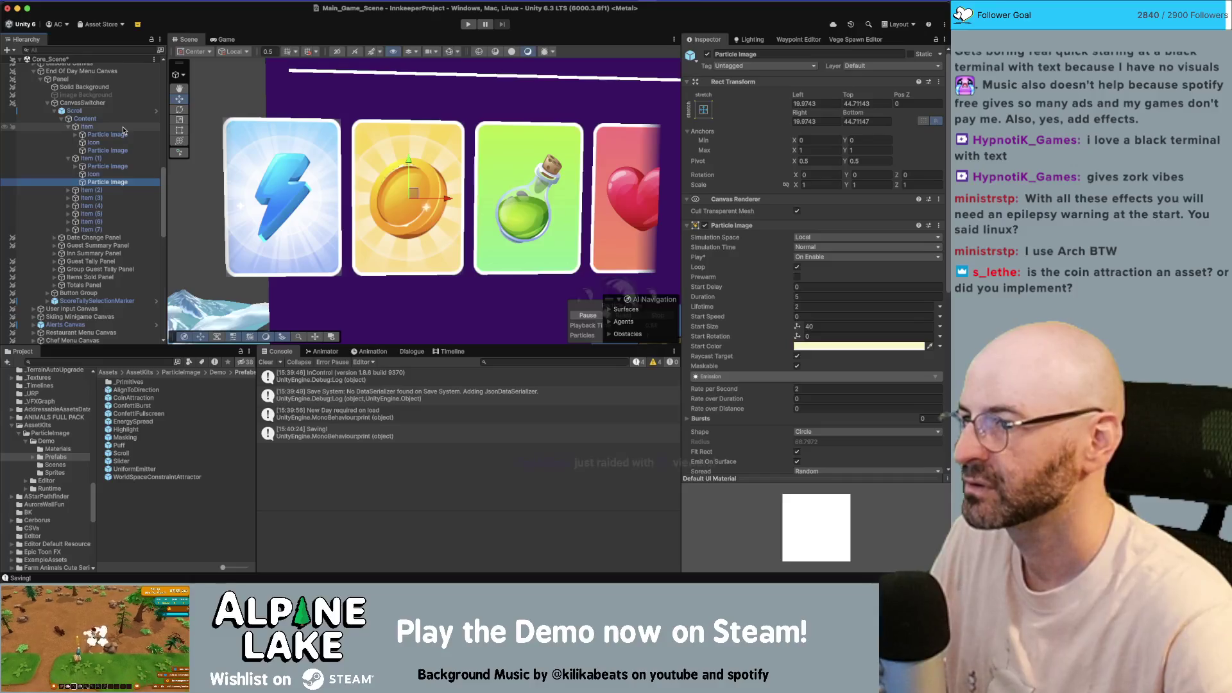
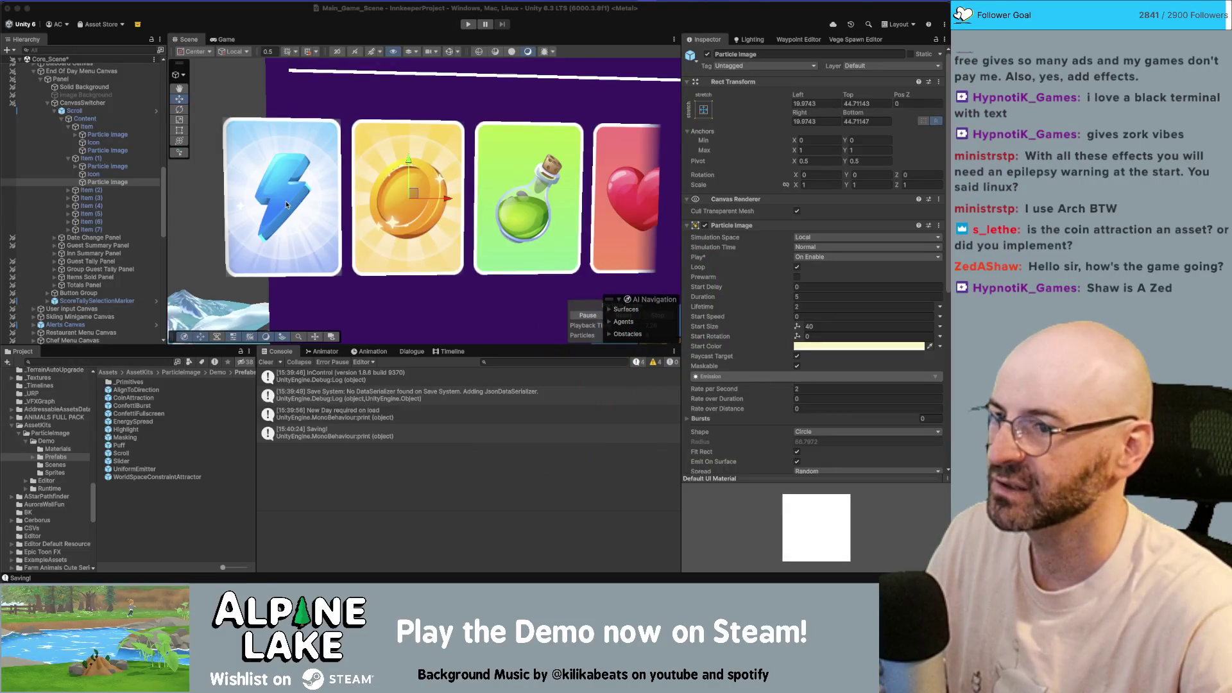
# - Frame and inspect the lightning card's Particle Image emitters and the Scroll object's settings
pyautogui.press('f')
pyautogui.scroll(-2, 409, 191)
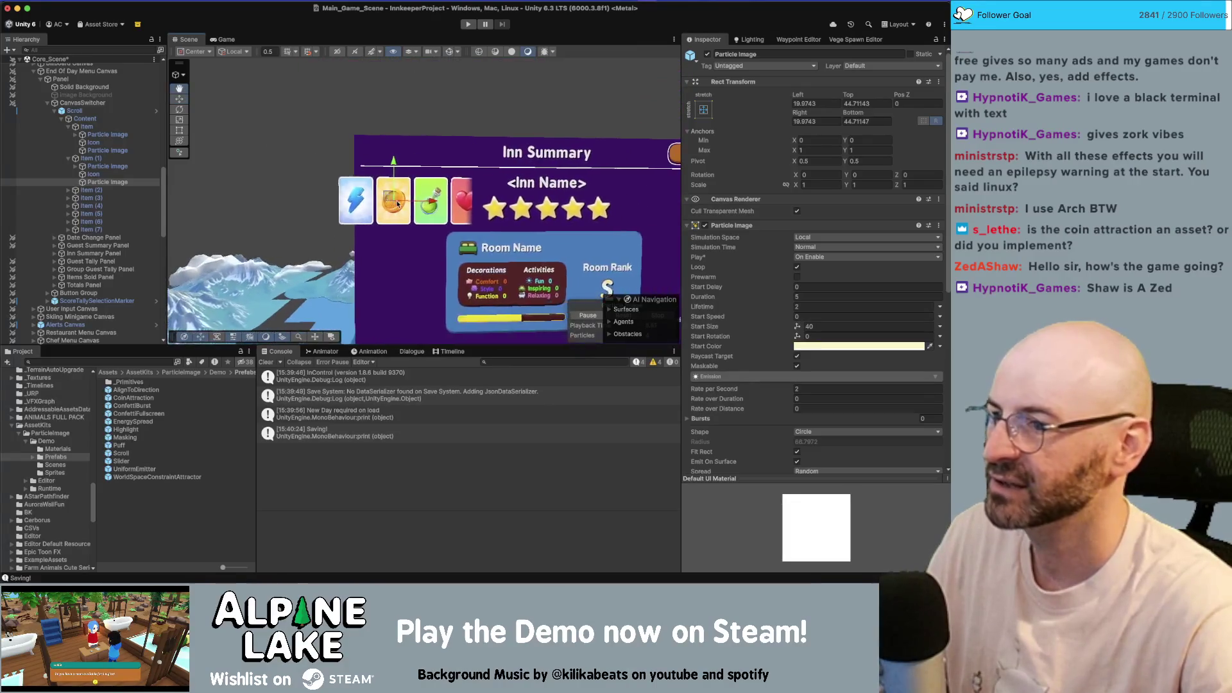
pyautogui.click(117, 111)
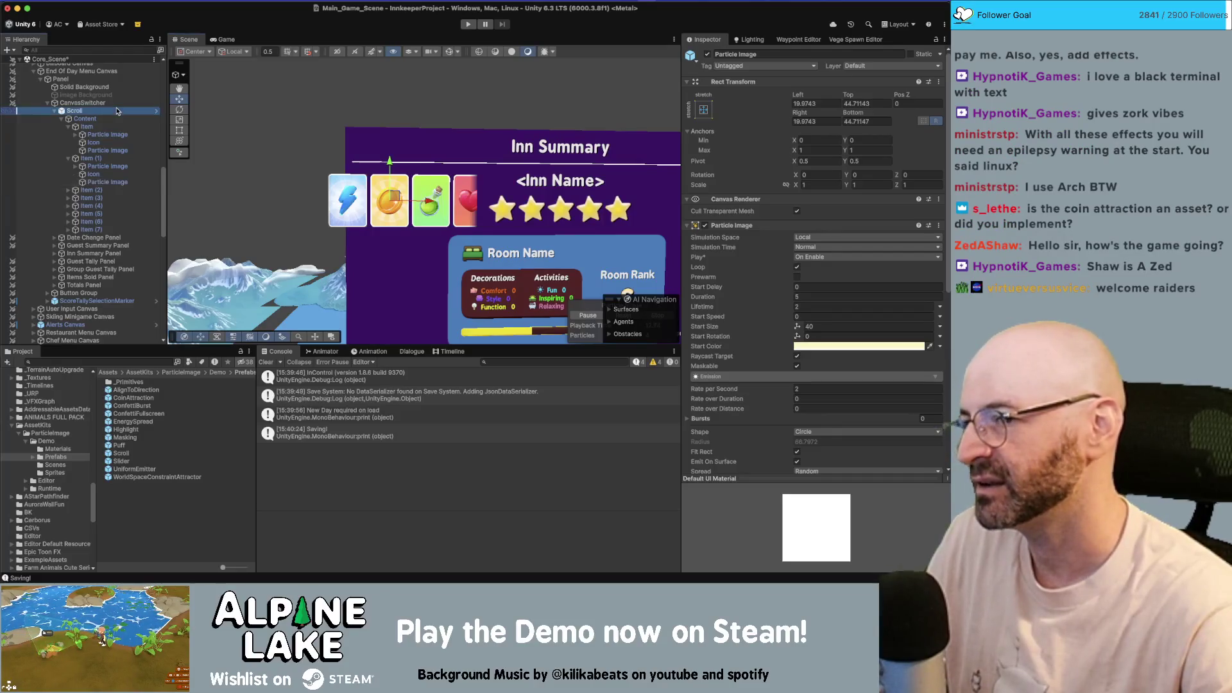
pyautogui.scroll(3, 480, 207)
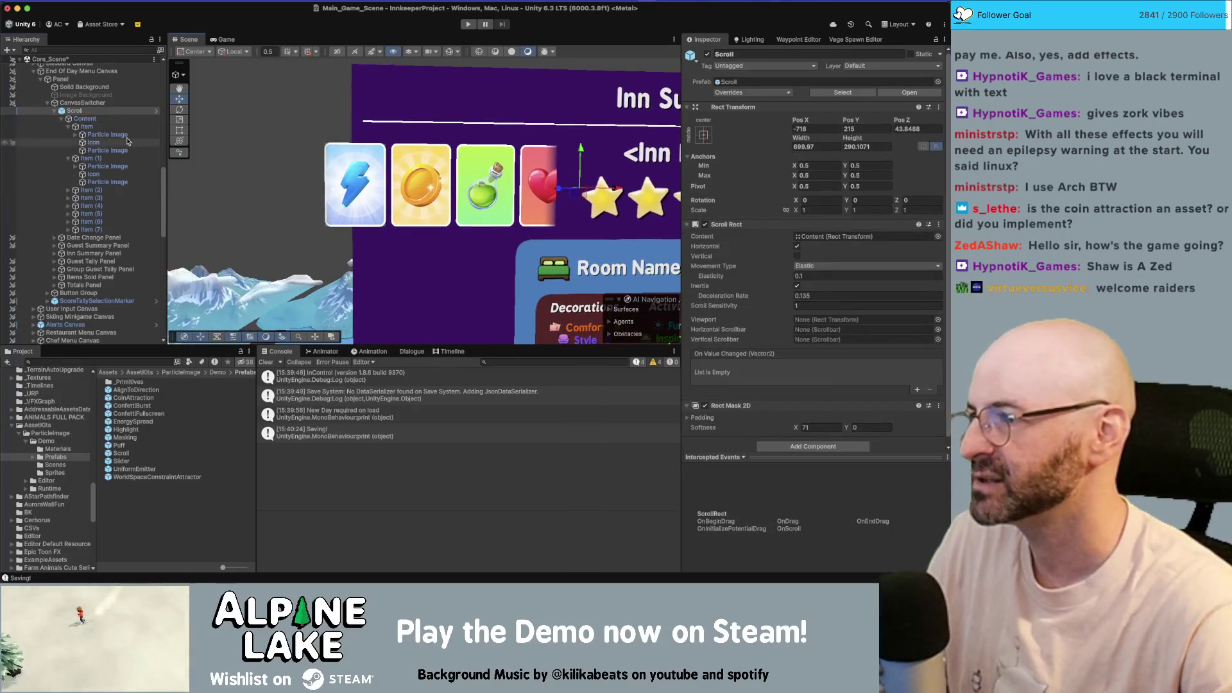
pyautogui.click(127, 133)
pyautogui.press('Down')
pyautogui.press('Down')
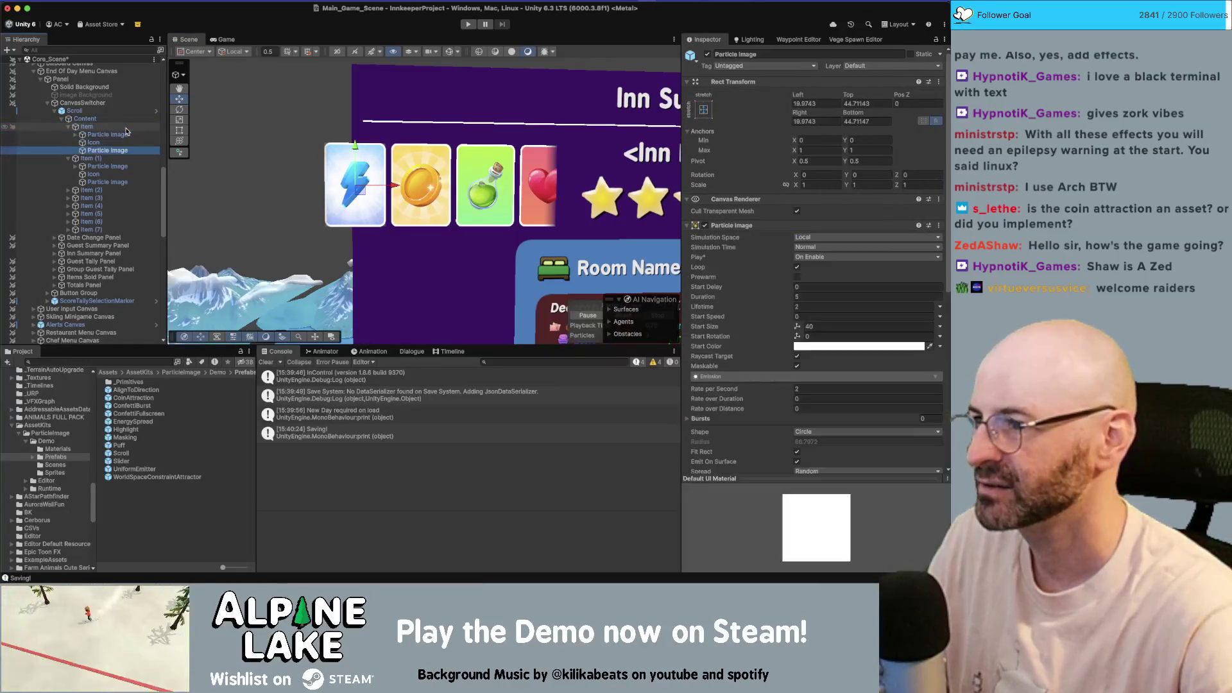
pyautogui.press('Up')
pyautogui.press('Up')
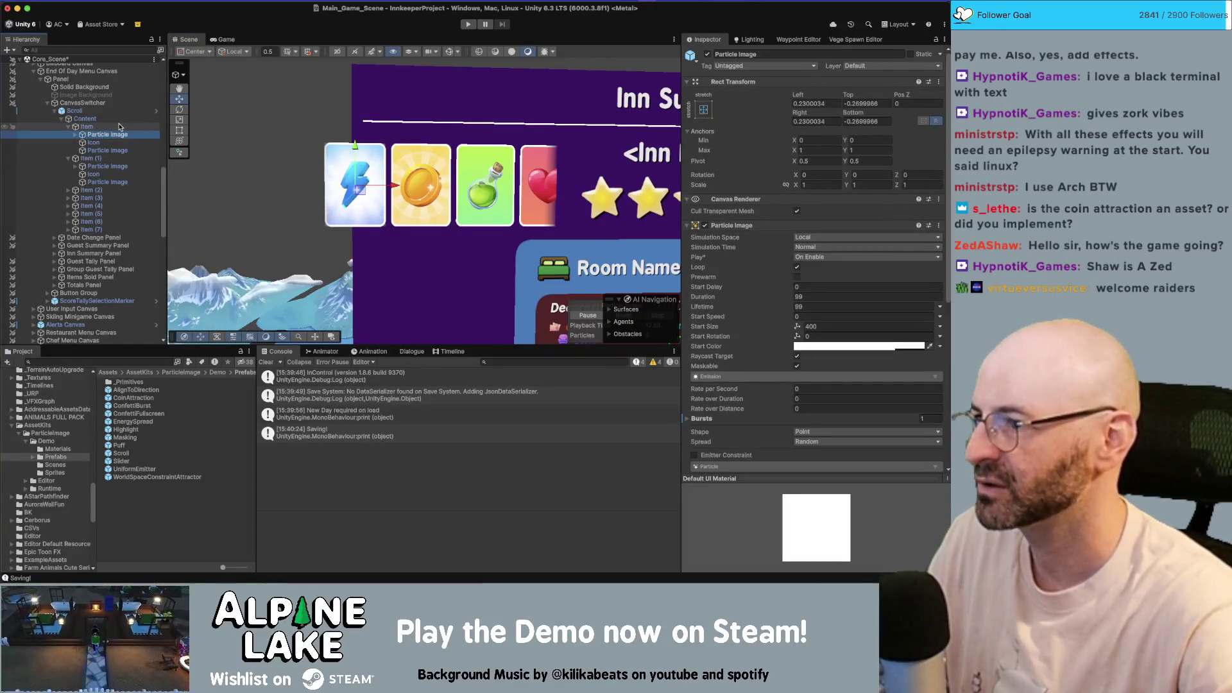
pyautogui.press('f')
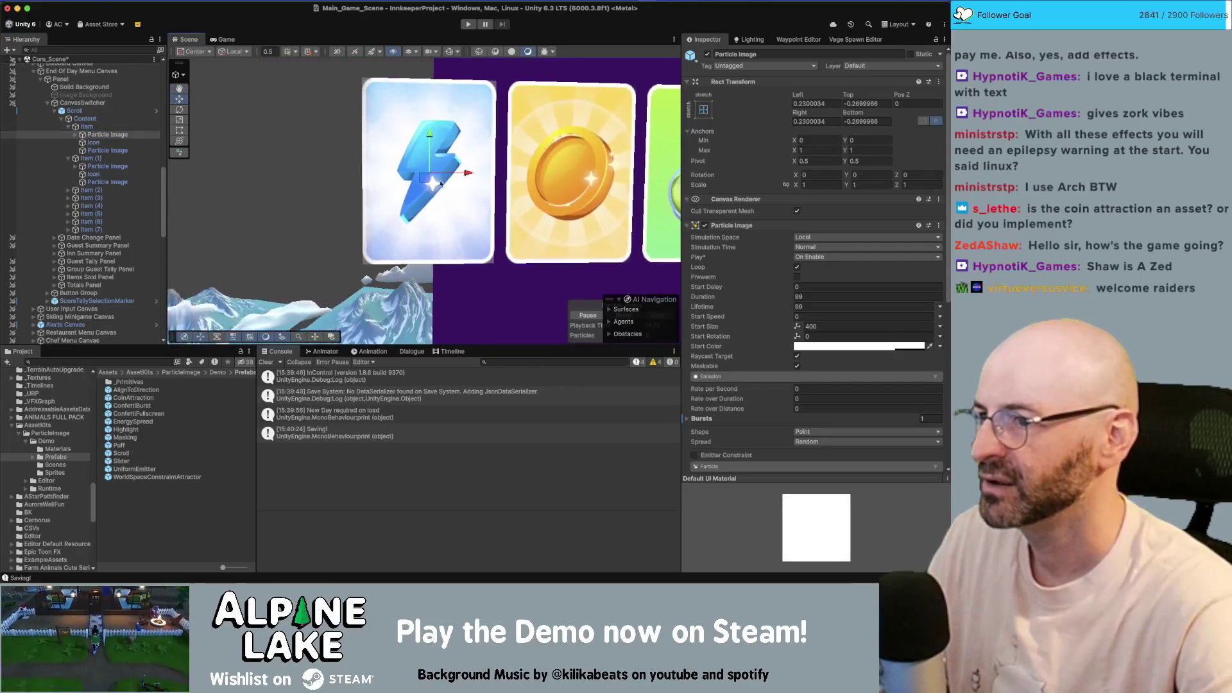
pyautogui.scroll(-3, 375, 175)
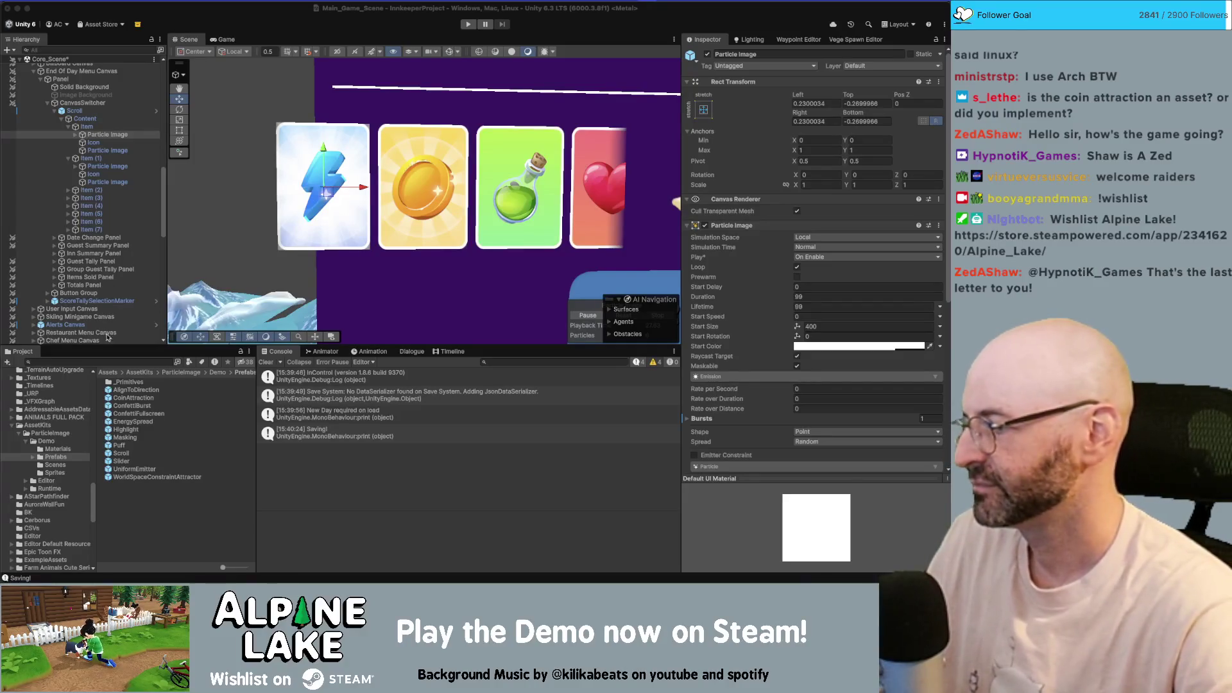
# - Recheck the first card's emitters, then open the Scroll prefab in Prefab Mode
pyautogui.click(384, 205)
pyautogui.scroll(-2, 384, 206)
pyautogui.click(112, 151)
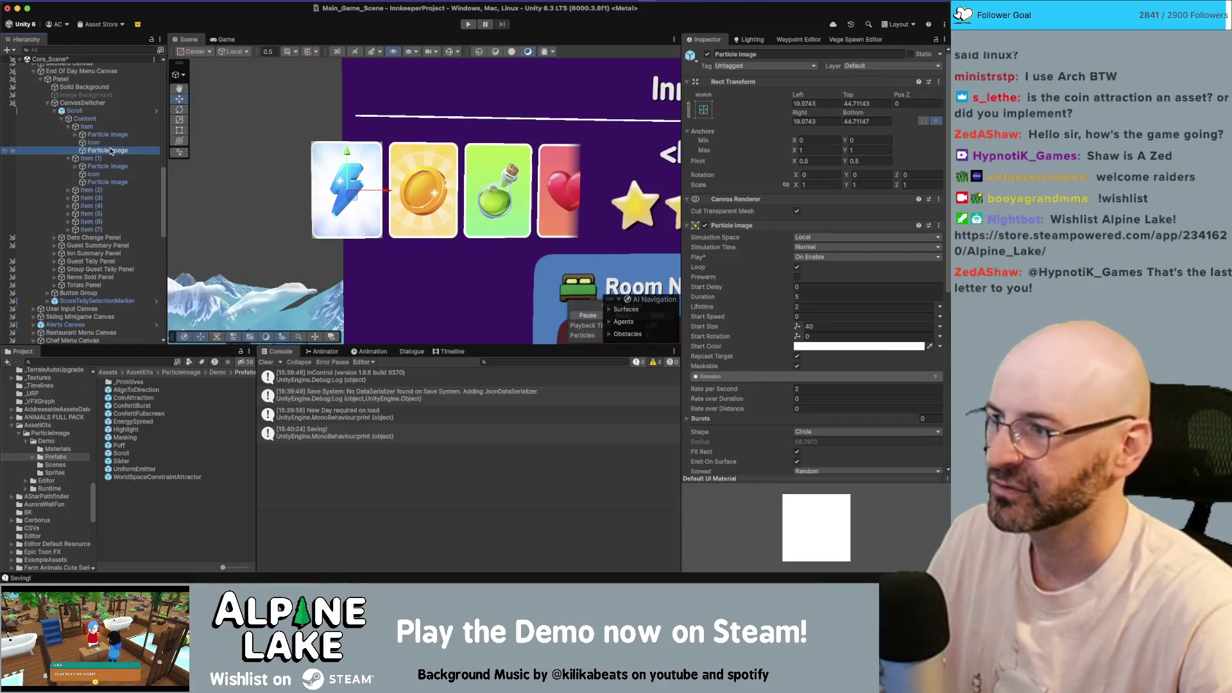
pyautogui.click(109, 142)
pyautogui.click(113, 136)
pyautogui.click(100, 112)
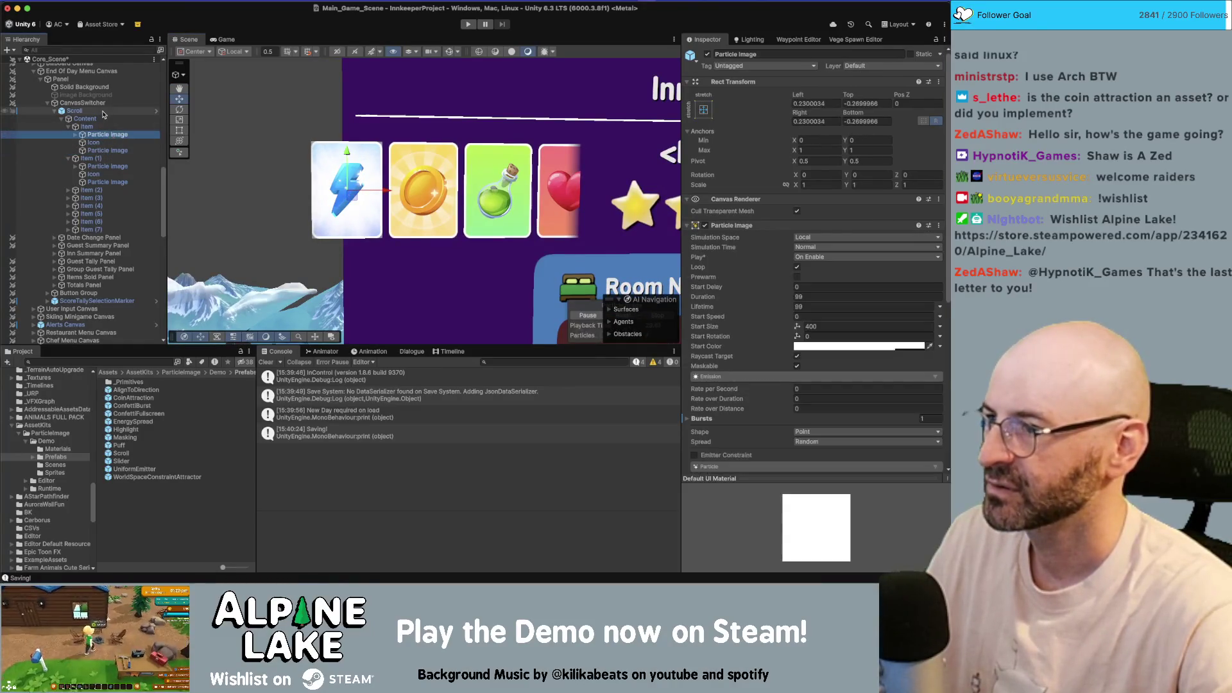
pyautogui.click(155, 113)
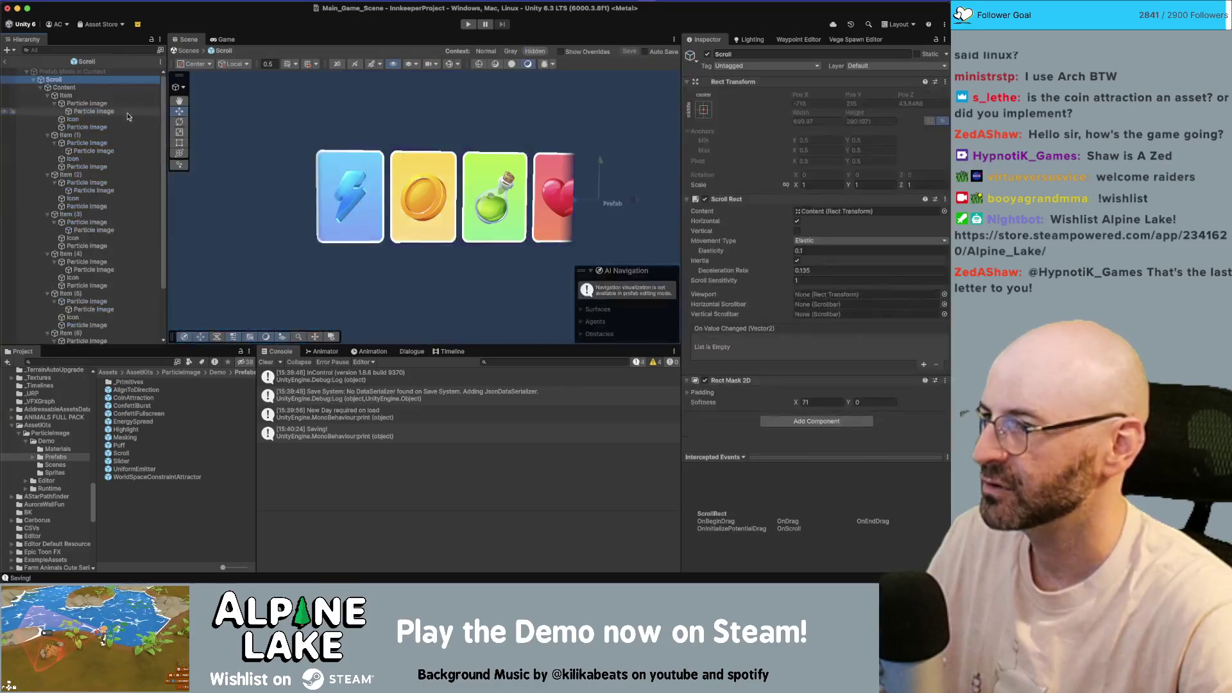
pyautogui.click(115, 111)
pyautogui.press('Up')
pyautogui.press('Up')
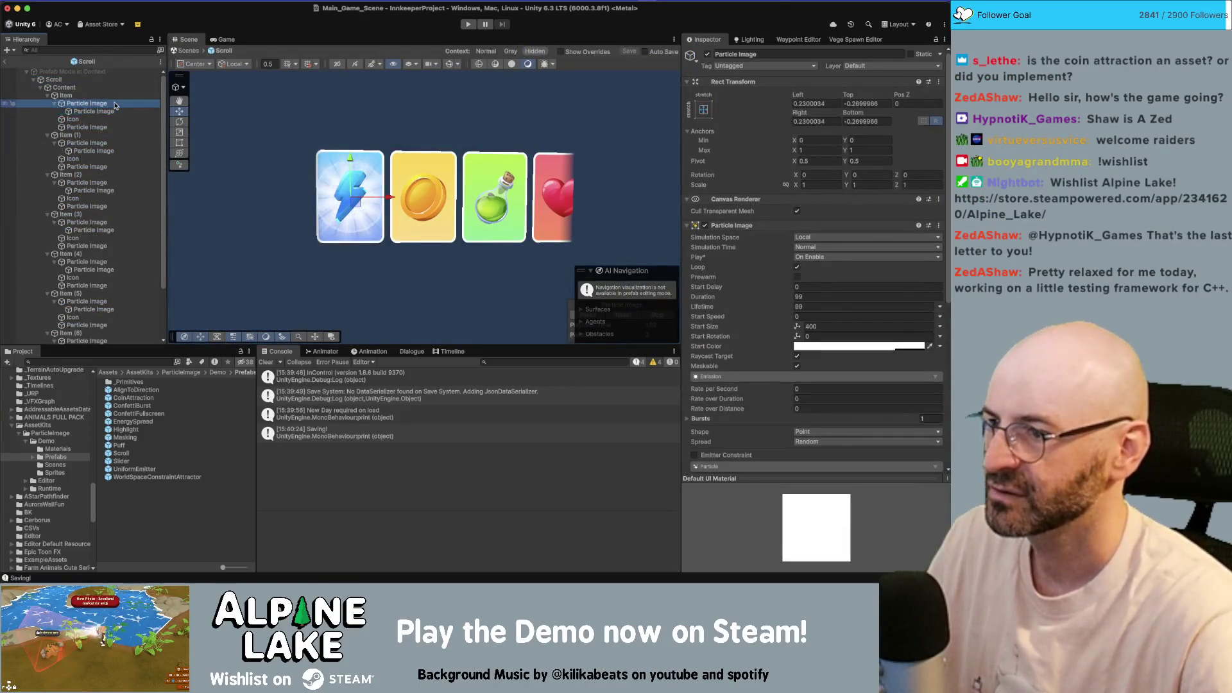
pyautogui.press('Down')
pyautogui.press('Down')
pyautogui.press('Down')
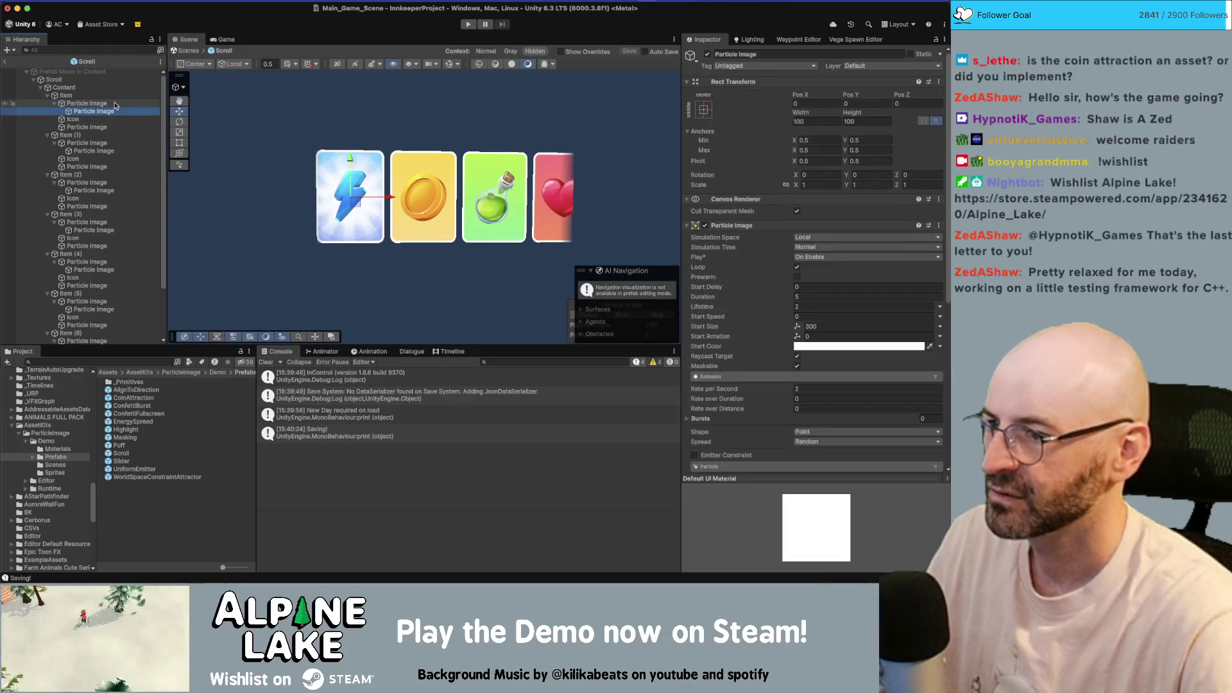
pyautogui.press('Up')
pyautogui.press('Down')
pyautogui.press('Down')
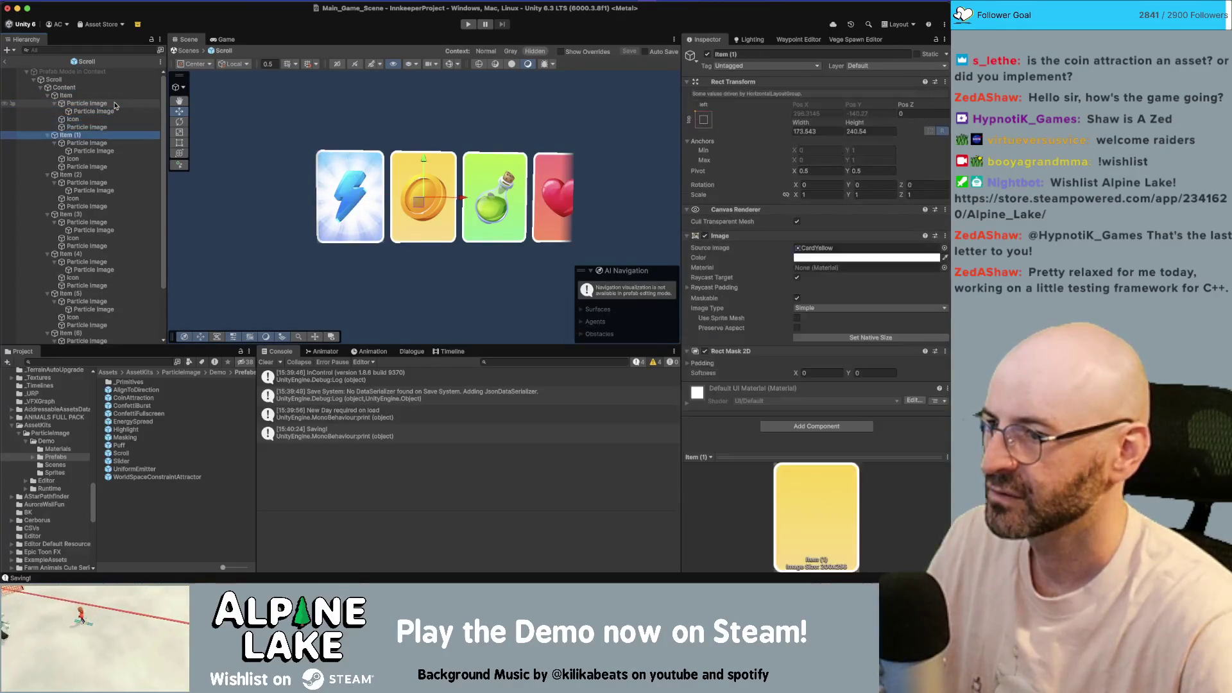
pyautogui.press('Down')
pyautogui.press('Up')
pyautogui.press('Up')
pyautogui.click(115, 104)
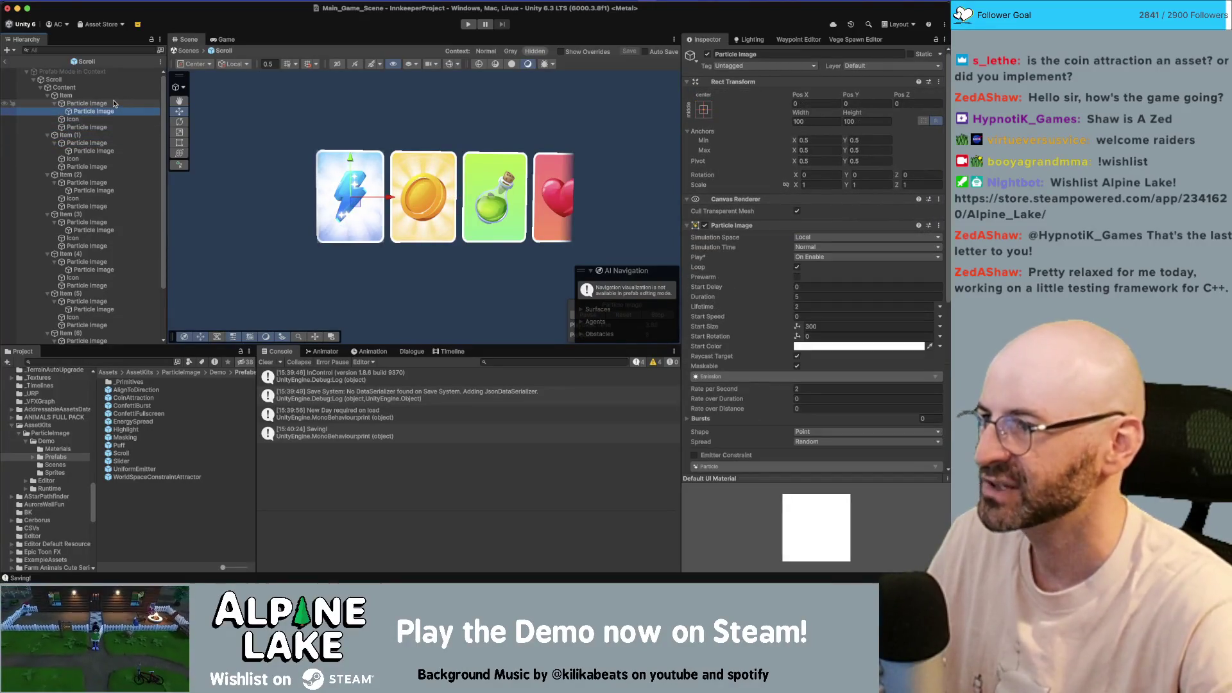
pyautogui.scroll(5, 292, 161)
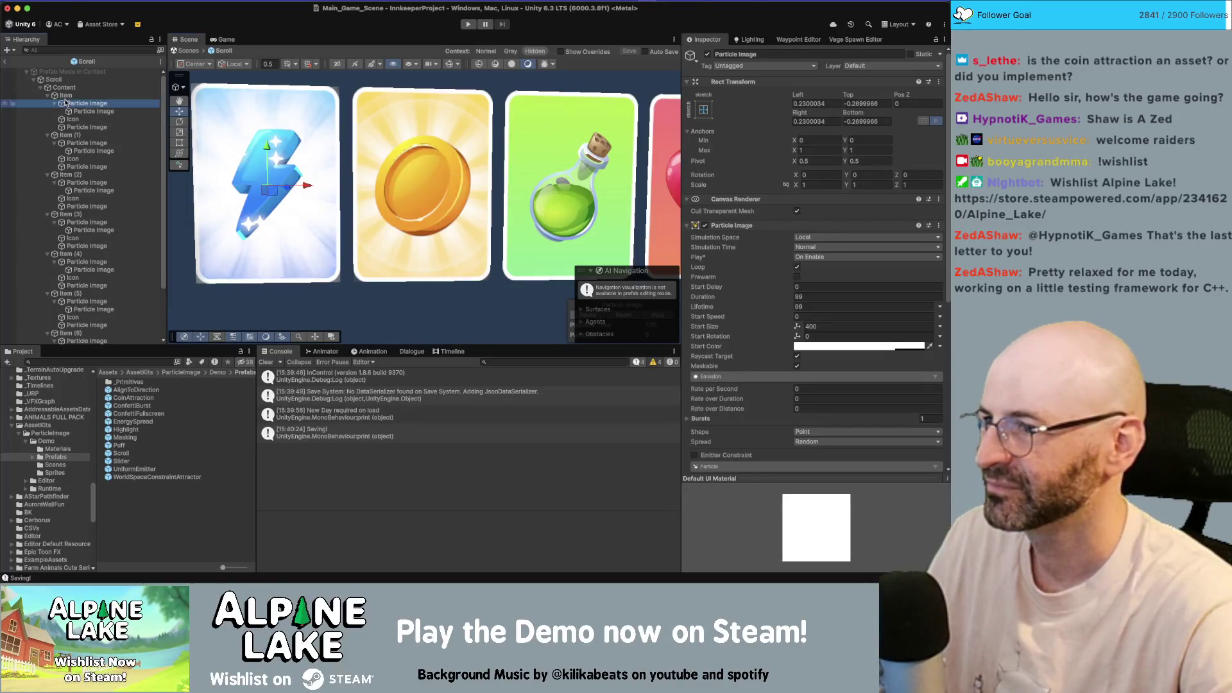
pyautogui.press('Up')
pyautogui.click(81, 167)
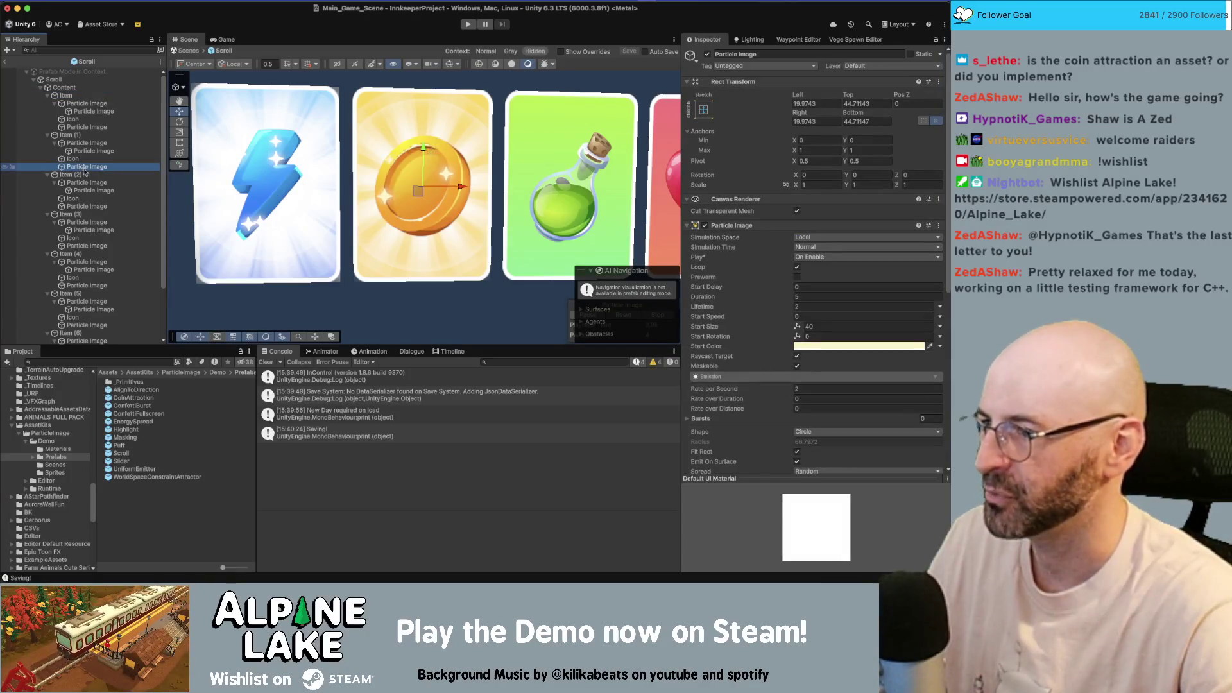
pyautogui.click(87, 206)
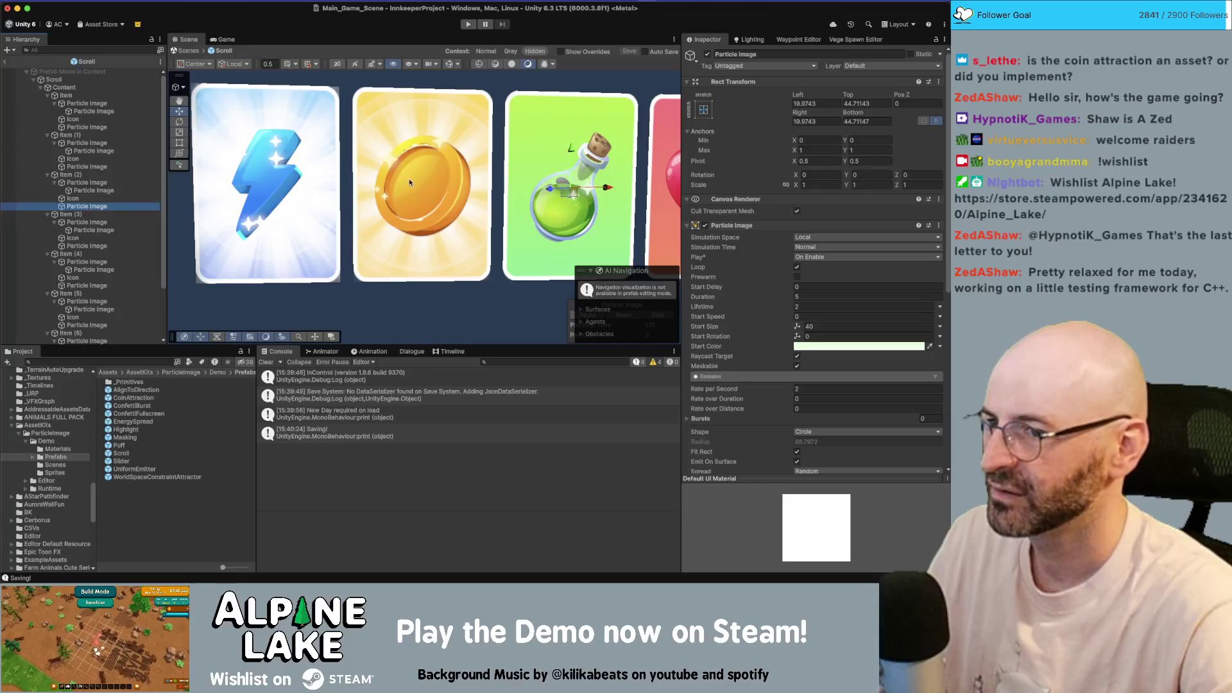
pyautogui.hscroll(3, 410, 183)
pyautogui.scroll(-1, 815, 325)
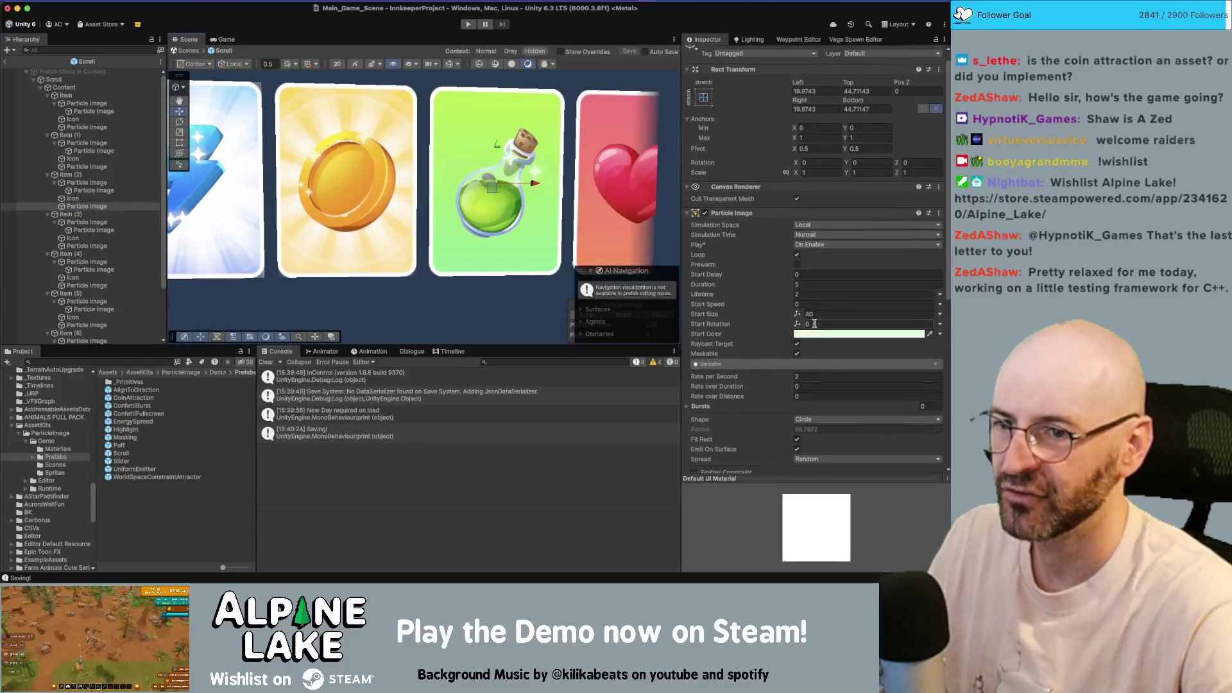
pyautogui.scroll(-15, 815, 324)
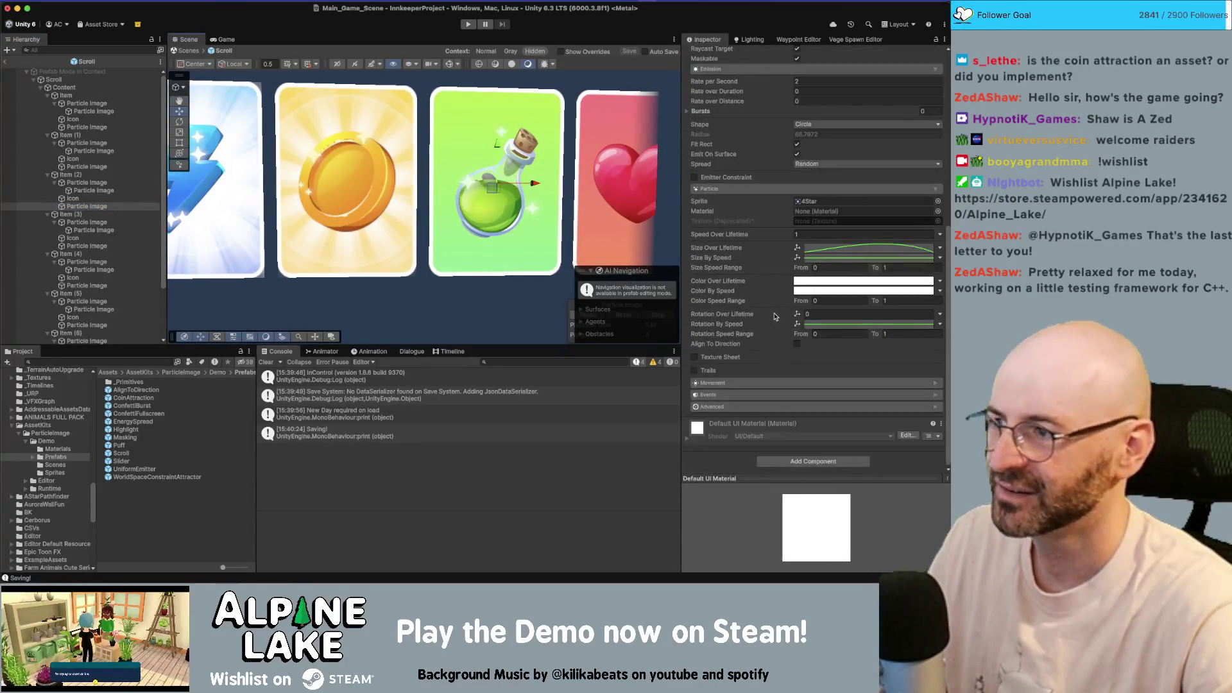
pyautogui.scroll(10, 63, 428)
pyautogui.scroll(5, 59, 417)
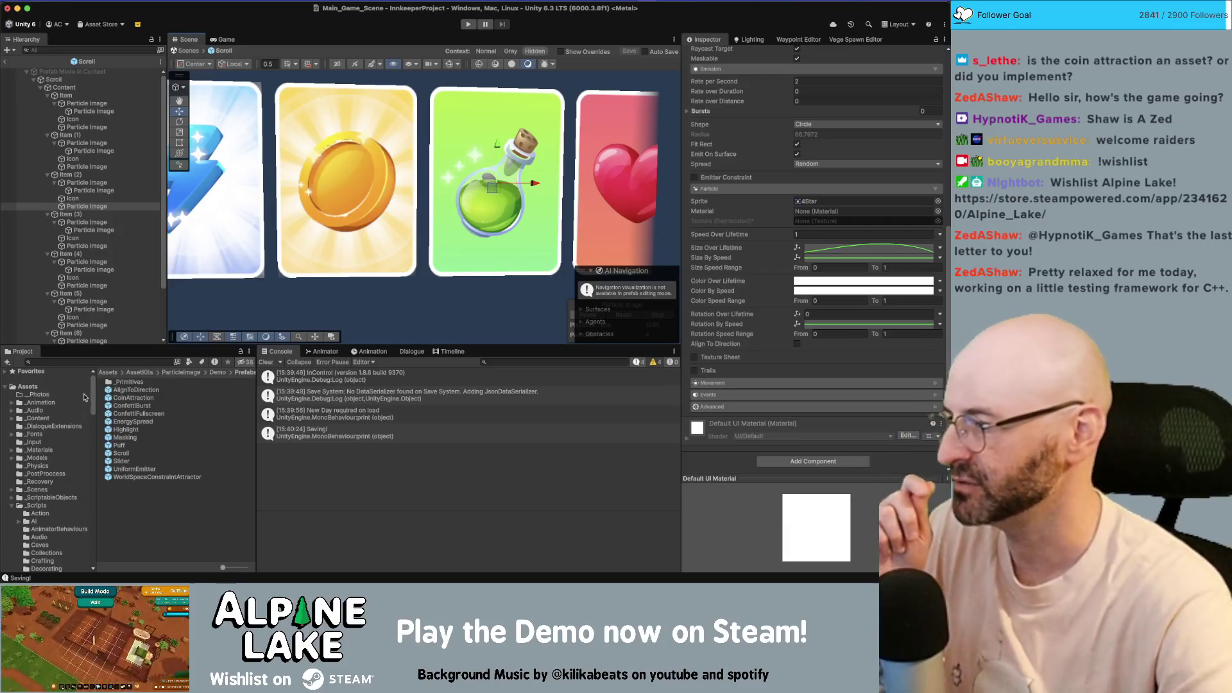
# - Browse the _Materials, _Content, UI Prefabs and FX Prefabs folders in the Project panel
pyautogui.click(39, 450)
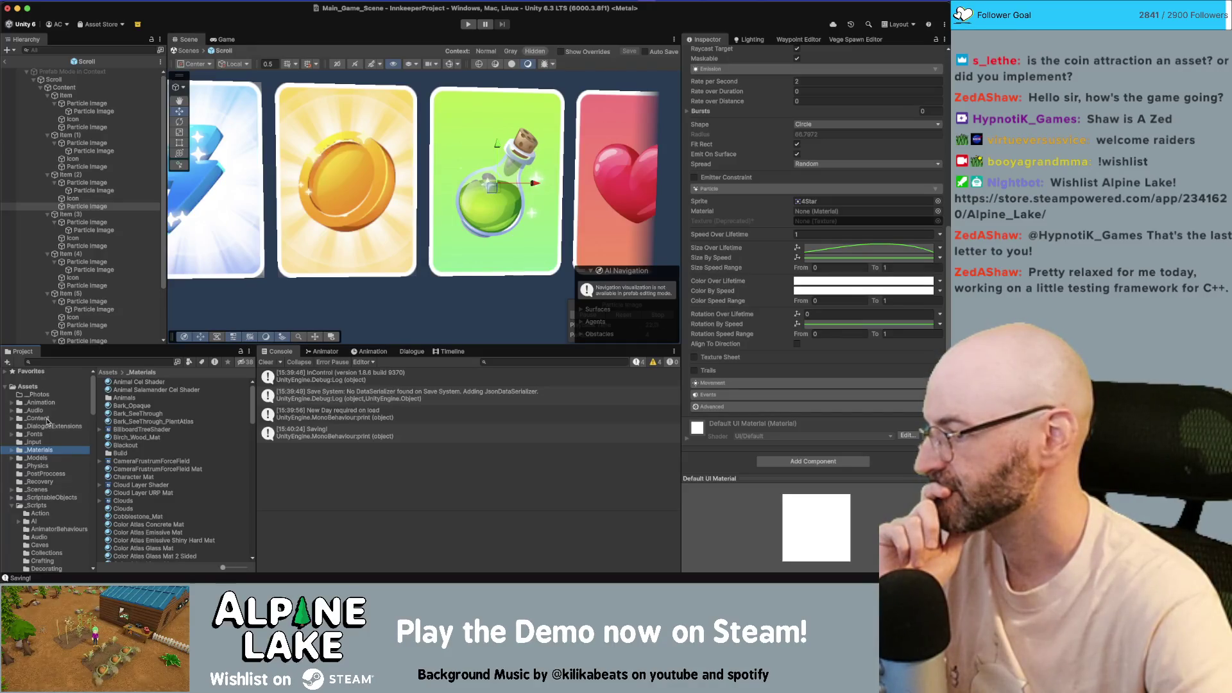
pyautogui.doubleClick(48, 418)
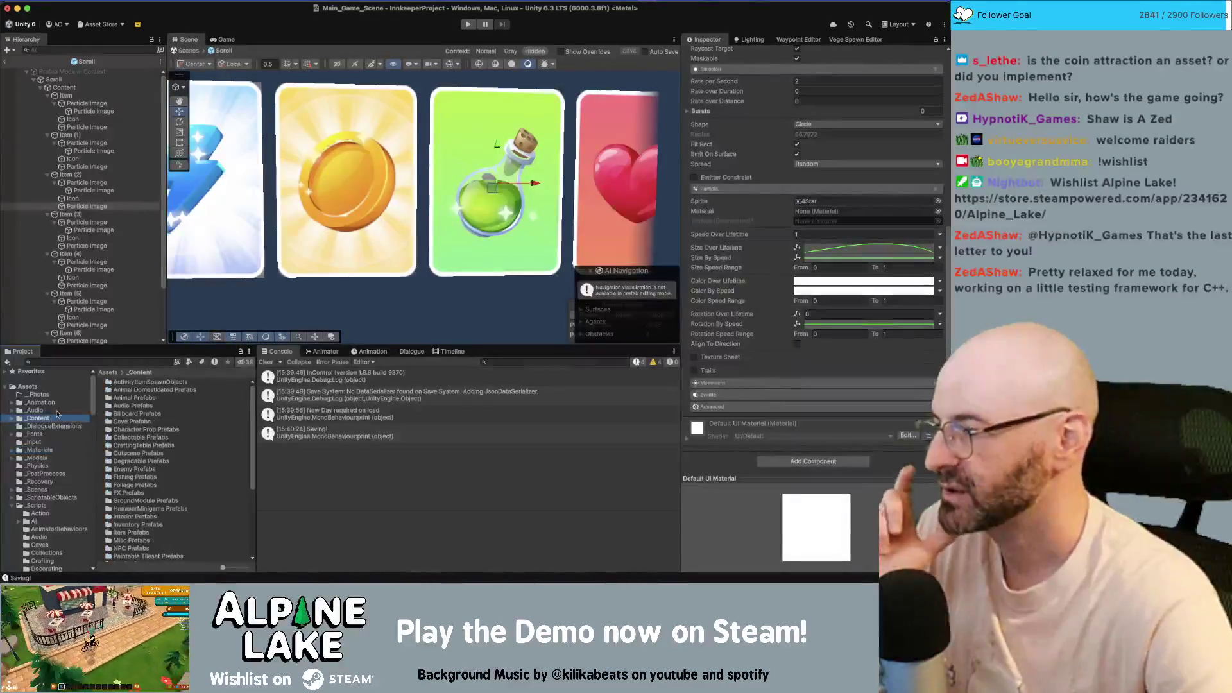
pyautogui.scroll(-6, 72, 422)
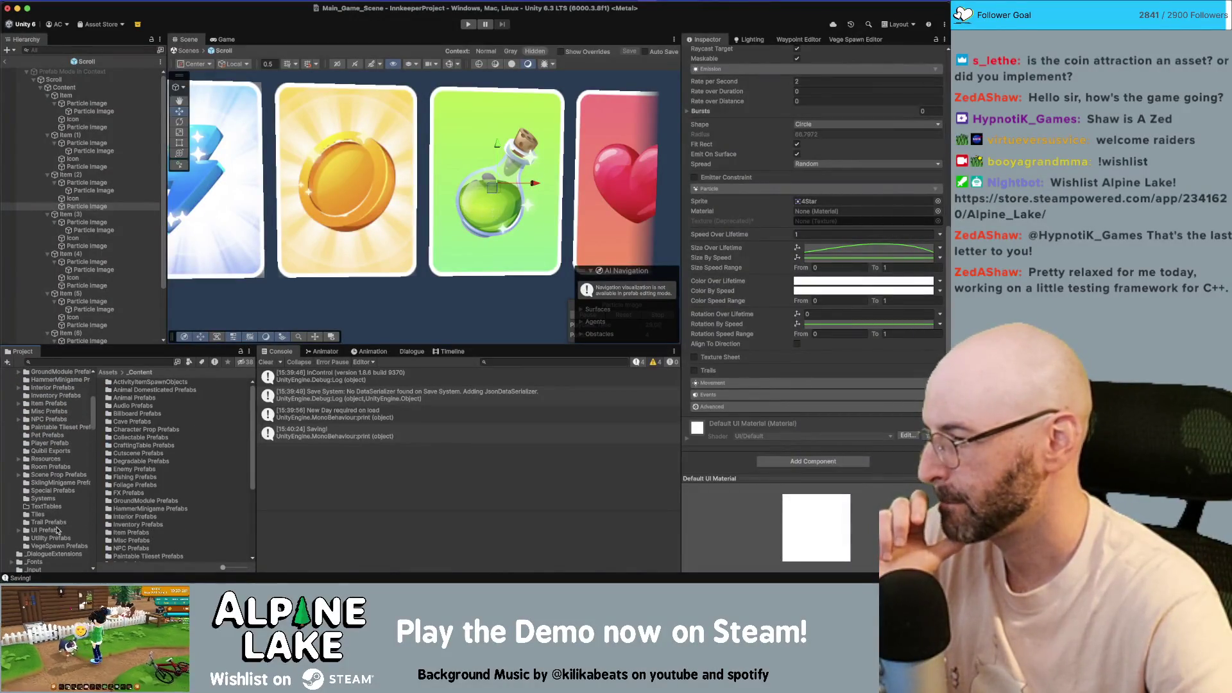
pyautogui.scroll(-1, 54, 518)
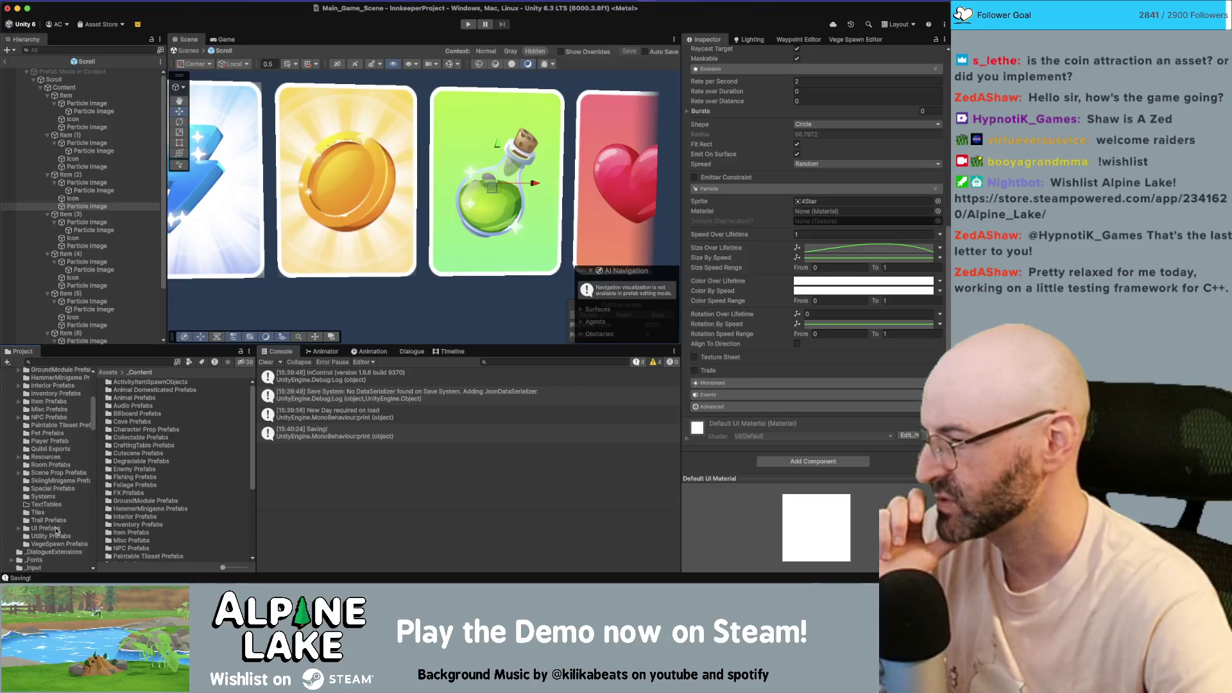
pyautogui.click(57, 529)
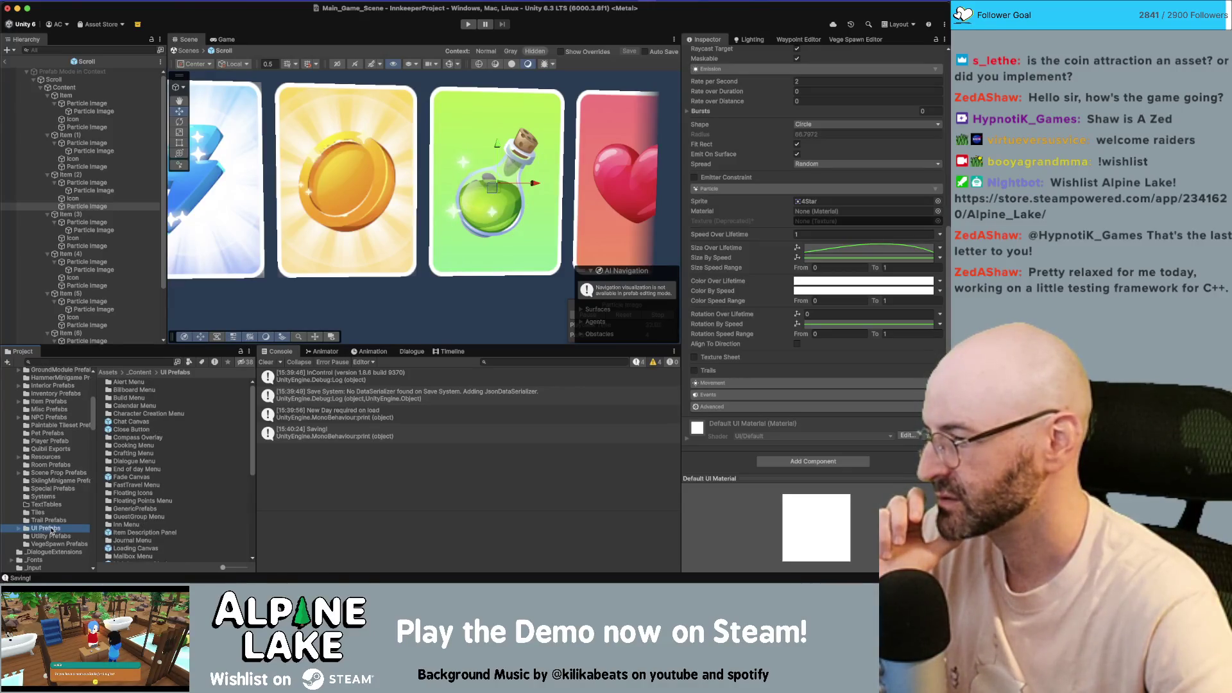
pyautogui.scroll(3, 65, 416)
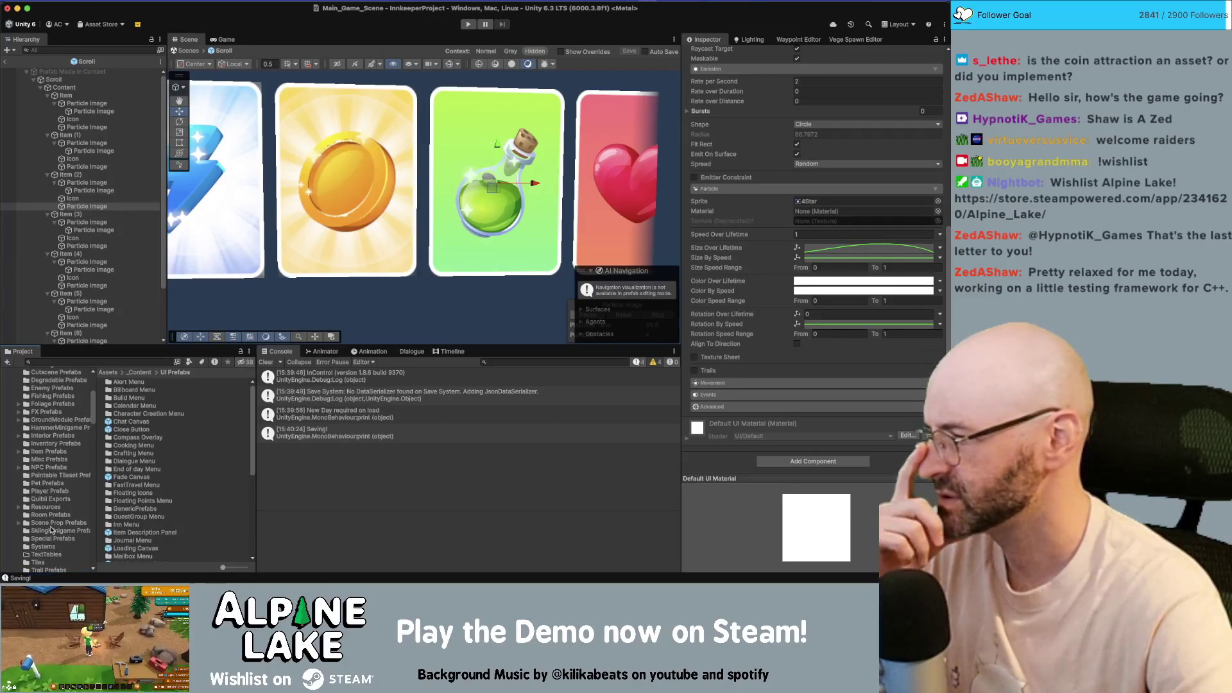
pyautogui.click(64, 413)
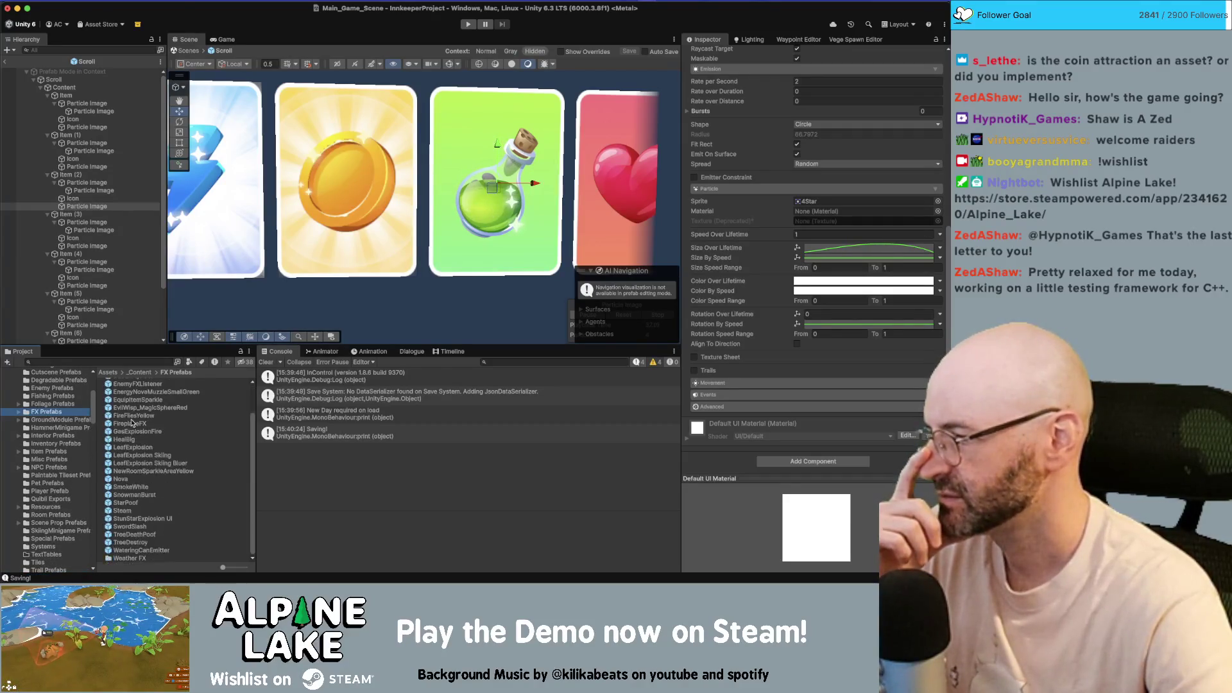
# - Select the UI Prefabs folder and bring up its context menu
pyautogui.scroll(5, 64, 449)
pyautogui.scroll(-10, 64, 469)
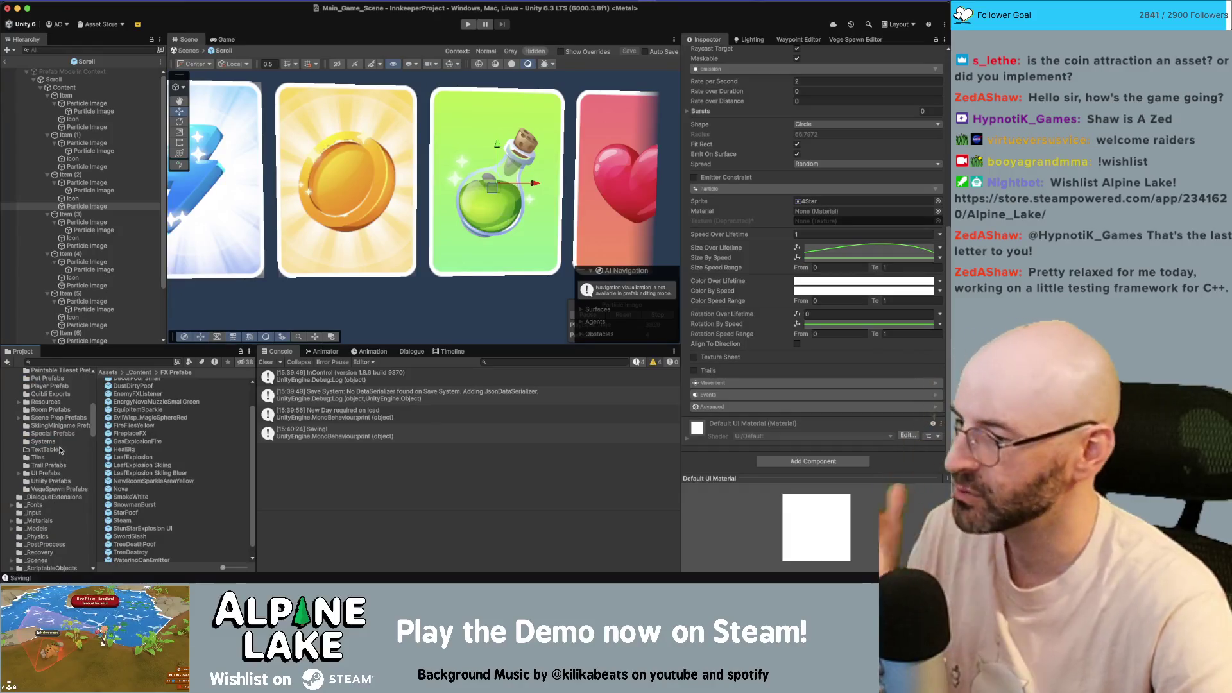
pyautogui.scroll(2, 63, 443)
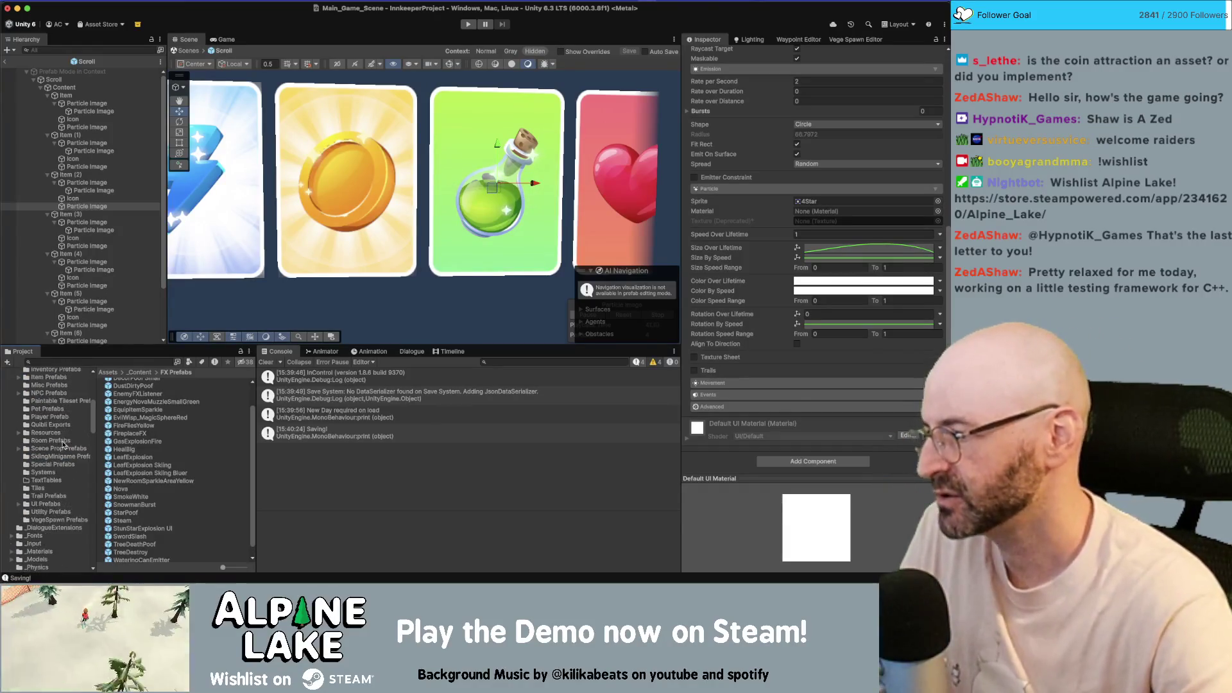
pyautogui.click(50, 504)
pyautogui.rightClick(50, 504)
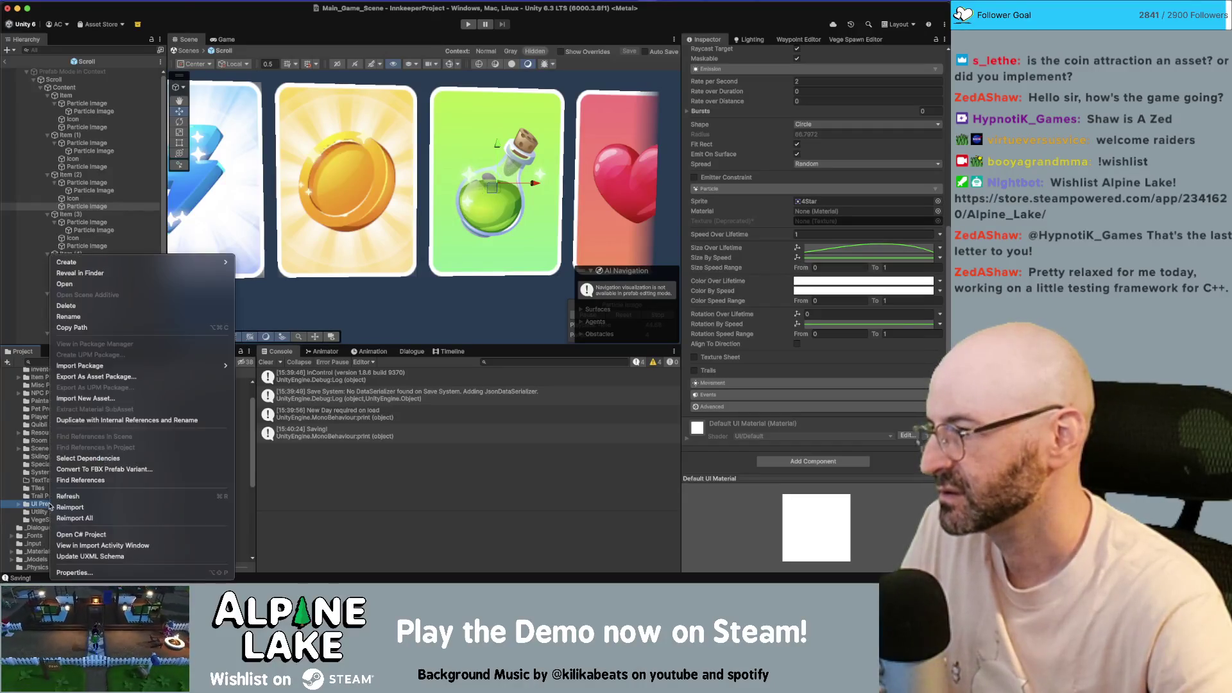
# - Create a folder named UIFX inside UI Prefabs and open it
pyautogui.moveTo(167, 263)
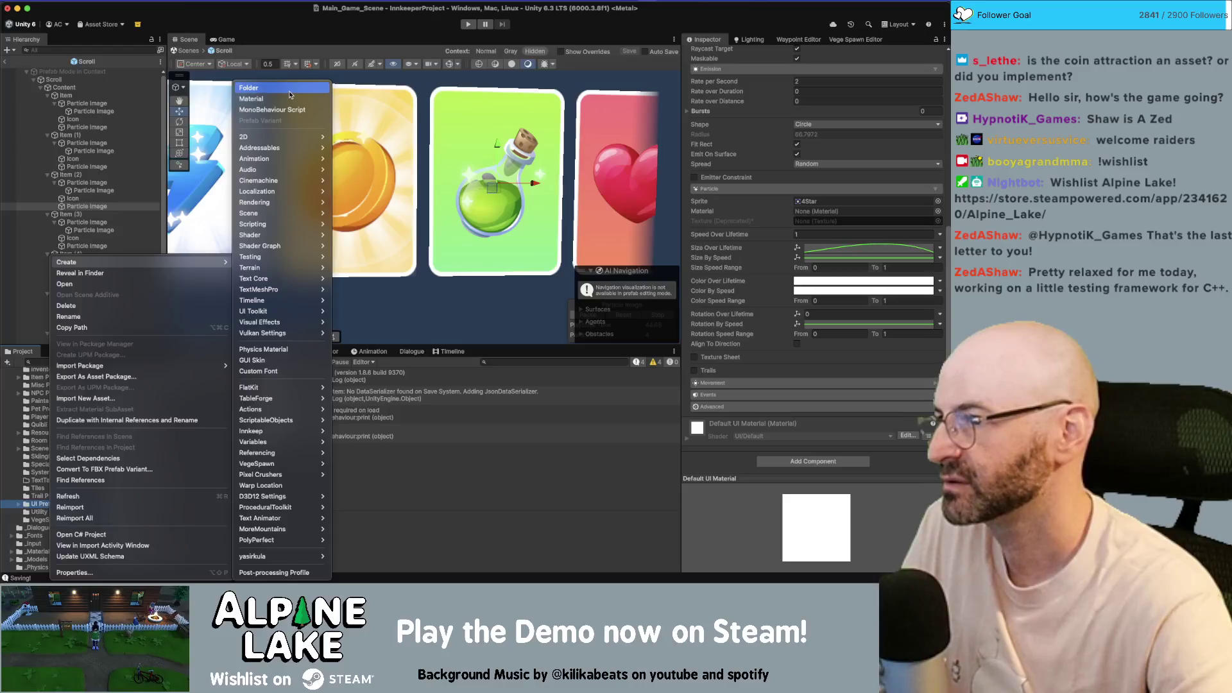
pyautogui.click(290, 95)
pyautogui.write('FX')
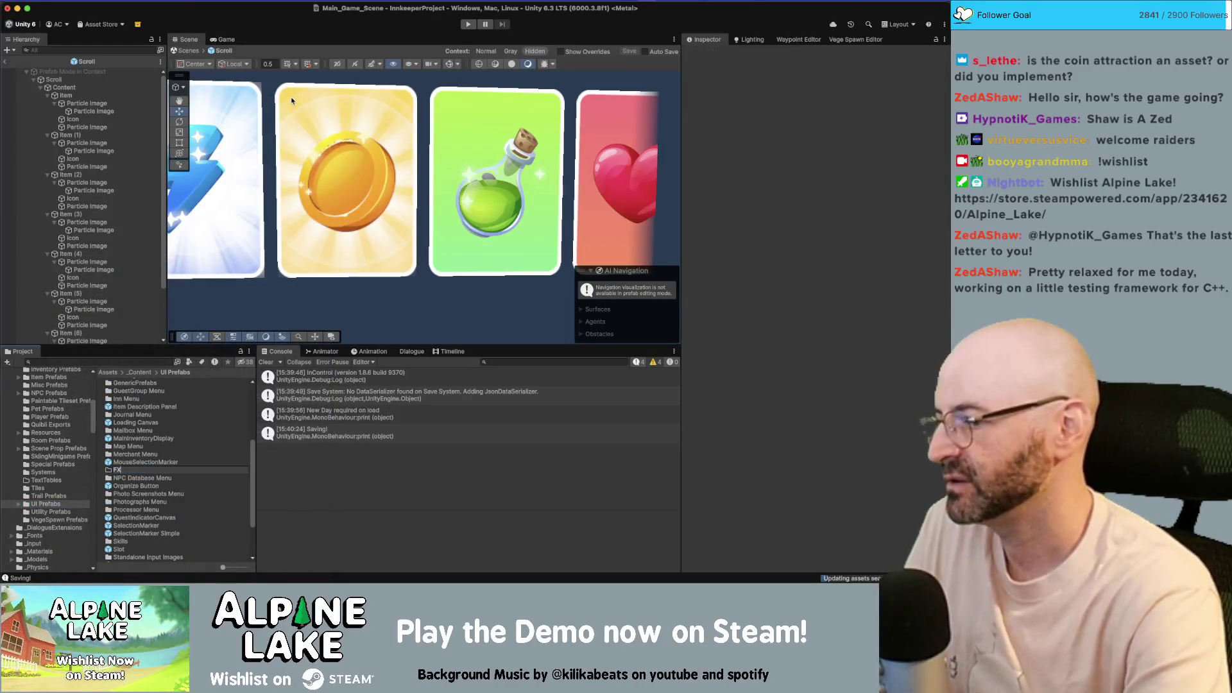
pyautogui.press('Return')
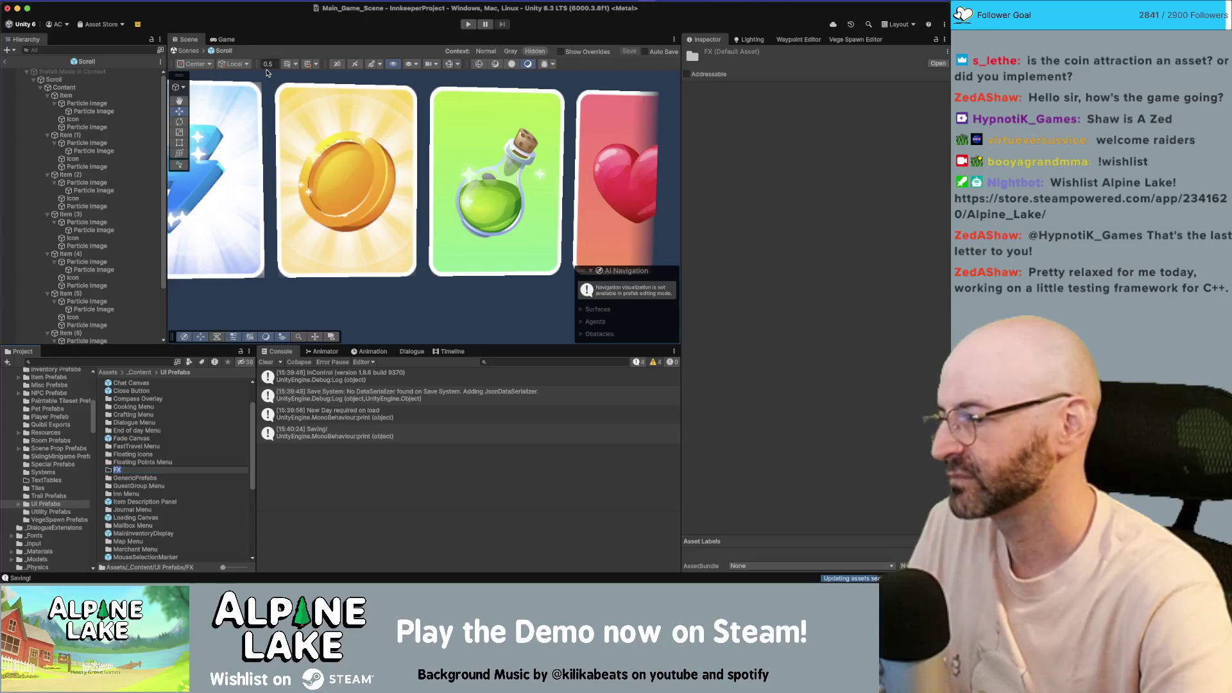
pyautogui.write('UI')
pyautogui.press('Return')
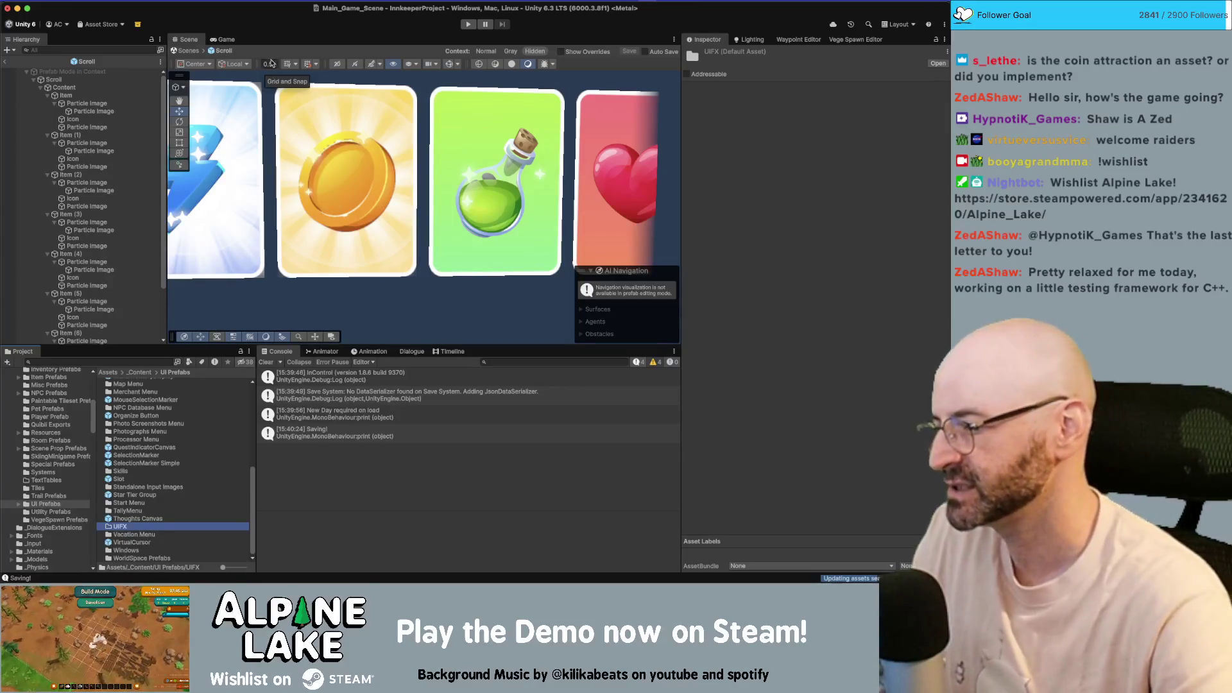
pyautogui.doubleClick(127, 527)
# - Drag the first item's Particle Image into UIFX to make it a prefab
pyautogui.click(147, 470)
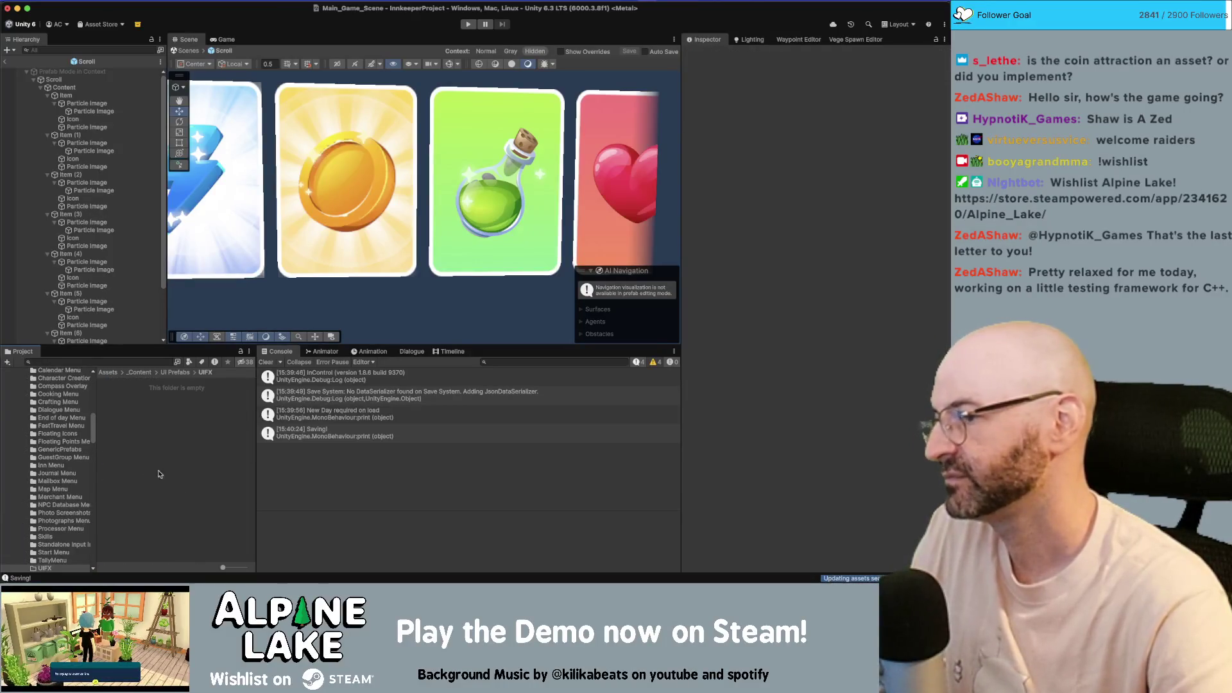
pyautogui.click(94, 248)
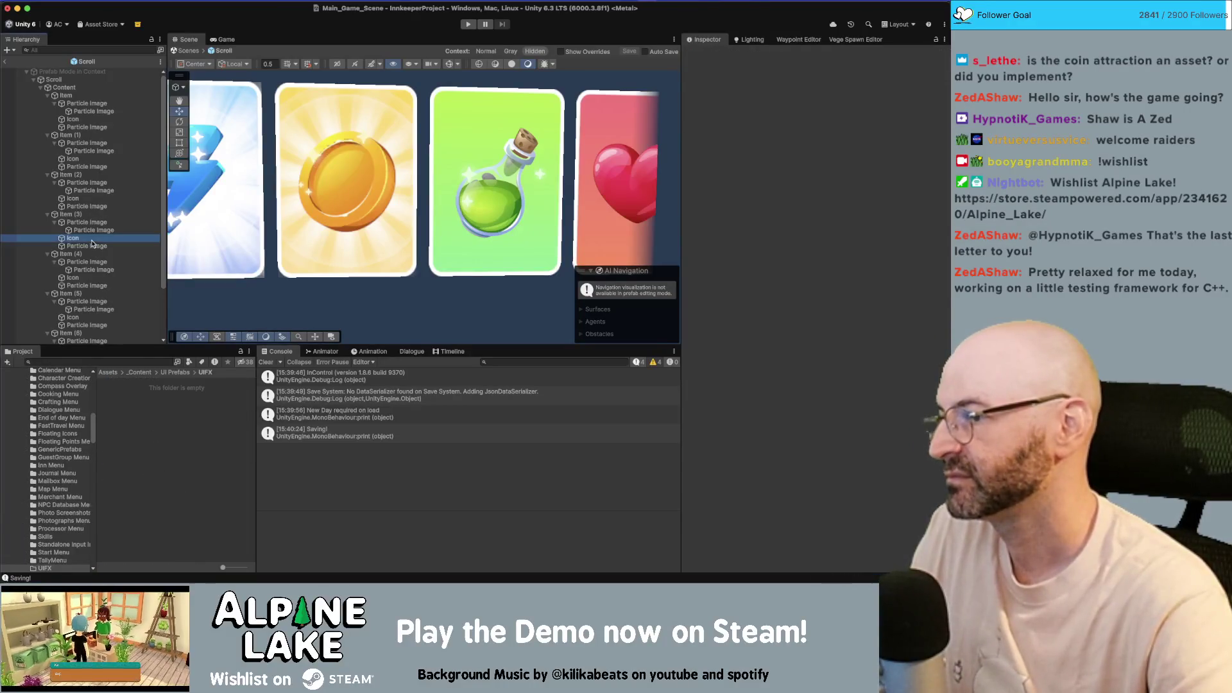
pyautogui.click(89, 129)
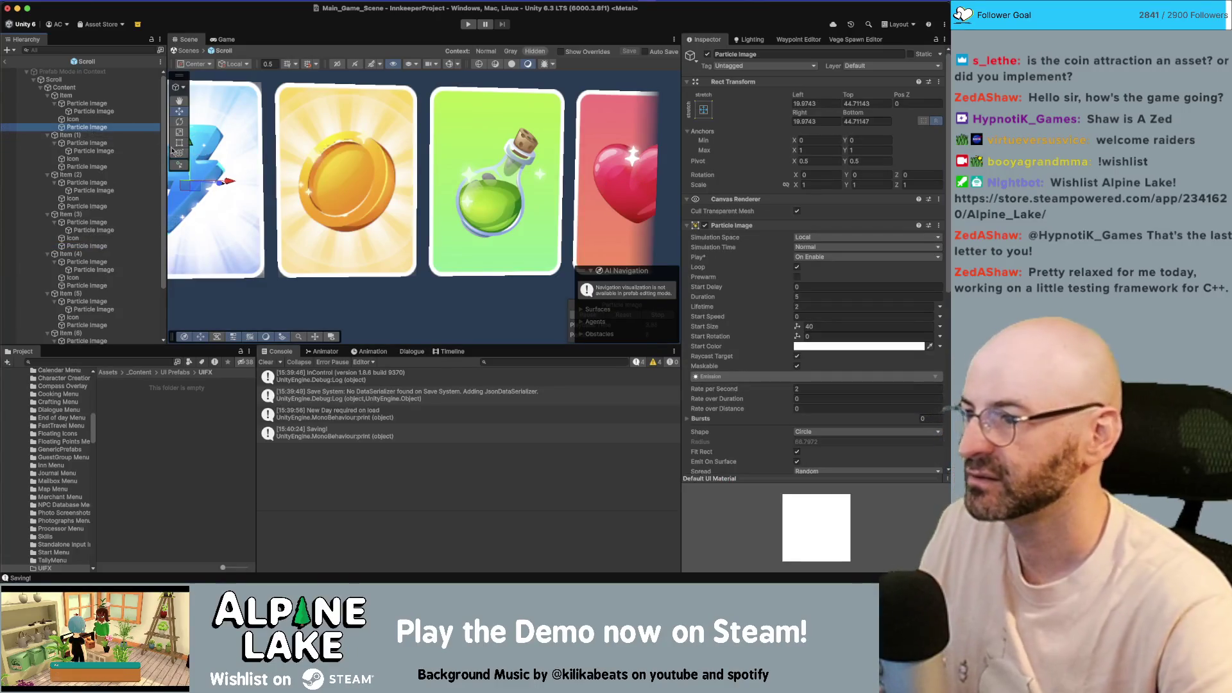
pyautogui.scroll(-3, 402, 159)
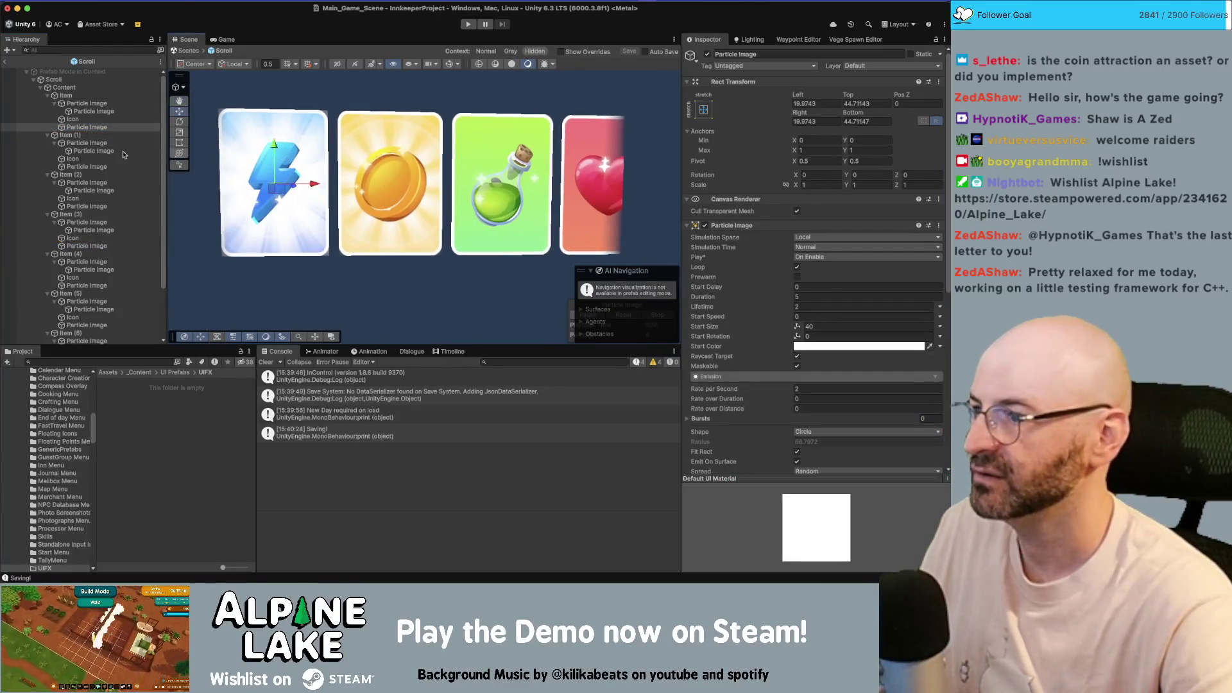
pyautogui.click(54, 103)
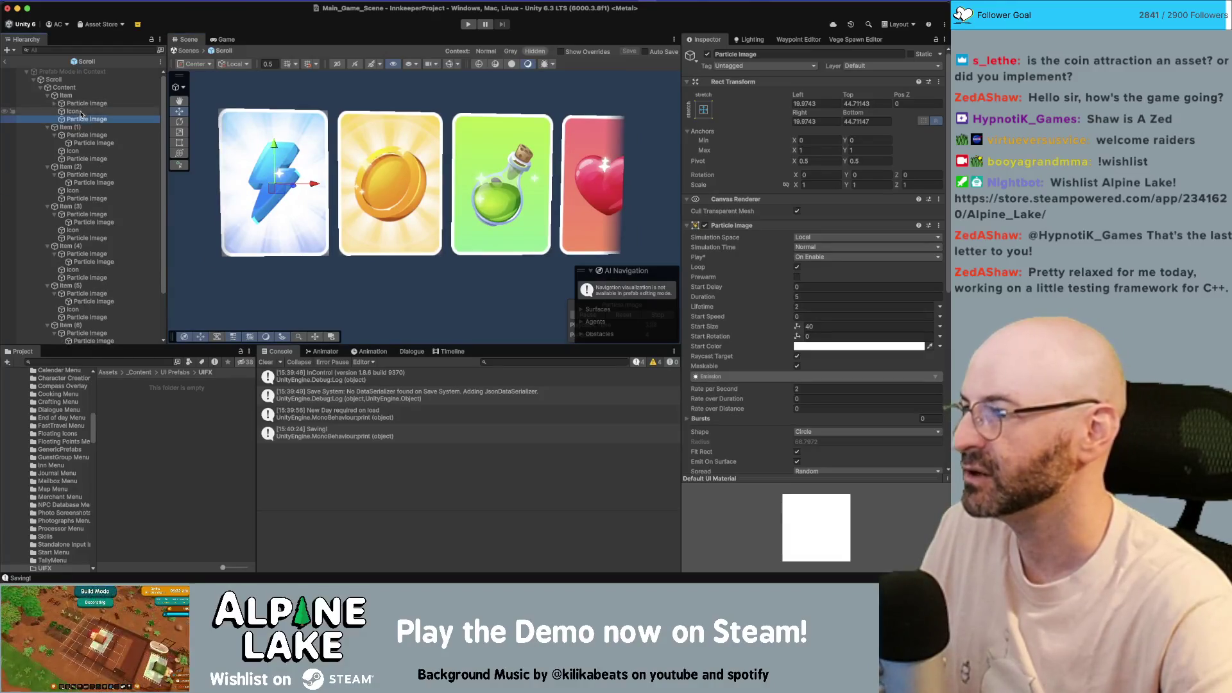
pyautogui.click(73, 111)
pyautogui.click(87, 118)
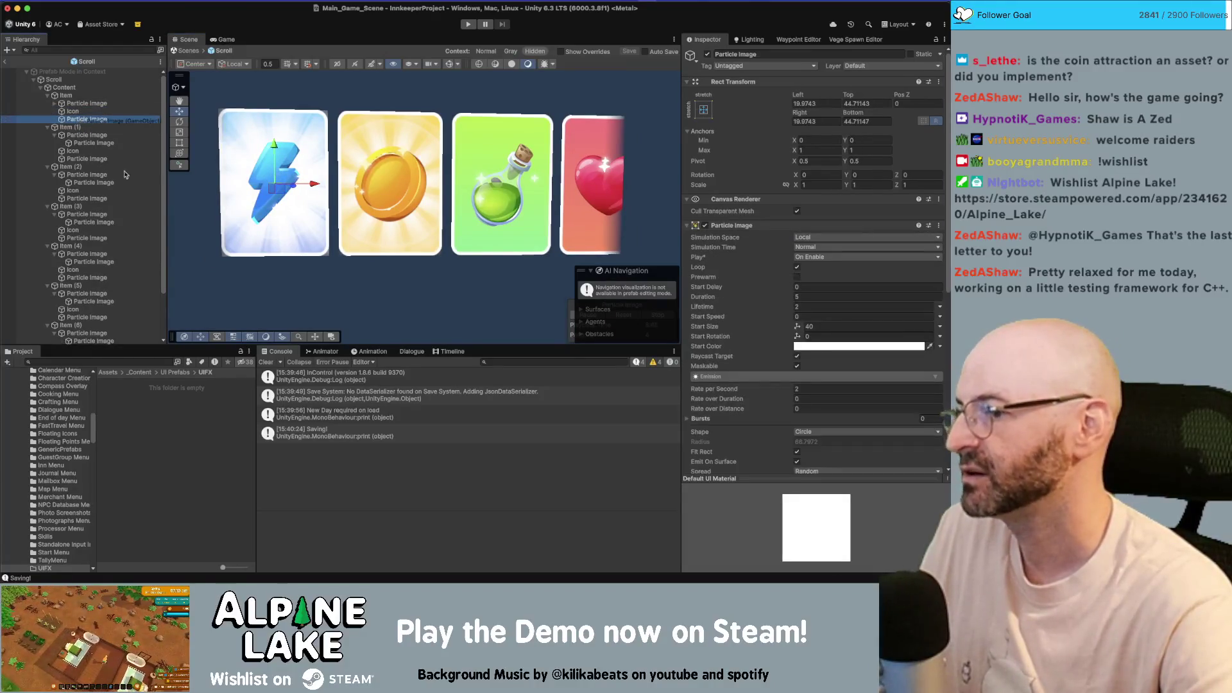
pyautogui.moveTo(156, 449); pyautogui.dragTo(163, 429)
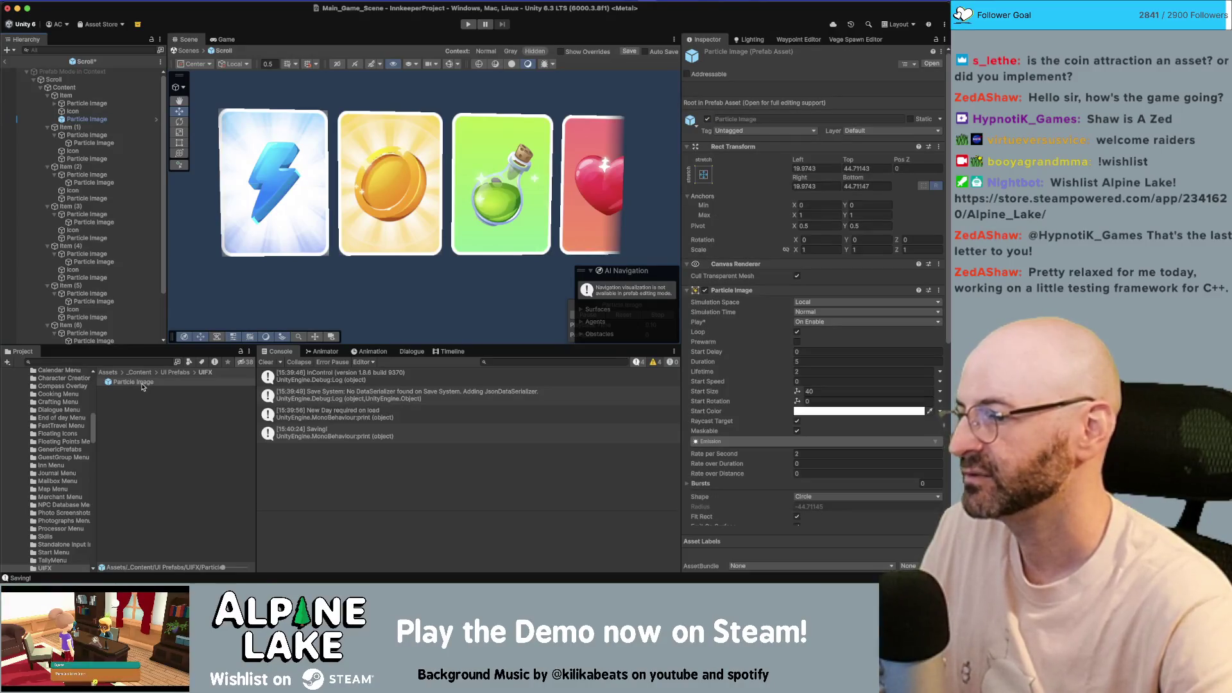
# - Rename the Particle Image prefab to 'Simple Sparkle UIFX'
pyautogui.click(206, 423)
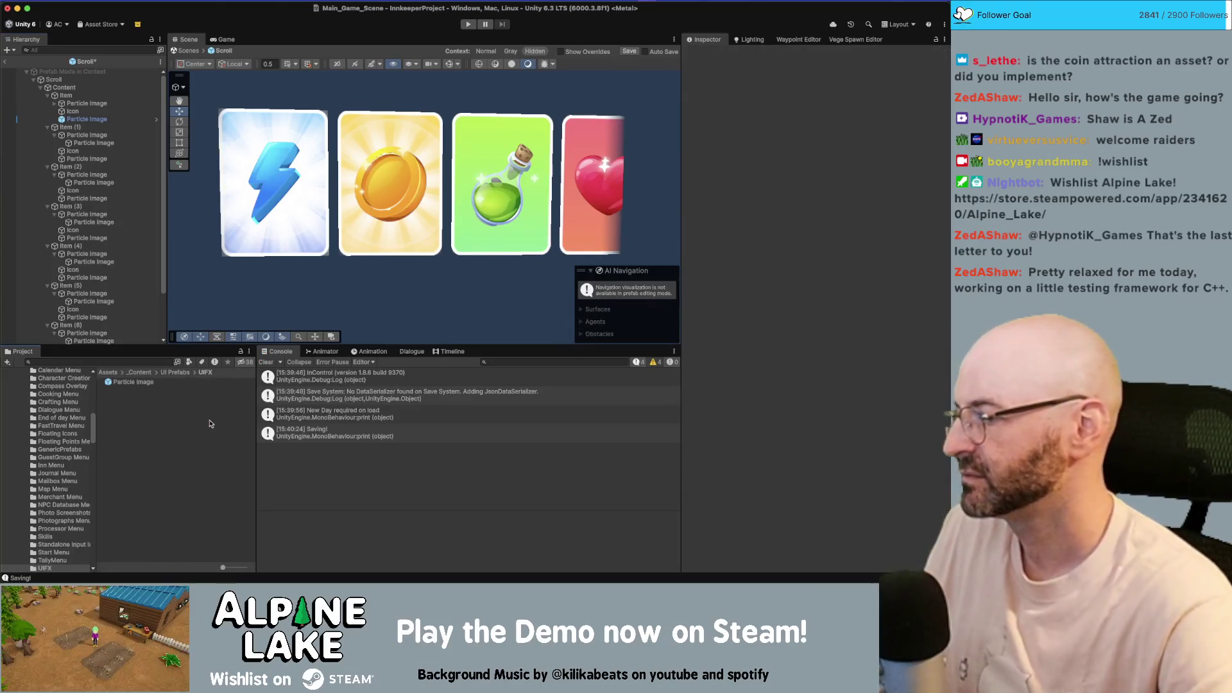
pyautogui.click(153, 384)
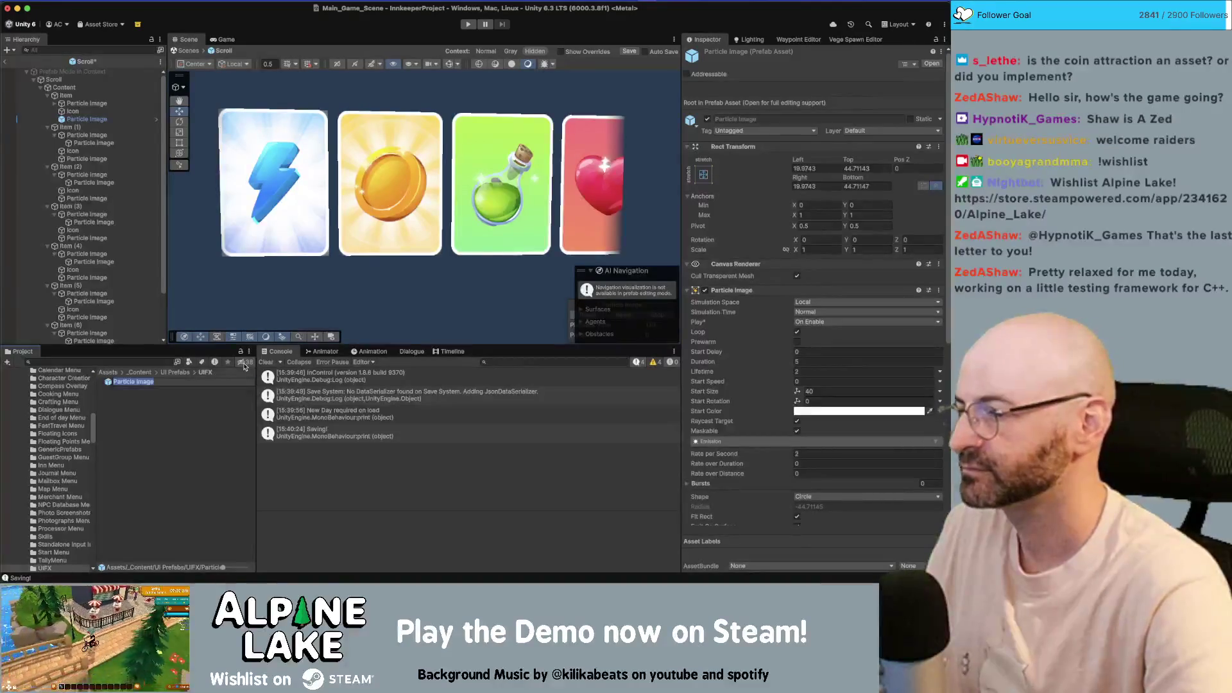
pyautogui.press('Return')
pyautogui.press('Escape')
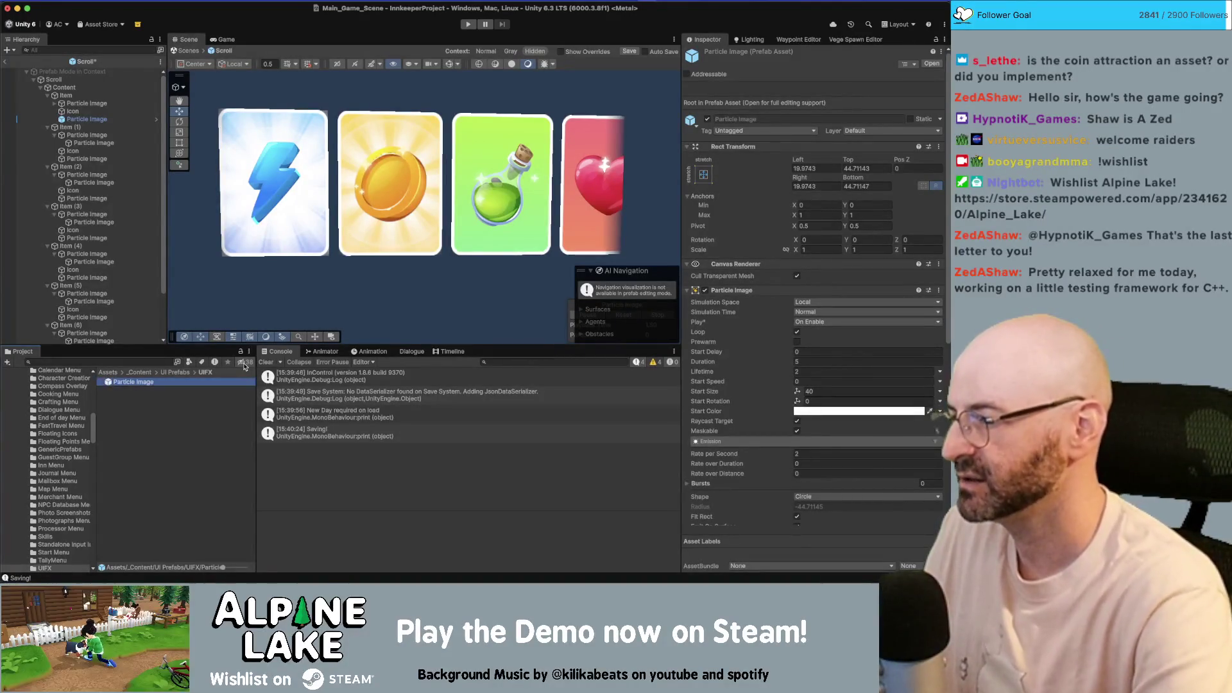
pyautogui.press('Return')
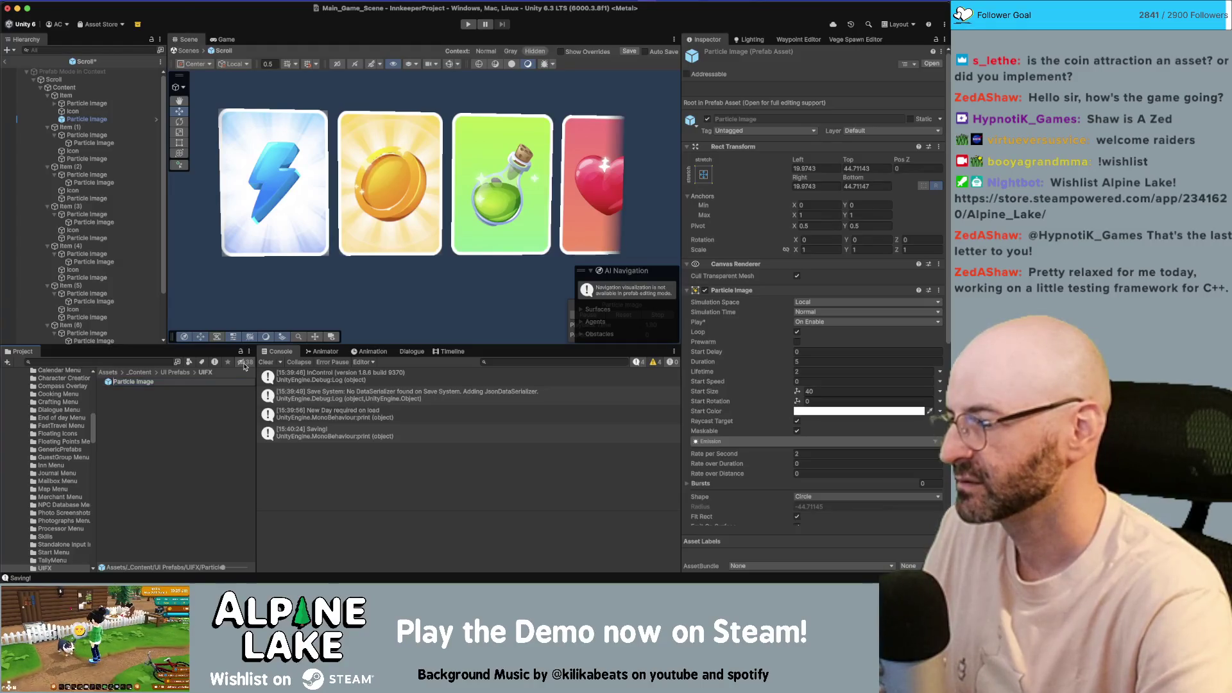
pyautogui.write('Simple Sparkle UIFX')
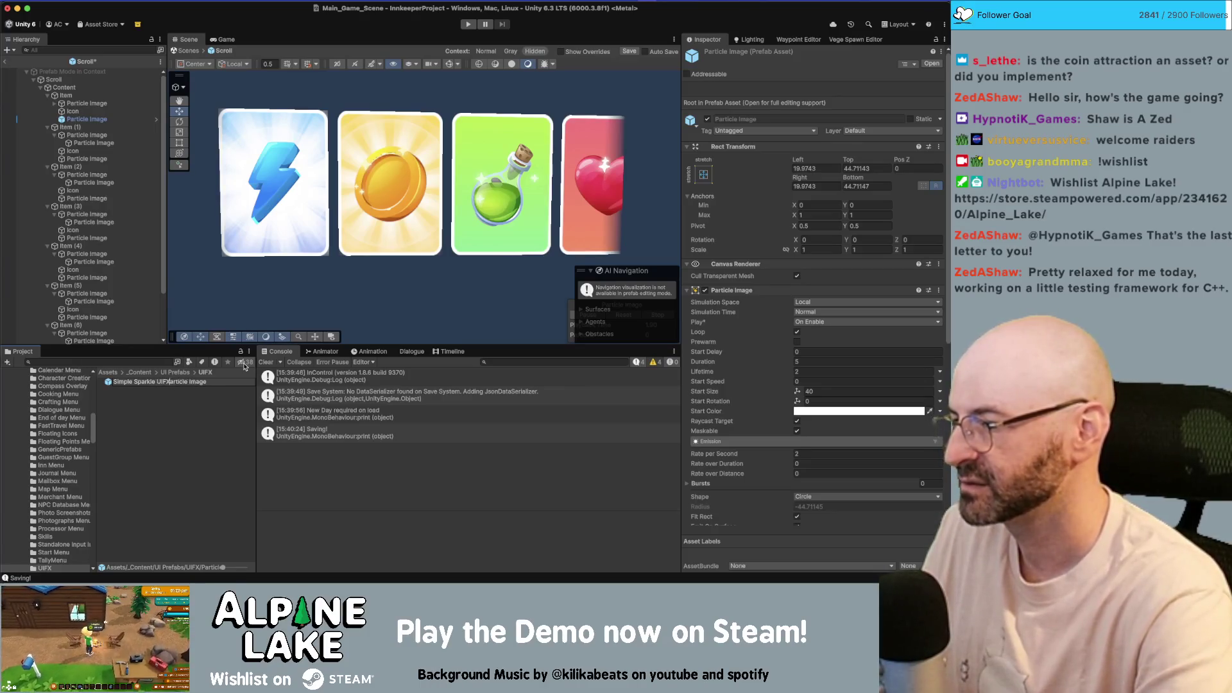
pyautogui.press('shift+super+Right')
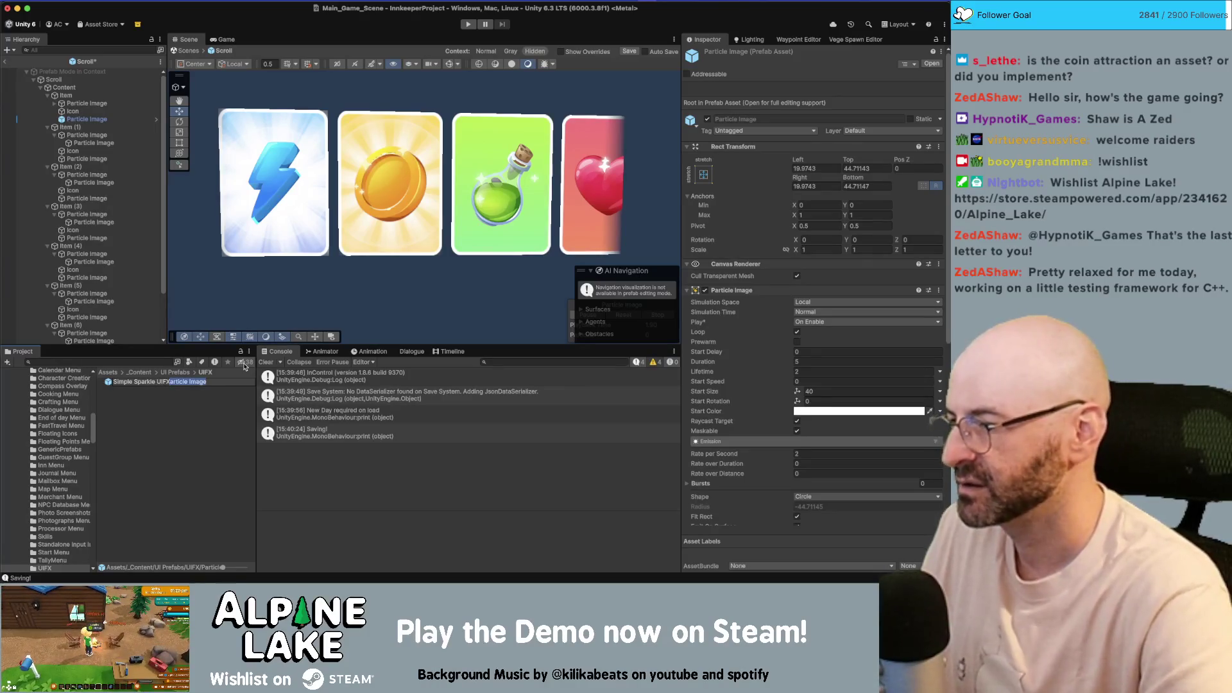
pyautogui.press('BackSpace')
pyautogui.press('Return')
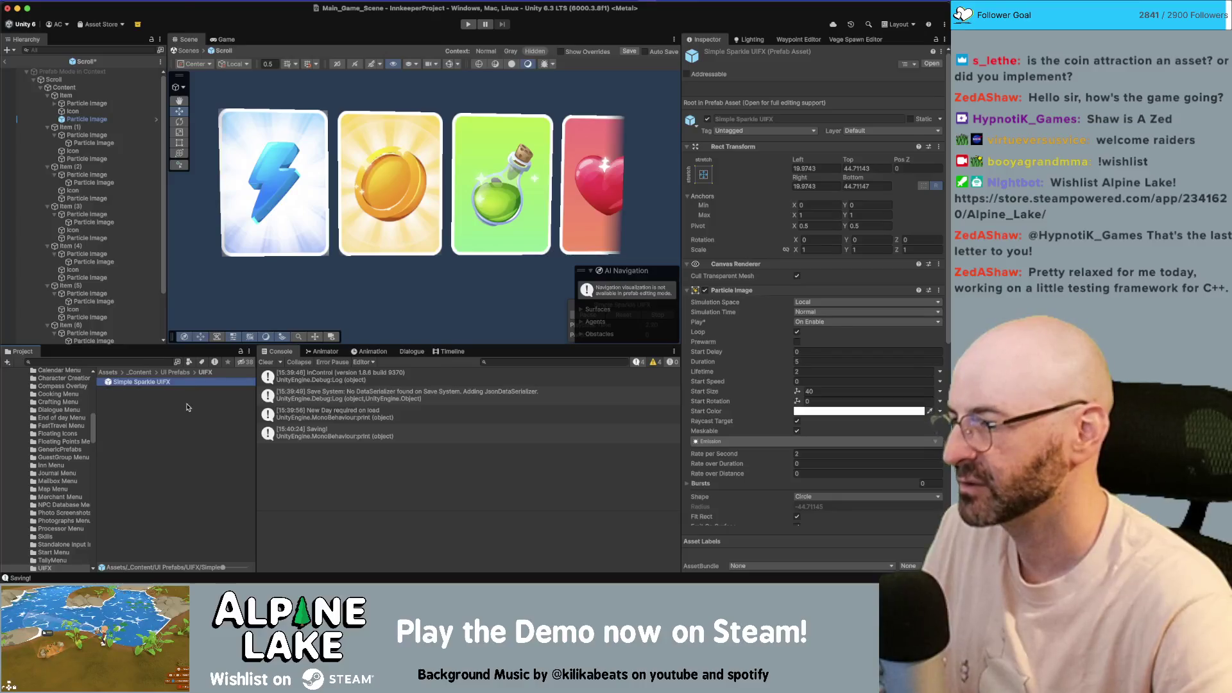
# - Correct the prefab name to 'UIFX Simple Sparkle' and exit Scroll prefab editing
pyautogui.click(188, 407)
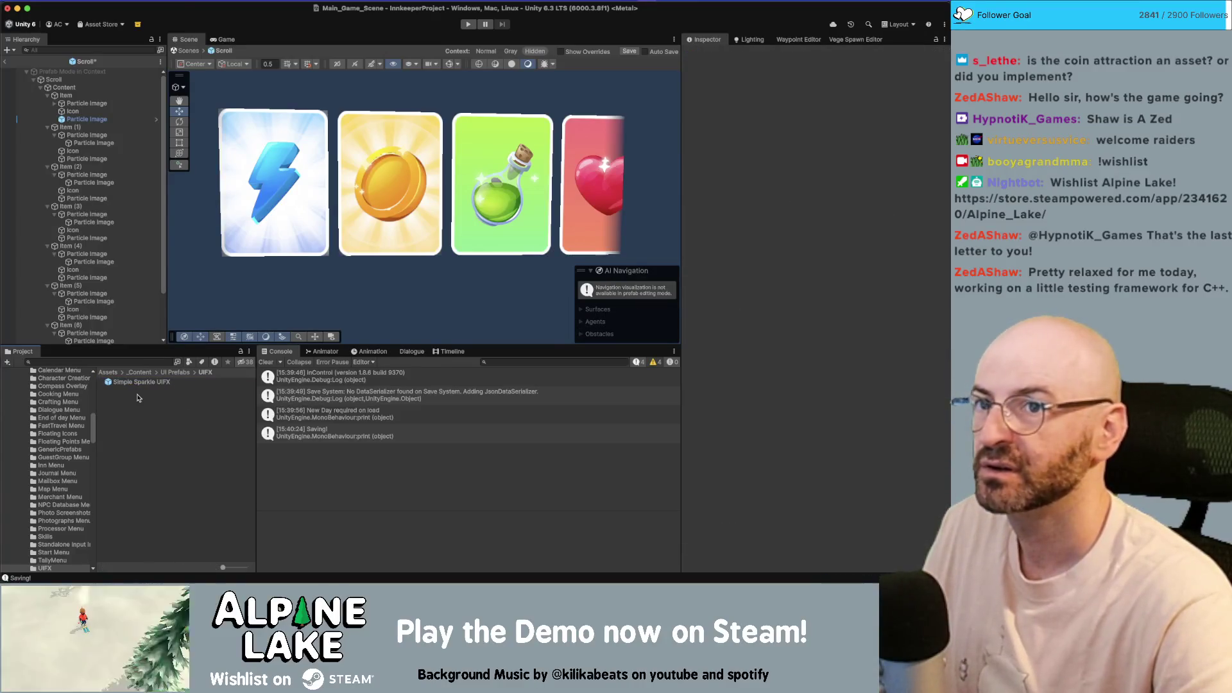
pyautogui.click(141, 382)
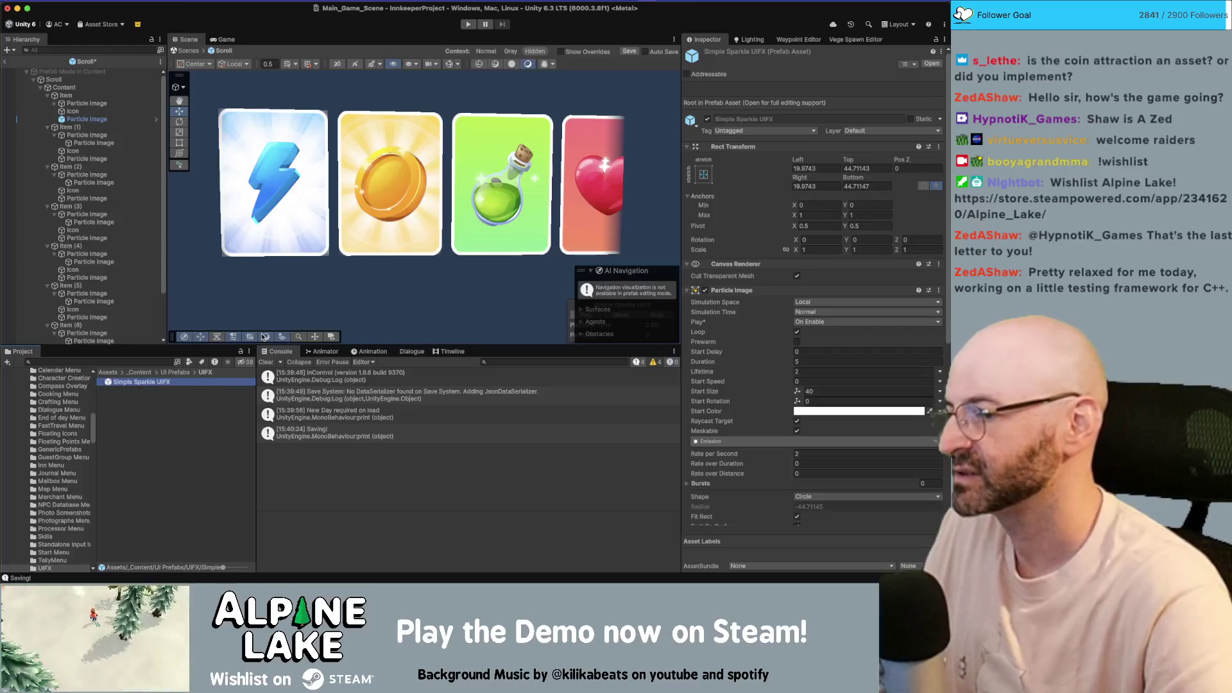
pyautogui.press('Escape')
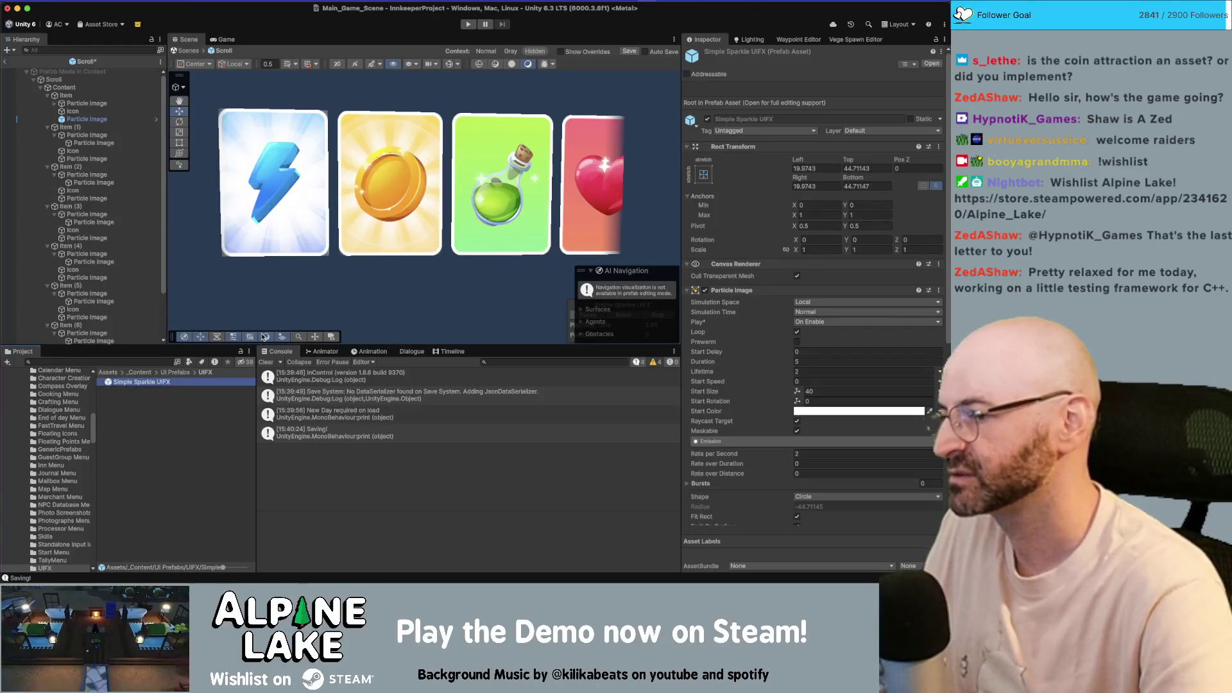
pyautogui.press('Return')
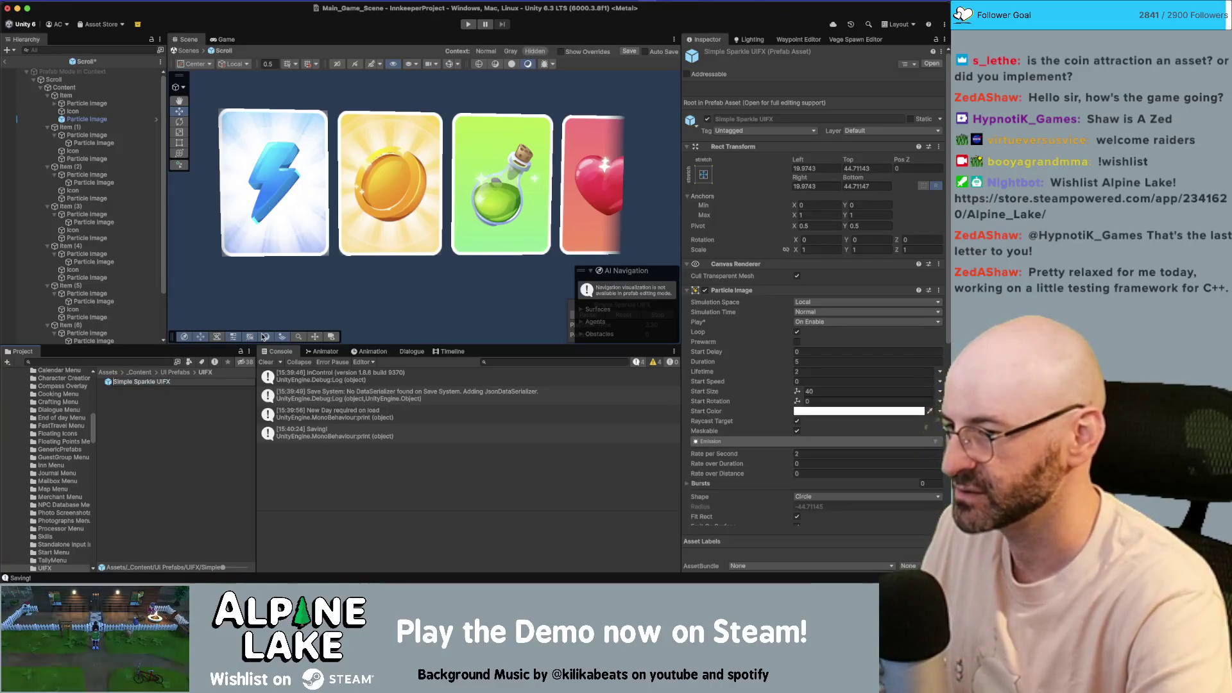
pyautogui.write('UIFX')
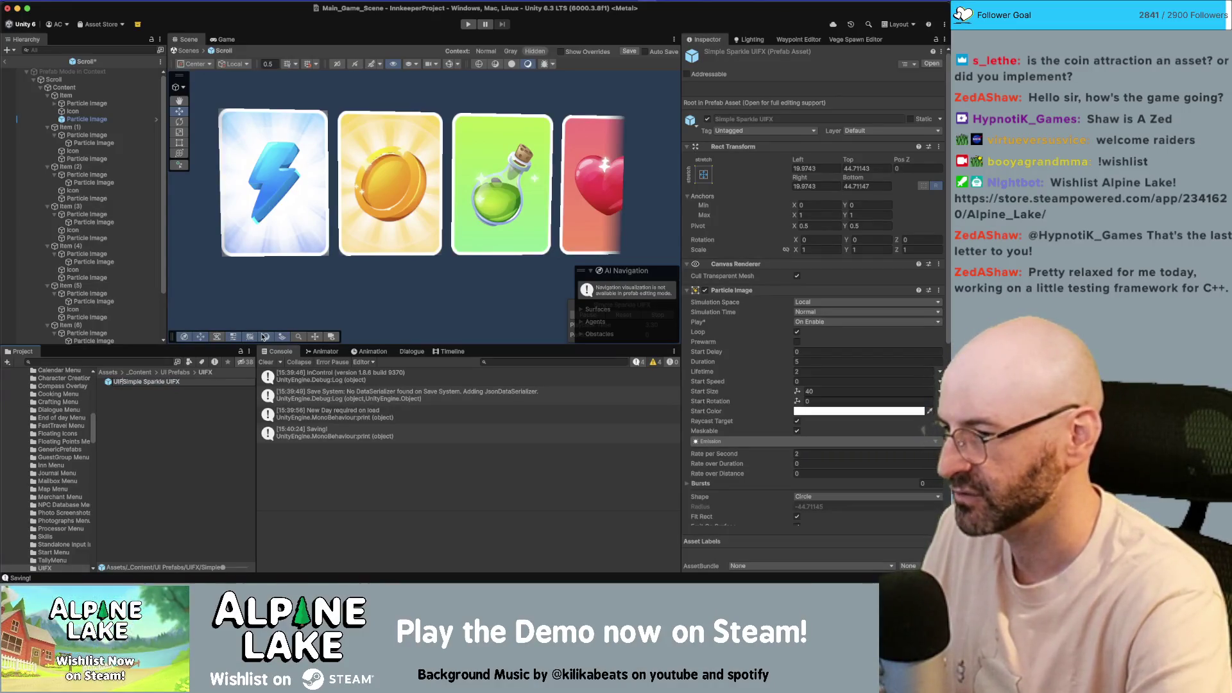
pyautogui.press('End')
pyautogui.press('BackSpace')
pyautogui.press('BackSpace')
pyautogui.press('BackSpace')
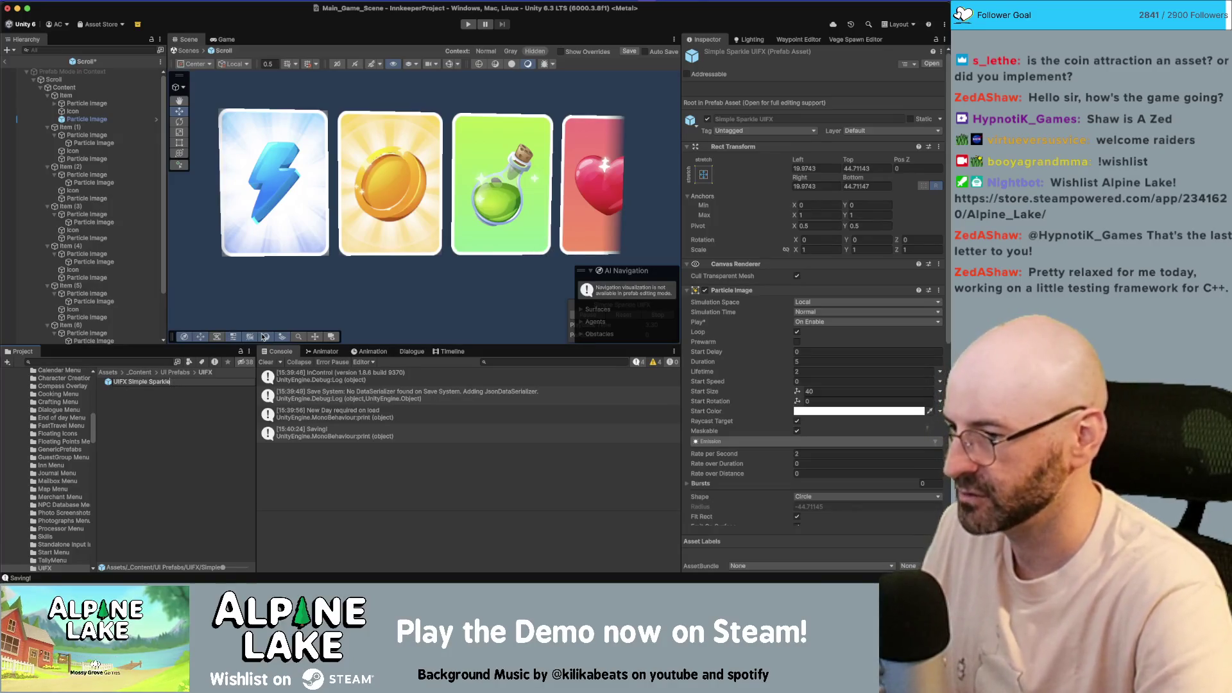
pyautogui.press('Return')
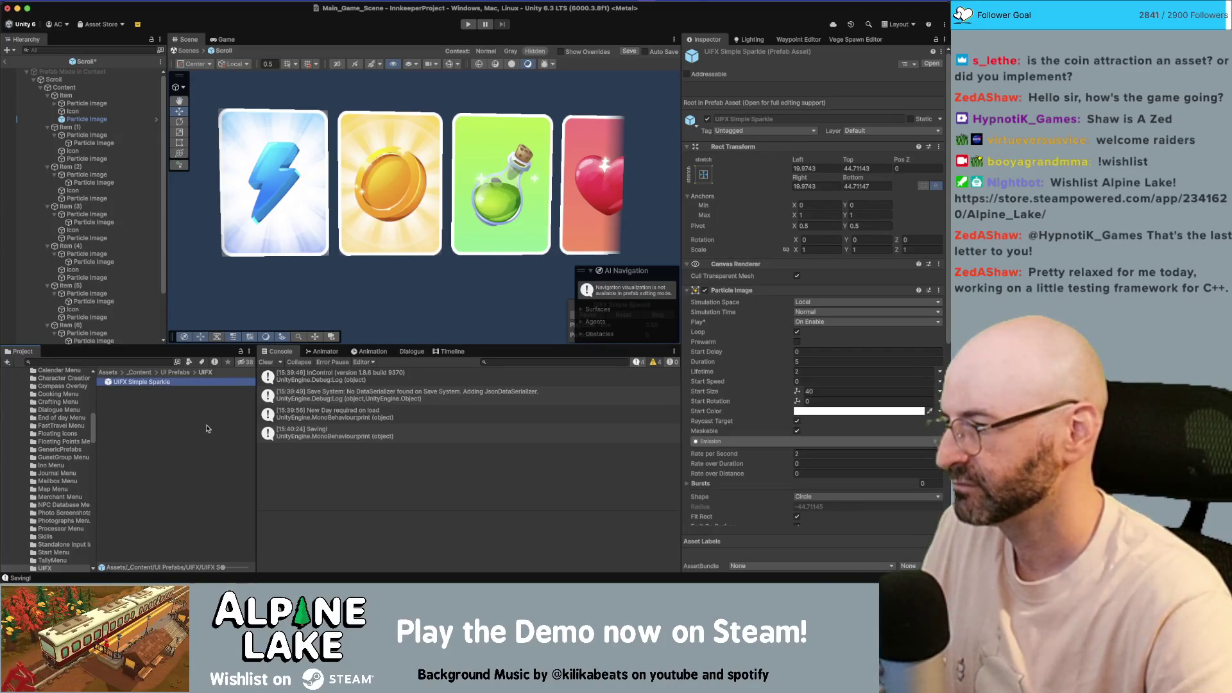
pyautogui.click(207, 429)
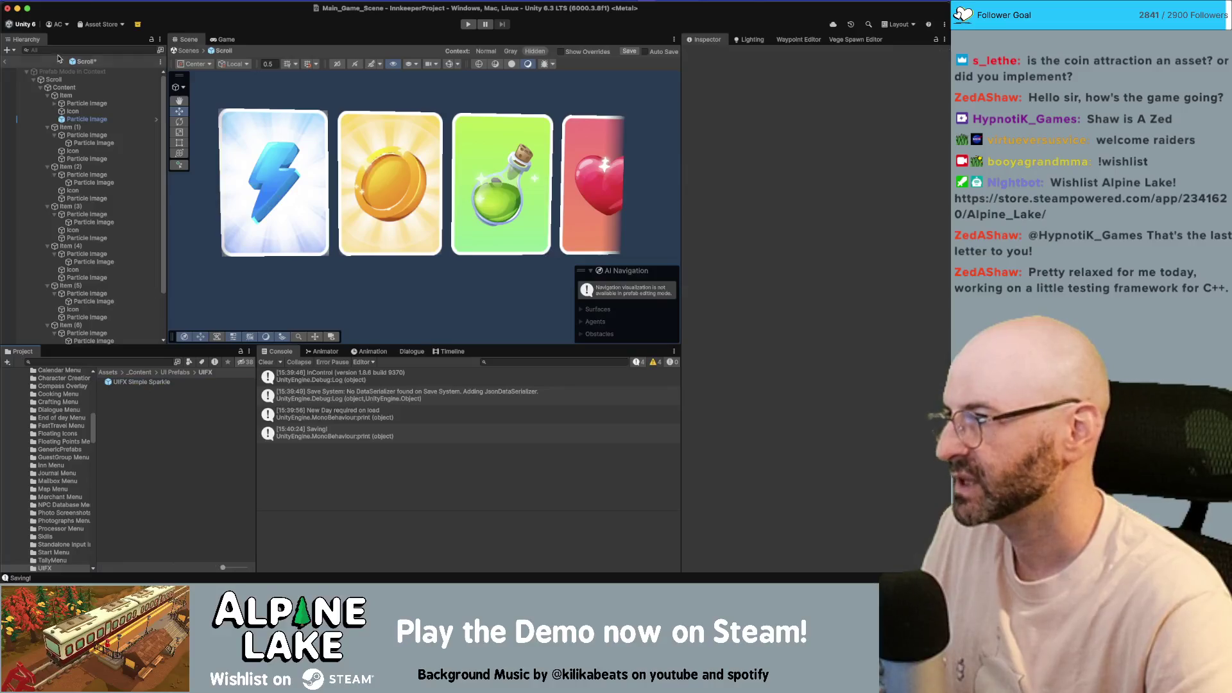
pyautogui.click(5, 62)
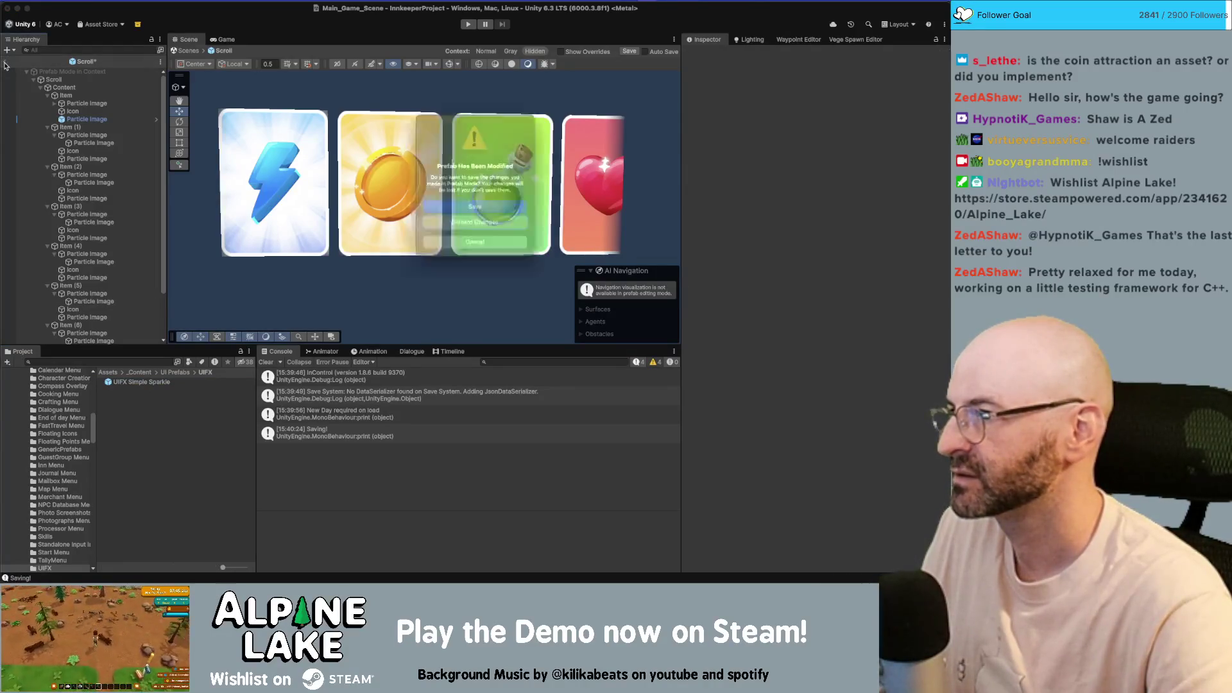
# - Return to the scene and expand the Inn Summary Panel in the Hierarchy
pyautogui.click(513, 226)
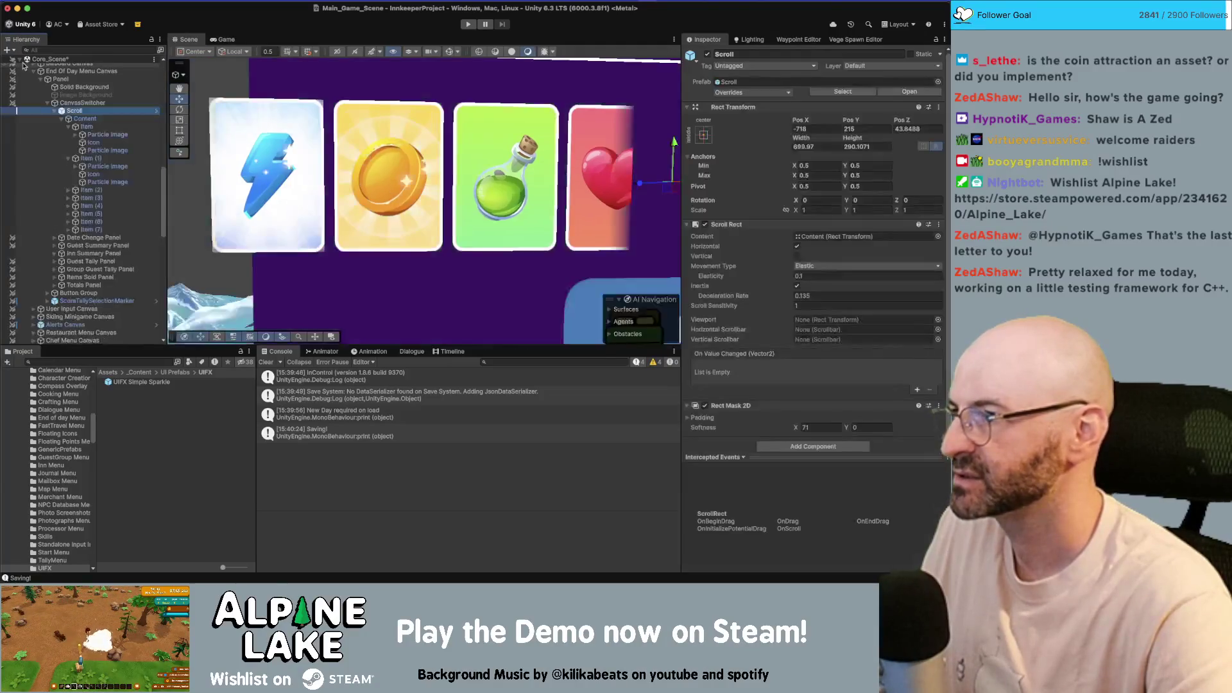
pyautogui.click(55, 112)
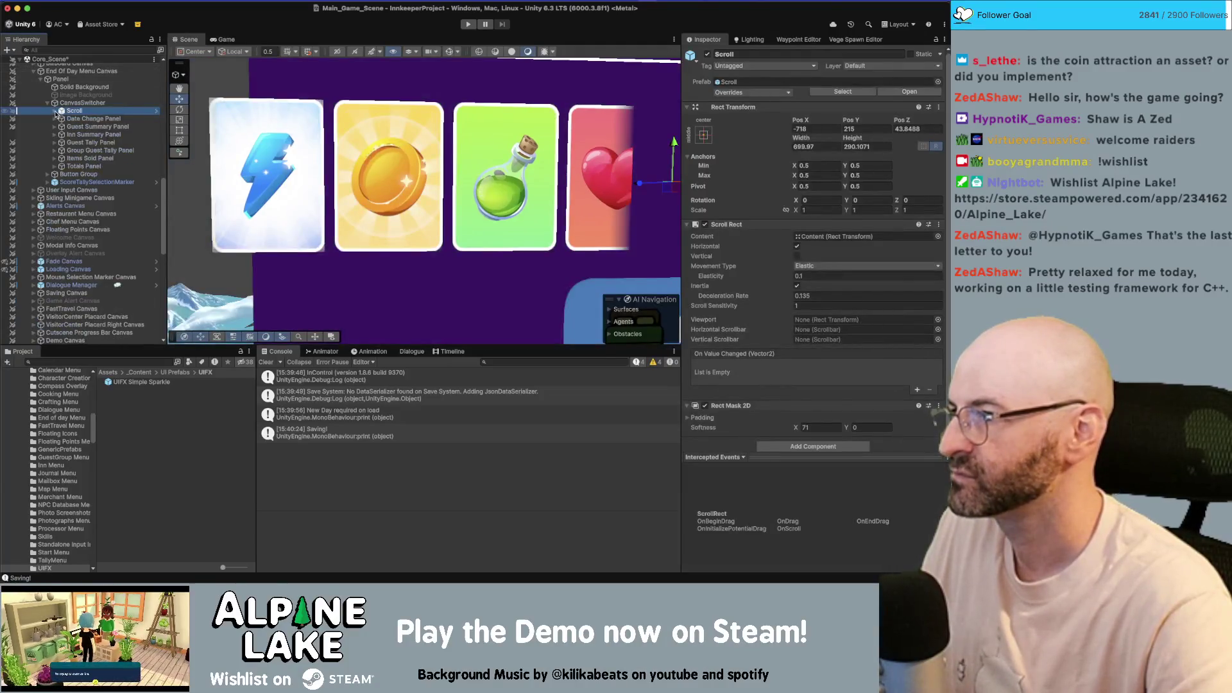
pyautogui.click(59, 150)
pyautogui.click(95, 165)
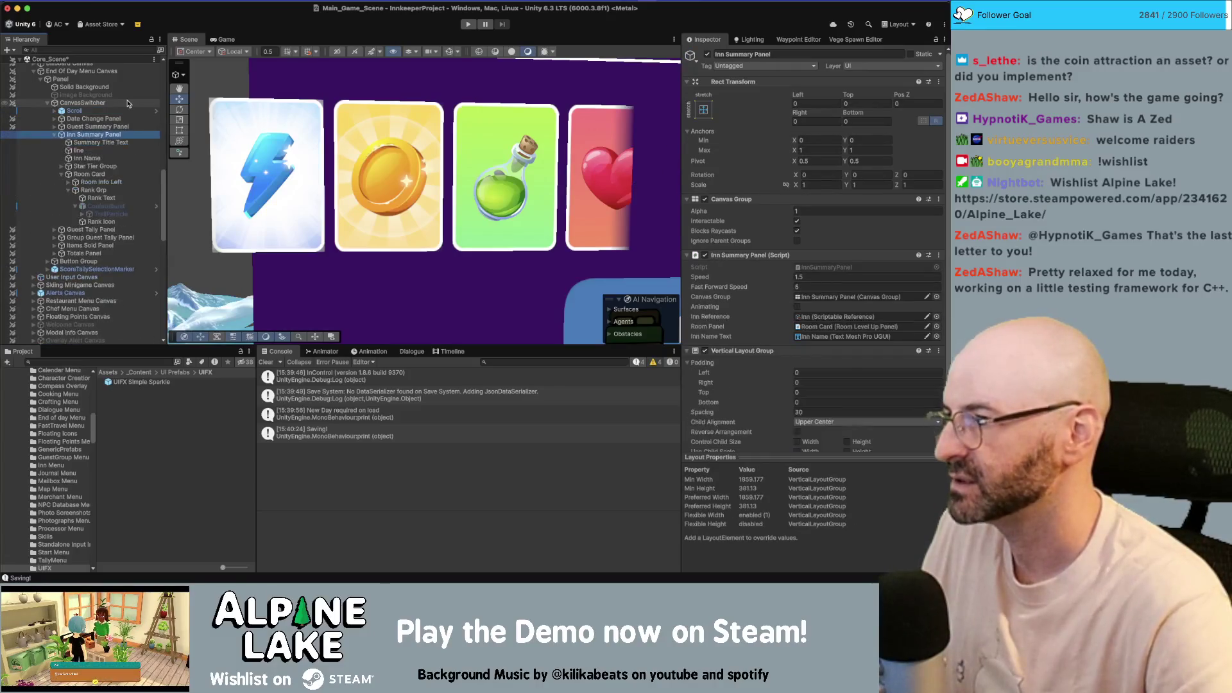
pyautogui.press('Down')
pyautogui.press('Down')
pyautogui.press('Down')
# - Save ConfettiBurst into UIFX as a new Original Prefab, keeping the object disabled
pyautogui.moveTo(102, 206)
pyautogui.mouseDown()
pyautogui.moveTo(148, 382)
pyautogui.moveTo(145, 434)
pyautogui.mouseUp()
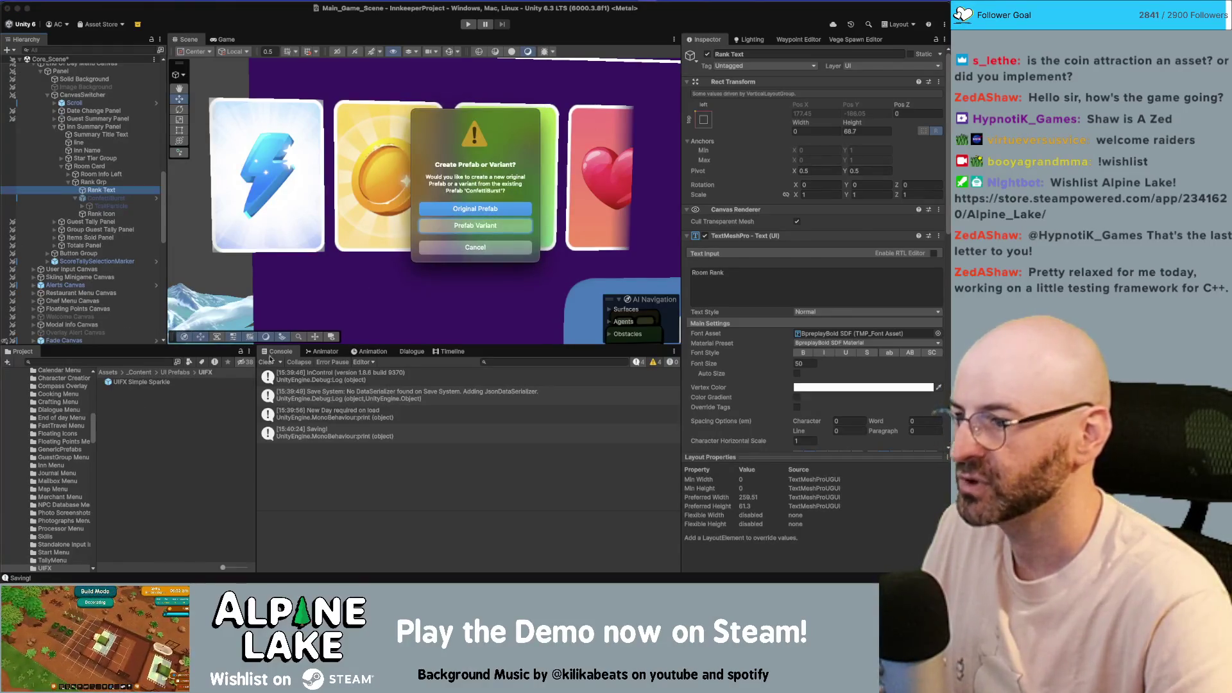
pyautogui.click(475, 208)
pyautogui.click(708, 120)
pyautogui.click(129, 197)
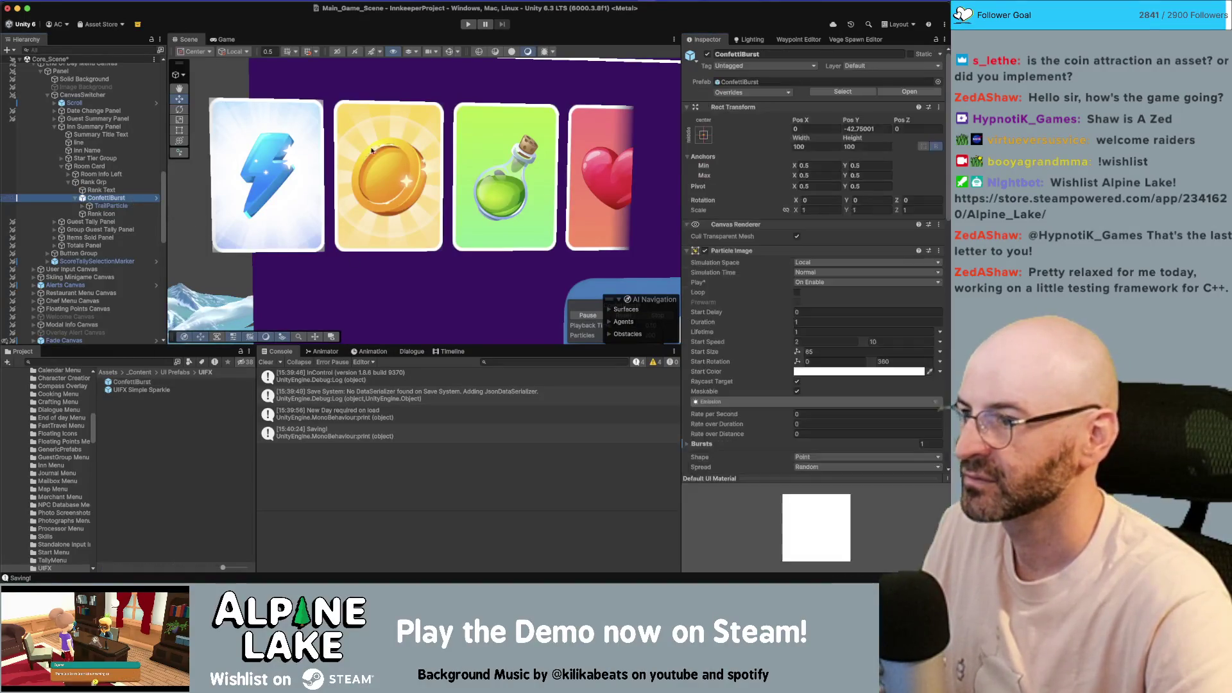
pyautogui.click(708, 55)
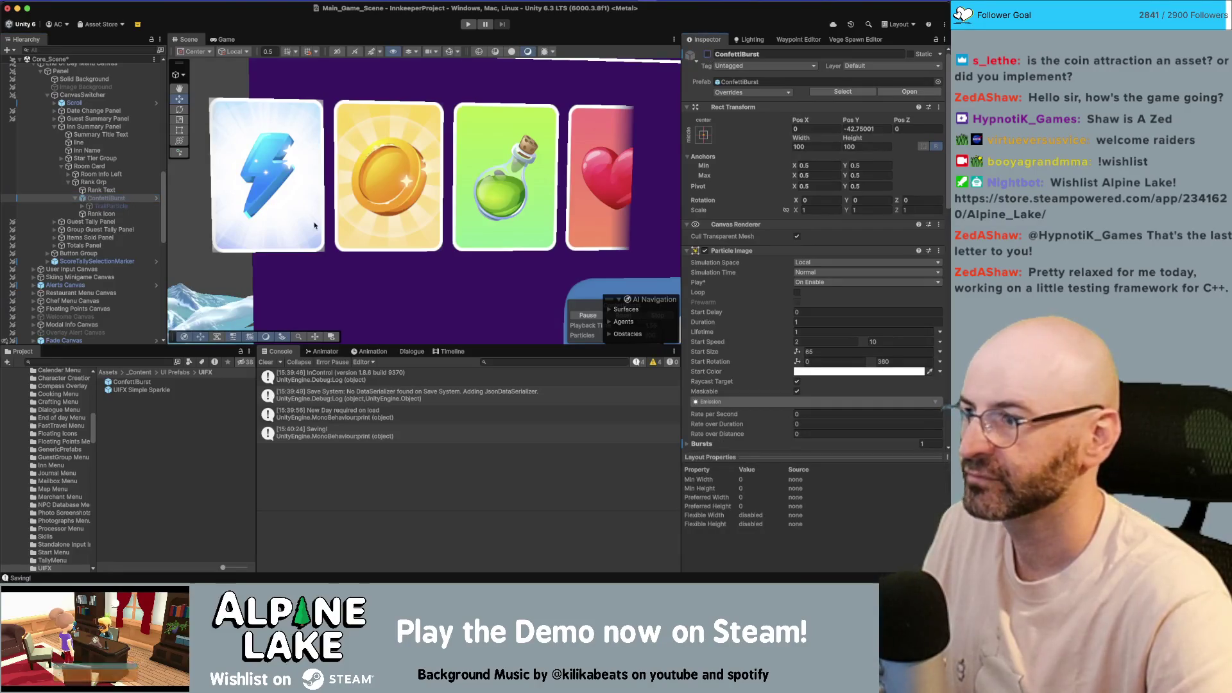
# - Rename the new prefab to 'UIFX ConfettiBurst' and delete the Scroll object
pyautogui.click(132, 382)
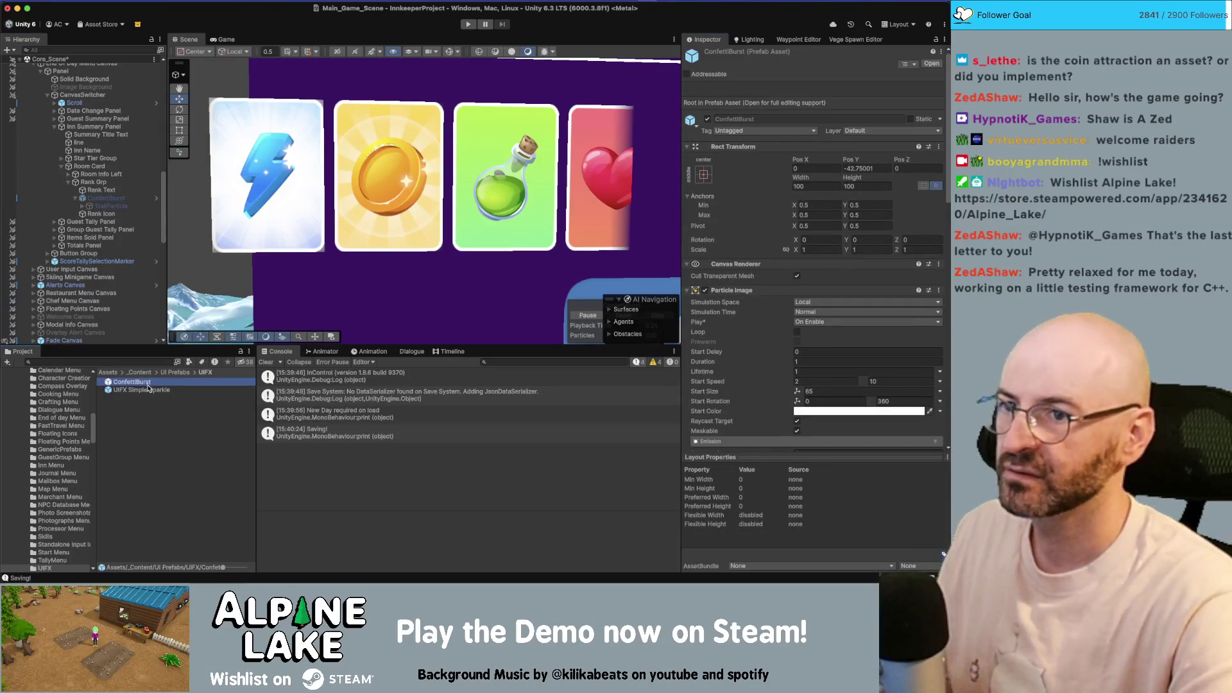
pyautogui.click(149, 389)
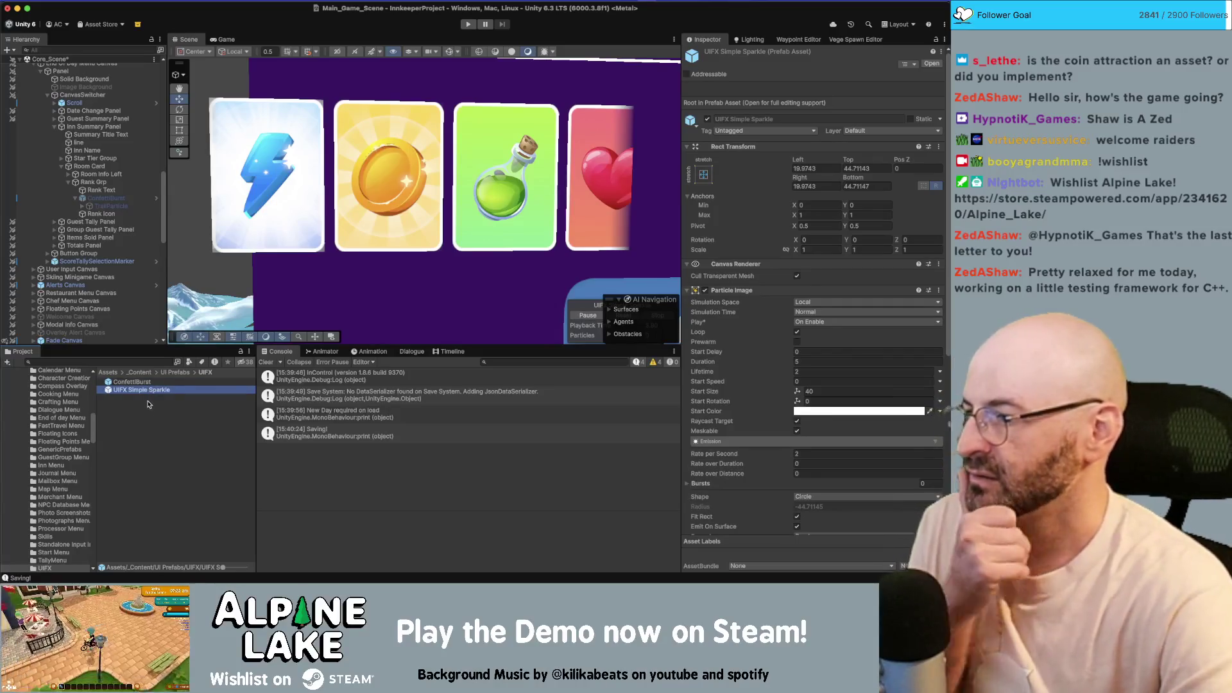
pyautogui.click(135, 381)
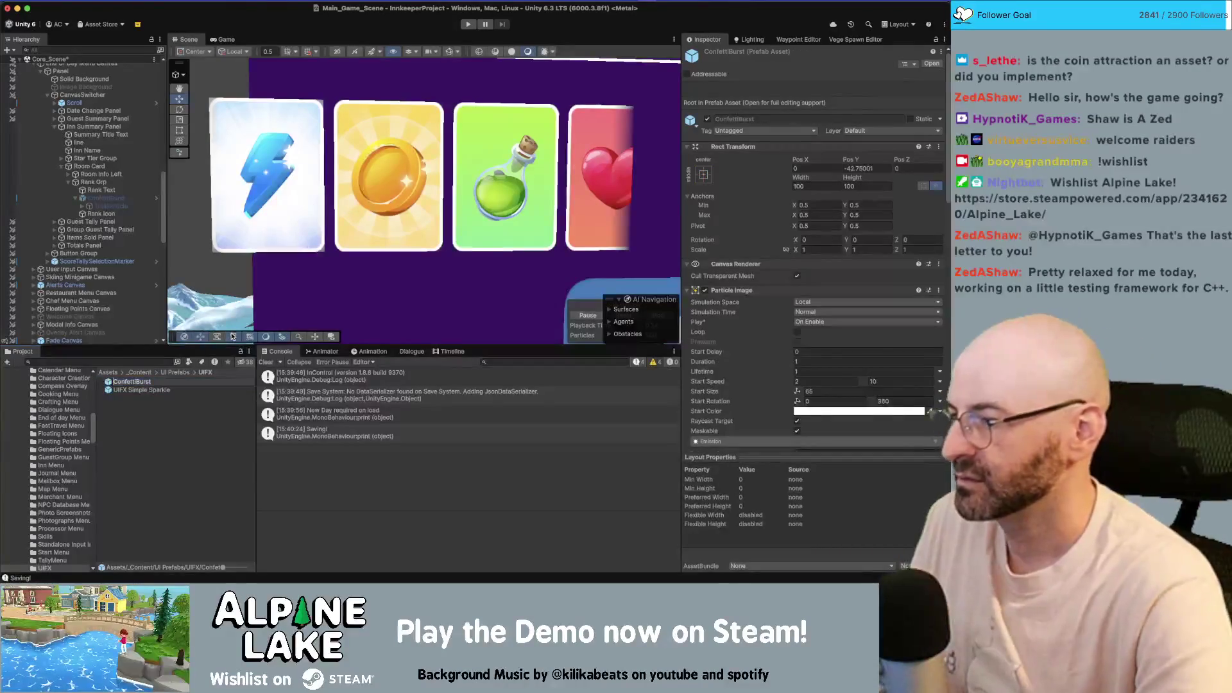
pyautogui.write('UIFX')
pyautogui.press('Return')
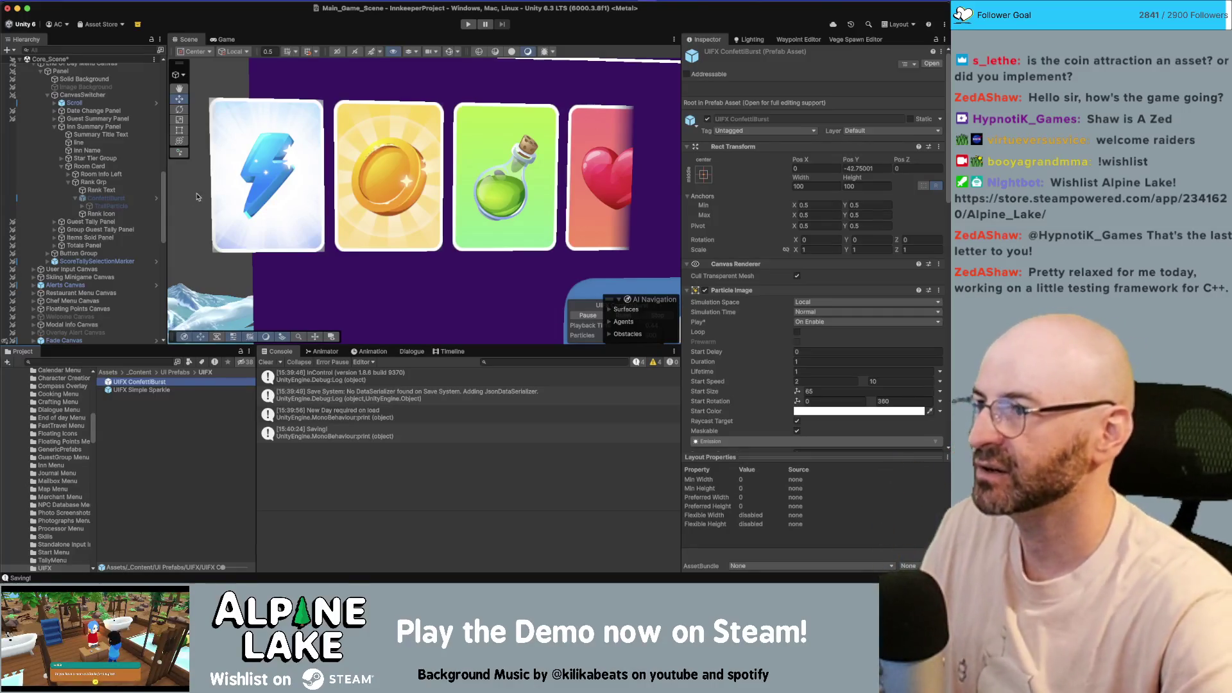
pyautogui.click(109, 103)
pyautogui.press('Delete')
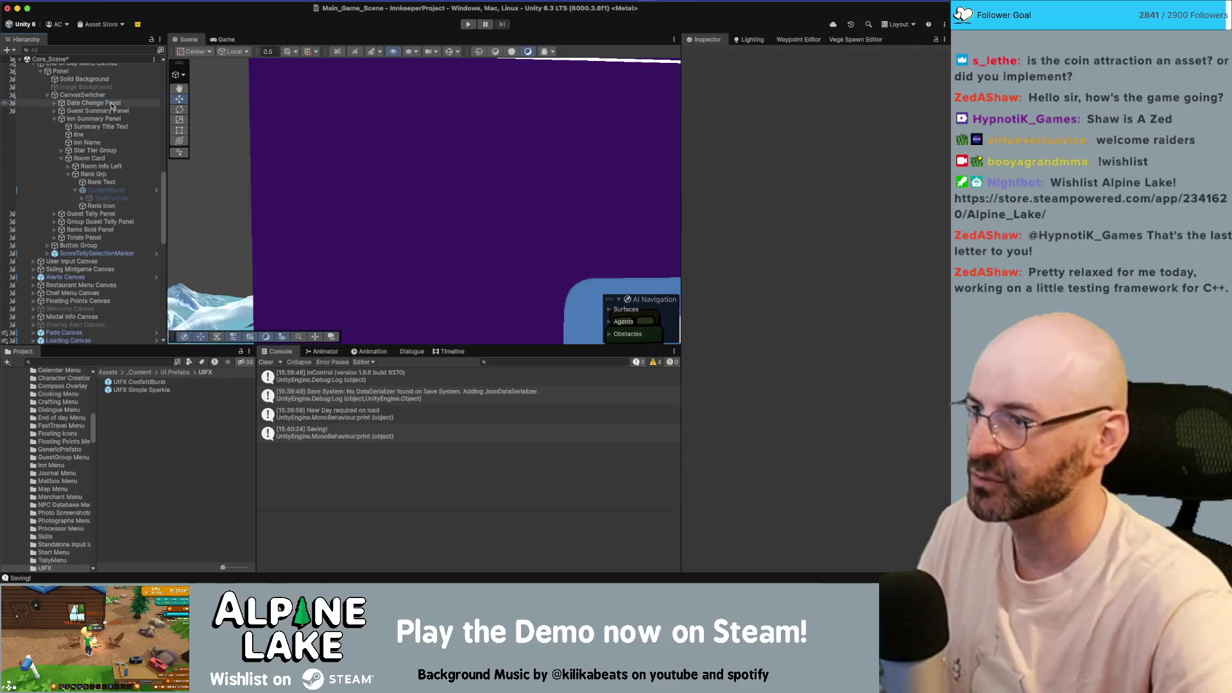
# - Run Main_Game_Scene in Play Mode, starting outside the inn at 06:00 am
pyautogui.click(471, 27)
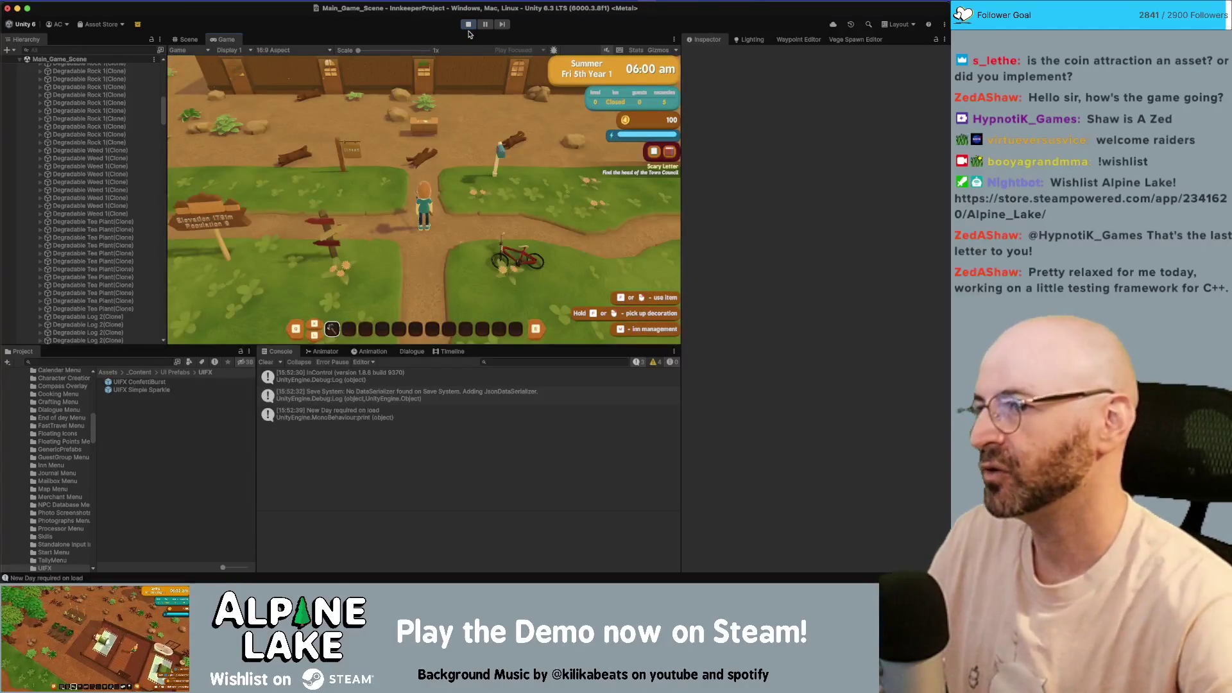
# - Walk the character into the inn and switch to inn management
pyautogui.press('w')
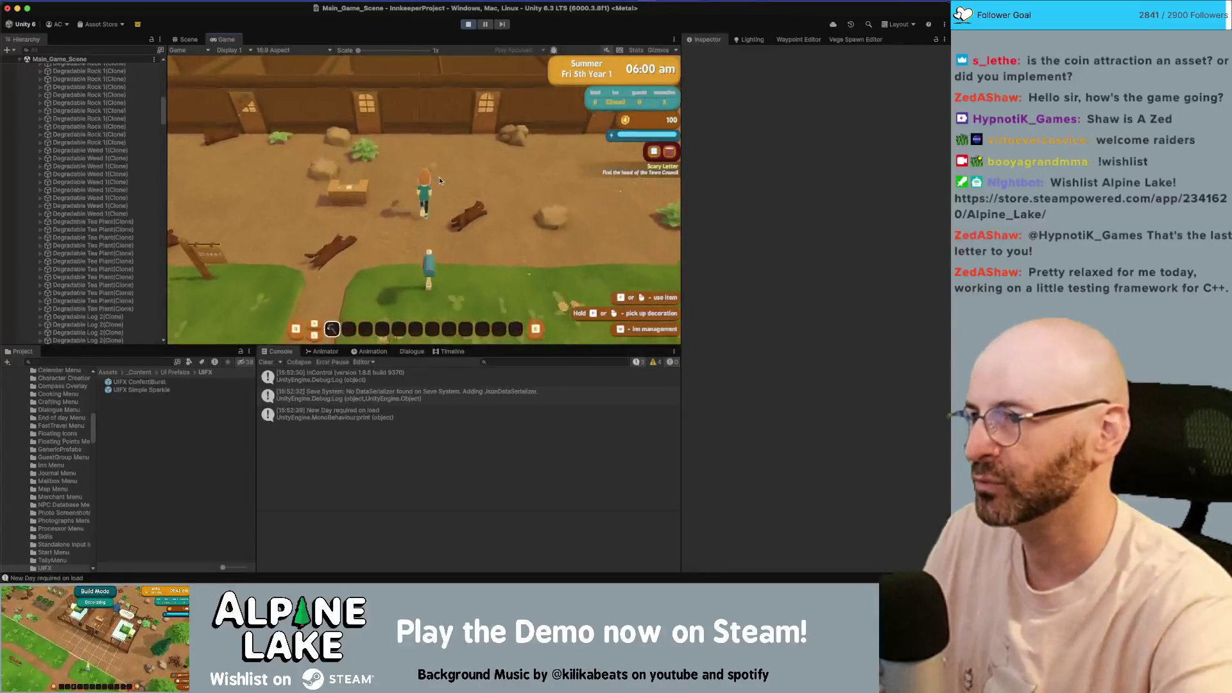
pyautogui.press('s')
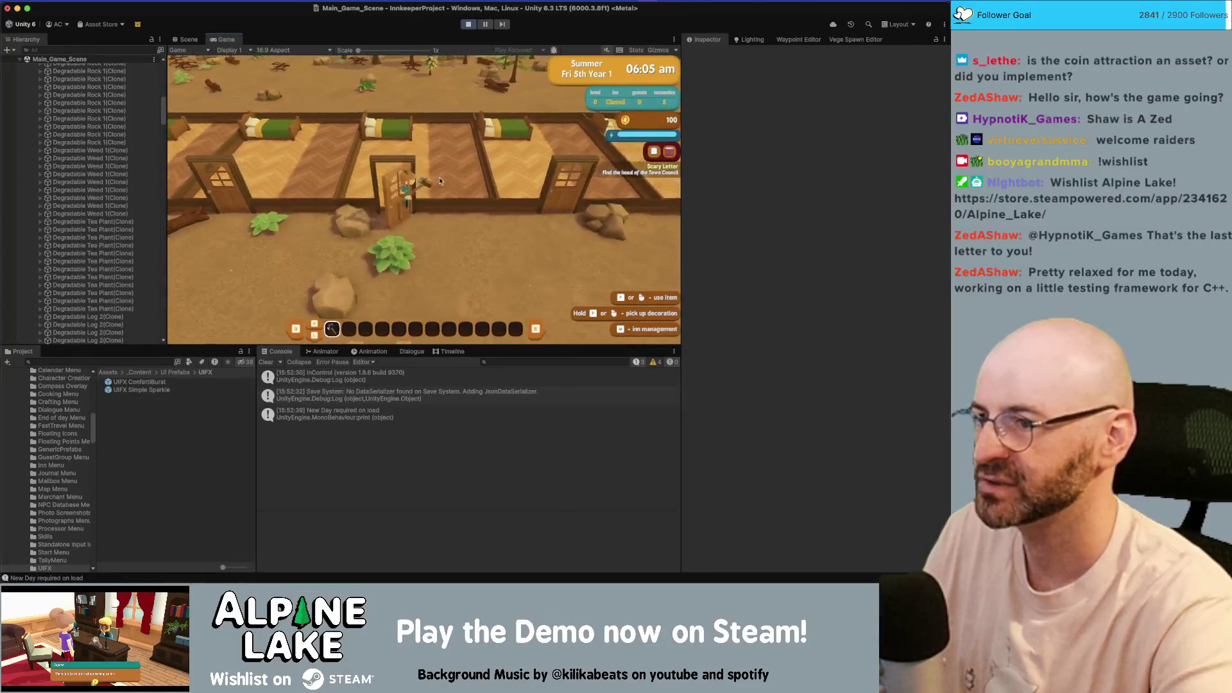
pyautogui.press('i')
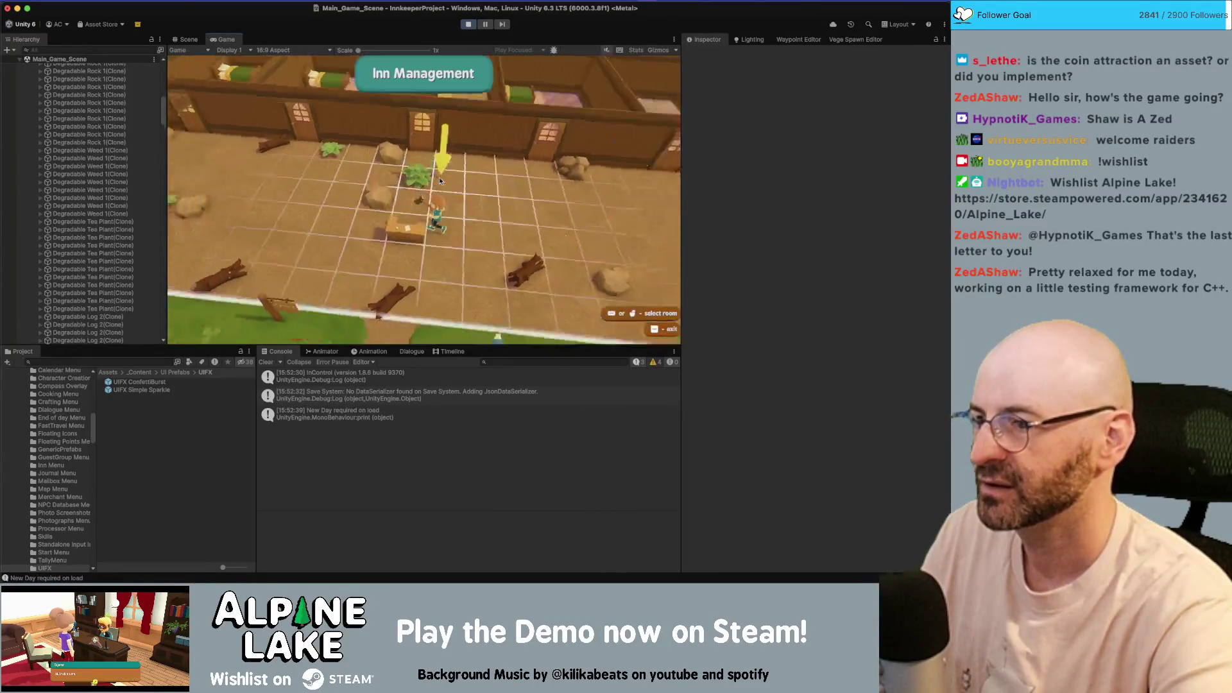
# - Browse Rooms 222 and 333 on the game menu's Inn page, then close it
pyautogui.press('Escape')
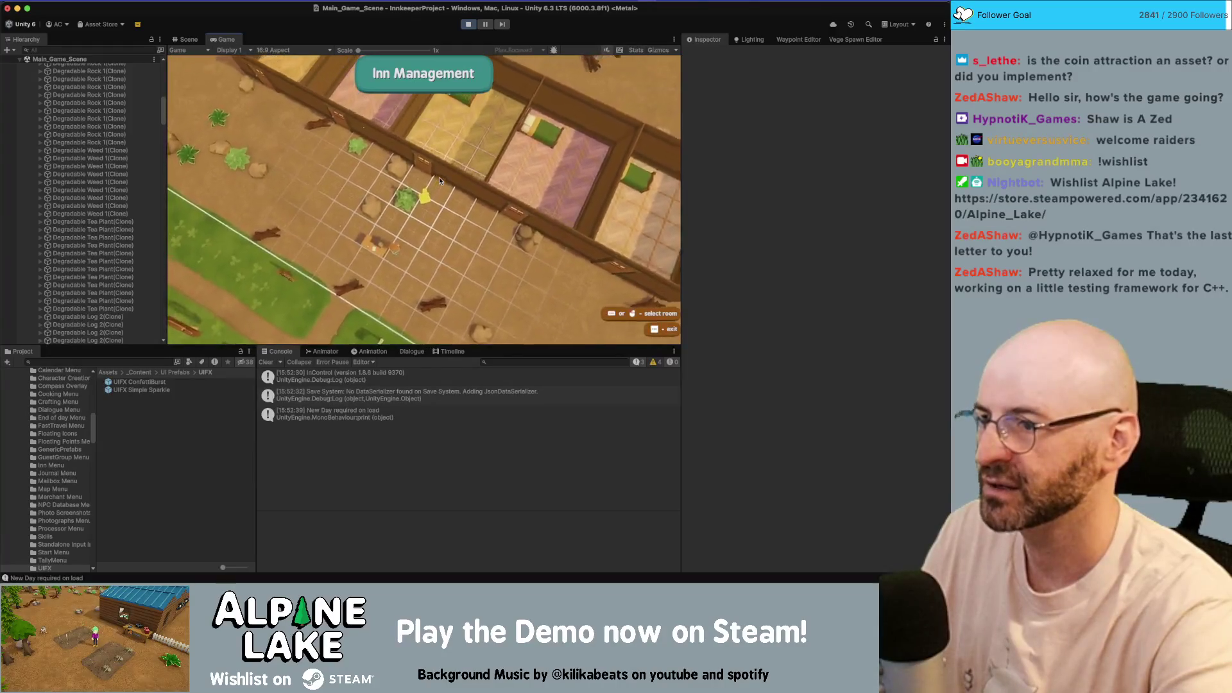
pyautogui.press('Tab')
pyautogui.press('e')
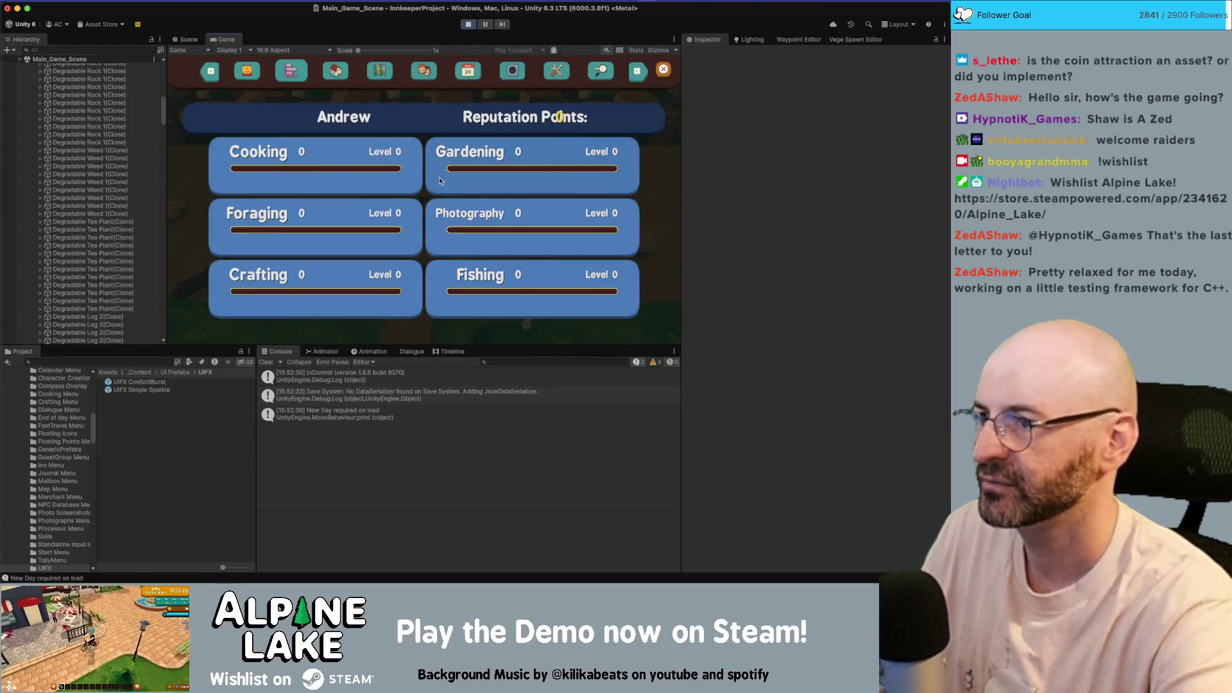
pyautogui.press('e')
pyautogui.press('Up')
pyautogui.press('Up')
pyautogui.press('Up')
pyautogui.press('Down')
pyautogui.press('Down')
pyautogui.press('Down')
pyautogui.press('Up')
pyautogui.press('Up')
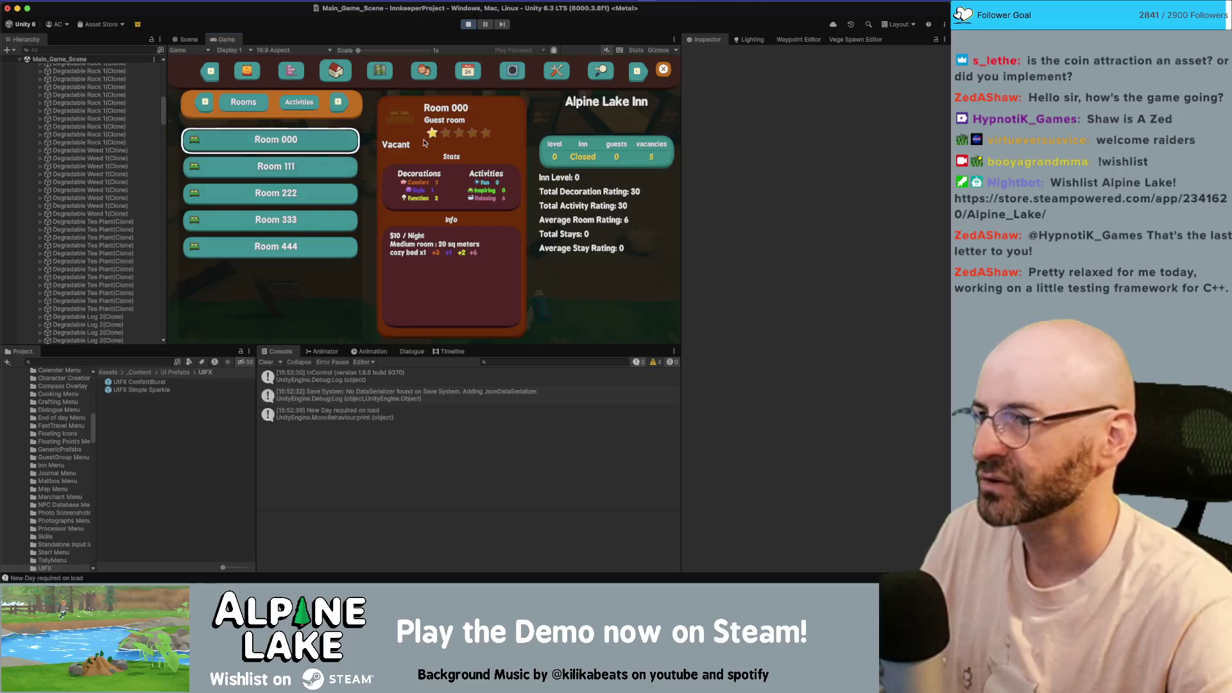
pyautogui.press('Down')
pyautogui.press('Down')
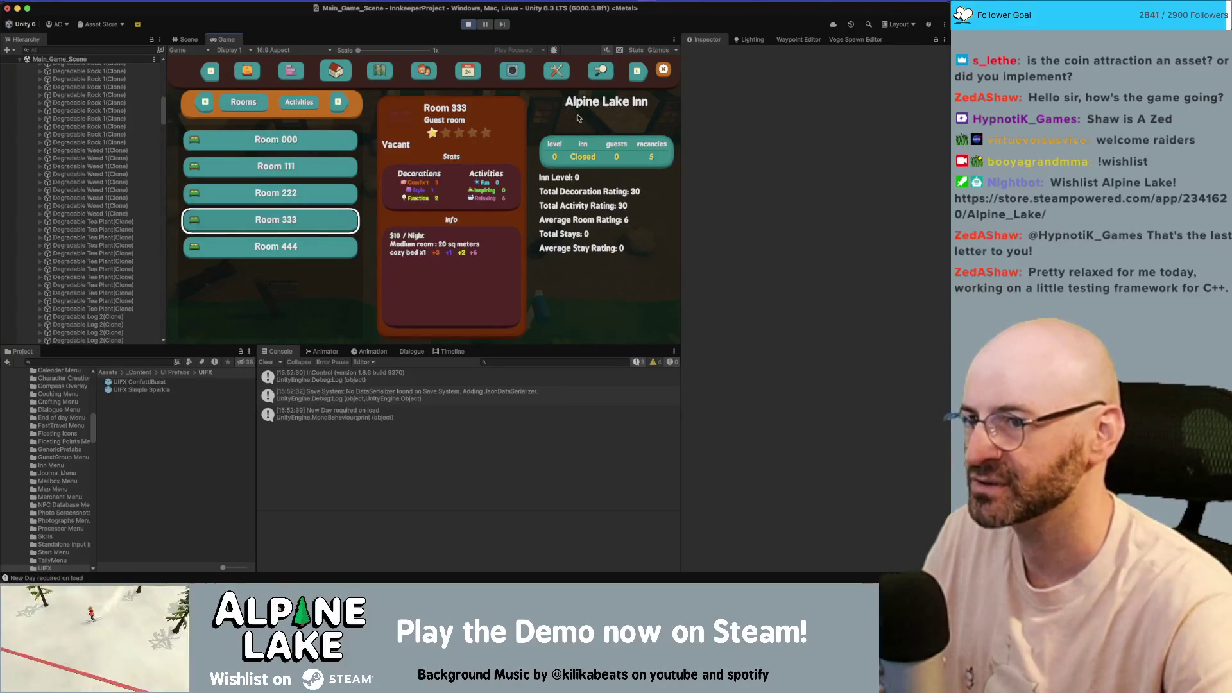
pyautogui.press('Escape')
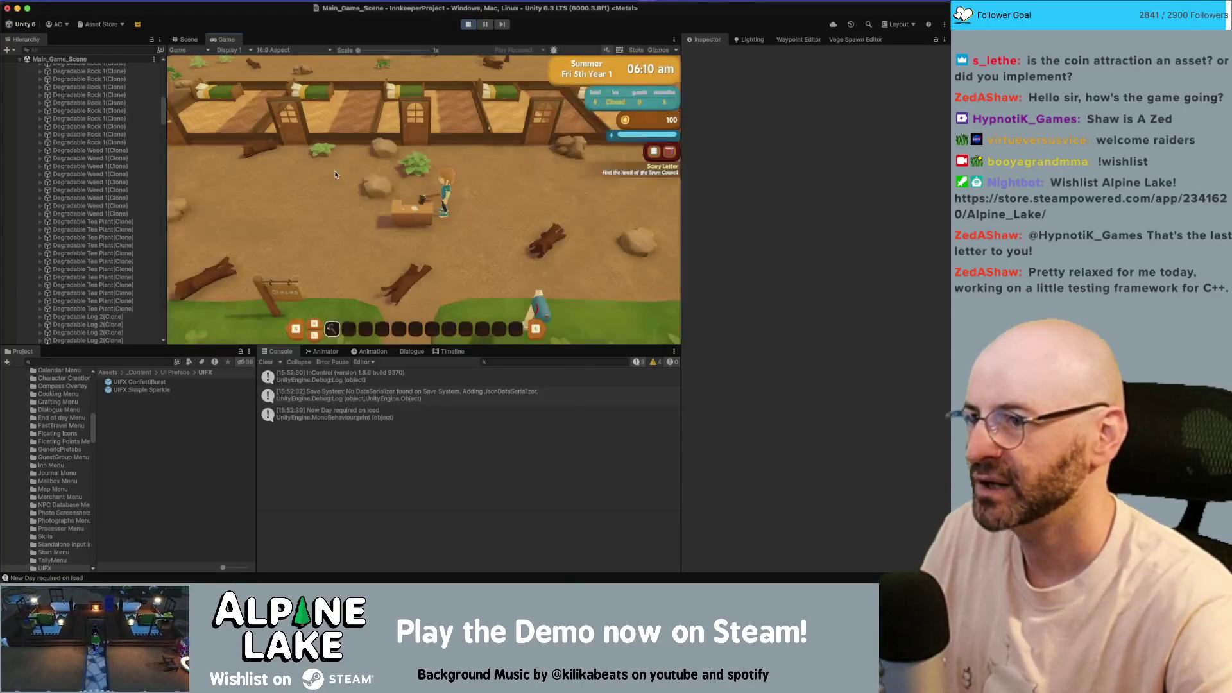
# - Set Comfort Base Value to 50 on the three Decor Bed Single B beds
pyautogui.press('w')
pyautogui.scroll(-10, 120, 172)
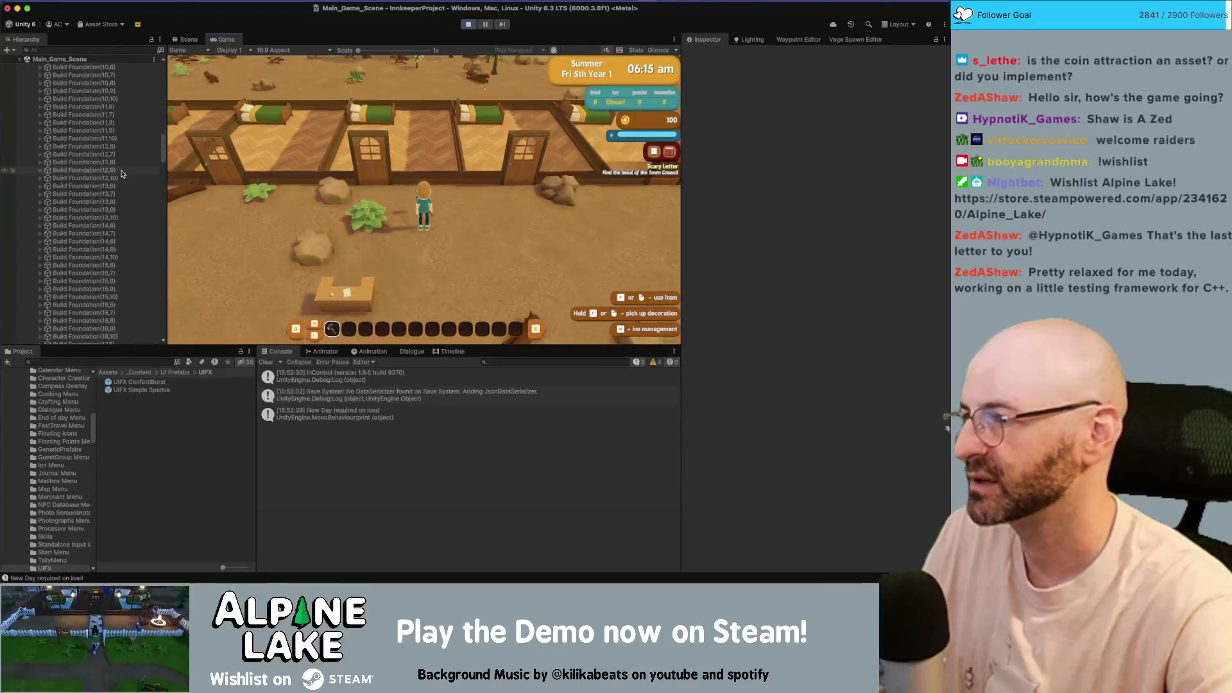
pyautogui.scroll(-15, 120, 171)
pyautogui.click(104, 215)
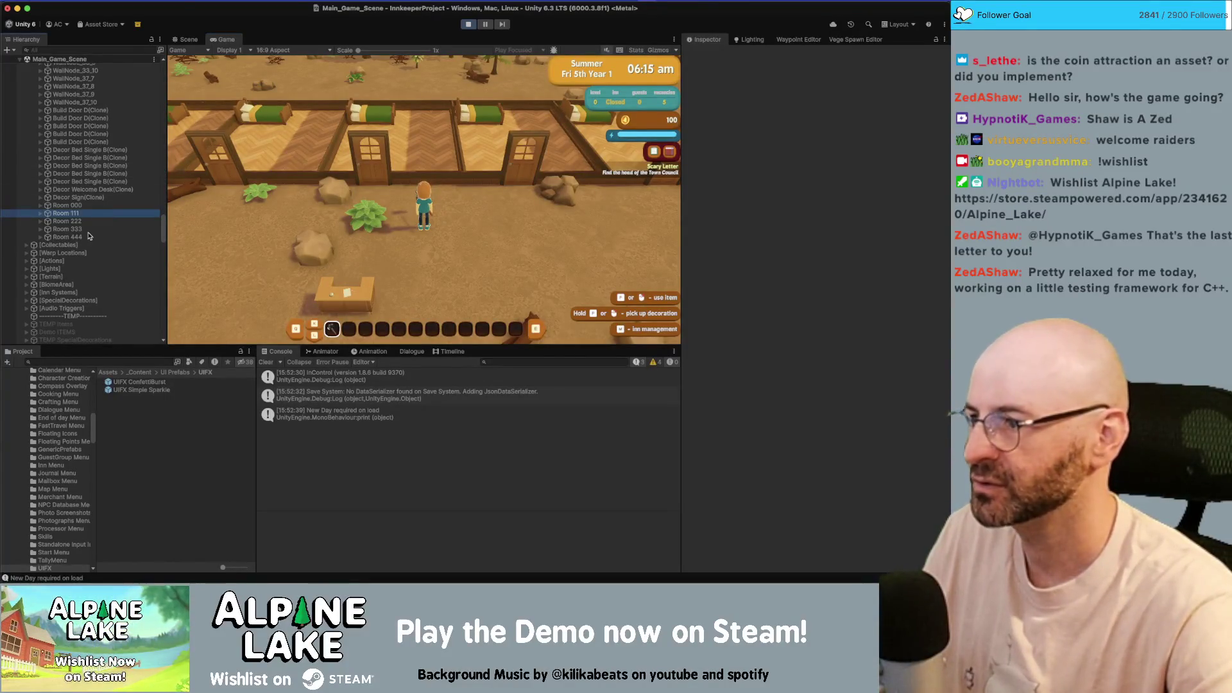
pyautogui.click(96, 181)
pyautogui.keyDown('shift'); pyautogui.click(99, 166); pyautogui.keyUp('shift')
pyautogui.click(809, 530)
pyautogui.click(461, 210)
# - Review Rooms 000 through 444 in the inn menu, then close it
pyautogui.press('i')
pyautogui.press('Down')
pyautogui.press('Down')
pyautogui.press('Down')
pyautogui.press('Up')
pyautogui.press('Up')
pyautogui.press('Up')
pyautogui.press('Down')
pyautogui.press('Down')
pyautogui.press('Down')
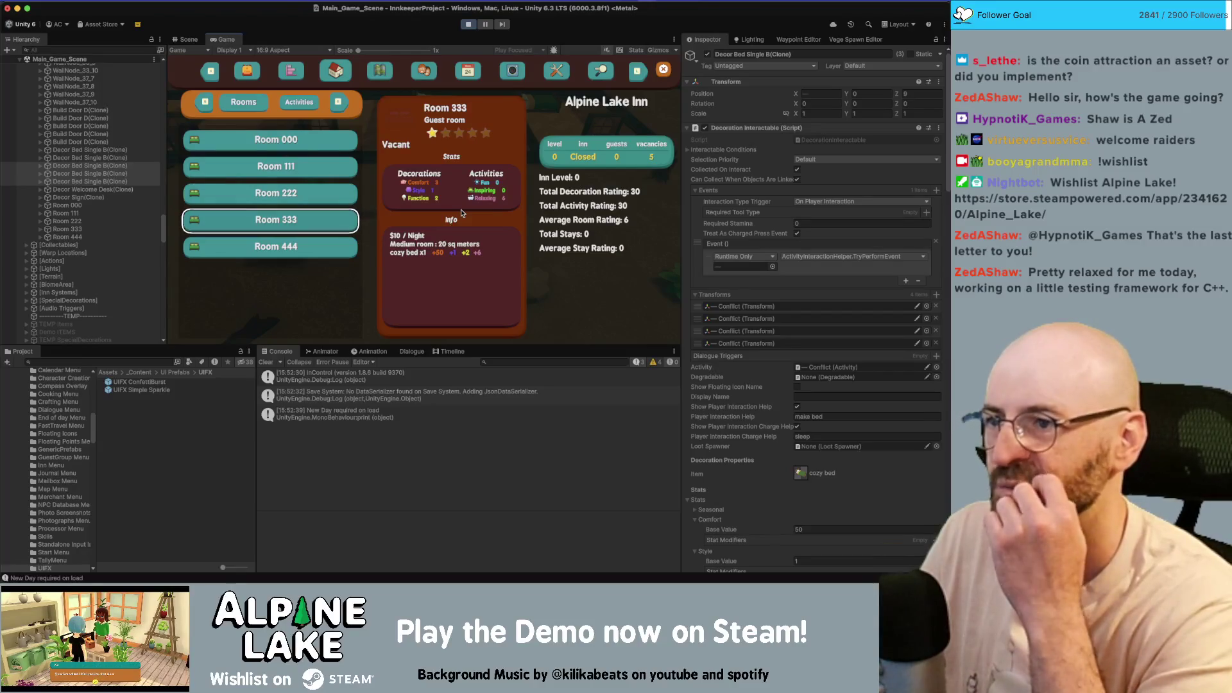
pyautogui.press('e')
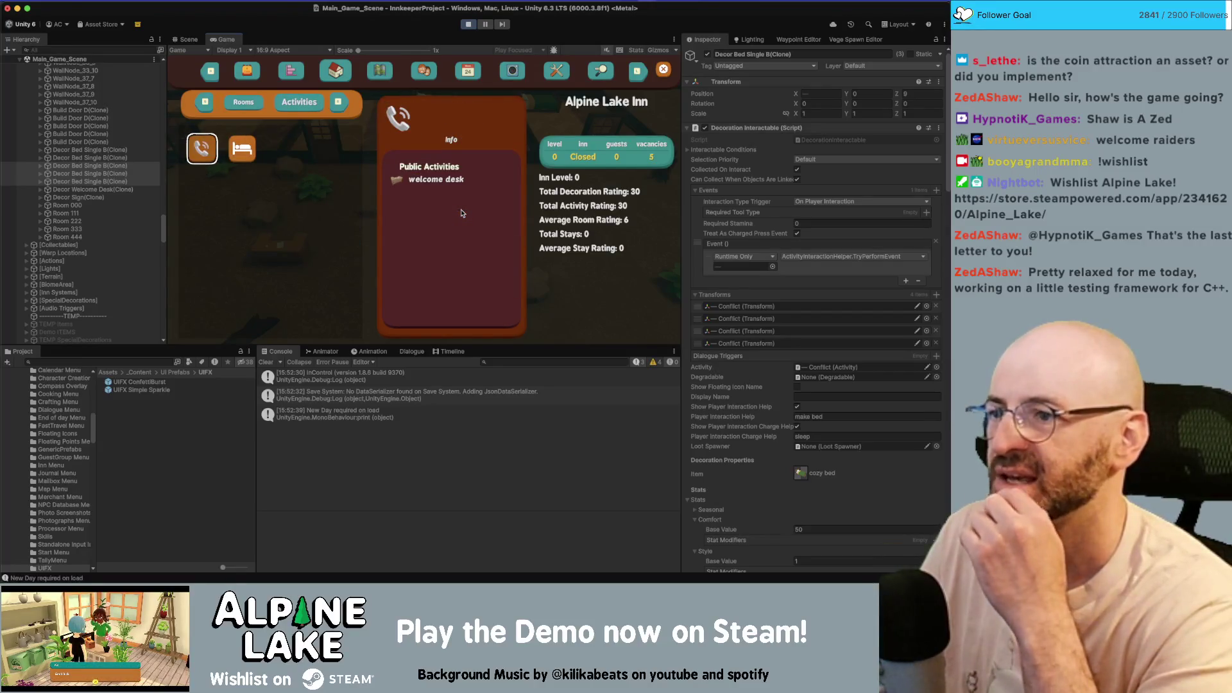
pyautogui.press('q')
pyautogui.press('Down')
pyautogui.press('Down')
pyautogui.press('Down')
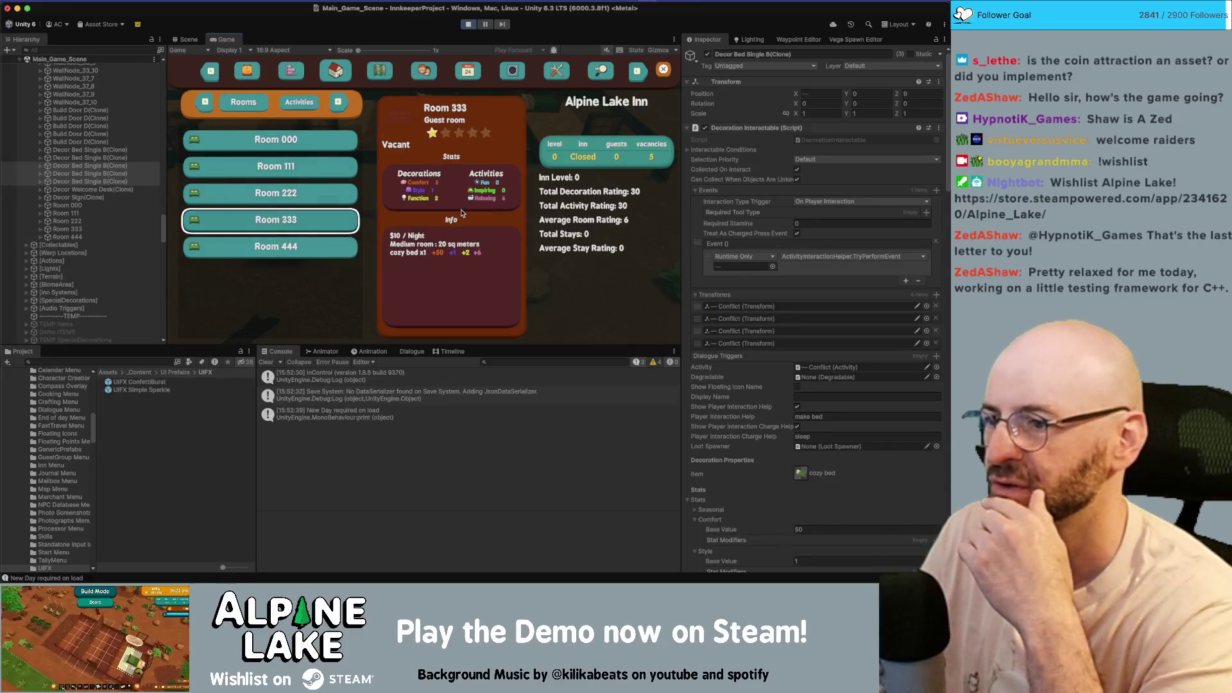
pyautogui.press('Down')
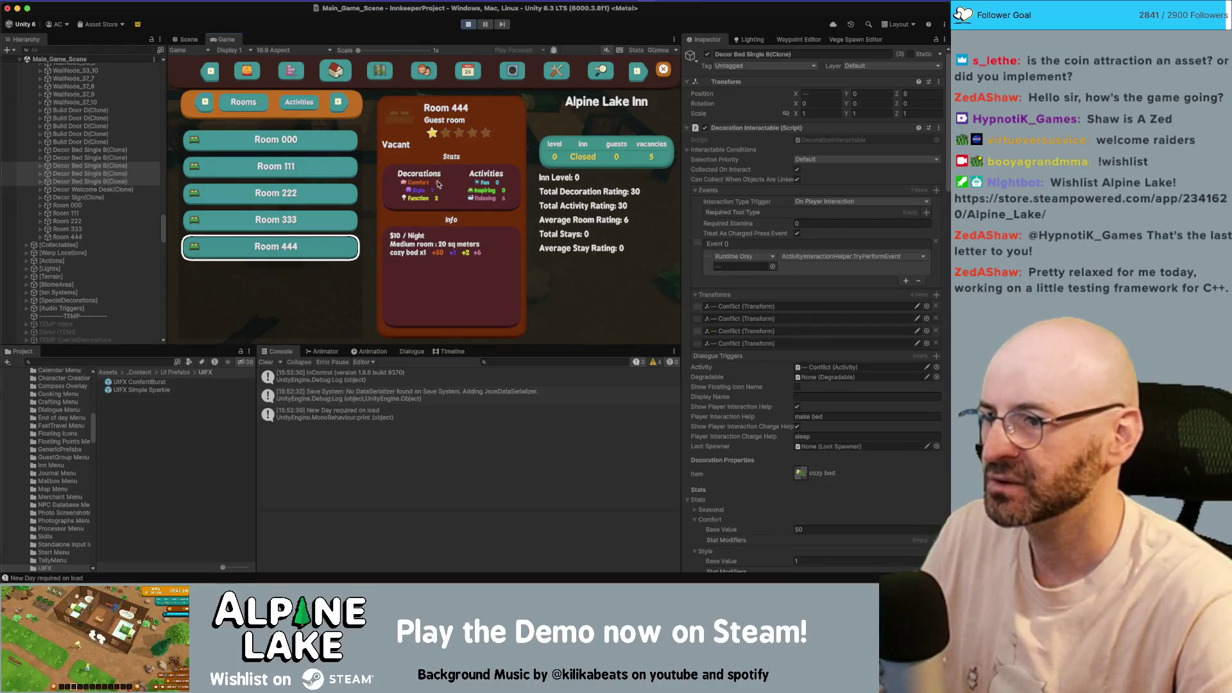
pyautogui.press('Escape')
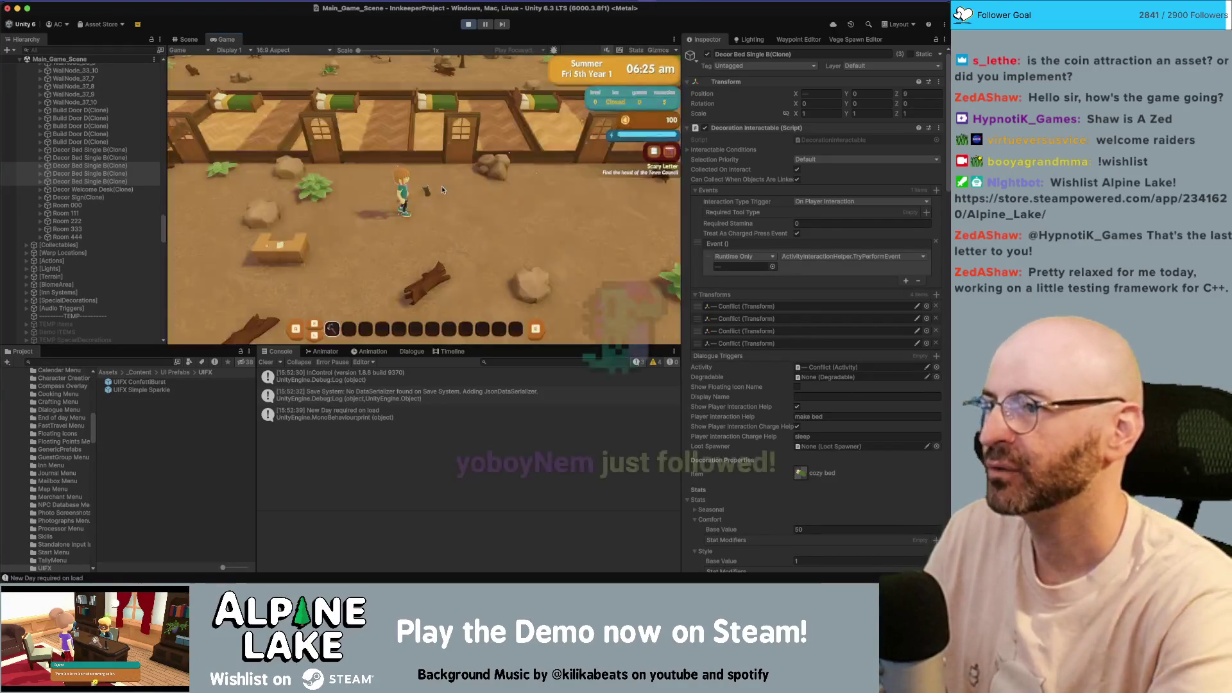
# - Let the Inn Summary rank Room 444 at B, then stop Play Mode
pyautogui.press('Tab')
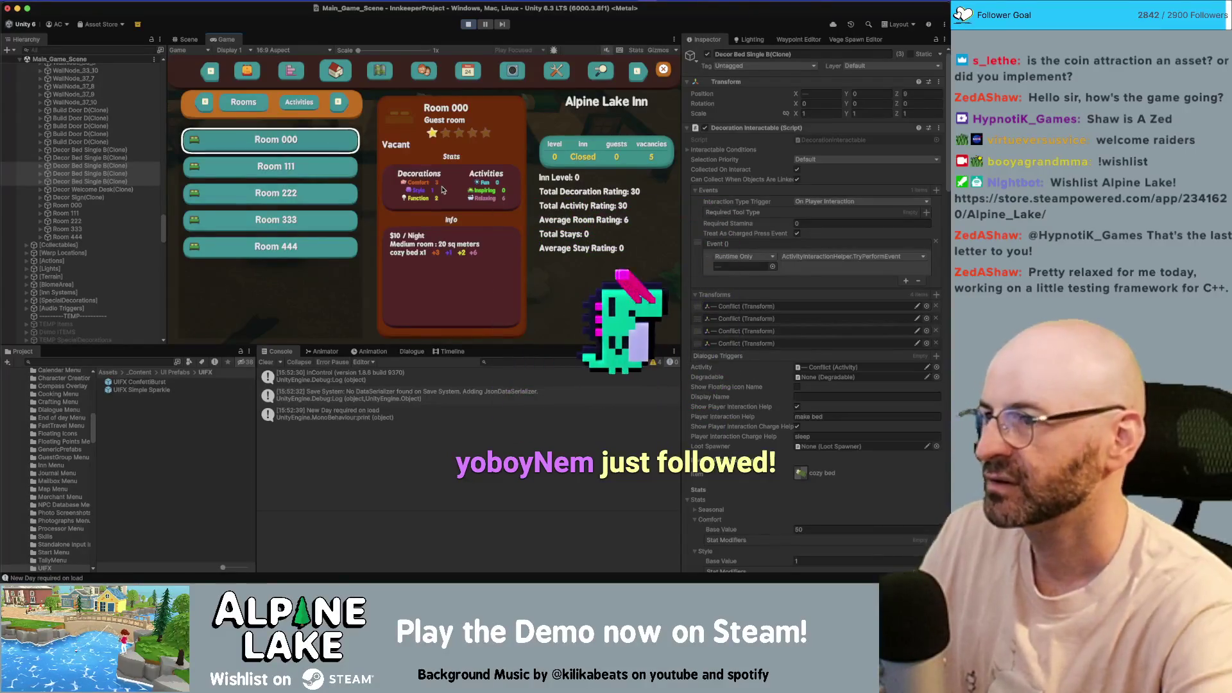
pyautogui.press('Tab')
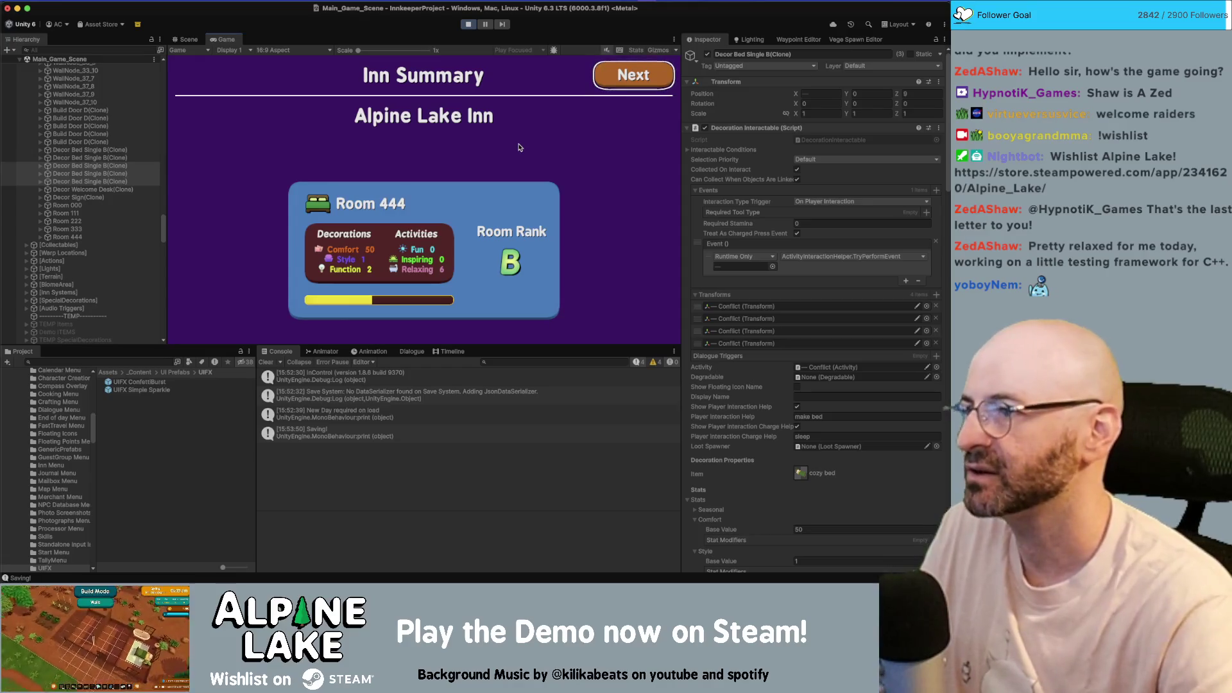
pyautogui.scroll(-10, 103, 201)
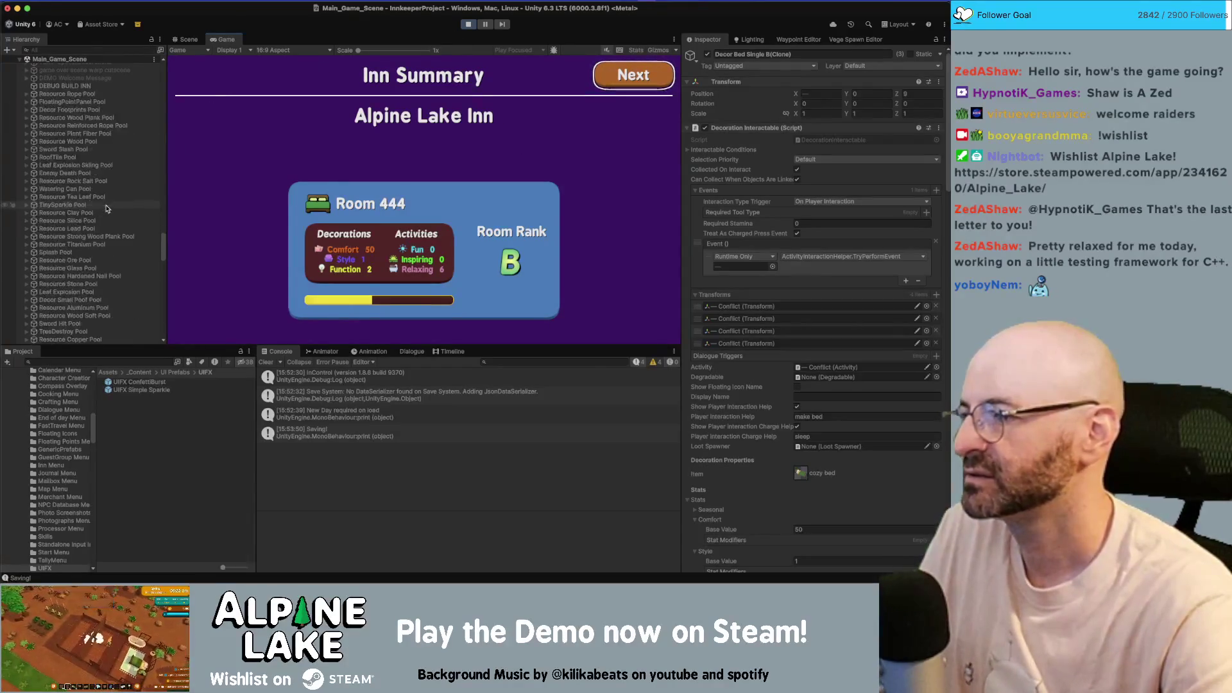
pyautogui.click(466, 24)
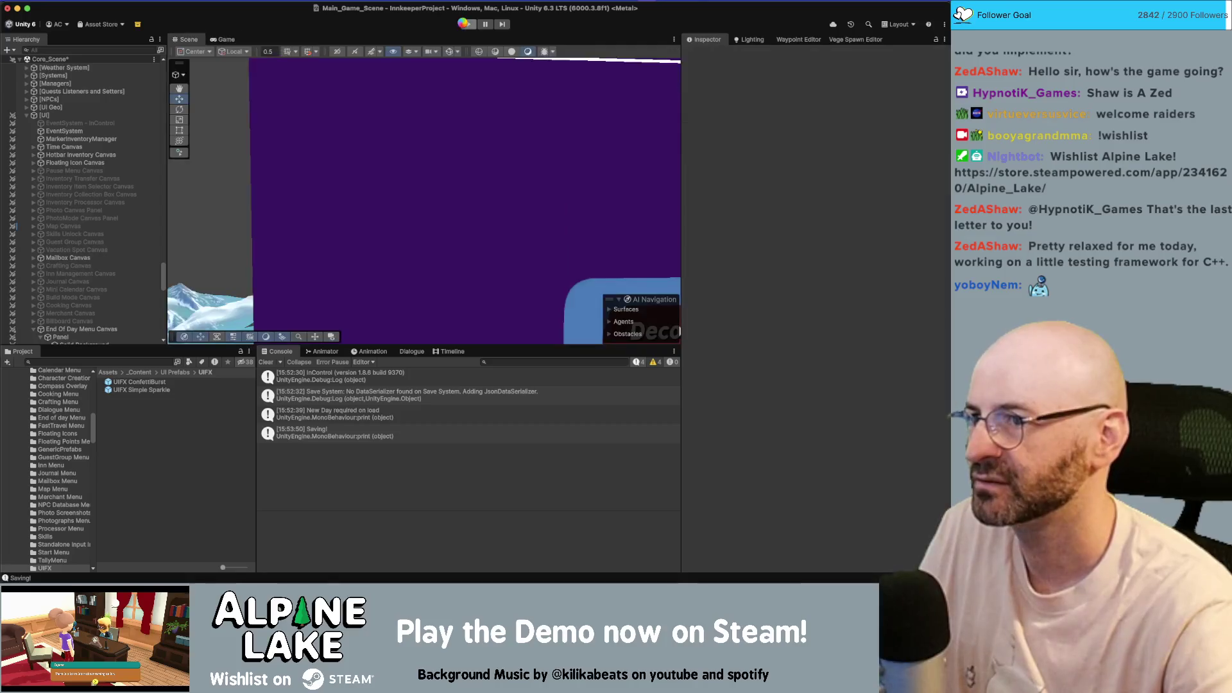
# - Expand Star Tier Group to review Star Image 1–5 and its Star Tier Manager settings
pyautogui.moveTo(525, 182); pyautogui.dragTo(379, 173)
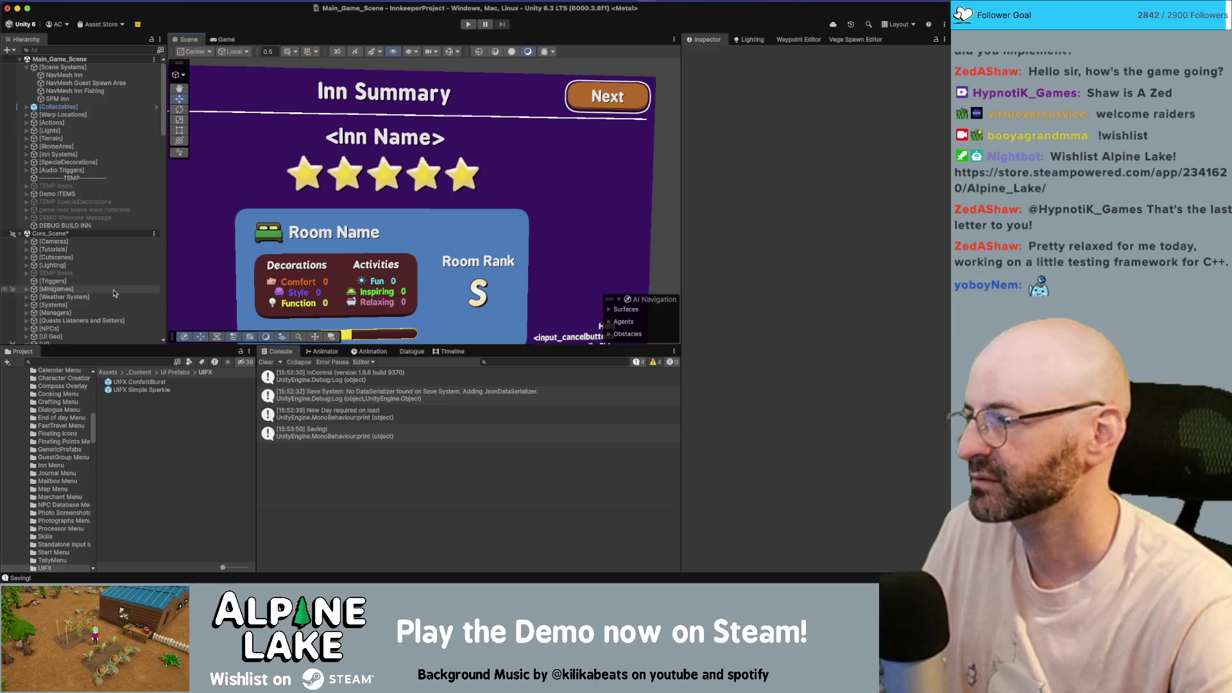
pyautogui.scroll(-8, 116, 295)
pyautogui.scroll(-8, 117, 295)
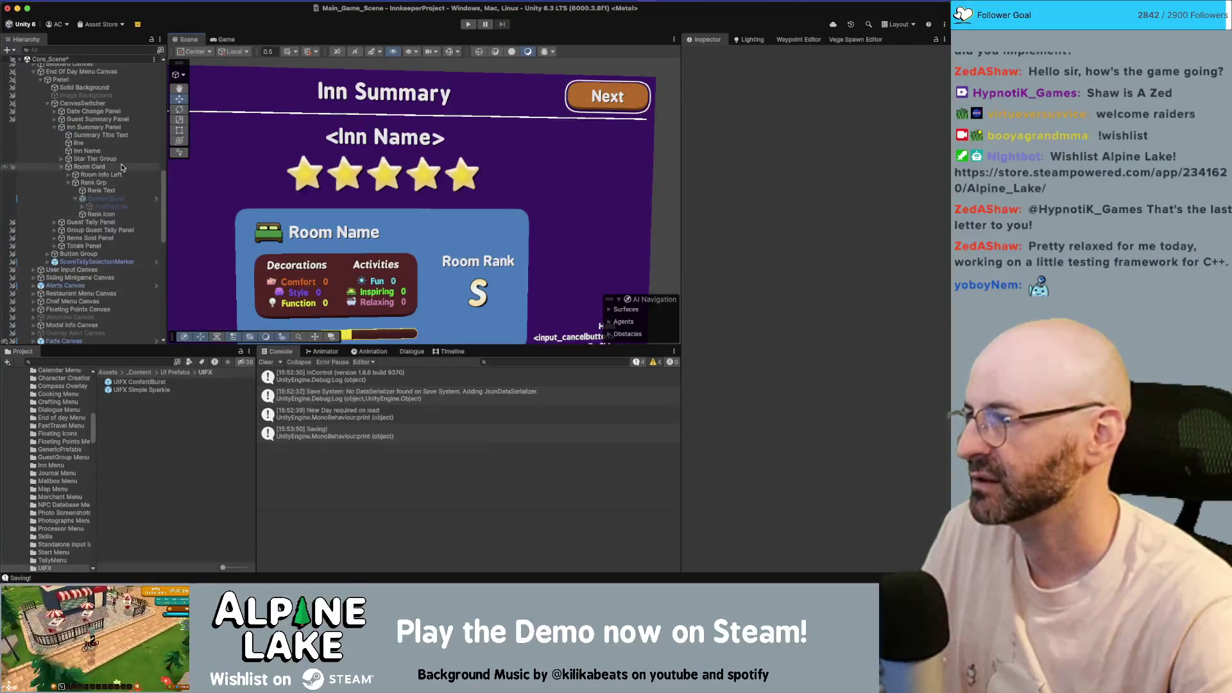
pyautogui.click(116, 159)
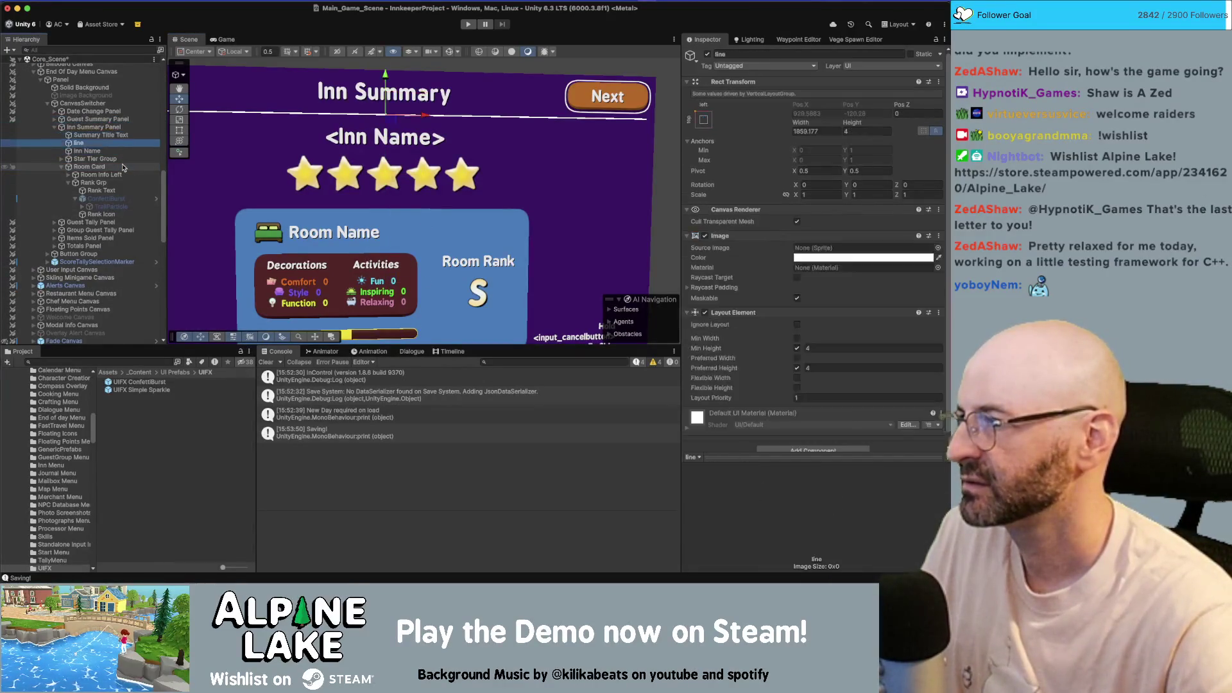
pyautogui.press('Right')
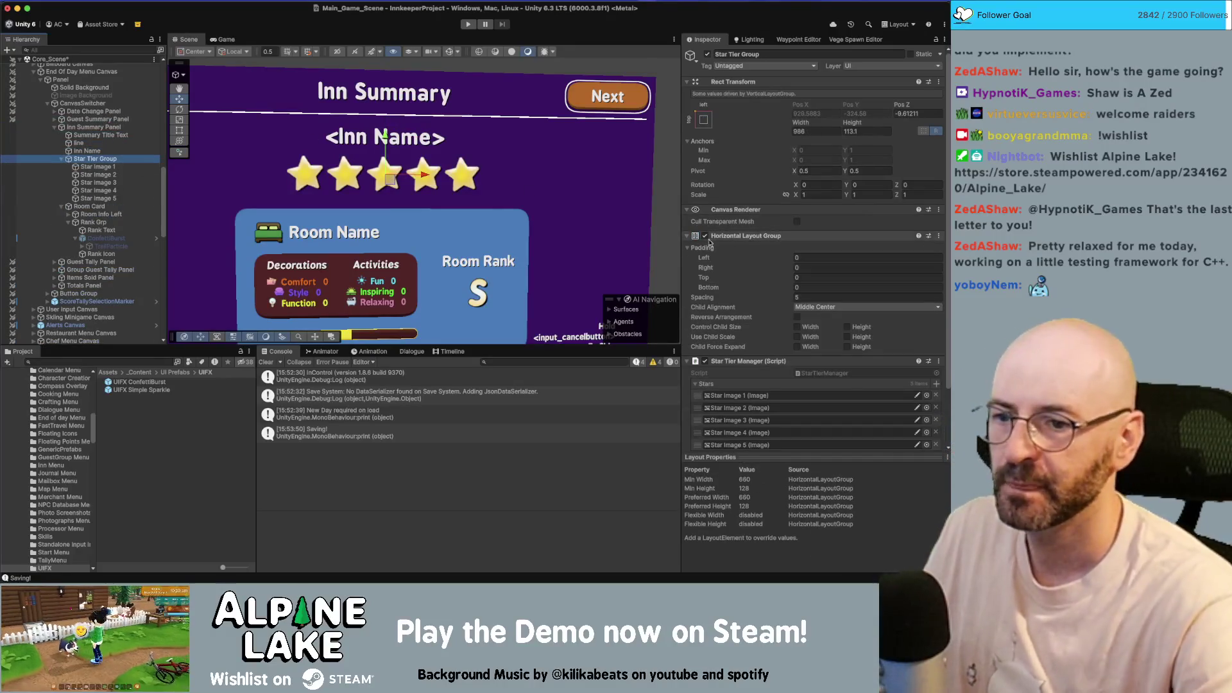
pyautogui.scroll(-3, 750, 258)
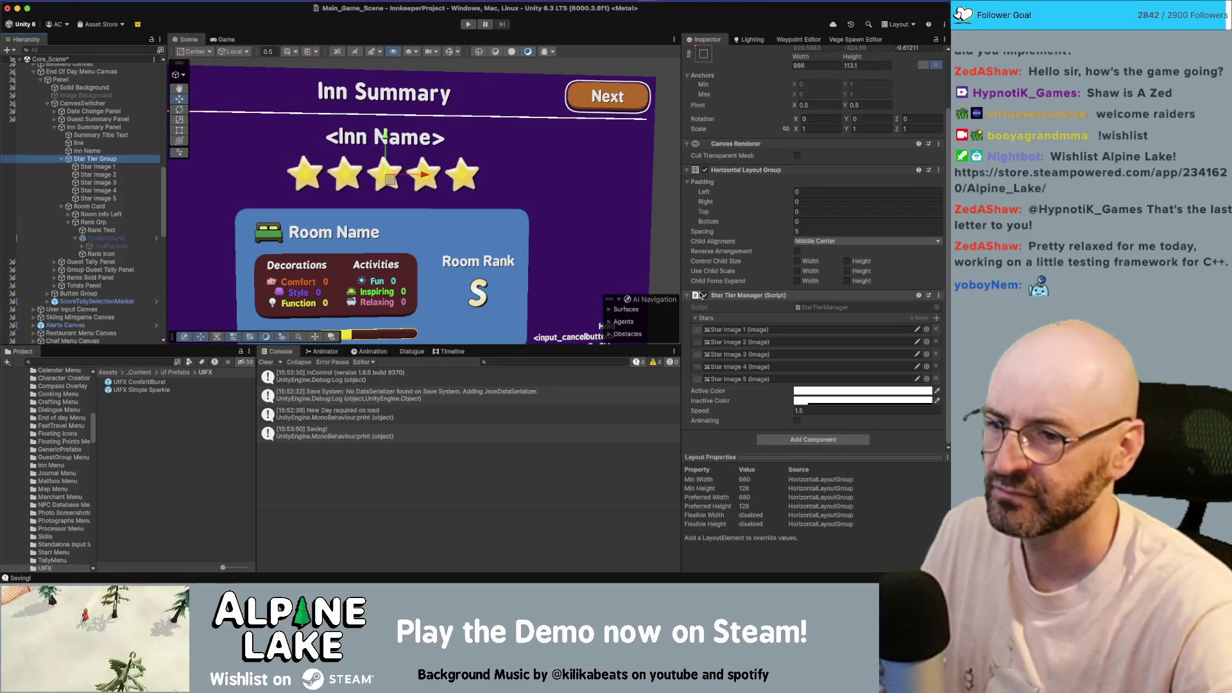
pyautogui.scroll(10, 342, 179)
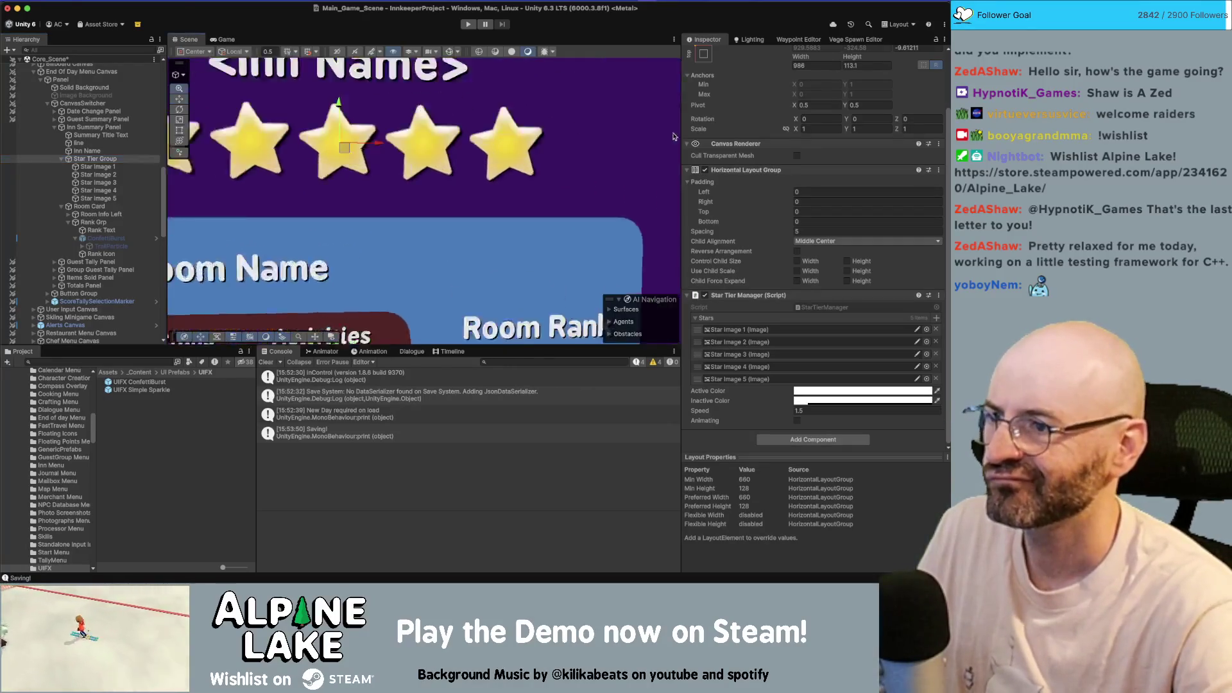
pyautogui.scroll(4, 460, 218)
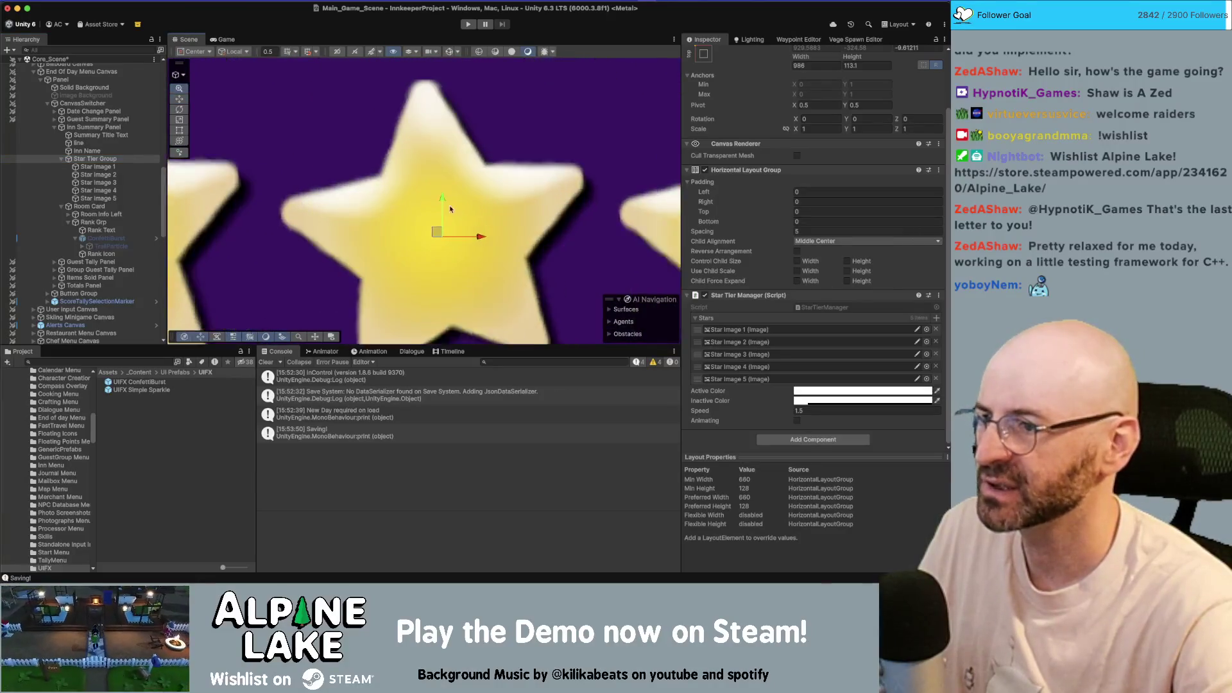
pyautogui.scroll(-10, 283, 196)
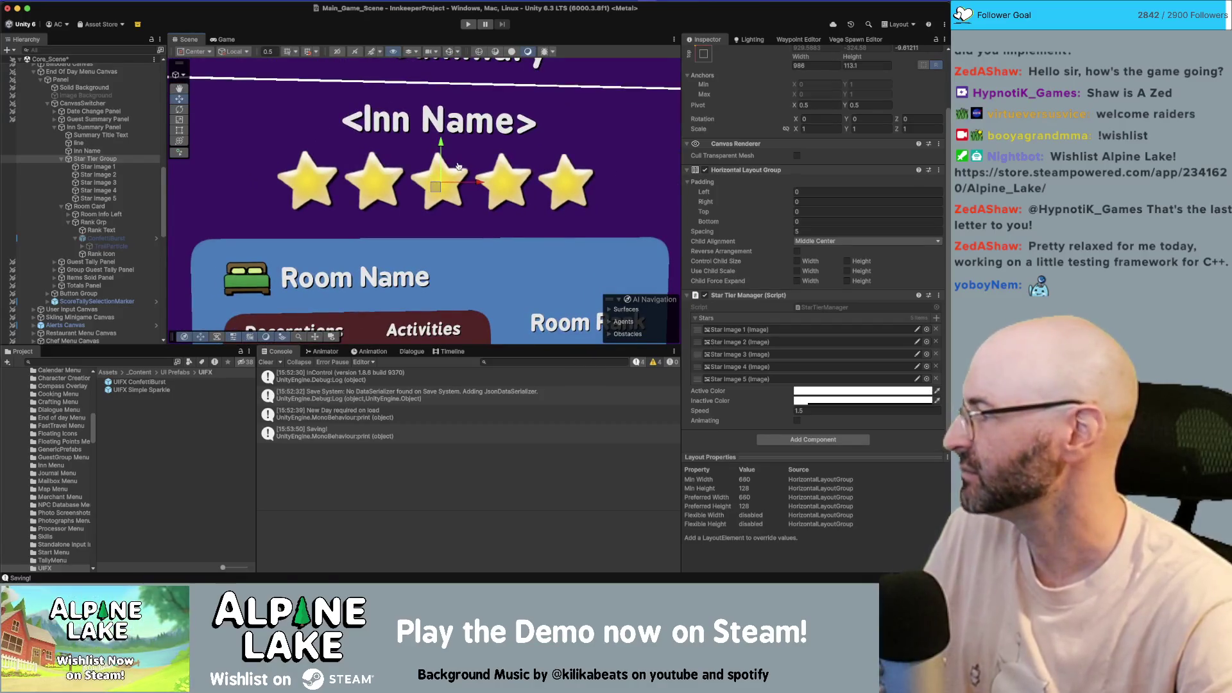
pyautogui.press('super+Tab')
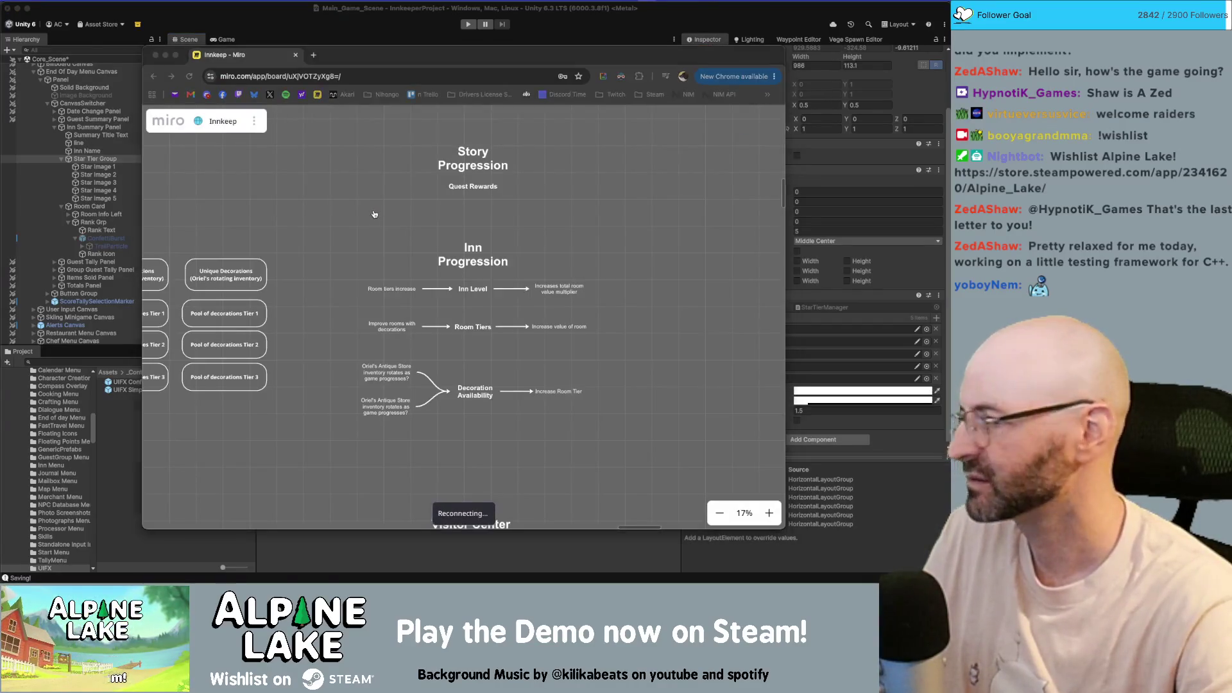
# - Zoom in on the glossy star in IconsSheet.psd and pick the Custom Shape Tool in Shape mode
pyautogui.press('super+Tab')
pyautogui.press('z')
pyautogui.scroll(5, 610, 371)
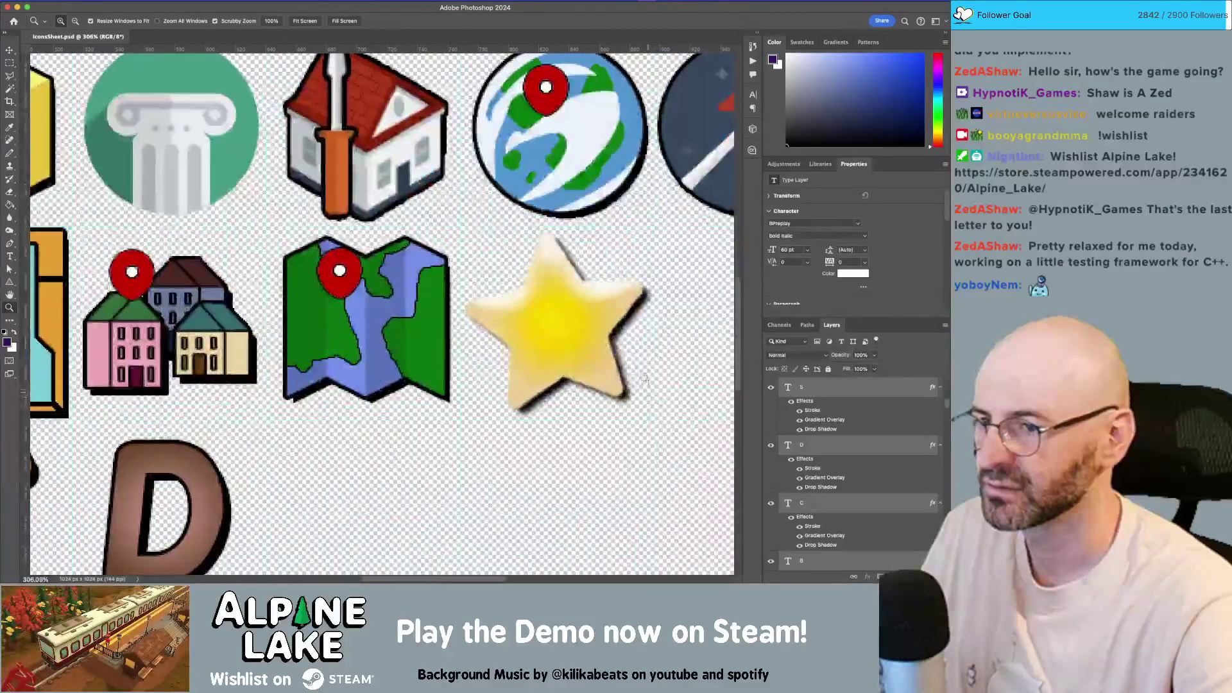
pyautogui.scroll(-1, 503, 330)
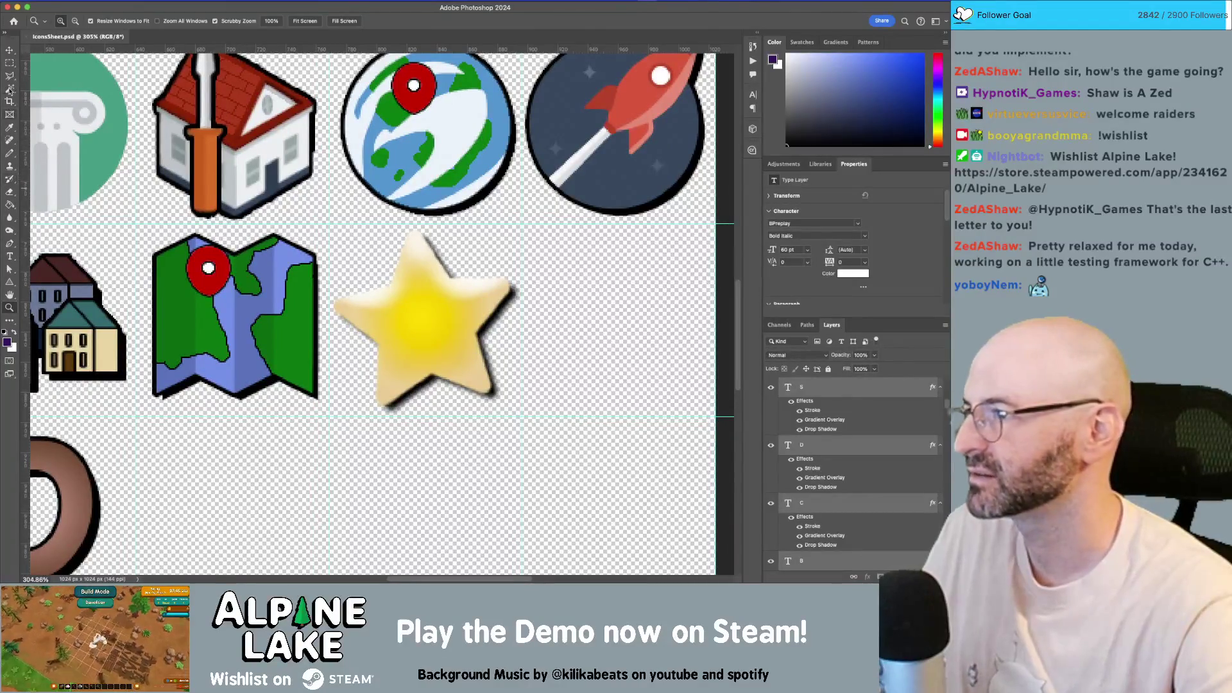
pyautogui.click(10, 63)
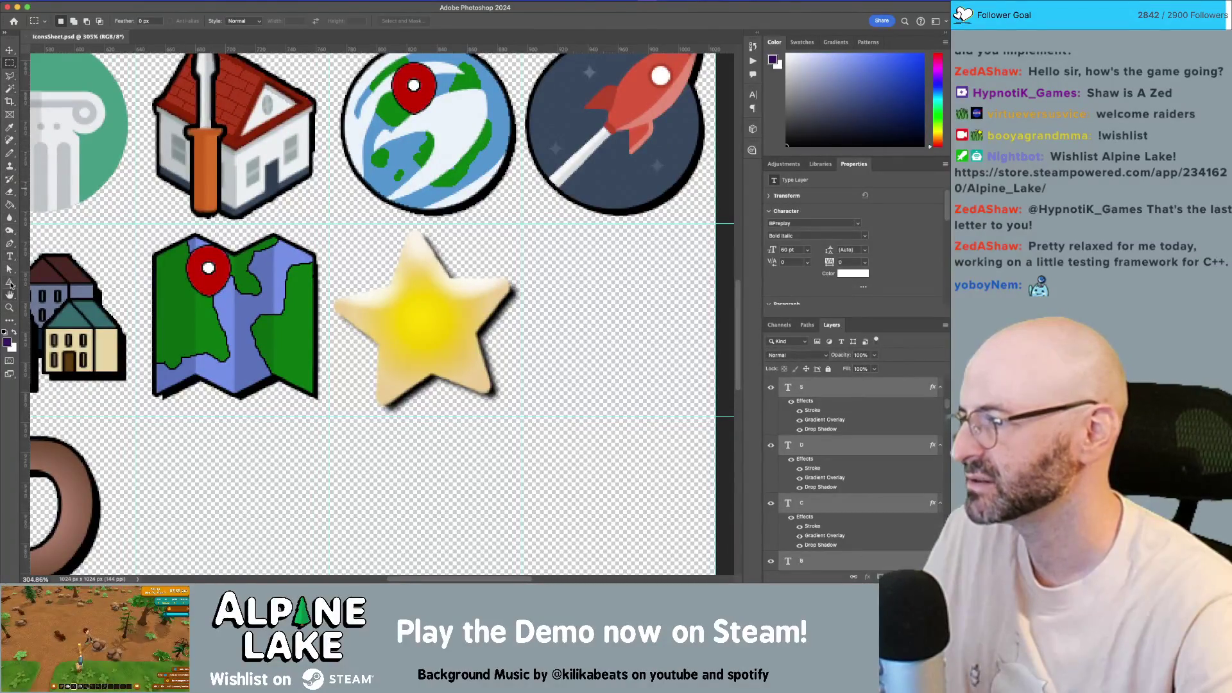
pyautogui.click(10, 284)
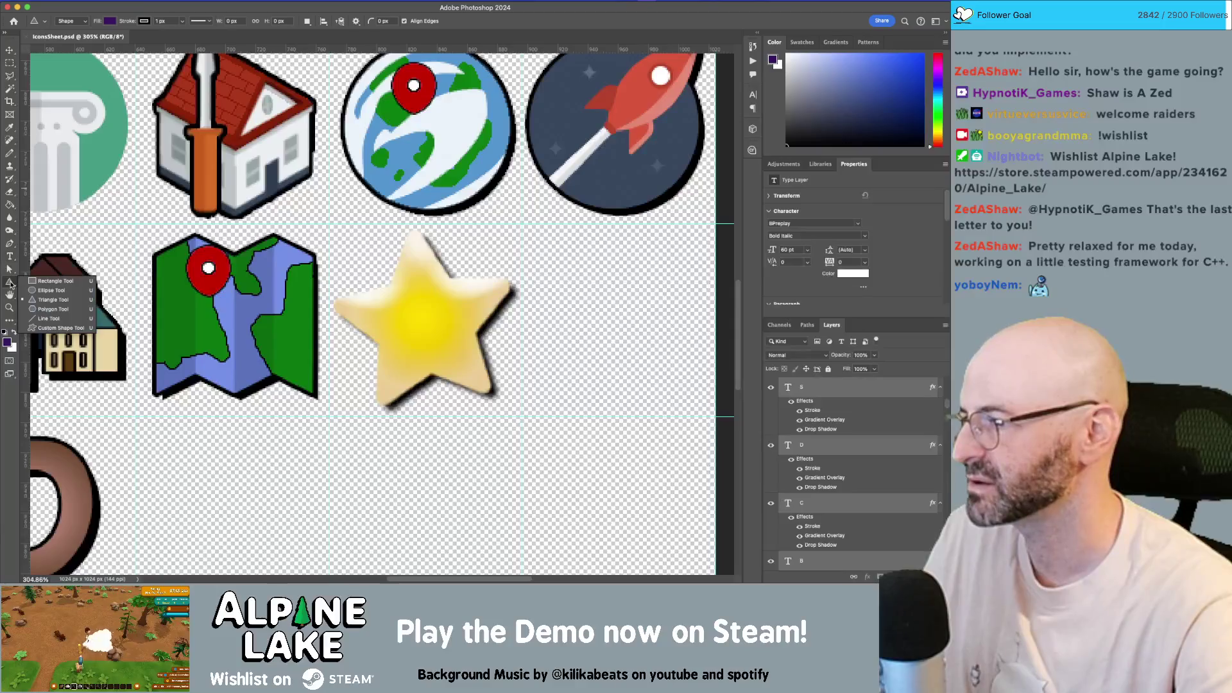
pyautogui.click(60, 328)
pyautogui.click(85, 19)
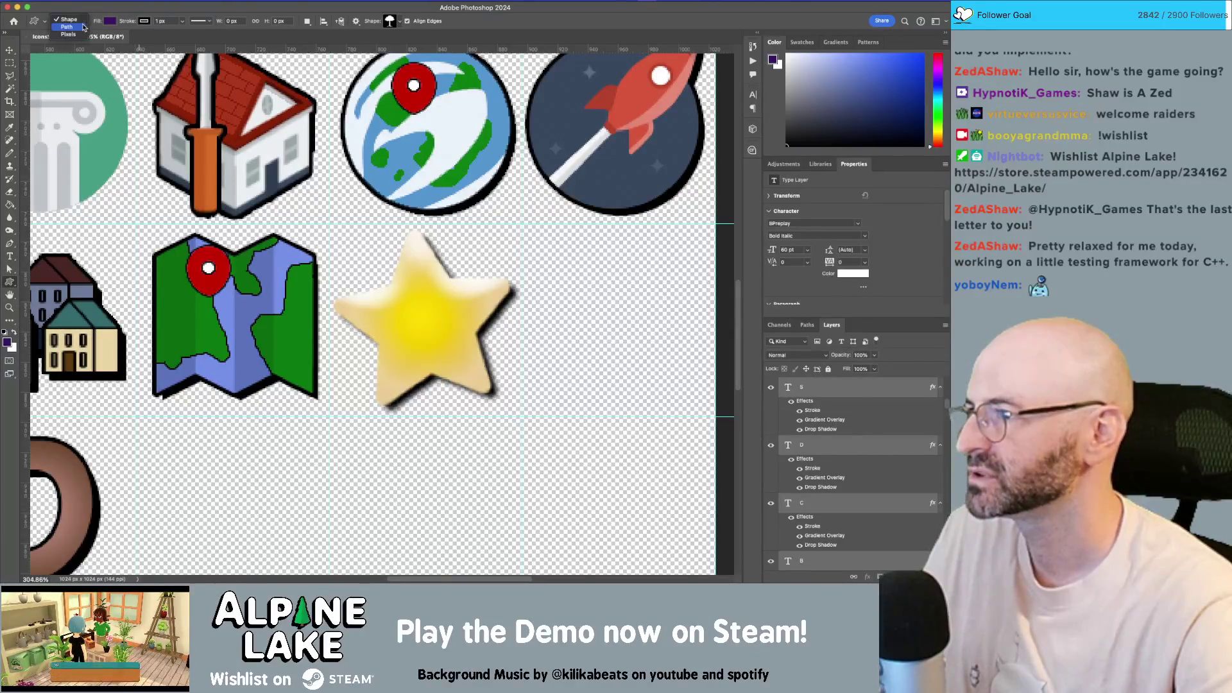
pyautogui.click(82, 20)
# - Glance at the tool presets and shape tool list, then bring up RoomLevelUpPanel.cs in Rider
pyautogui.click(45, 22)
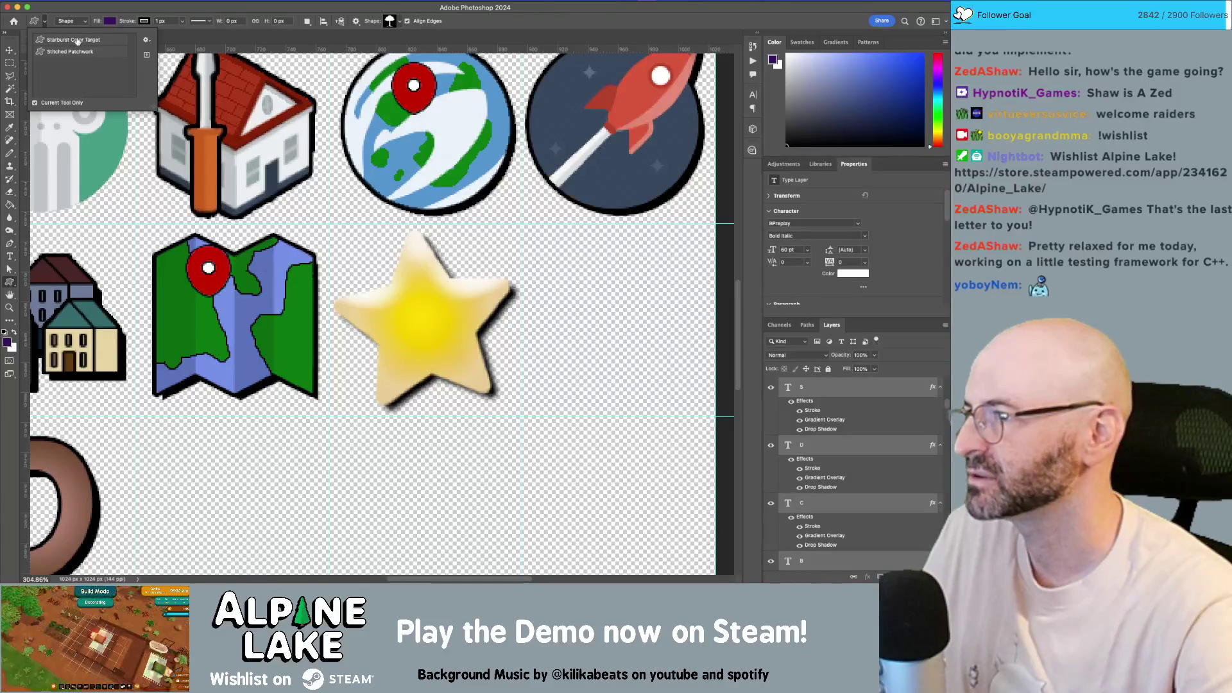
pyautogui.click(48, 9)
pyautogui.rightClick(10, 282)
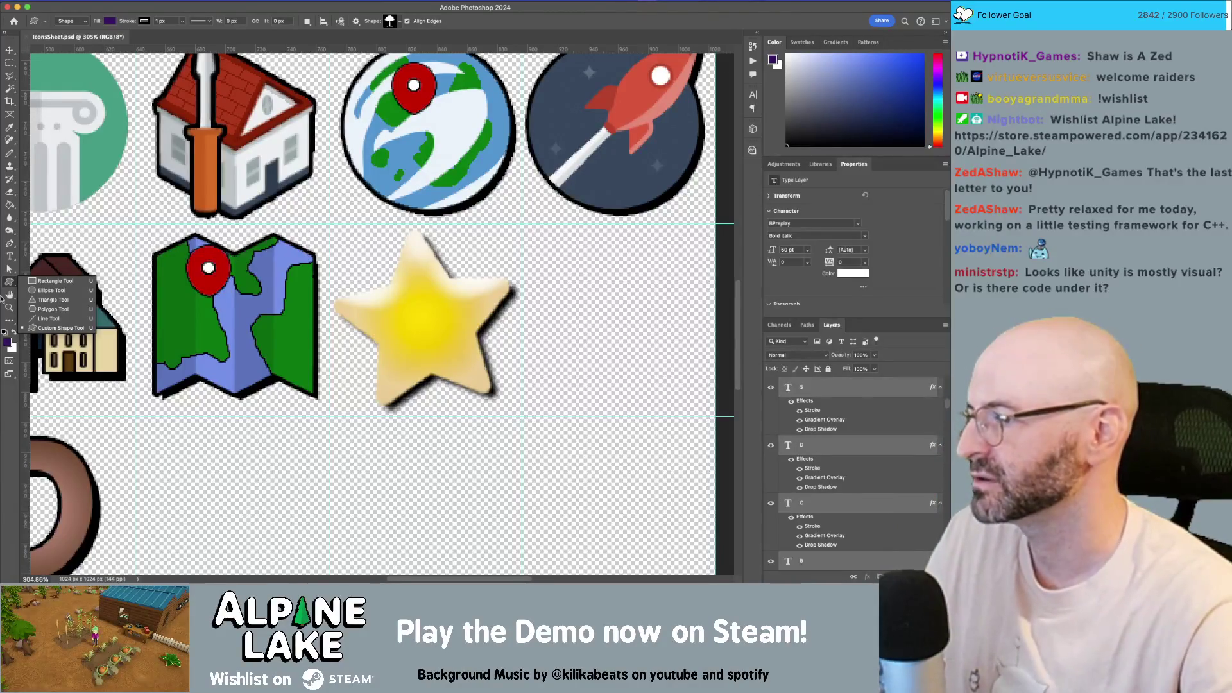
pyautogui.click(12, 286)
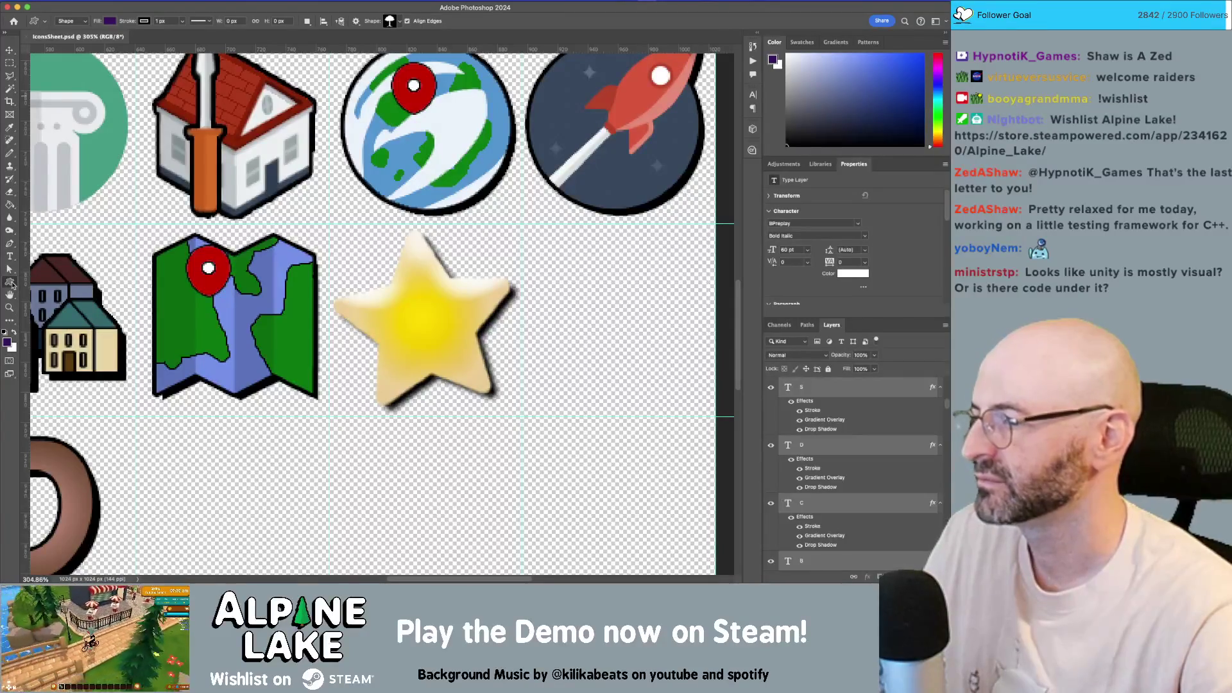
pyautogui.press('super+Tab')
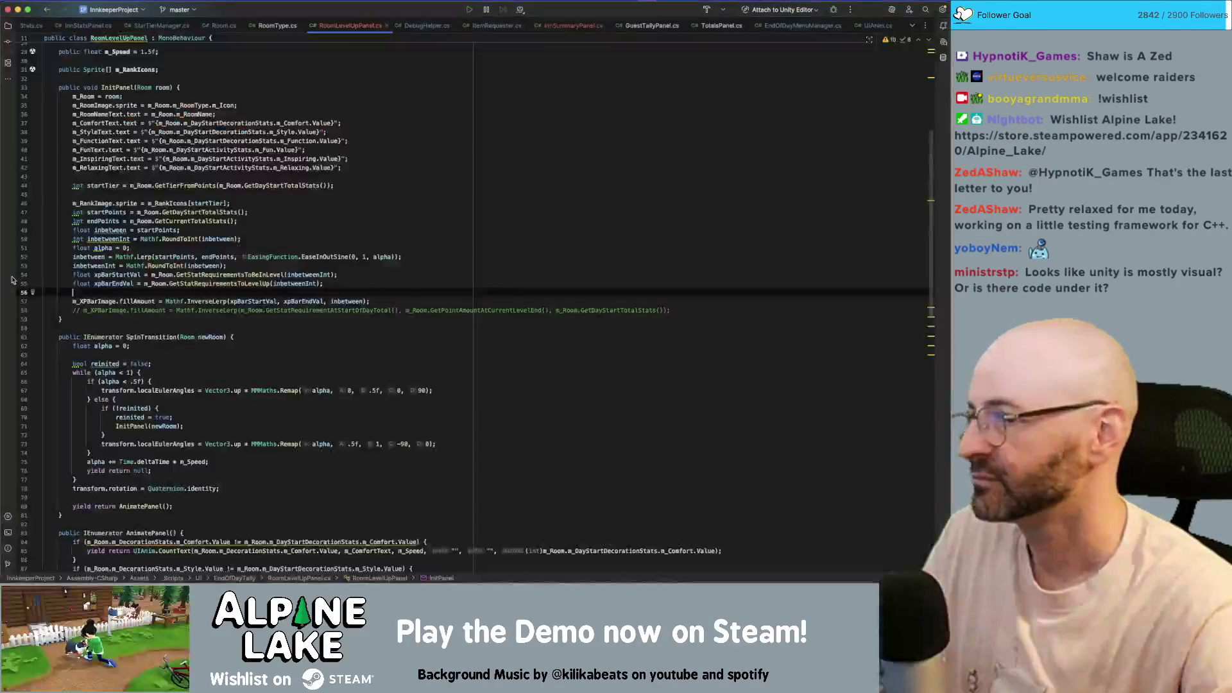
# - Scroll up and down through RoomLevelUpPanel.cs in Rider, then return to the Photoshop icon sheet
pyautogui.scroll(-10, 308, 212)
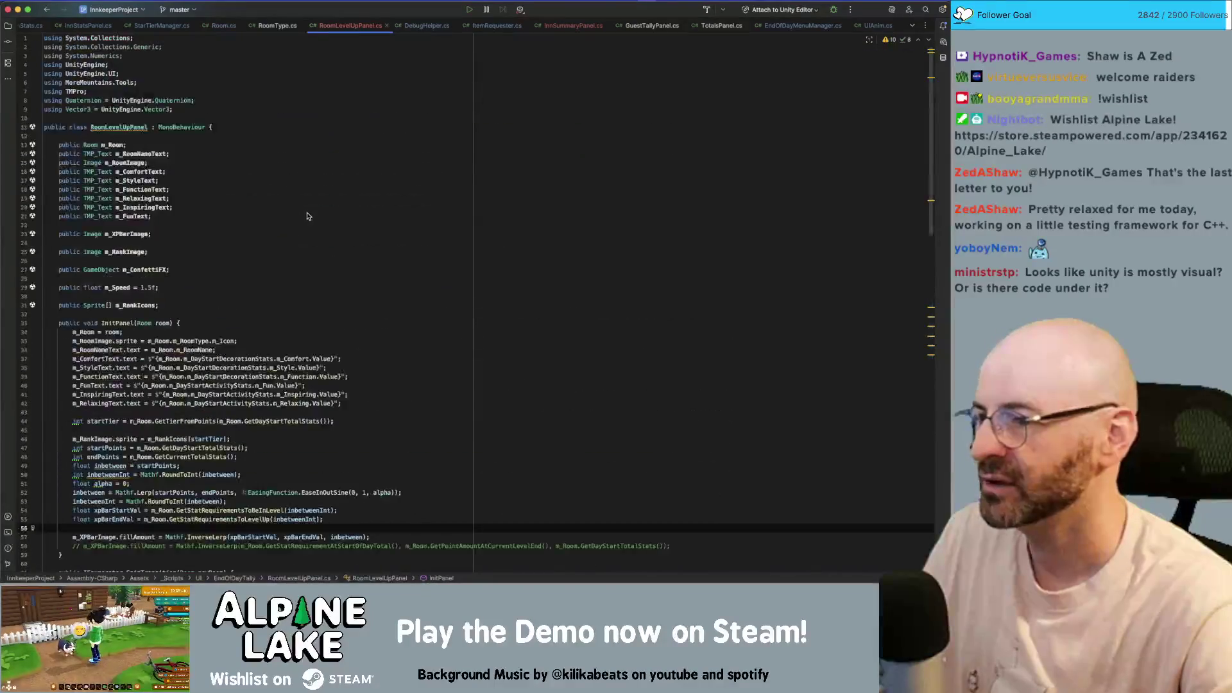
pyautogui.scroll(15, 534, 207)
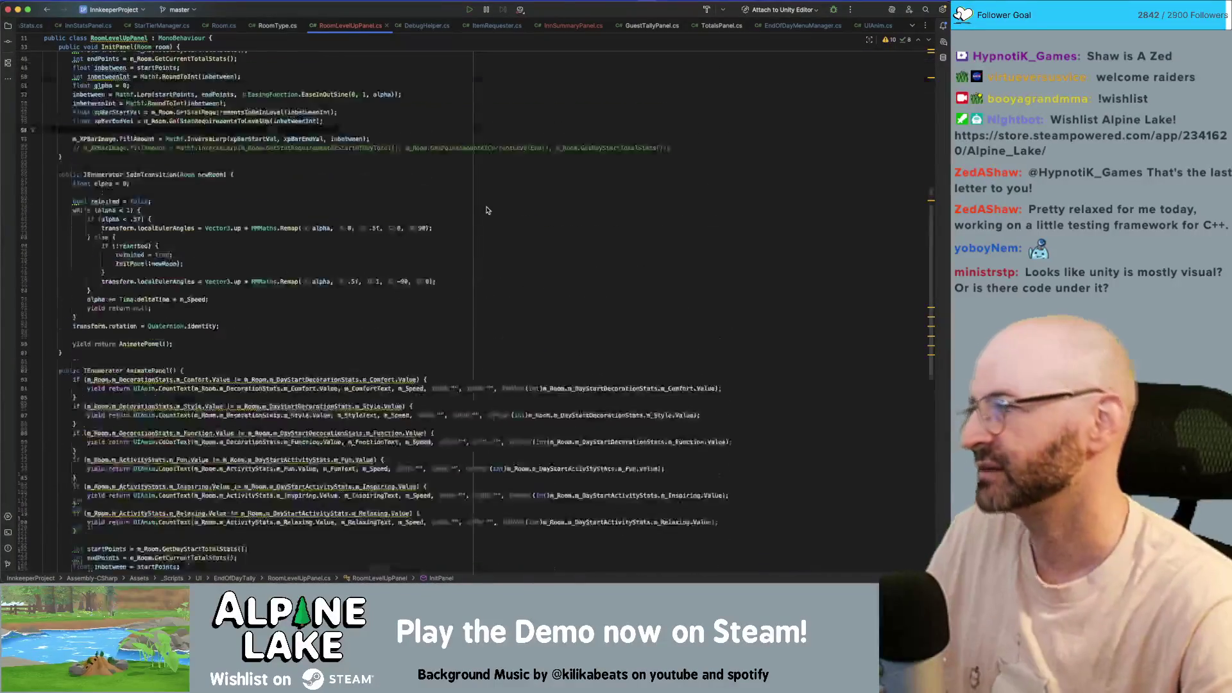
pyautogui.scroll(3, 486, 210)
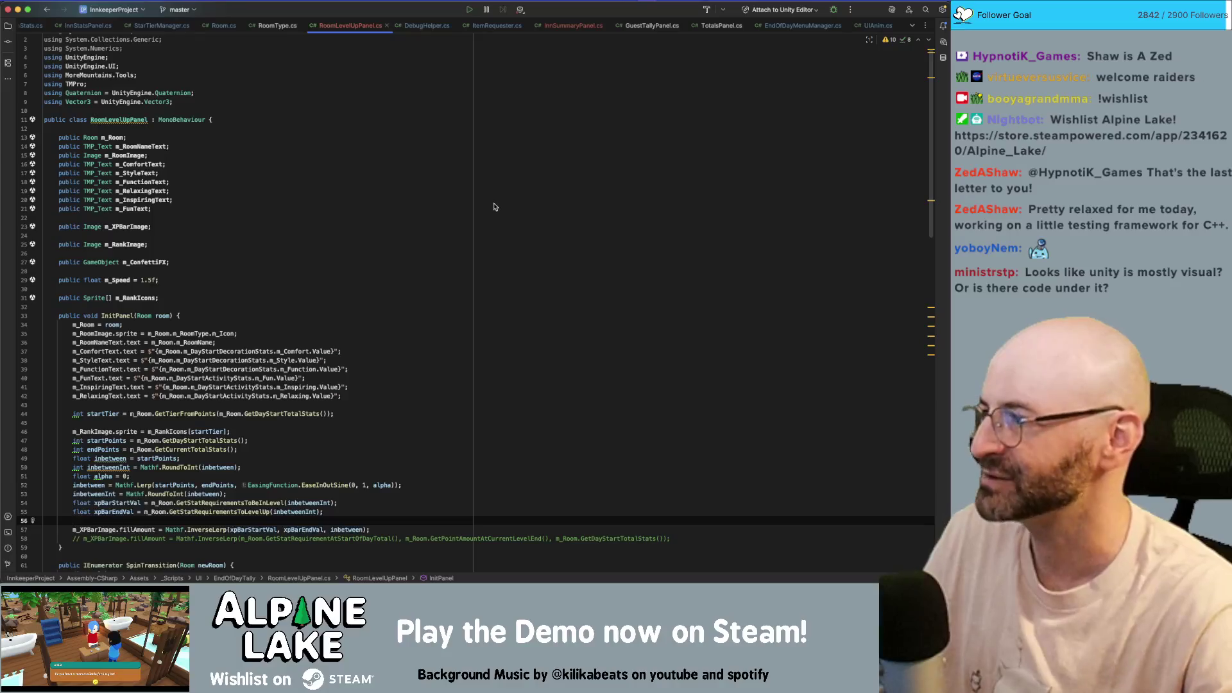
pyautogui.scroll(-6, 474, 172)
pyautogui.scroll(-10, 459, 172)
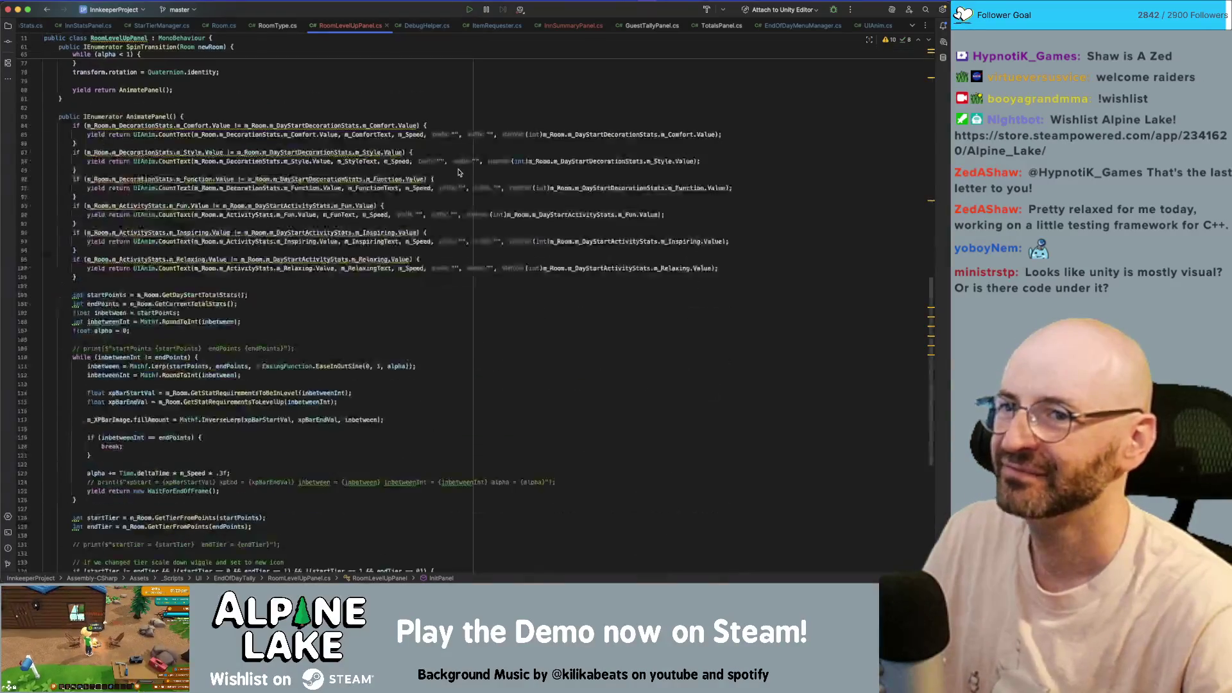
pyautogui.press('super+Tab')
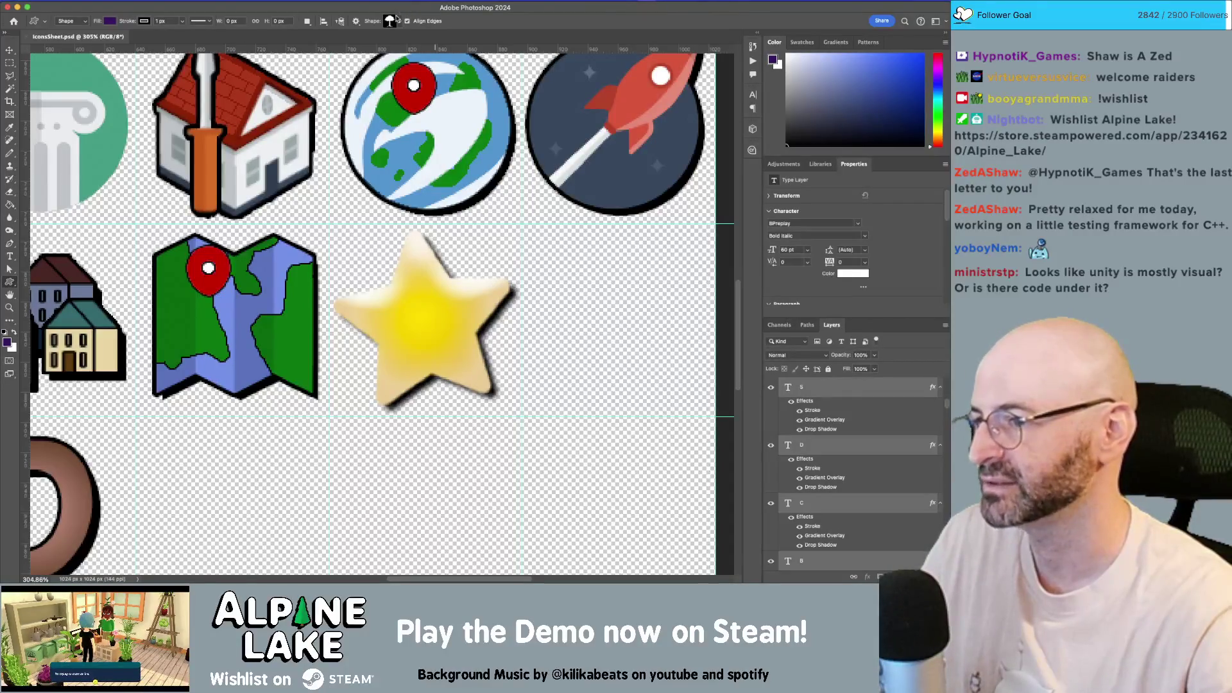
# - Search the Open Icon panel for 'star' and insert a solid black star onto the icon sheet
pyautogui.click(333, 5)
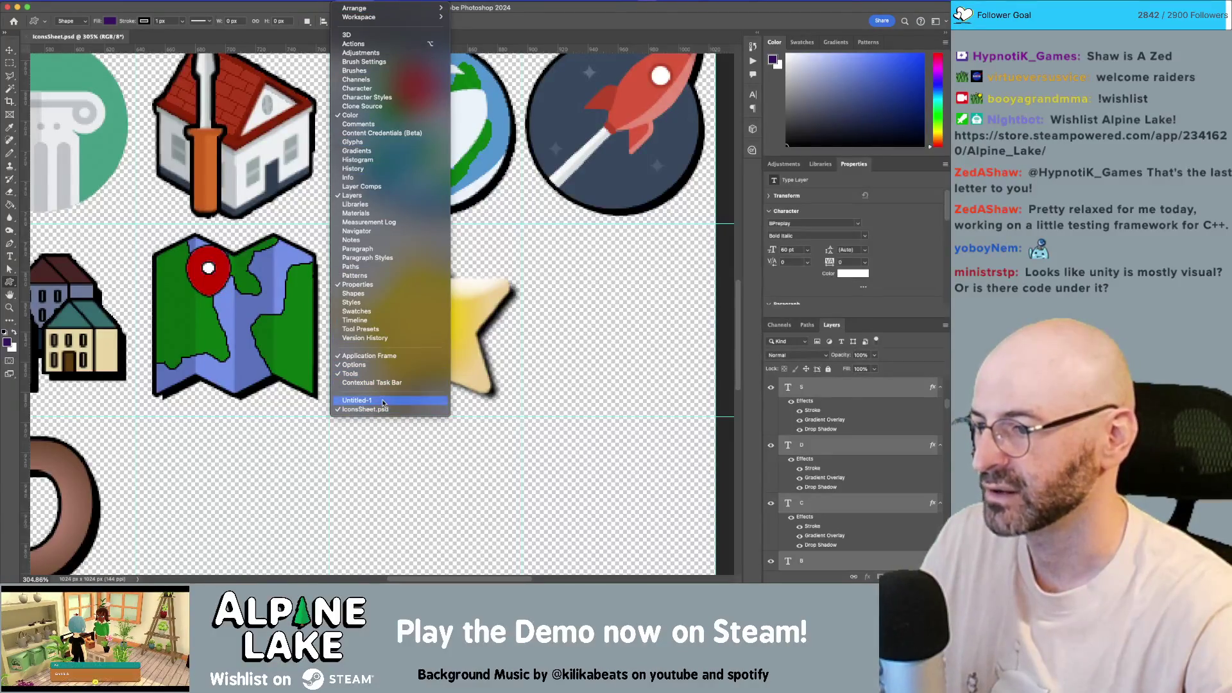
pyautogui.moveTo(318, 5)
pyautogui.moveTo(354, 46)
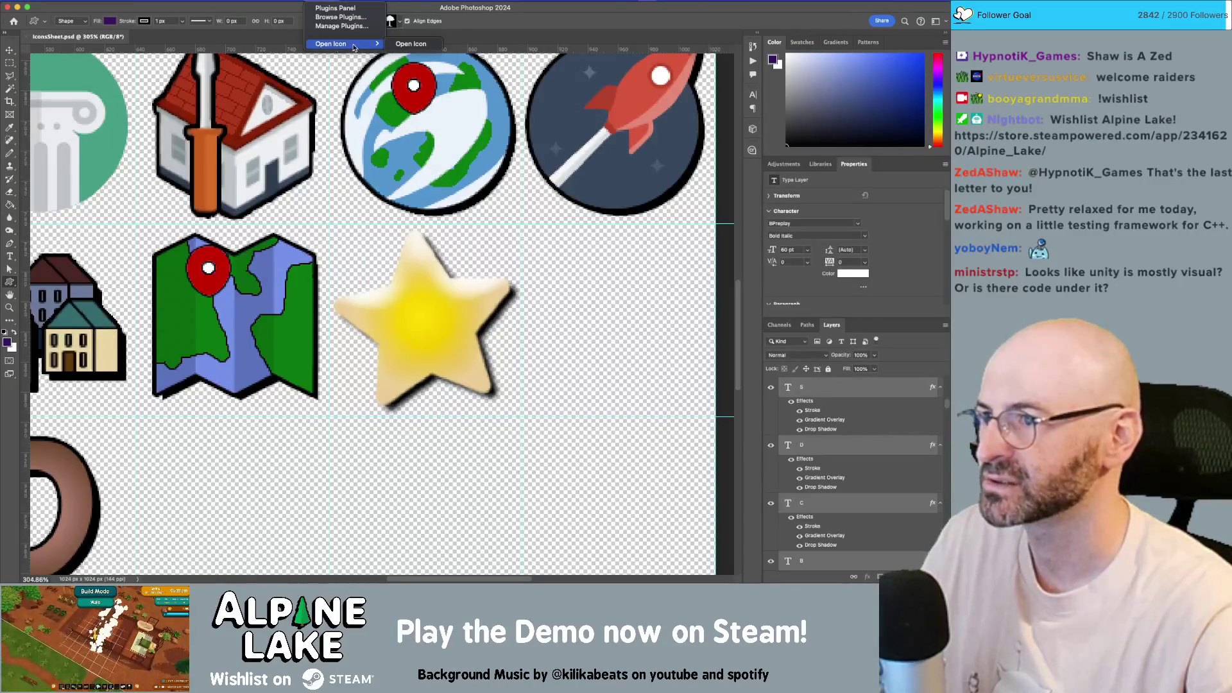
pyautogui.click(411, 44)
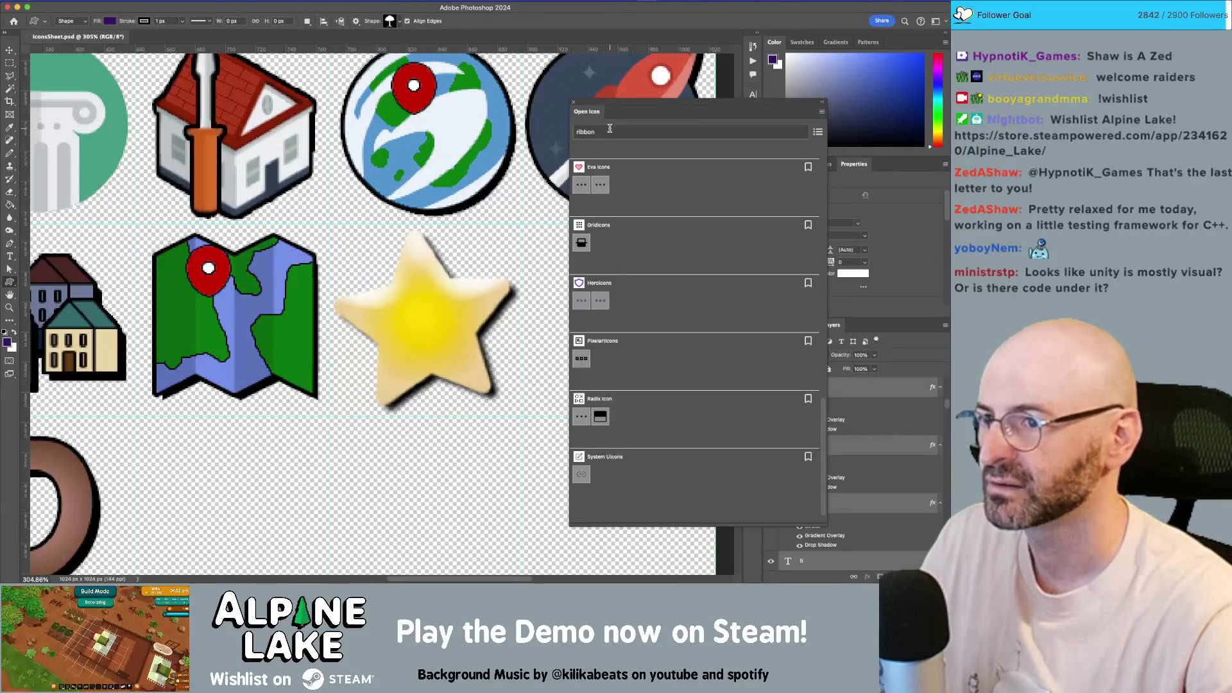
pyautogui.tripleClick(610, 131)
pyautogui.write('star')
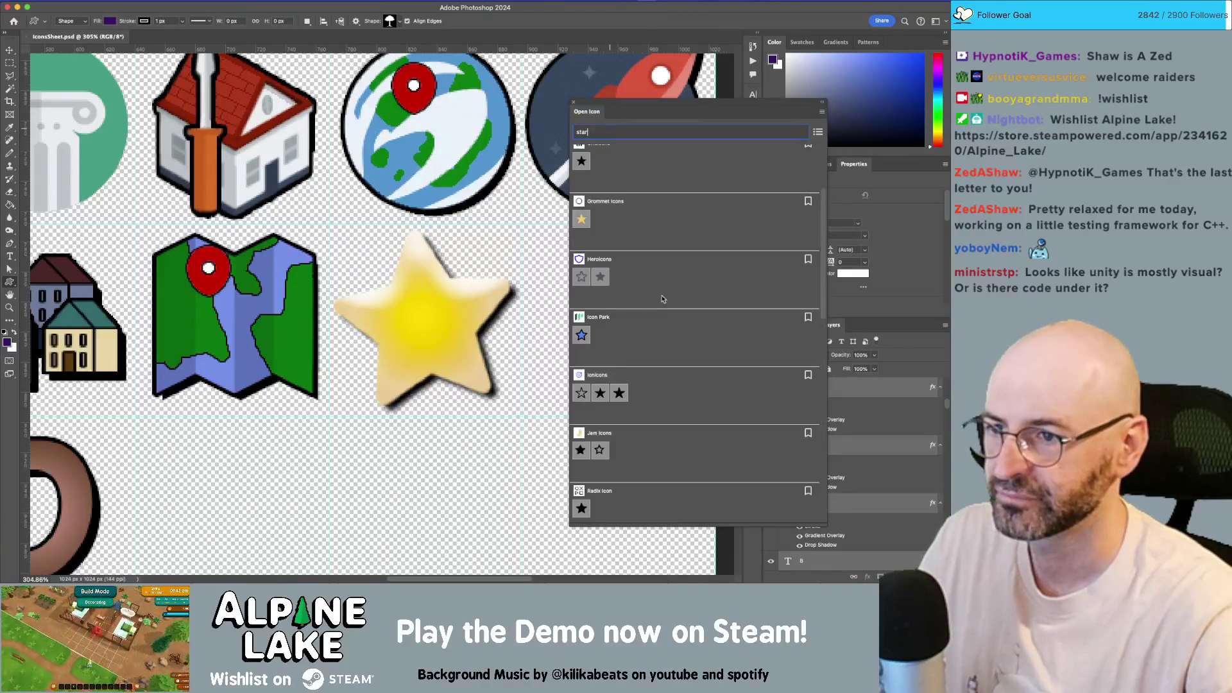
pyautogui.scroll(4, 653, 292)
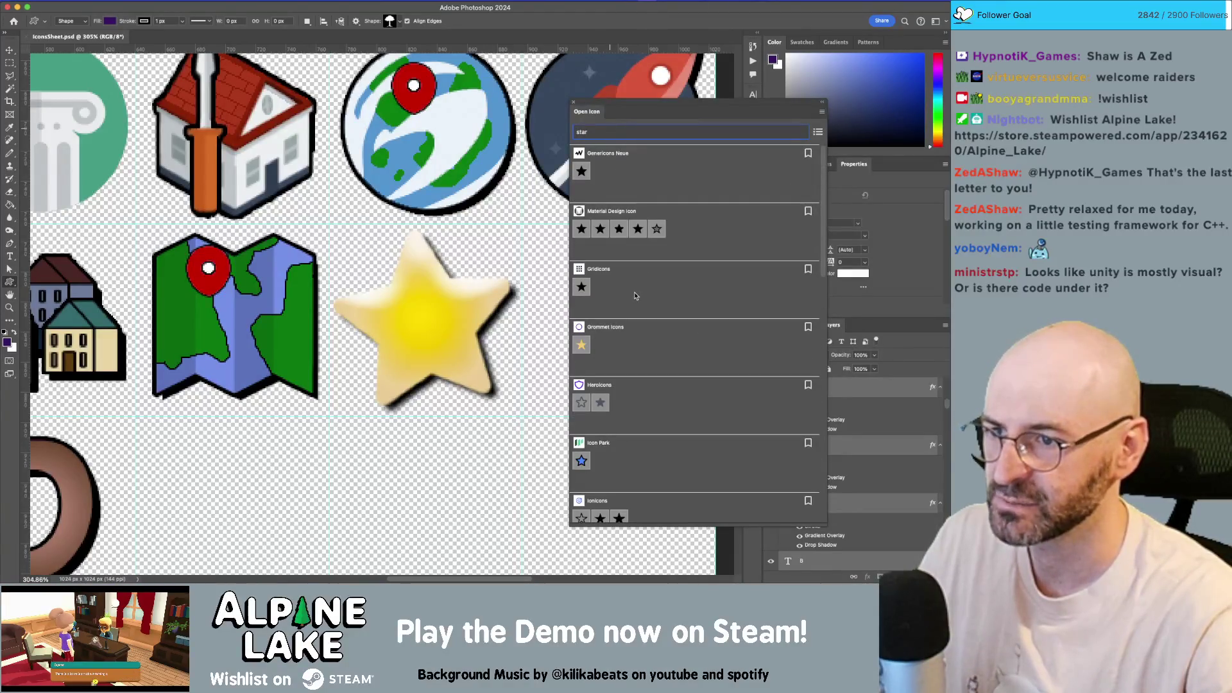
pyautogui.click(620, 230)
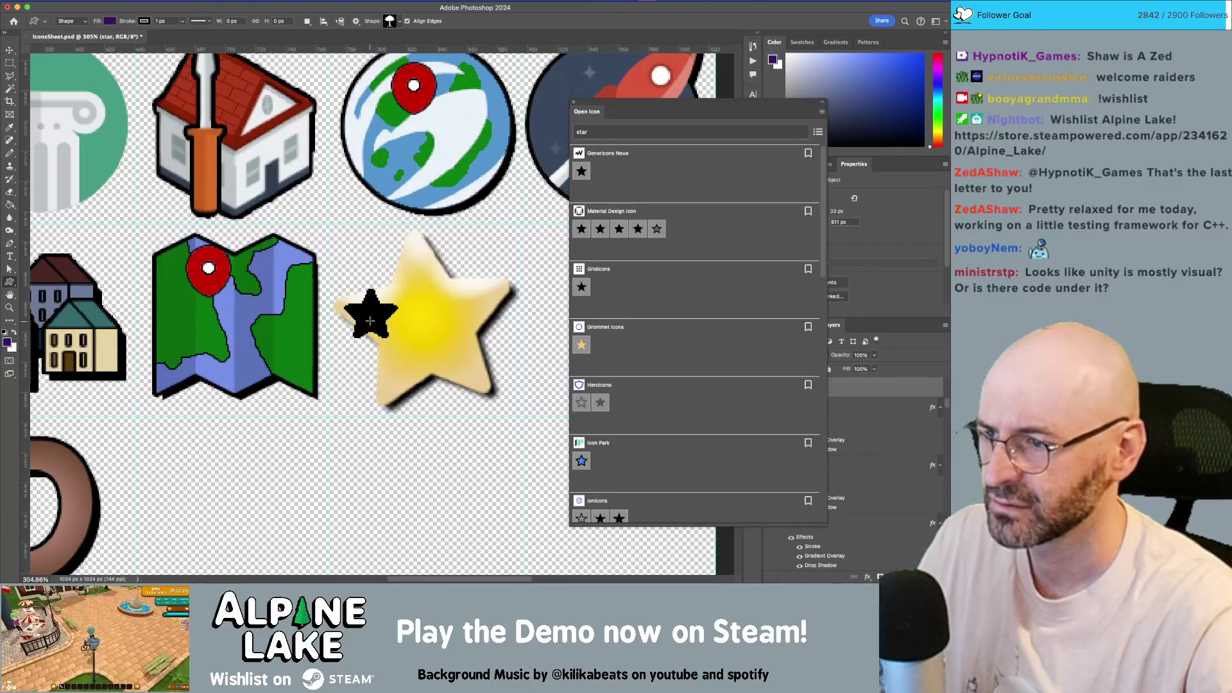
# - Move the first black star over the yellow star, then delete it
pyautogui.press('v')
pyautogui.moveTo(373, 320)
pyautogui.mouseDown()
pyautogui.moveTo(367, 344)
pyautogui.moveTo(558, 205)
pyautogui.moveTo(610, 157)
pyautogui.moveTo(593, 154)
pyautogui.mouseUp()
pyautogui.hotkey('ctrl', 't')
pyautogui.press('Return')
pyautogui.moveTo(465, 240)
pyautogui.mouseDown()
pyautogui.moveTo(427, 257)
pyautogui.moveTo(435, 343)
pyautogui.mouseUp()
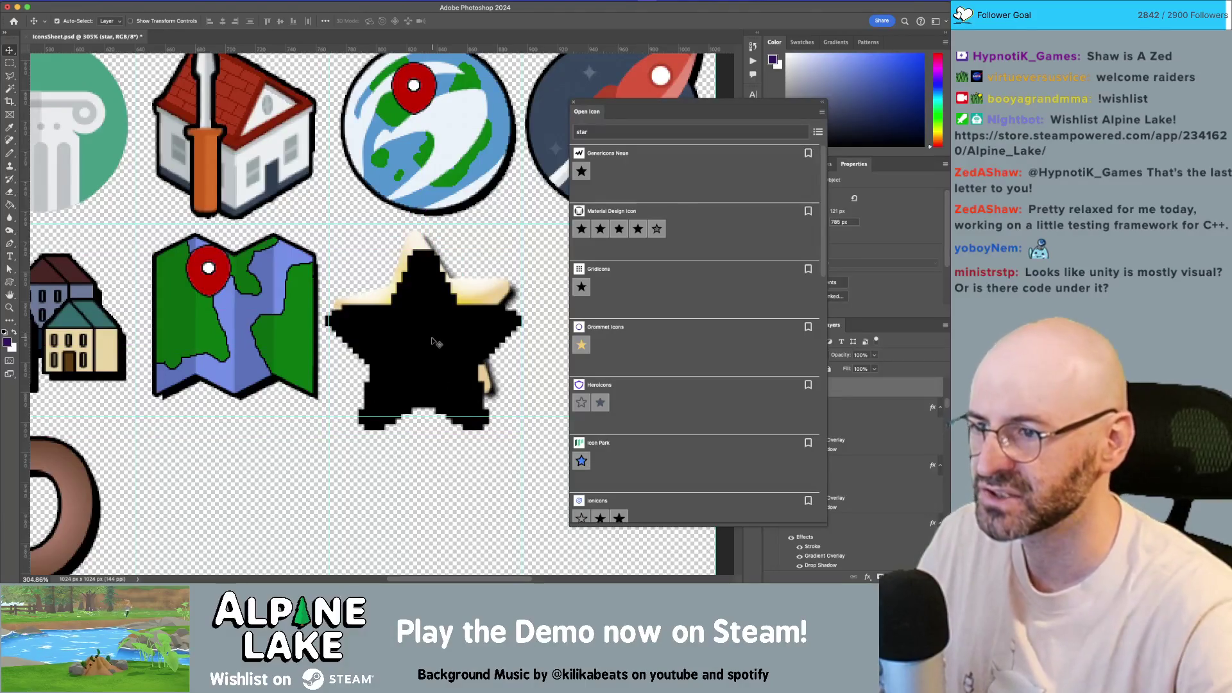
pyautogui.press('BackSpace')
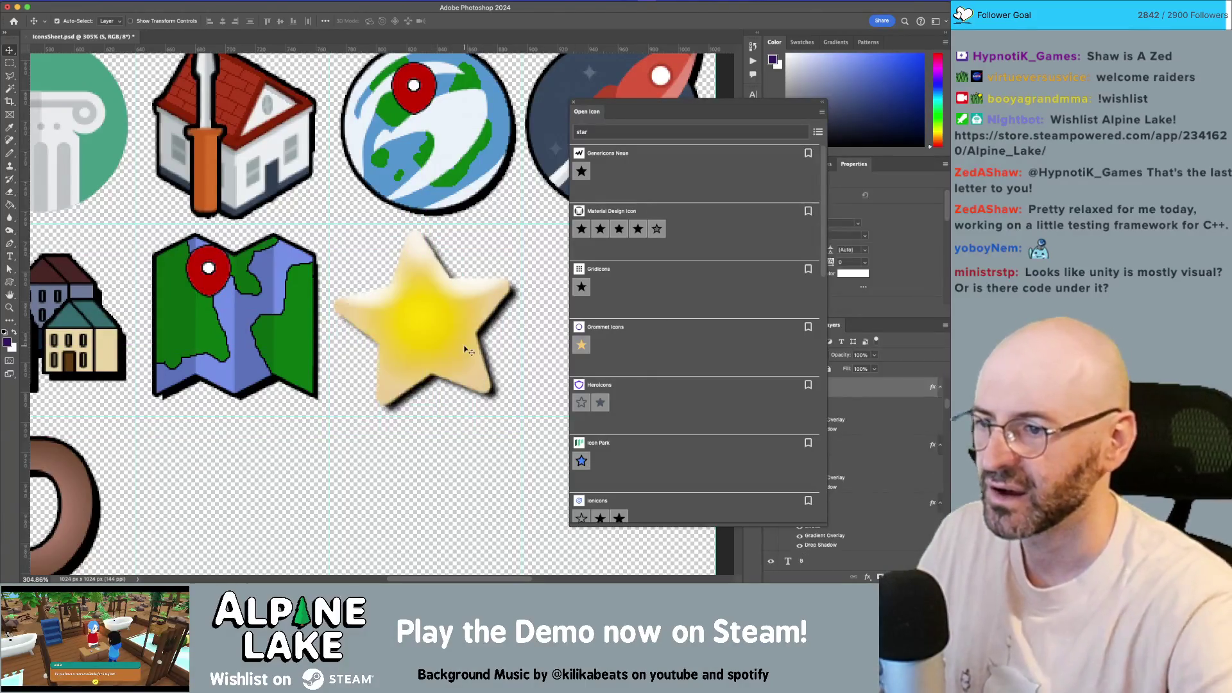
# - Insert a different black star, scale it to 180% and move it down-left
pyautogui.scroll(-5, 760, 383)
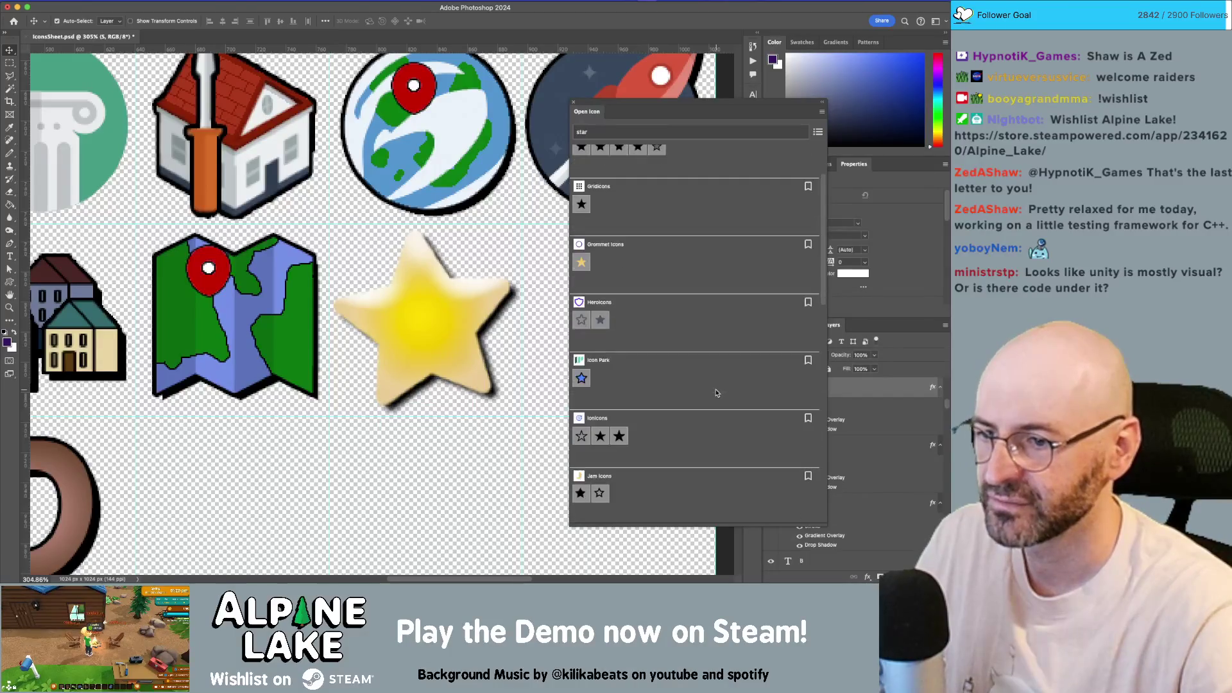
pyautogui.click(619, 370)
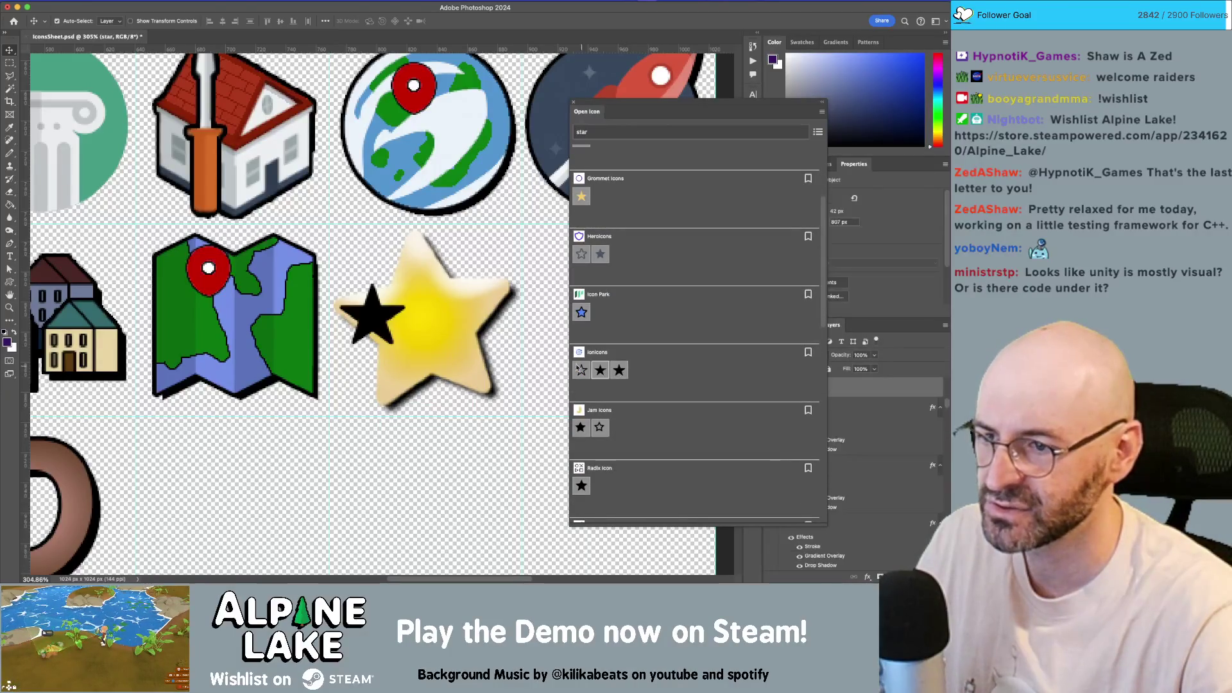
pyautogui.moveTo(407, 278); pyautogui.dragTo(520, 203)
pyautogui.press('Return')
pyautogui.moveTo(447, 271); pyautogui.dragTo(413, 342)
pyautogui.hotkey('ctrl', 't')
pyautogui.moveTo(455, 273); pyautogui.dragTo(560, 174)
pyautogui.press('Return')
pyautogui.moveTo(435, 288); pyautogui.dragTo(379, 424)
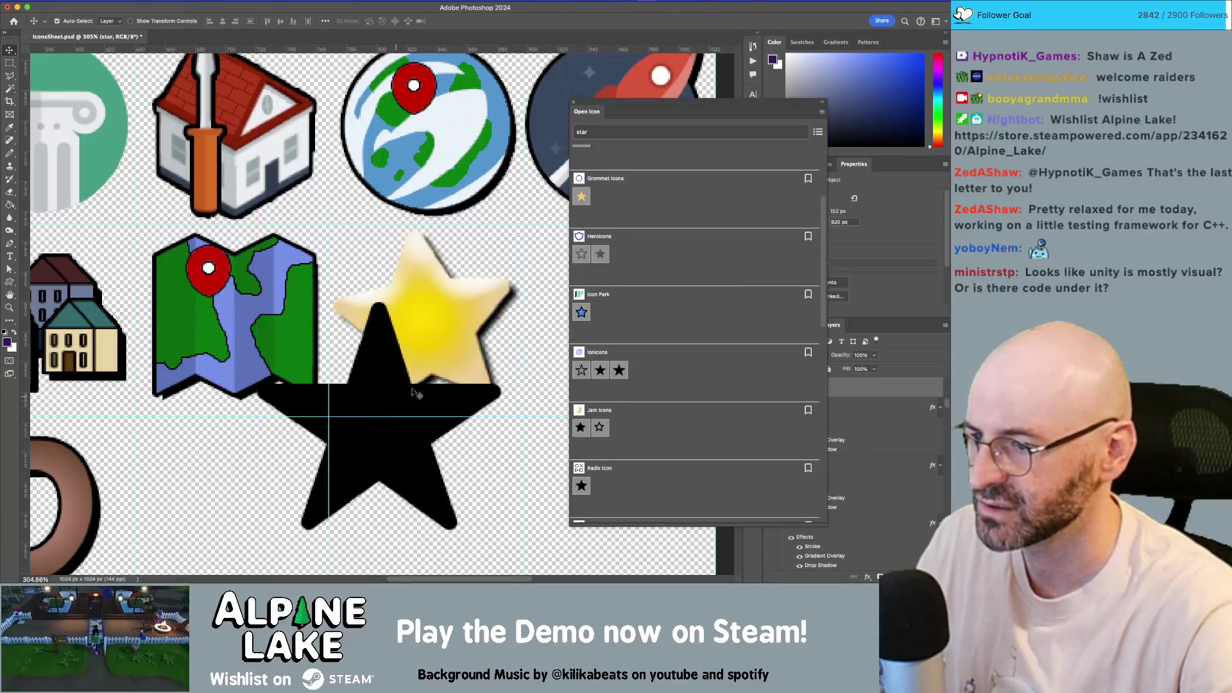
# - Rotate that black star about -7.7°, reposition it, then delete its layer
pyautogui.hotkey('ctrl', 't')
pyautogui.moveTo(462, 257)
pyautogui.mouseDown()
pyautogui.moveTo(428, 226)
pyautogui.moveTo(412, 242)
pyautogui.moveTo(424, 246)
pyautogui.mouseUp()
pyautogui.press('Return')
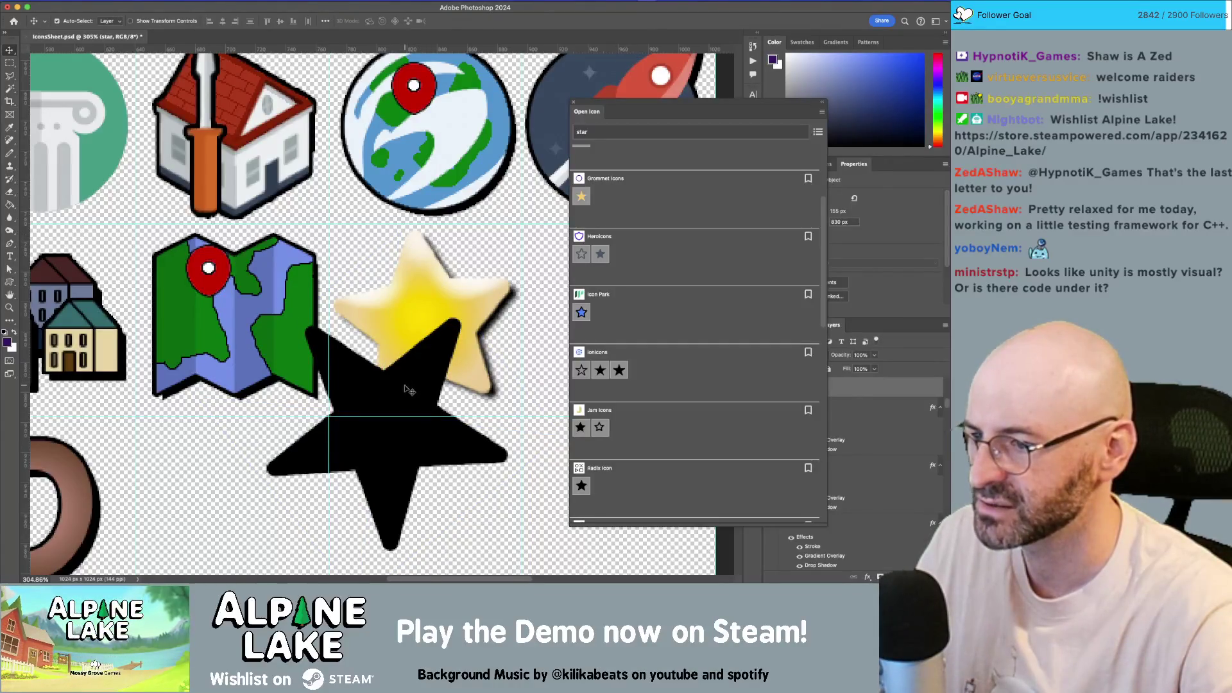
pyautogui.moveTo(405, 386); pyautogui.dragTo(439, 344)
pyautogui.hotkey('ctrl', 't')
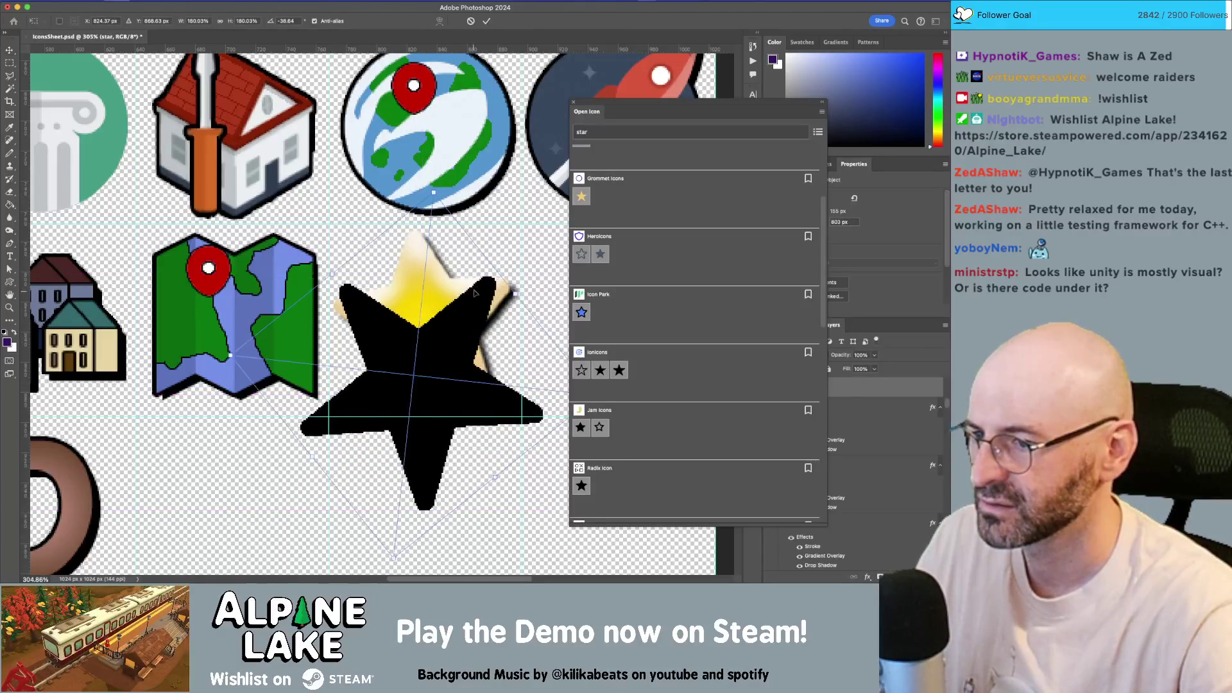
pyautogui.scroll(10, 433, 192)
pyautogui.press('Return')
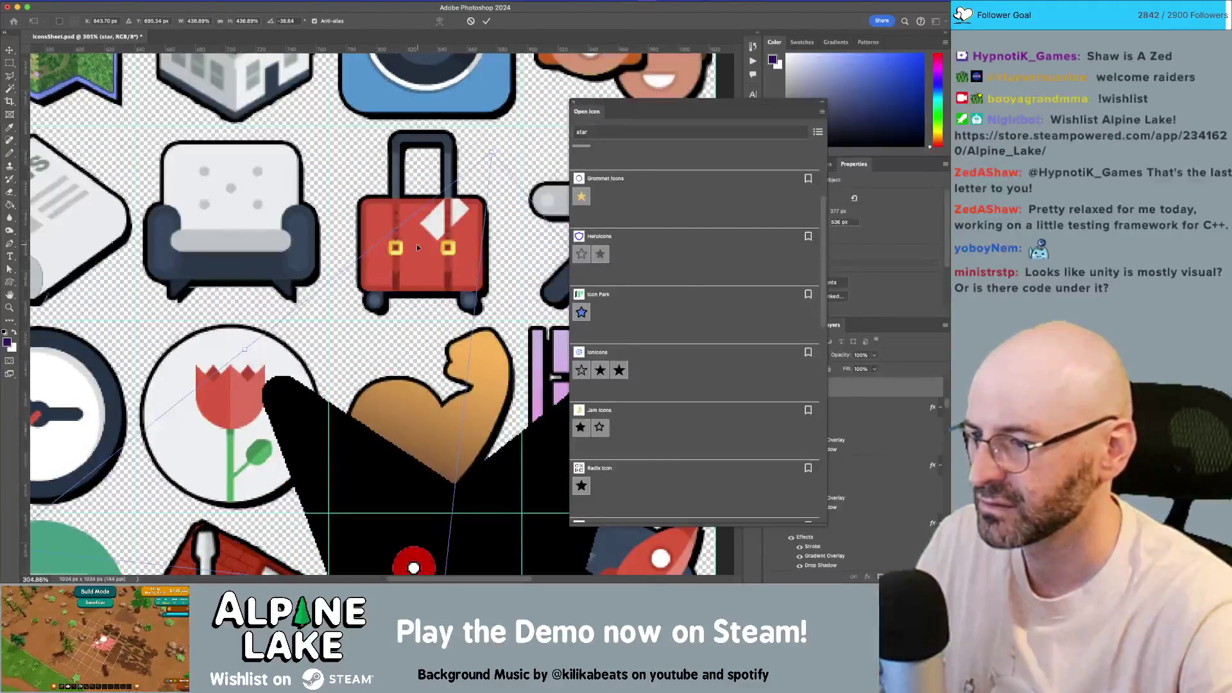
pyautogui.scroll(-3, 434, 321)
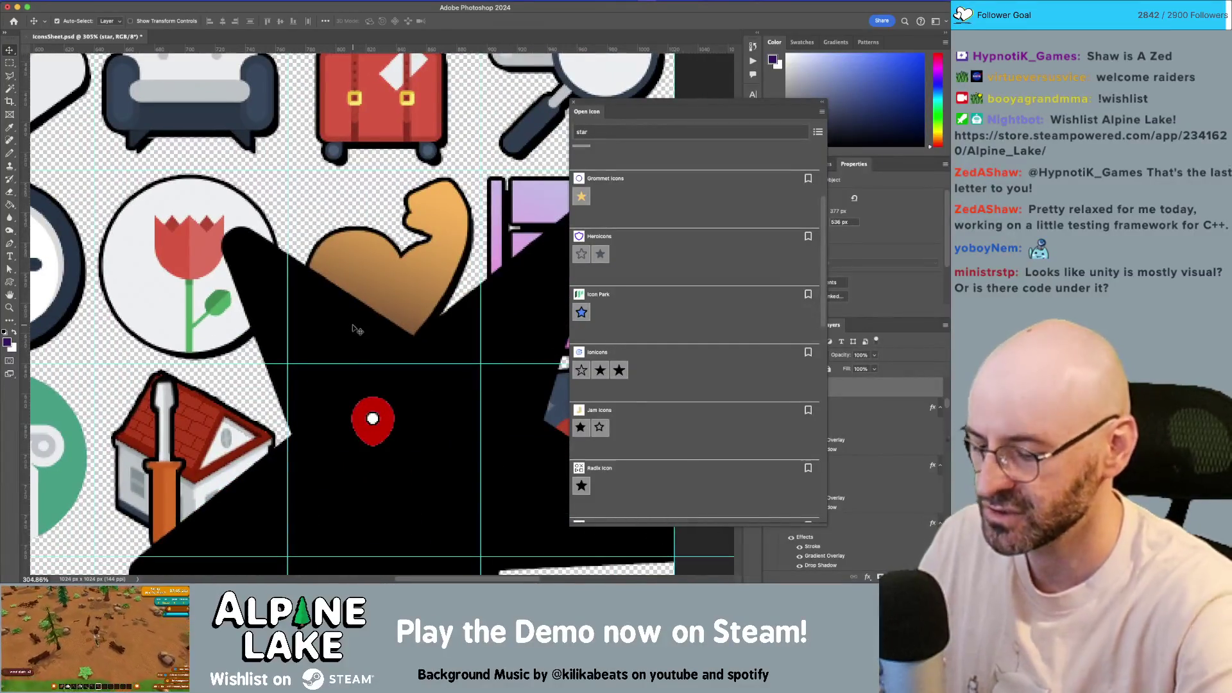
pyautogui.press('BackSpace')
# - Insert the star outline icon and enlarge it to about 390 px
pyautogui.scroll(-5, 355, 329)
pyautogui.scroll(-2, 618, 398)
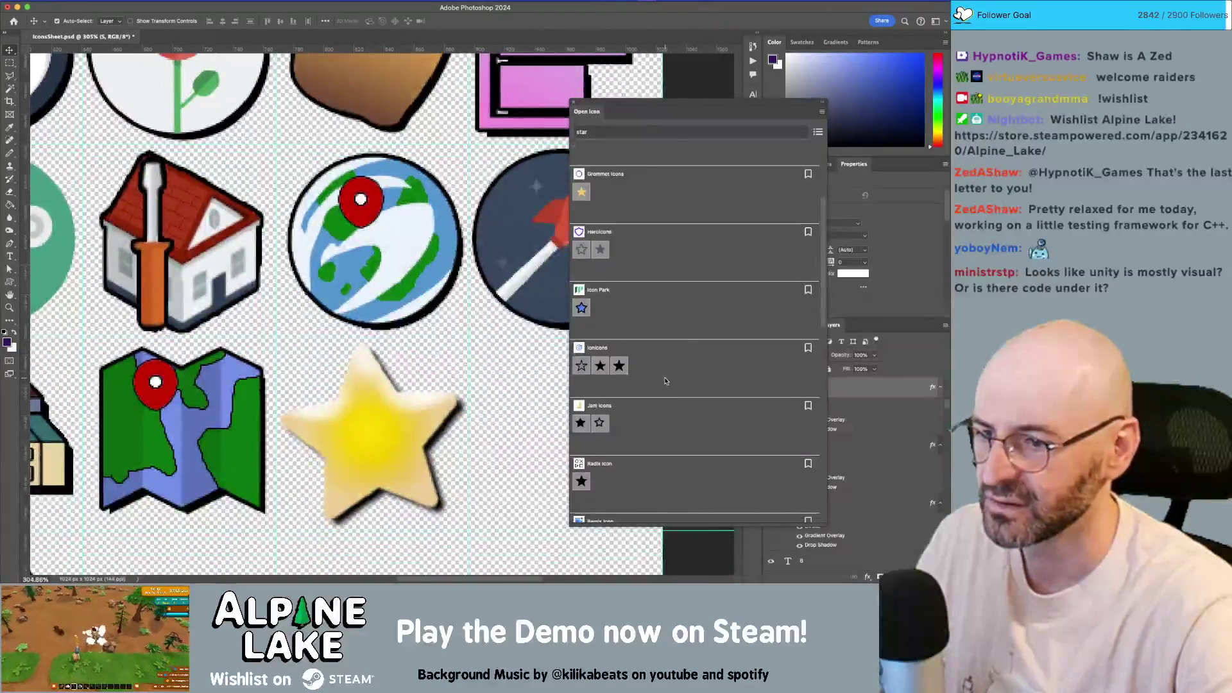
pyautogui.scroll(-5, 618, 398)
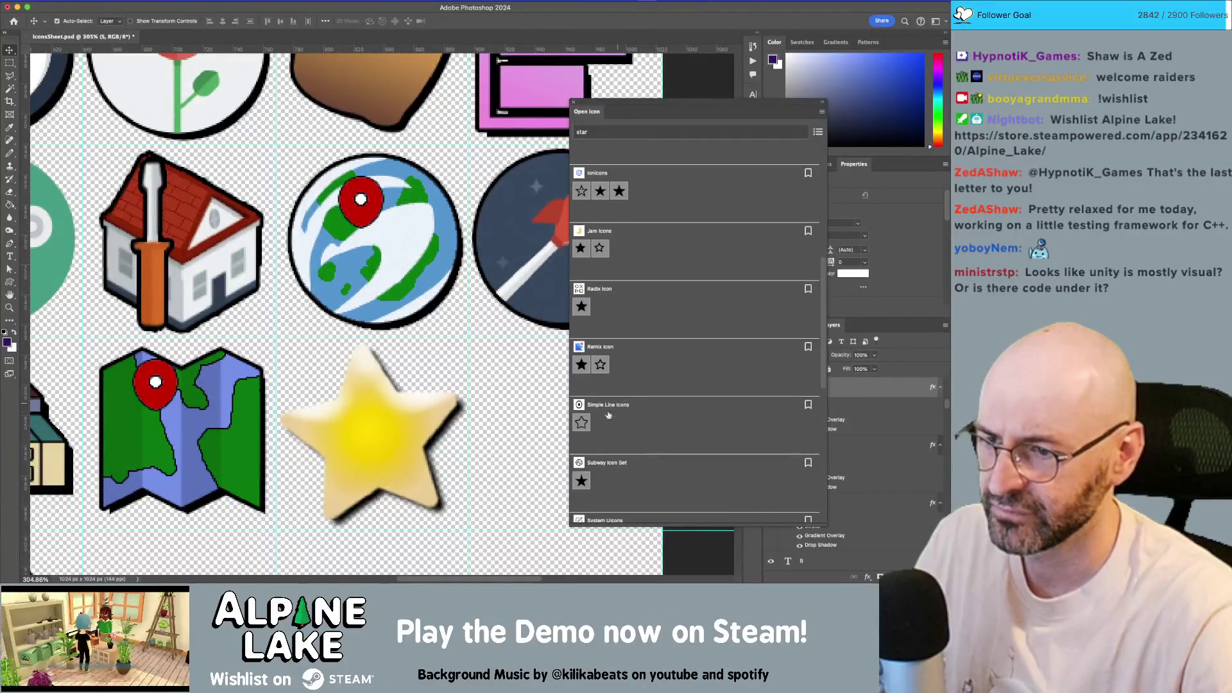
pyautogui.click(585, 429)
pyautogui.hotkey('ctrl', 't')
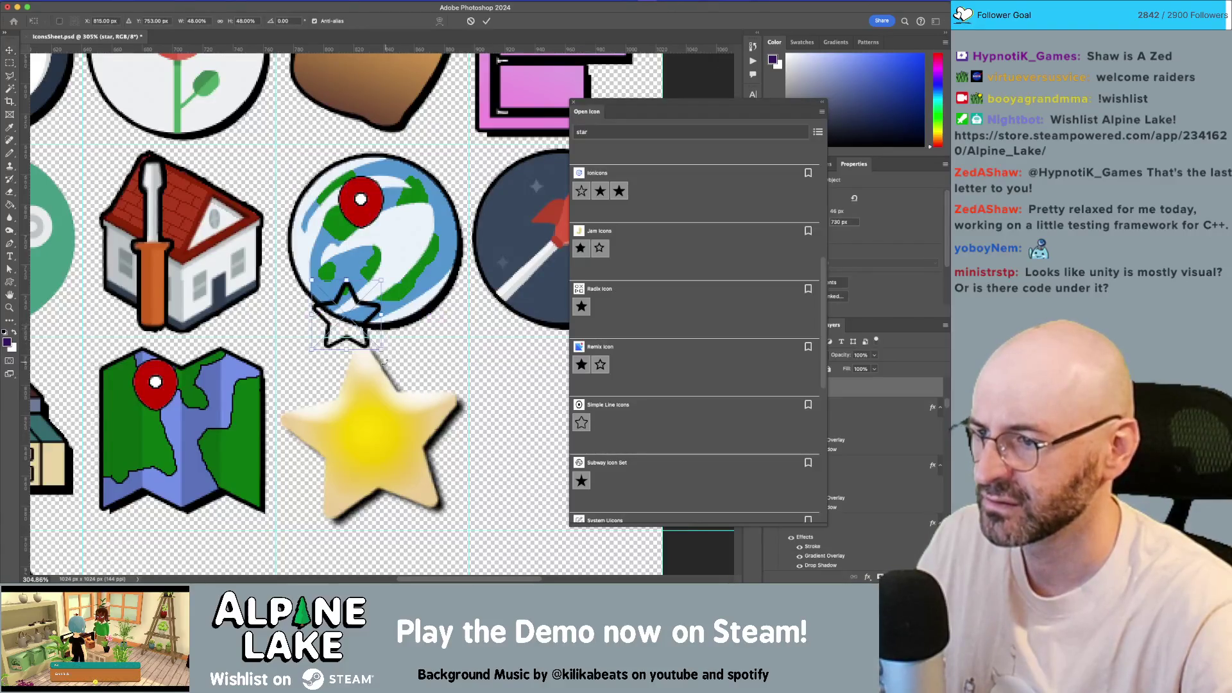
pyautogui.moveTo(374, 346)
pyautogui.mouseDown()
pyautogui.moveTo(523, 497)
pyautogui.moveTo(571, 519)
pyautogui.mouseUp()
pyautogui.press('Return')
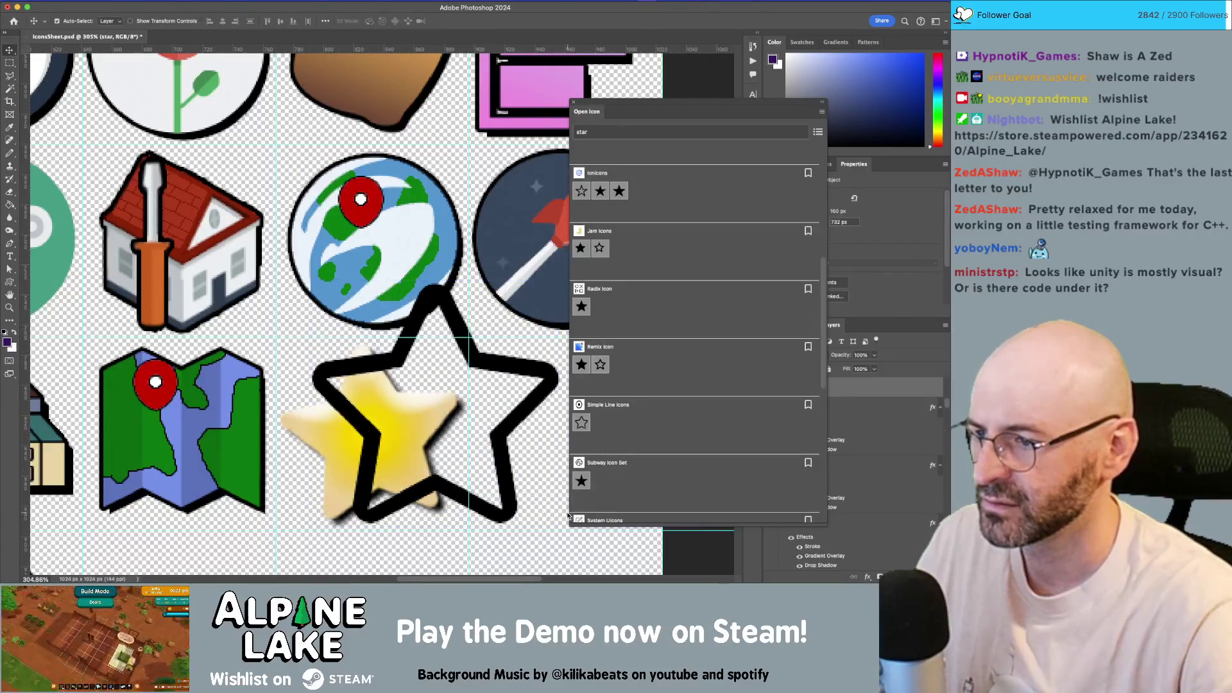
pyautogui.scroll(-4, 421, 325)
pyautogui.hscroll(2, 422, 324)
pyautogui.hotkey('ctrl', 't')
pyautogui.moveTo(394, 311)
pyautogui.mouseDown()
pyautogui.moveTo(321, 312)
pyautogui.moveTo(399, 347)
pyautogui.moveTo(516, 443)
pyautogui.mouseUp()
pyautogui.press('Return')
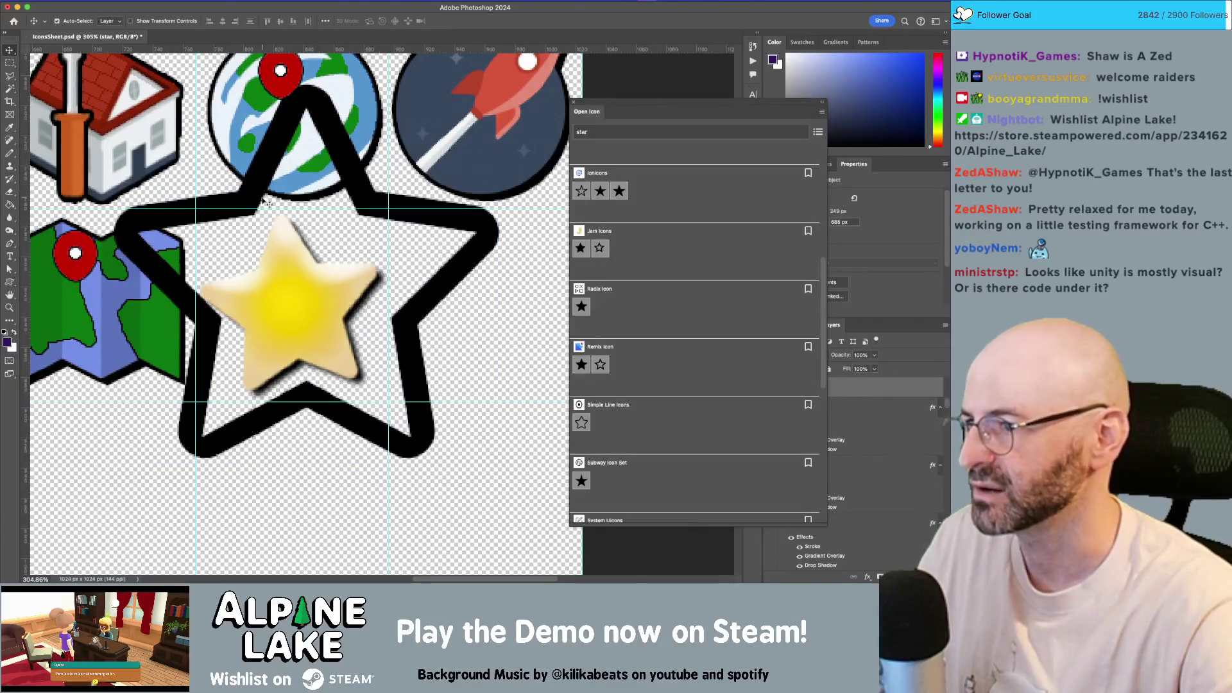
# - Fit the outline star to the yellow star's cell at 121 × 118 px and close the icon panel
pyautogui.hotkey('ctrl', 't')
pyautogui.moveTo(179, 171)
pyautogui.mouseDown()
pyautogui.moveTo(122, 111)
pyautogui.moveTo(215, 213)
pyautogui.mouseUp()
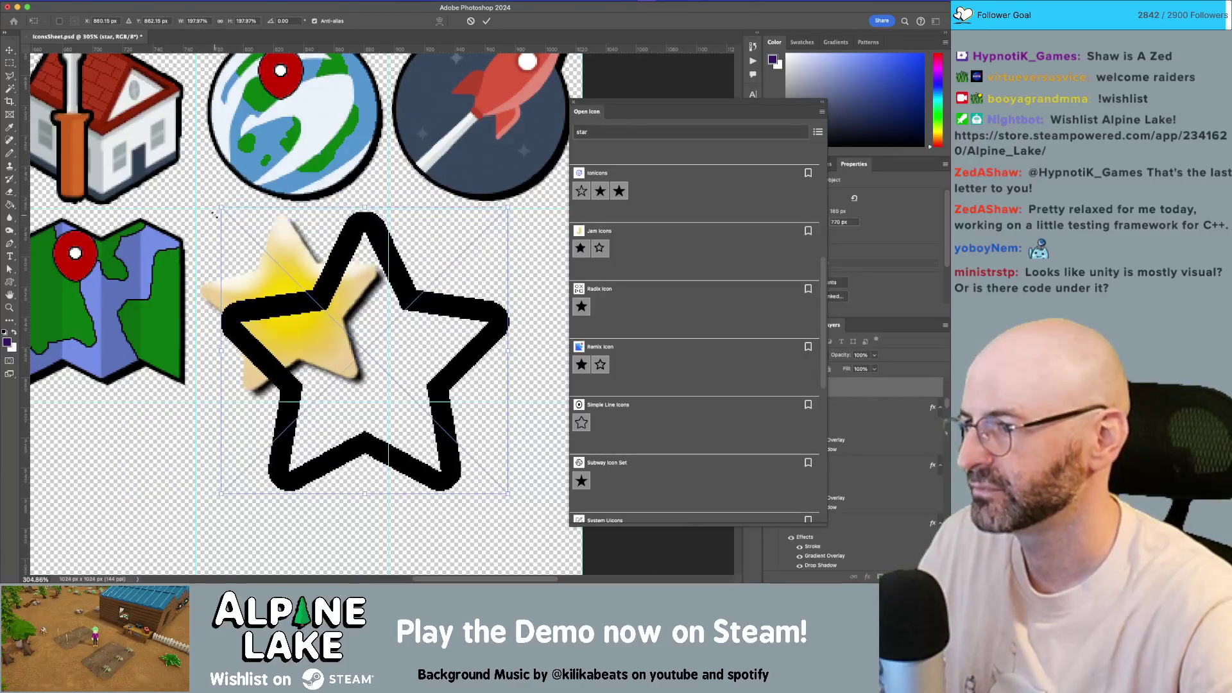
pyautogui.moveTo(293, 308); pyautogui.dragTo(280, 313)
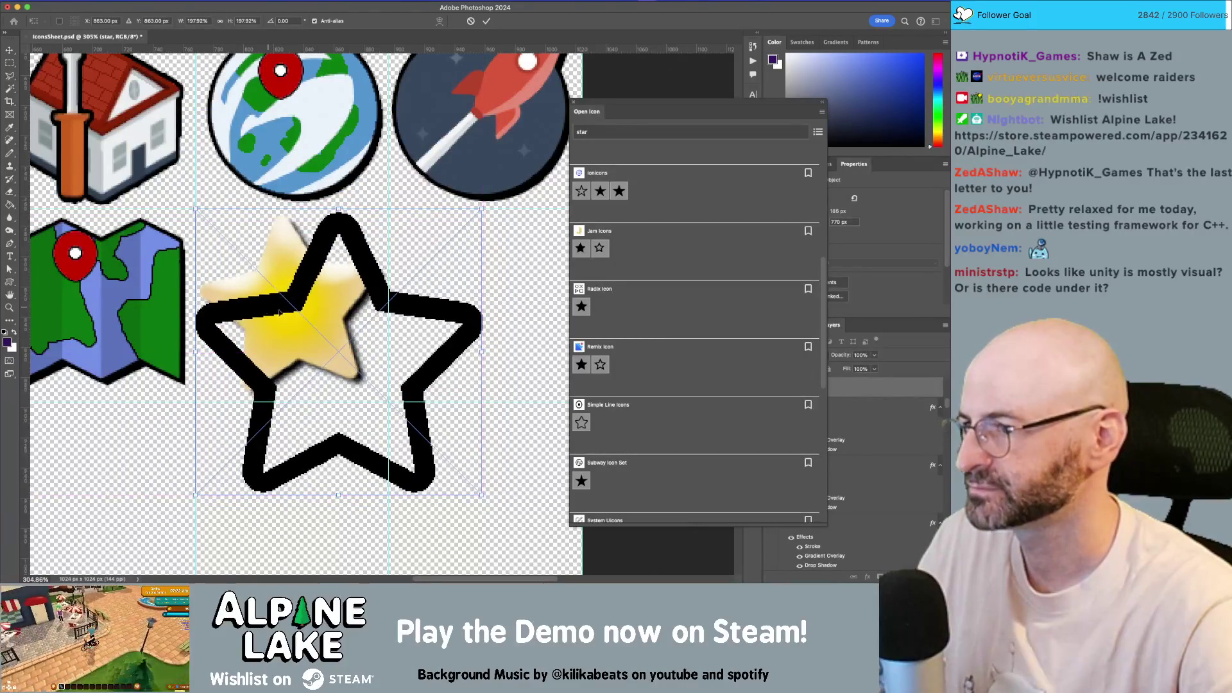
pyautogui.moveTo(478, 491)
pyautogui.mouseDown()
pyautogui.moveTo(473, 445)
pyautogui.moveTo(398, 371)
pyautogui.moveTo(371, 387)
pyautogui.mouseUp()
pyautogui.press('Return')
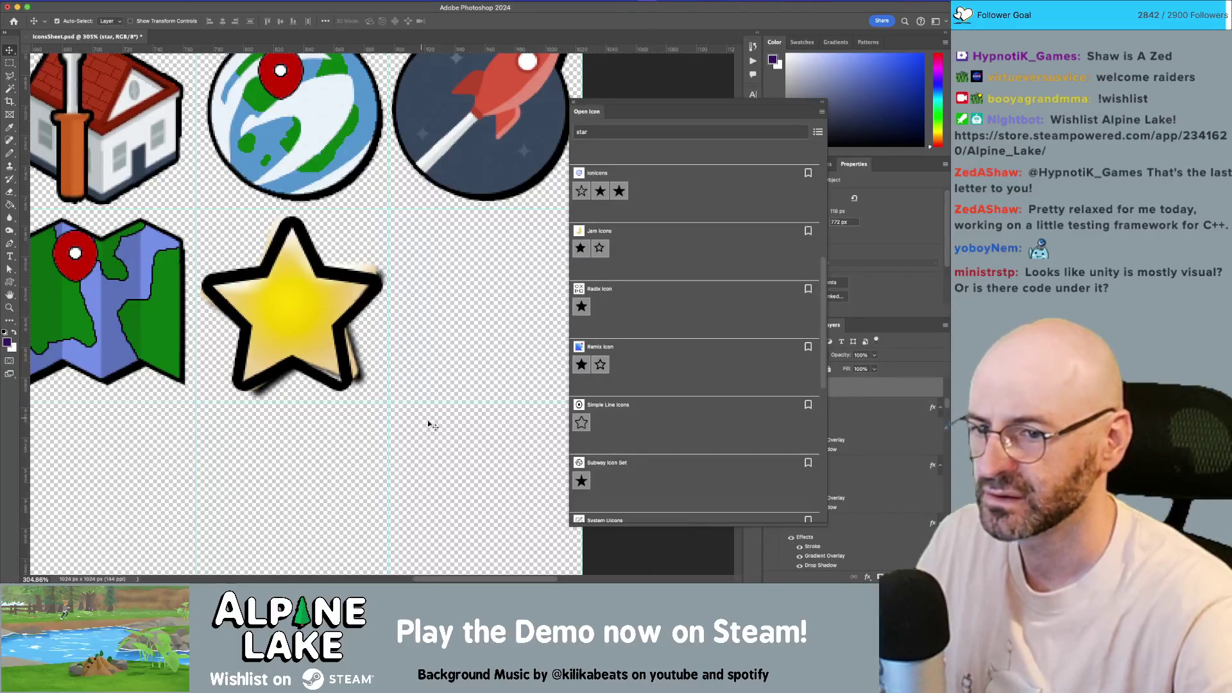
pyautogui.click(575, 102)
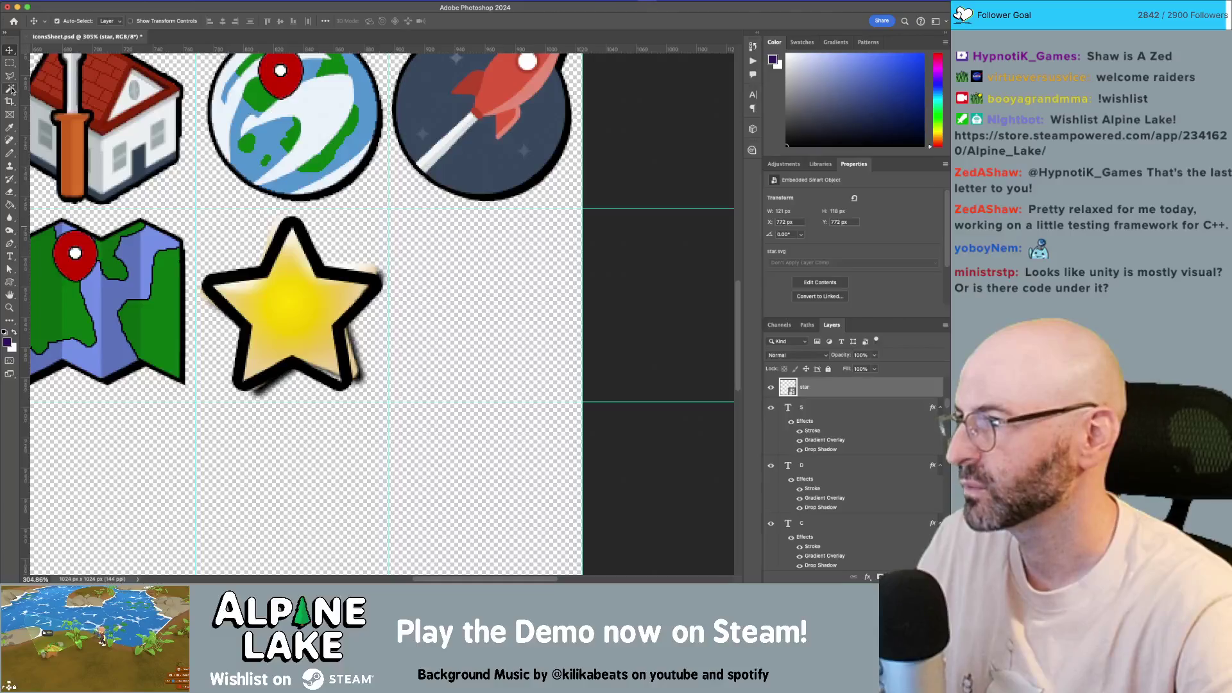
pyautogui.click(10, 89)
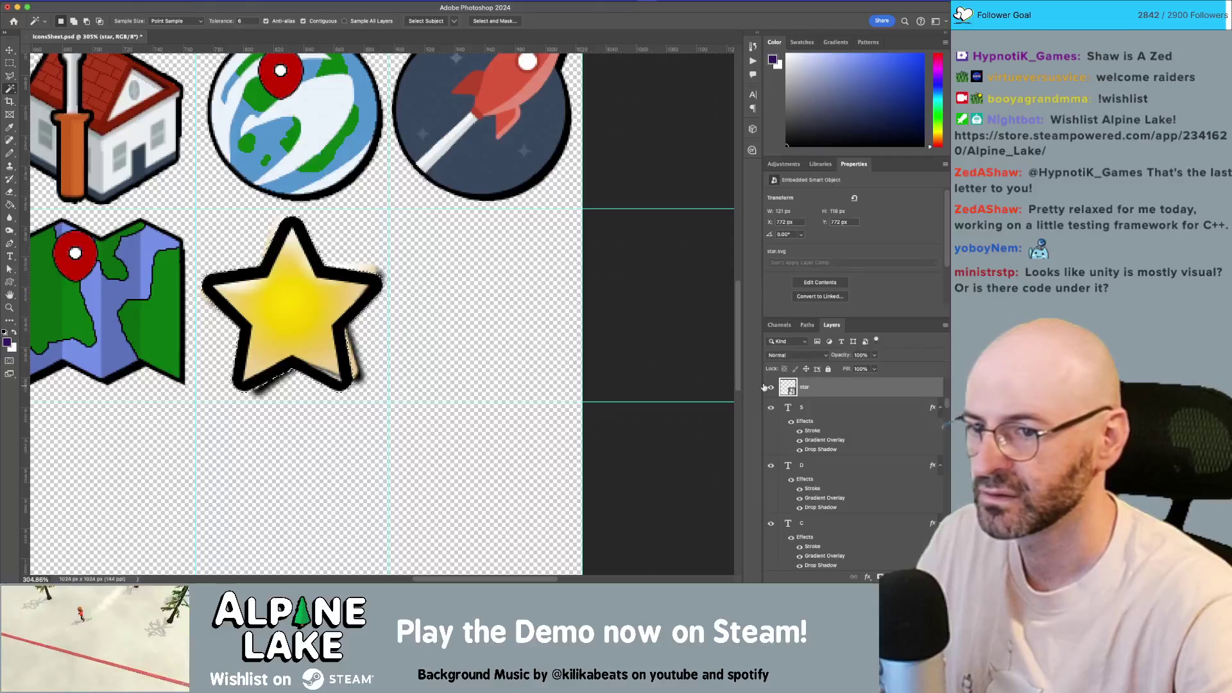
# - Create a new layer, hide the outline star layer, and fill the star selection with white
pyautogui.press('super+j')
pyautogui.click(771, 408)
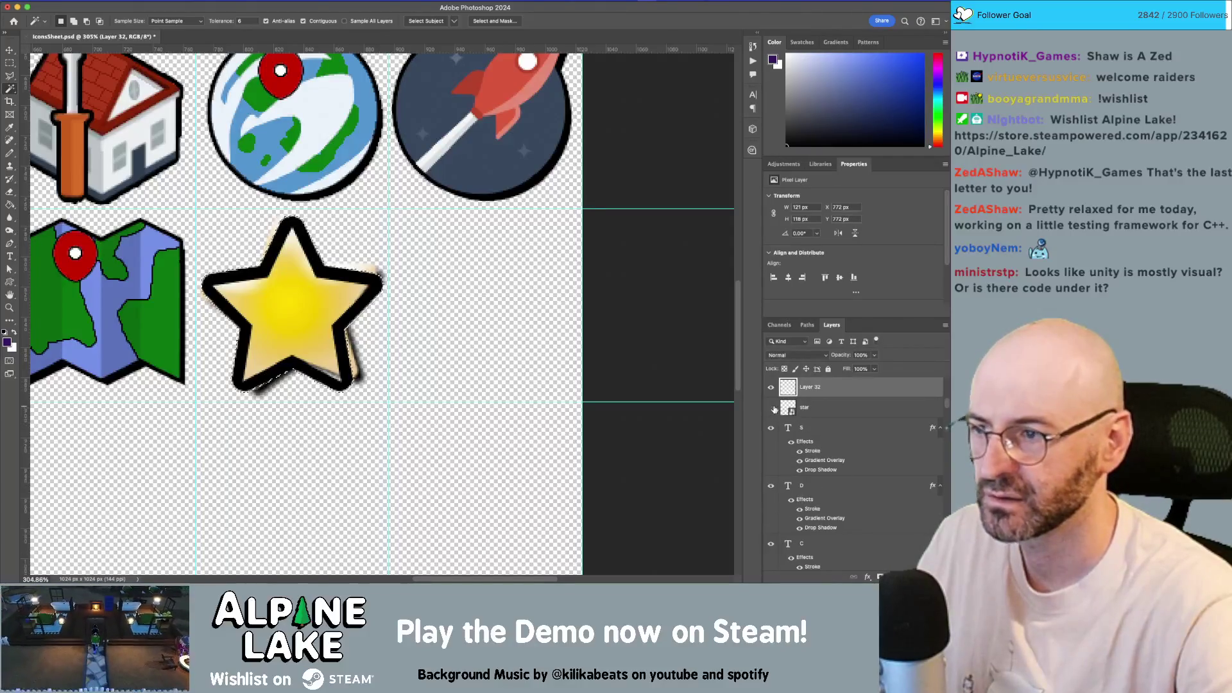
pyautogui.click(772, 408)
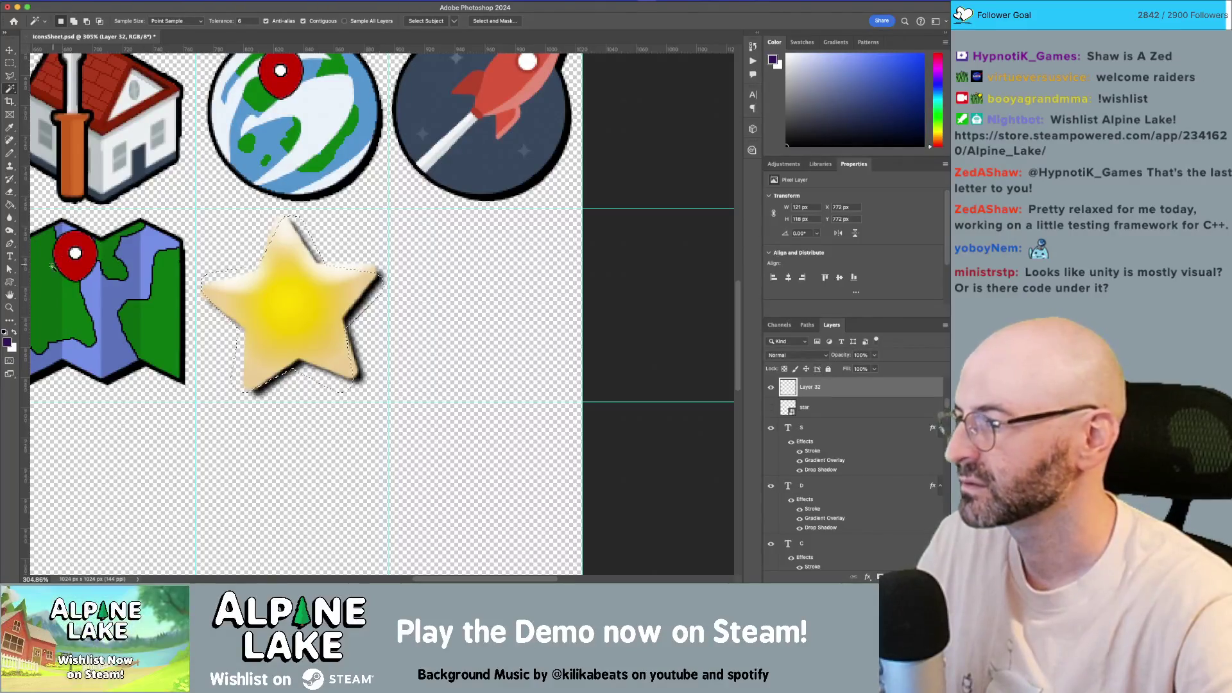
pyautogui.click(96, 8)
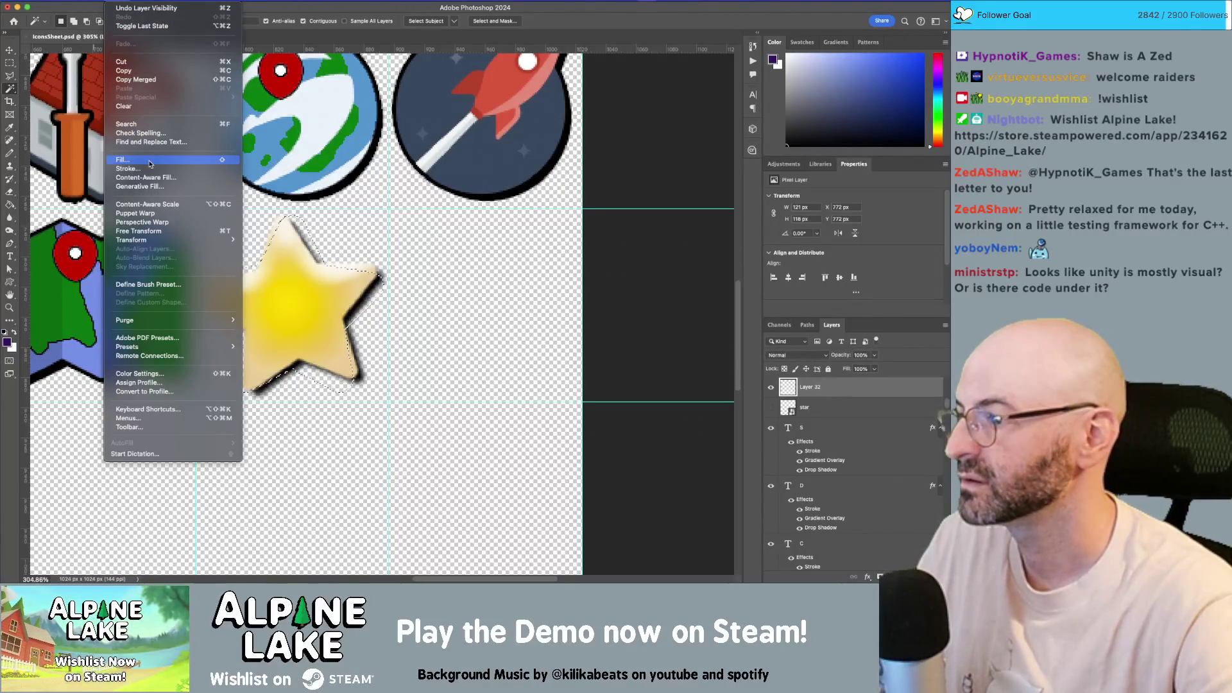
pyautogui.press('Escape')
pyautogui.press('i')
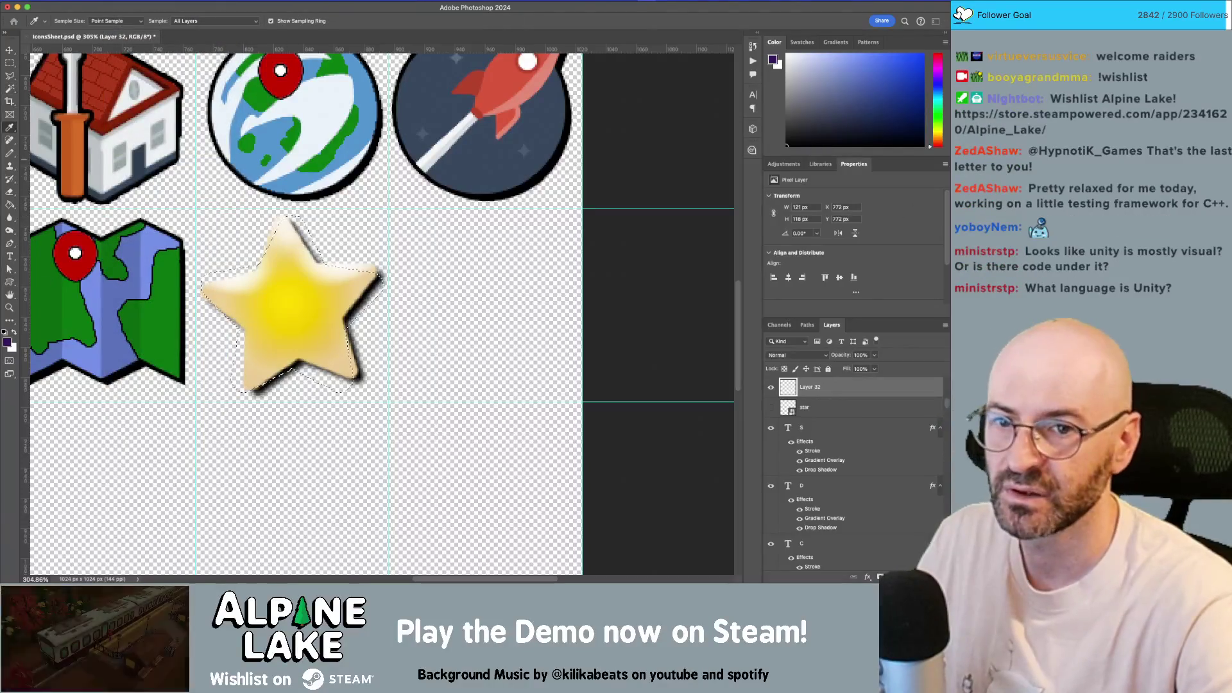
pyautogui.hotkey('shift', 'BackSpace')
pyautogui.click(429, 203)
pyautogui.press('m')
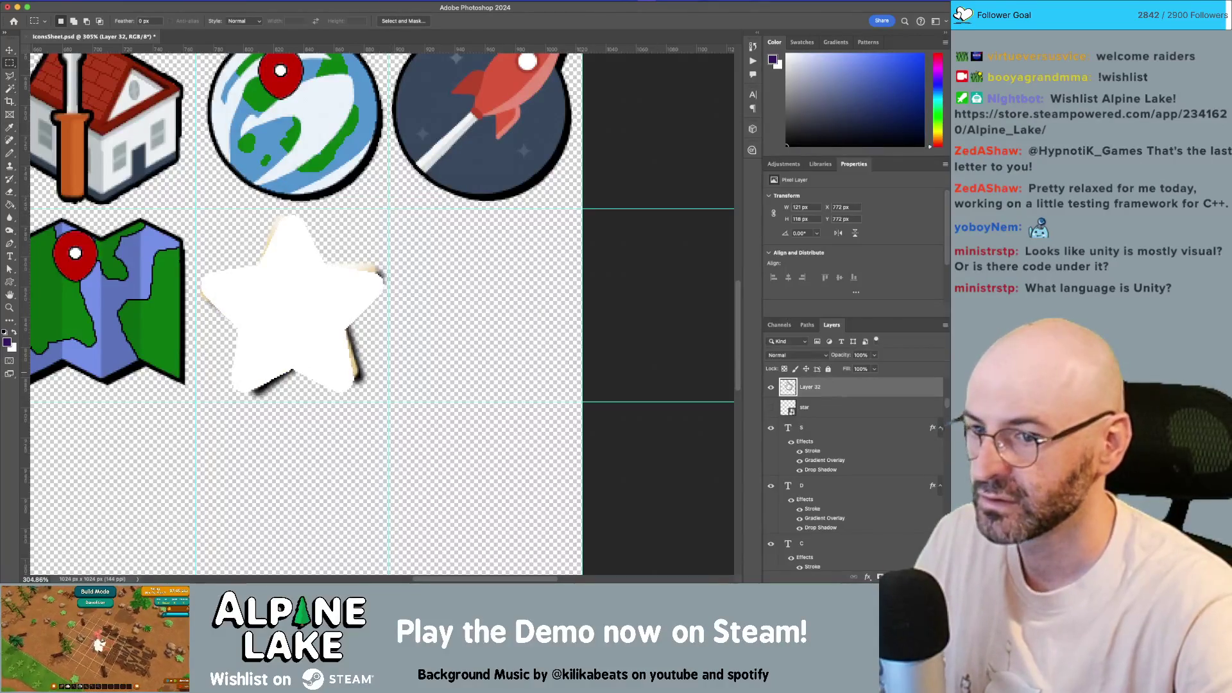
# - Move the white star one cell right into the empty slot
pyautogui.press('v')
pyautogui.moveTo(284, 306); pyautogui.dragTo(482, 305)
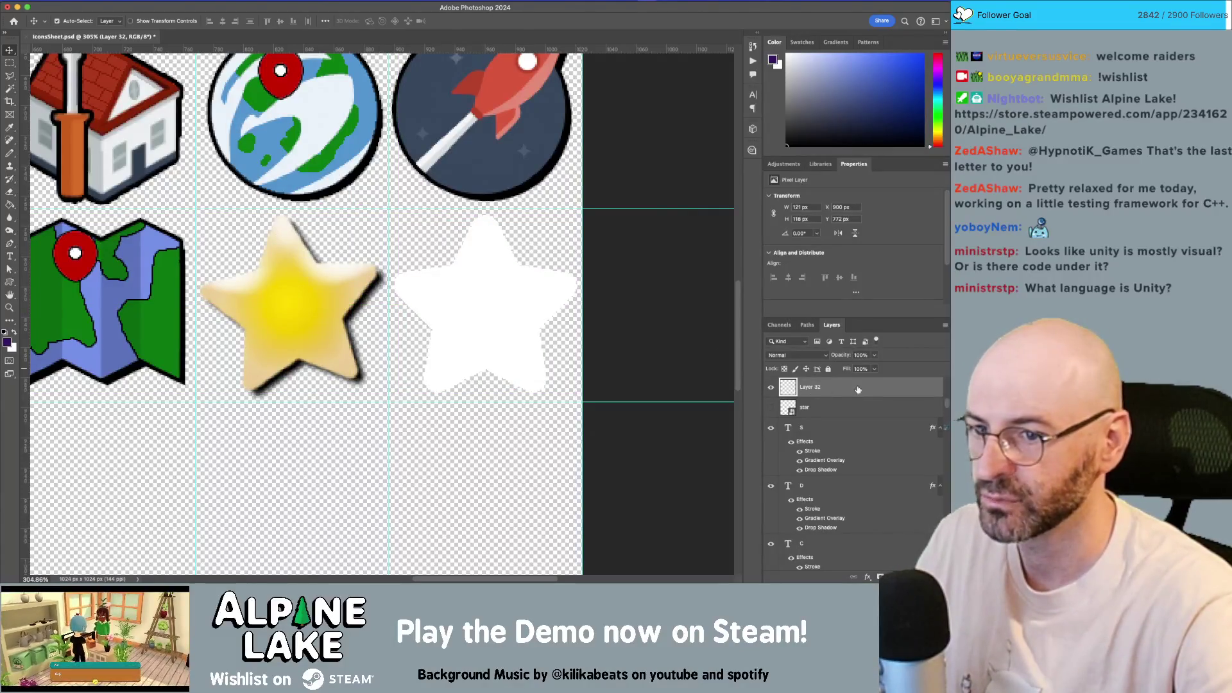
pyautogui.click(834, 428)
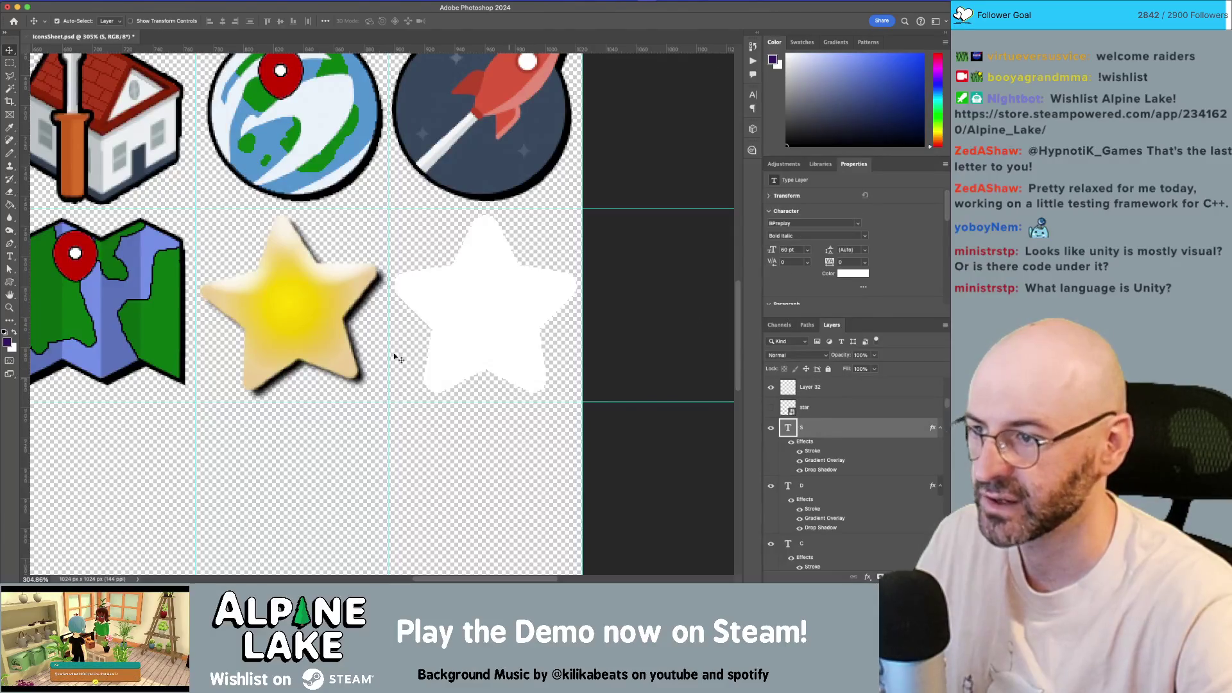
# - Copy the yellow star's layer style onto Layer 32's white star, then hide Layer 32
pyautogui.click(309, 315)
pyautogui.rightClick(832, 504)
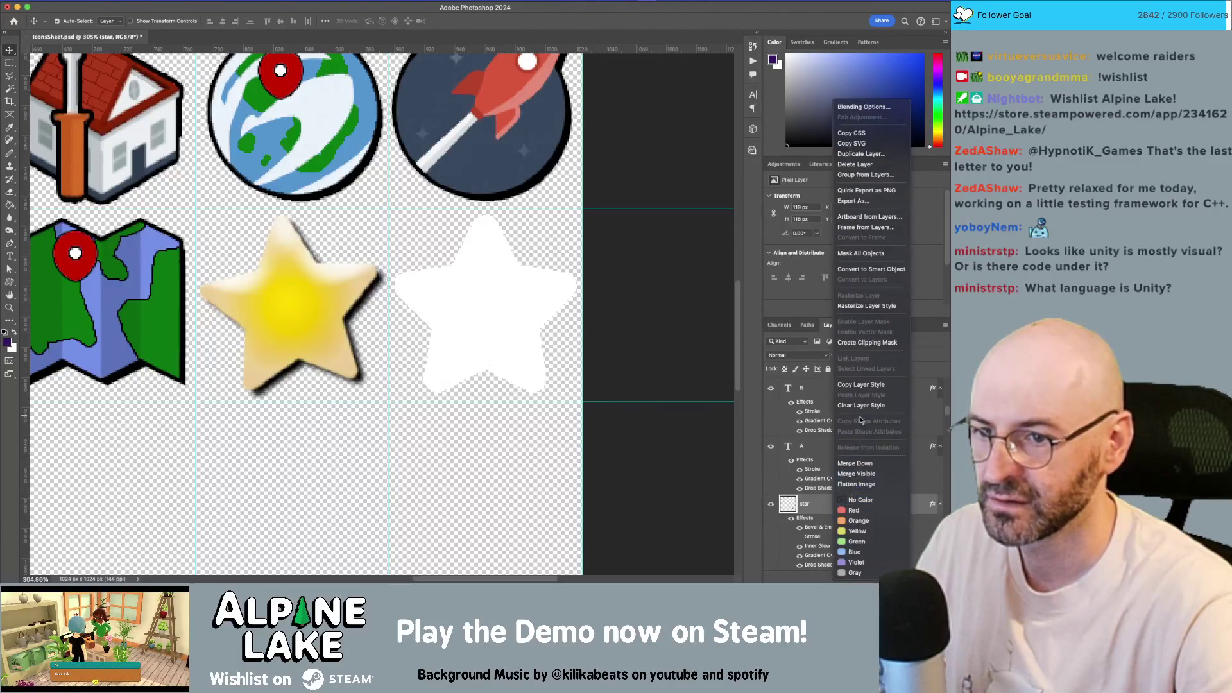
pyautogui.click(841, 386)
pyautogui.click(514, 314)
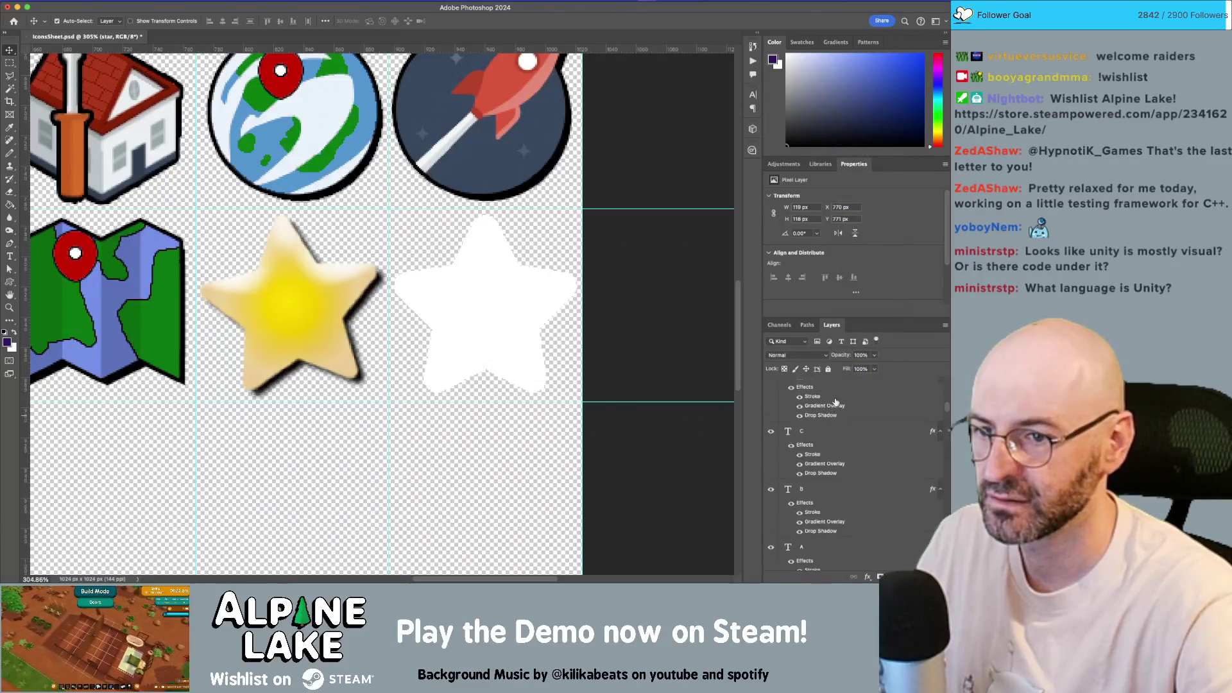
pyautogui.rightClick(849, 383)
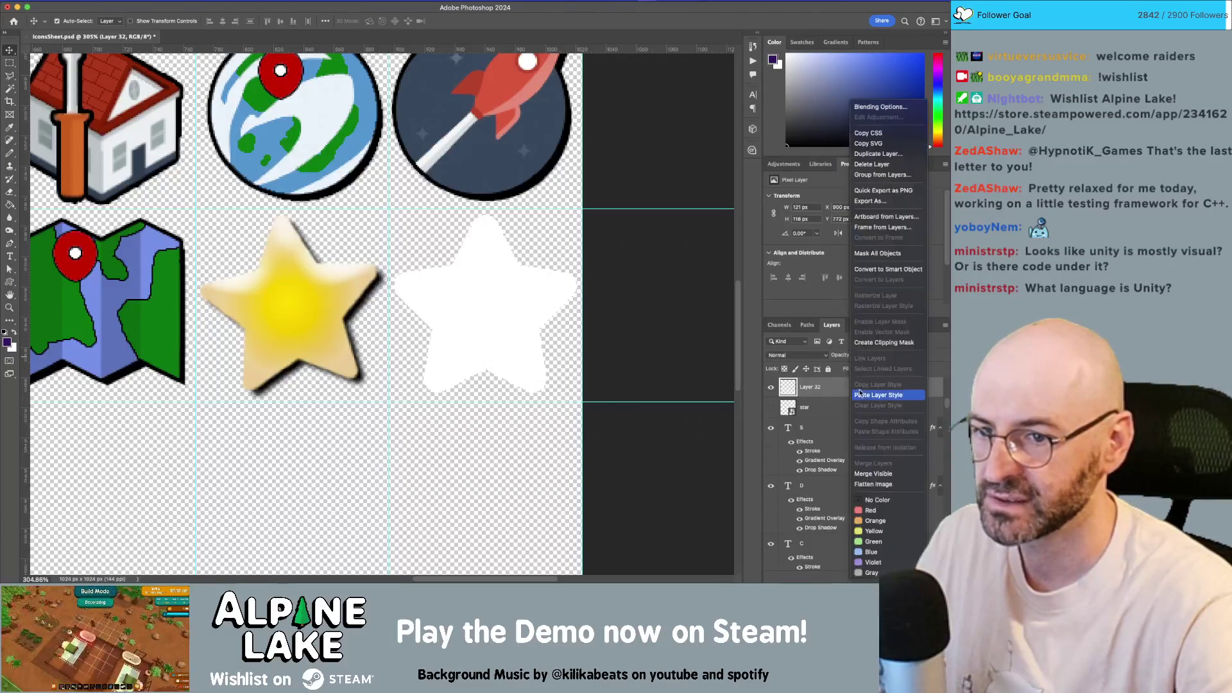
pyautogui.click(861, 394)
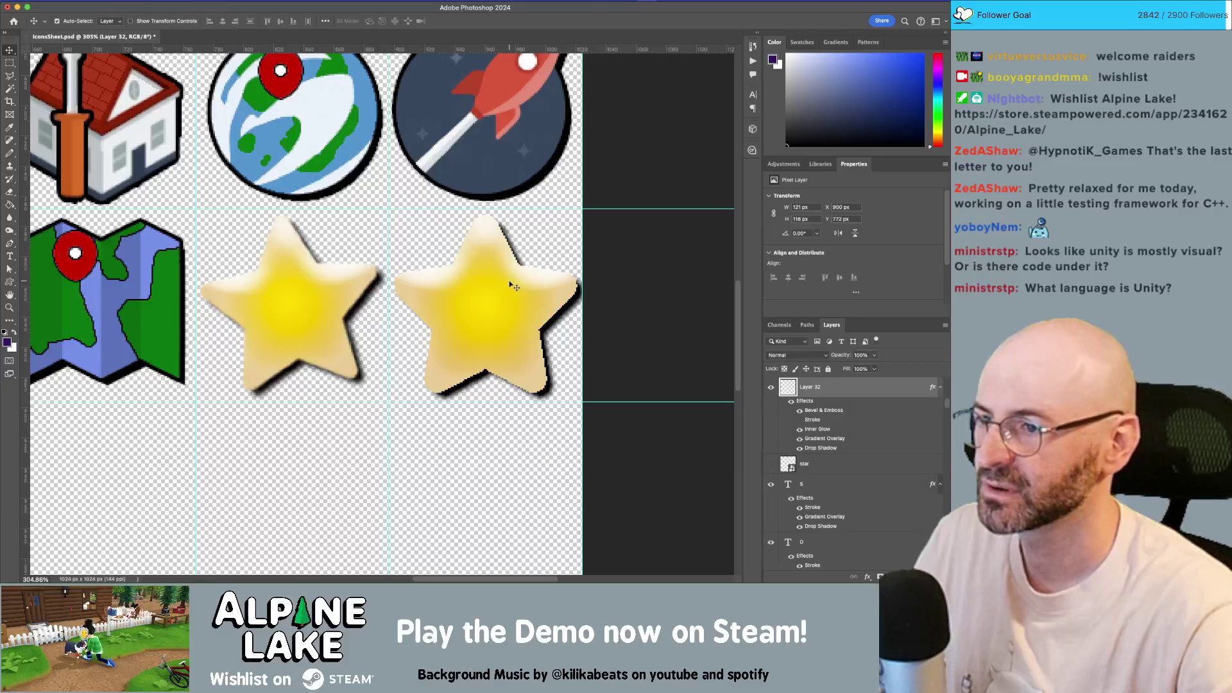
pyautogui.click(771, 387)
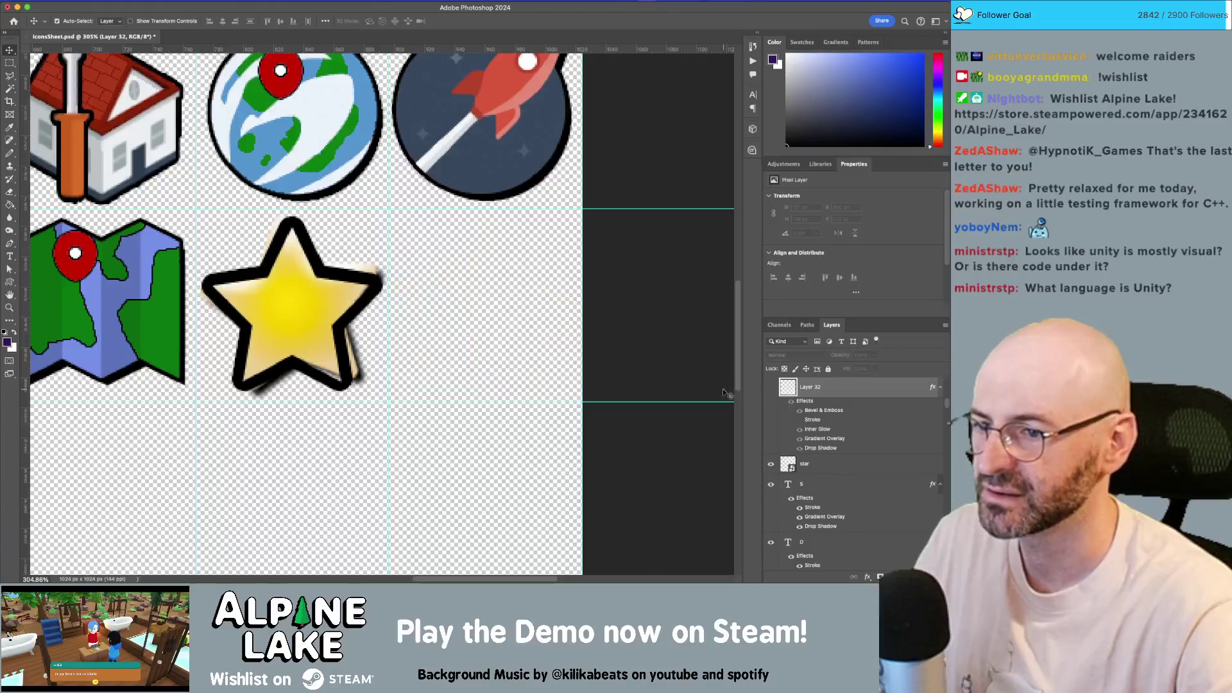
# - Move the outline star down-right, zoom in, and add a new empty Layer 33 above it
pyautogui.moveTo(374, 290)
pyautogui.mouseDown()
pyautogui.moveTo(451, 361)
pyautogui.moveTo(544, 411)
pyautogui.moveTo(549, 398)
pyautogui.mouseUp()
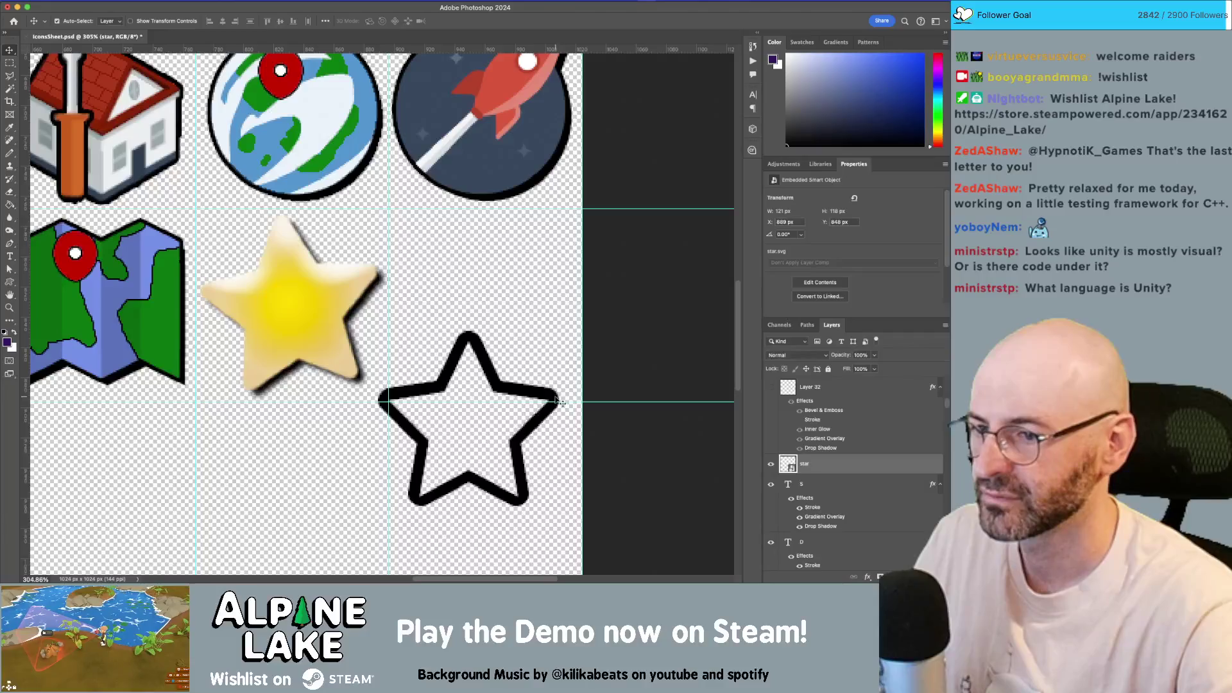
pyautogui.scroll(5, 514, 472)
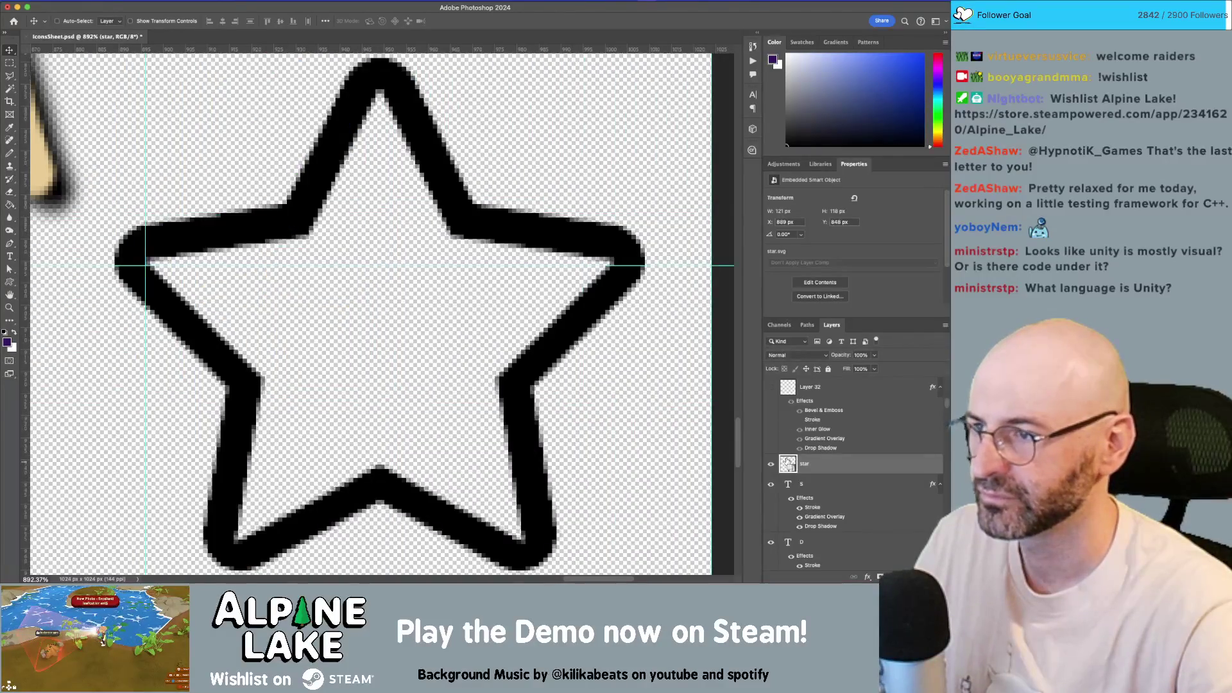
pyautogui.press('super')
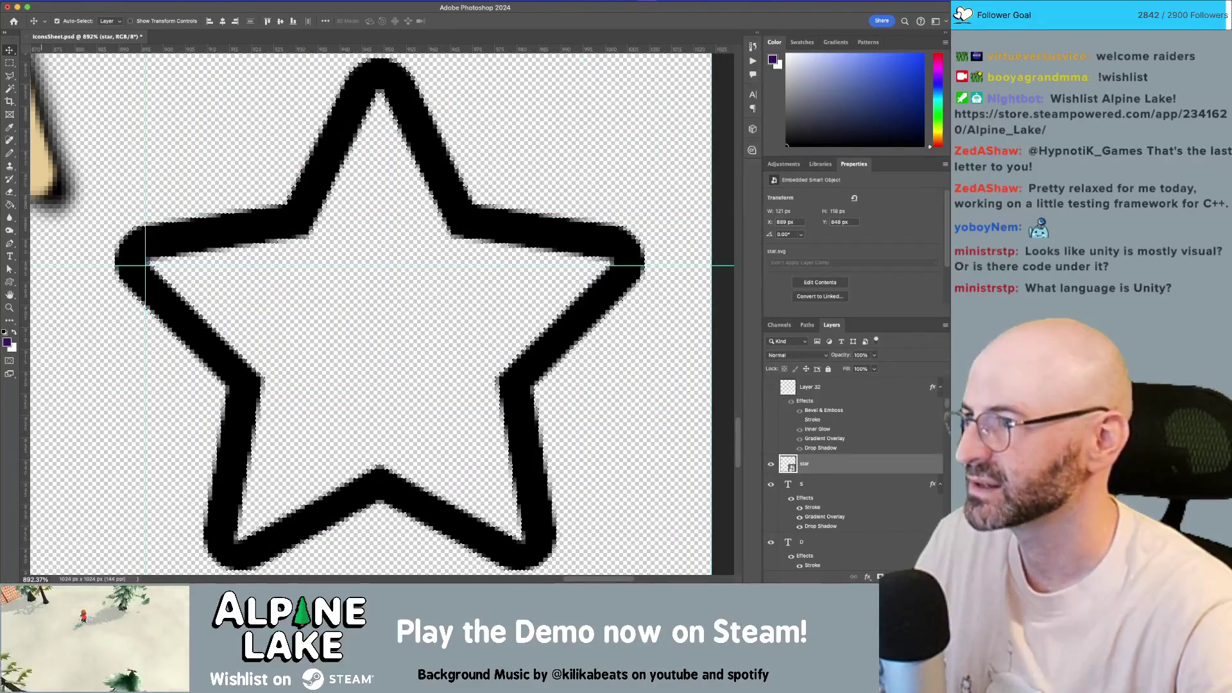
pyautogui.press('super+shift+alt+n')
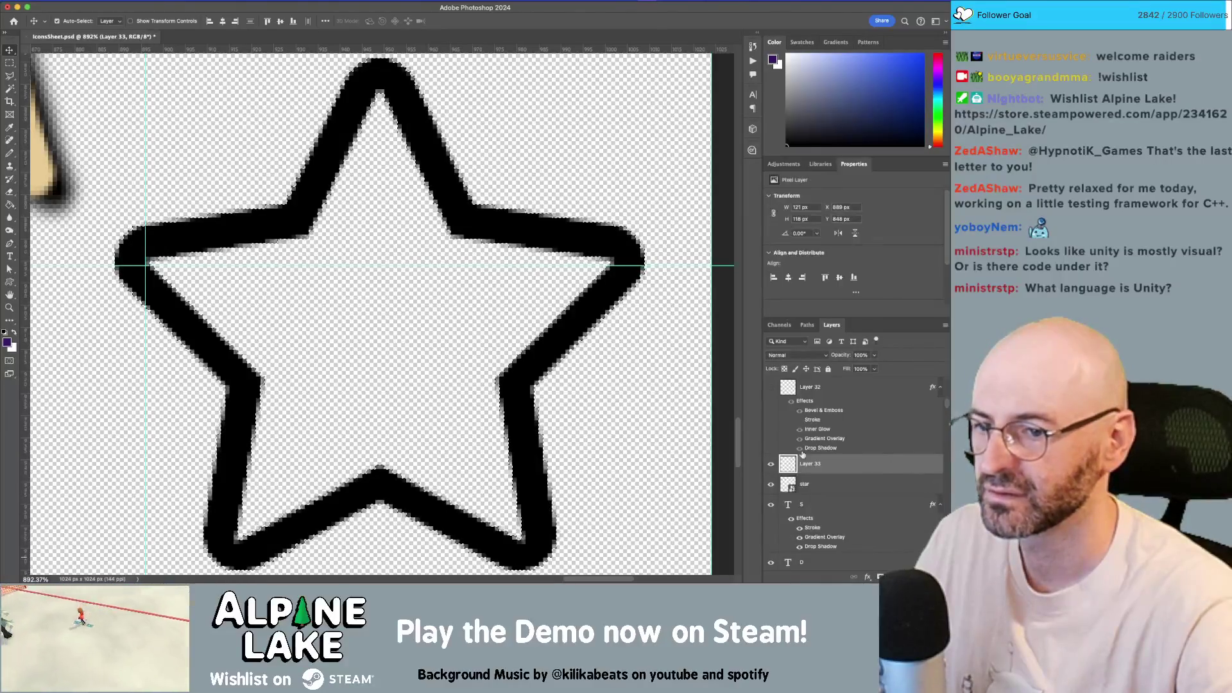
pyautogui.click(150, 1)
pyautogui.press('Escape')
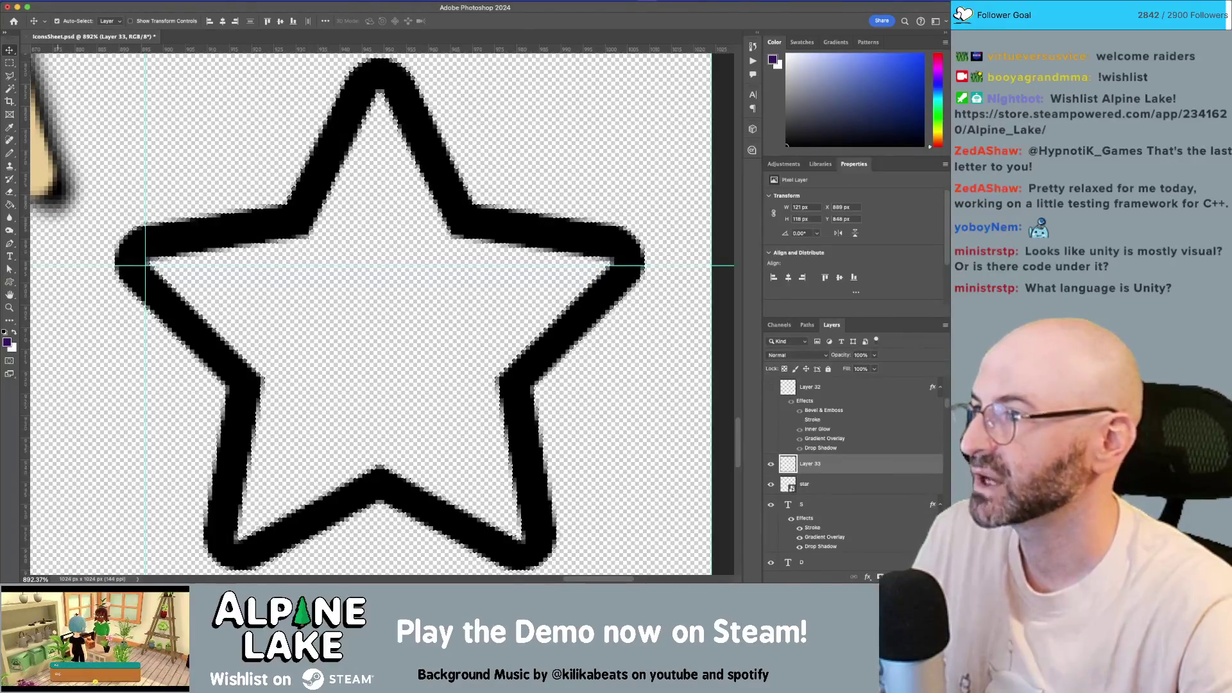
# - Fill the star selection on Layer 33 with white, hide the outline layer, and deselect
pyautogui.click(143, 4)
pyautogui.moveTo(116, 3)
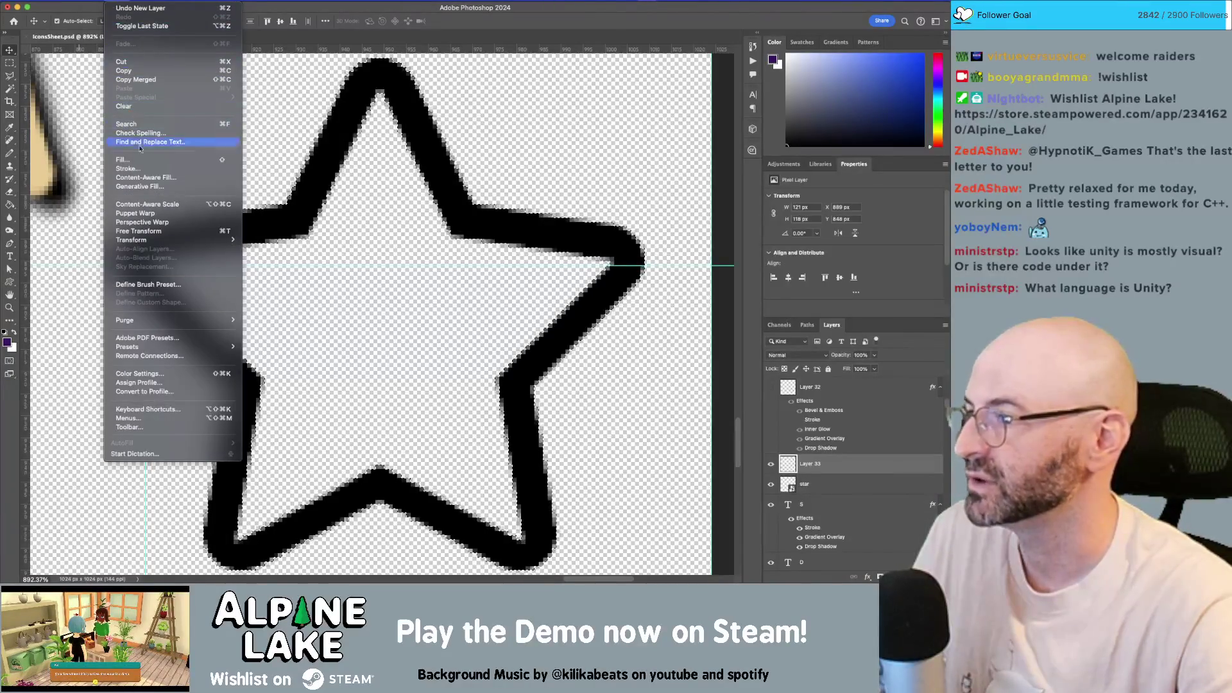
pyautogui.click(124, 159)
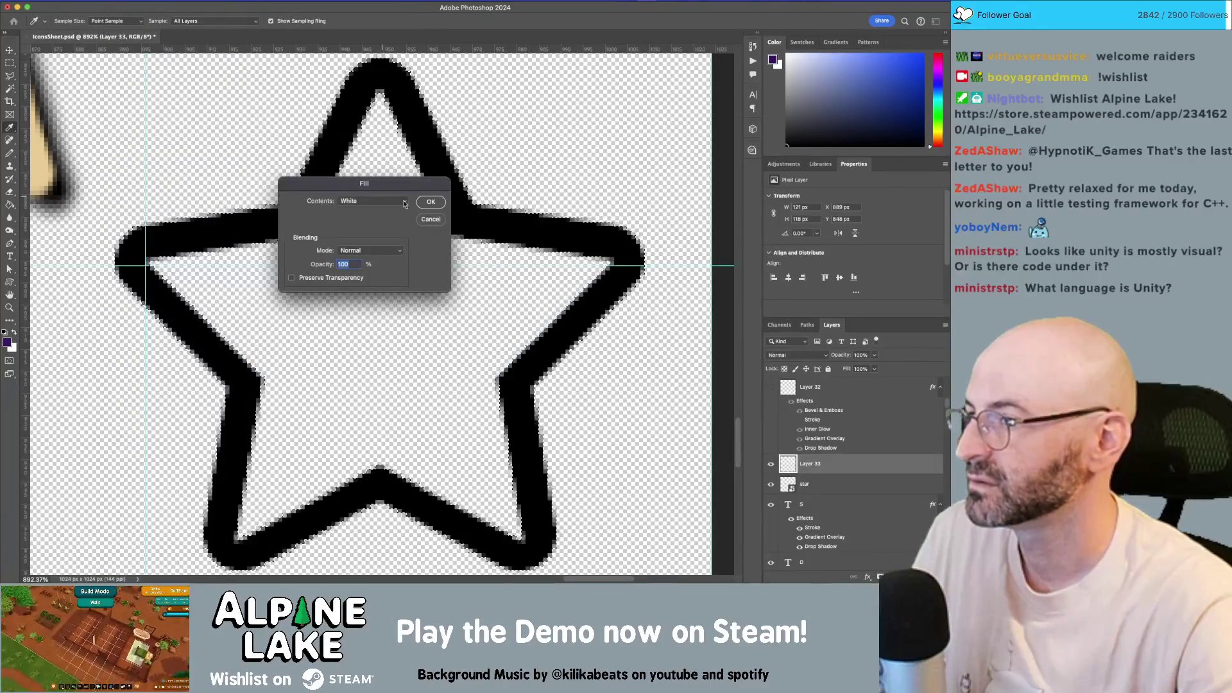
pyautogui.click(431, 202)
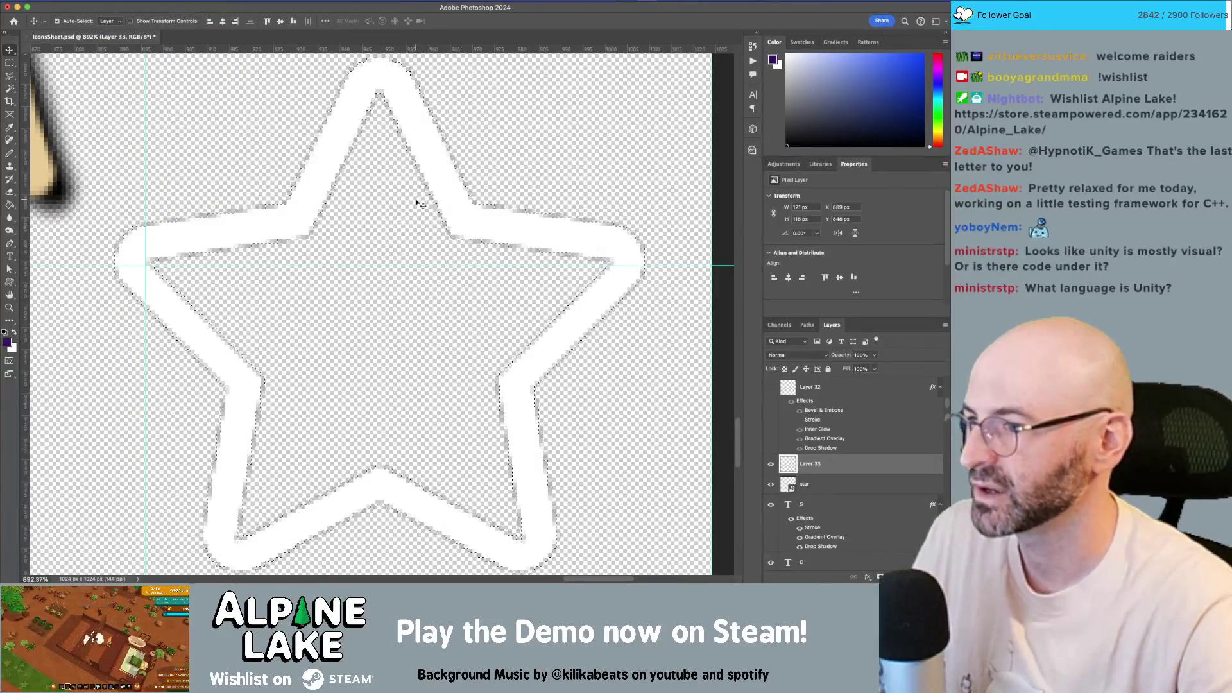
pyautogui.click(772, 486)
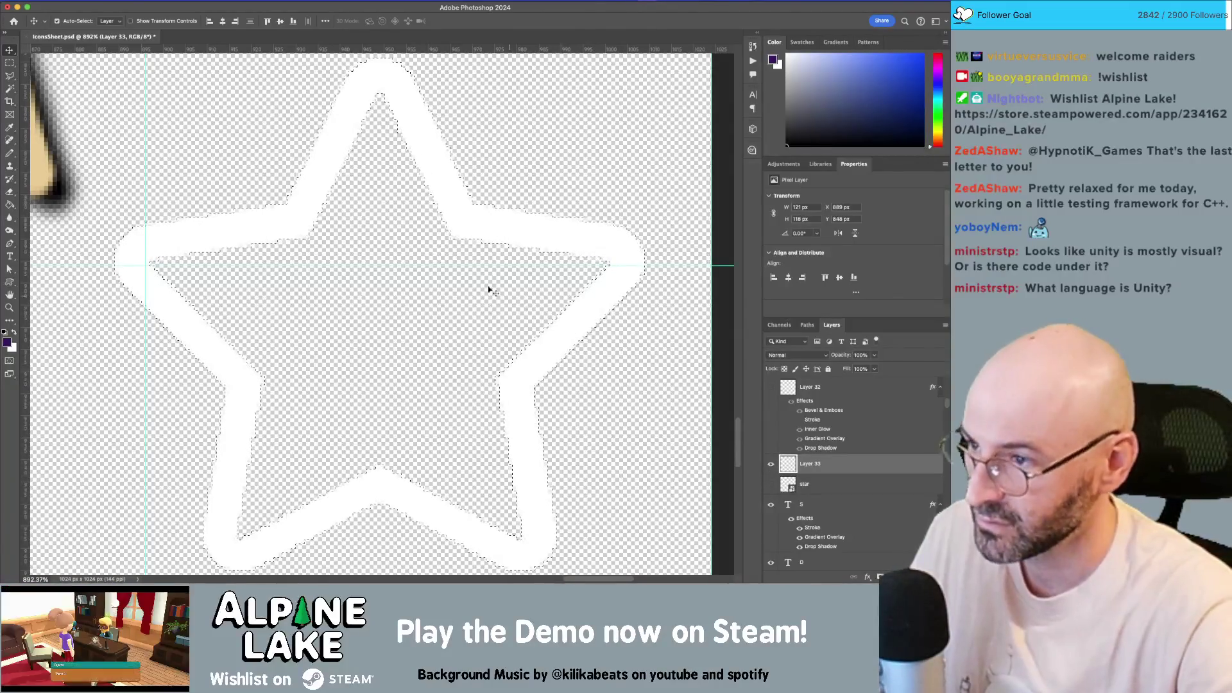
pyautogui.press('m')
pyautogui.click(309, 204)
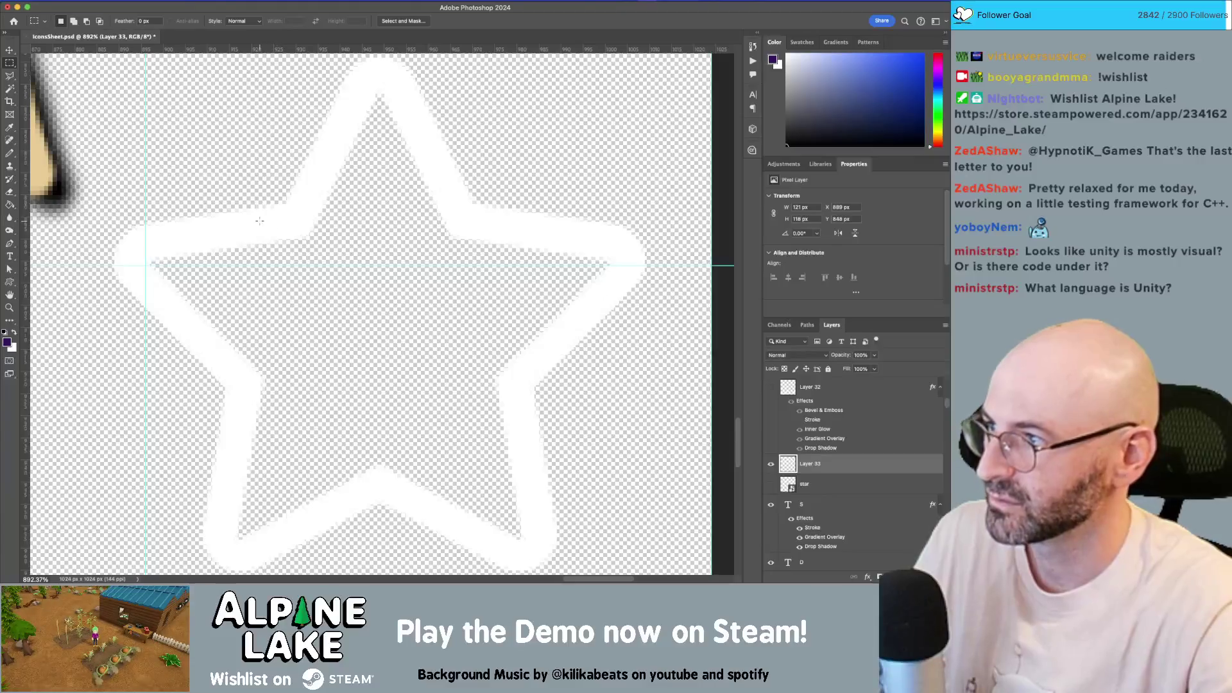
# - Paint the star's interior solid white with a small white brush
pyautogui.press('b')
pyautogui.press('[')
pyautogui.press('[')
pyautogui.press('[')
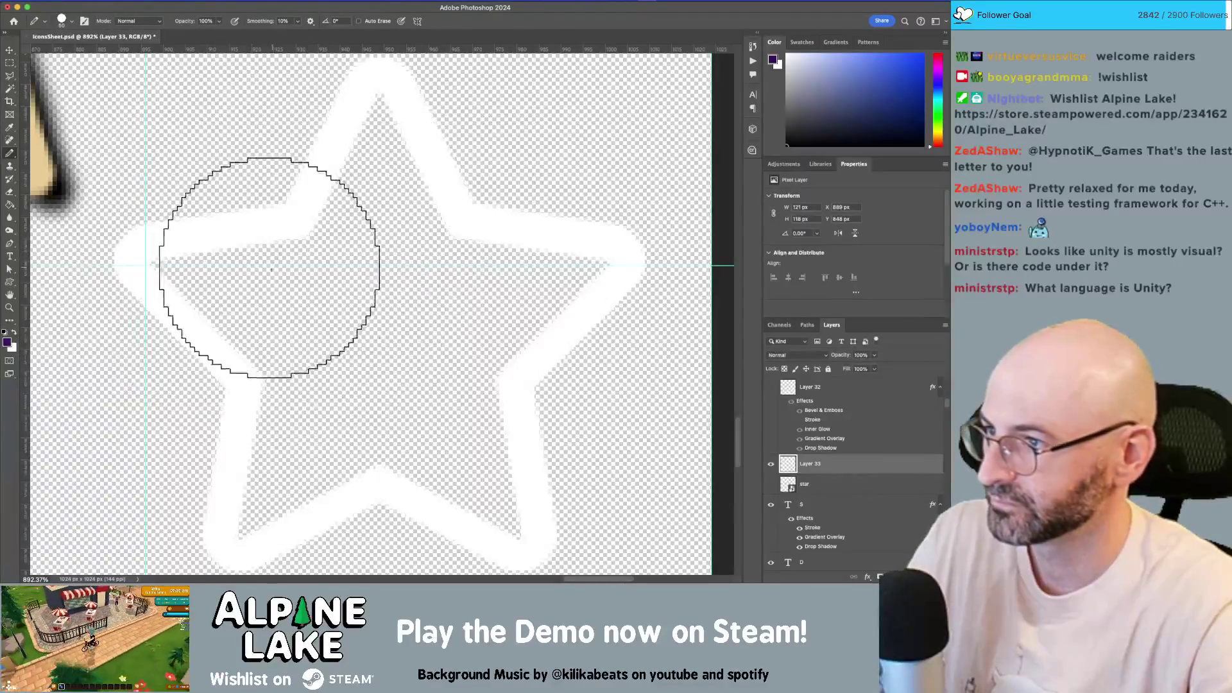
pyautogui.moveTo(174, 265)
pyautogui.mouseDown()
pyautogui.moveTo(298, 261)
pyautogui.moveTo(378, 118)
pyautogui.moveTo(412, 212)
pyautogui.moveTo(248, 256)
pyautogui.mouseUp()
pyautogui.press('super+z')
pyautogui.keyDown('alt'); pyautogui.click(242, 226); pyautogui.keyUp('alt')
pyautogui.moveTo(216, 303)
pyautogui.mouseDown()
pyautogui.moveTo(275, 368)
pyautogui.moveTo(261, 498)
pyautogui.moveTo(247, 514)
pyautogui.moveTo(315, 449)
pyautogui.moveTo(344, 448)
pyautogui.moveTo(465, 479)
pyautogui.moveTo(443, 473)
pyautogui.moveTo(501, 512)
pyautogui.moveTo(478, 365)
pyautogui.moveTo(555, 272)
pyautogui.moveTo(586, 269)
pyautogui.moveTo(449, 256)
pyautogui.moveTo(286, 330)
pyautogui.moveTo(404, 349)
pyautogui.moveTo(469, 302)
pyautogui.moveTo(393, 316)
pyautogui.moveTo(353, 353)
pyautogui.mouseUp()
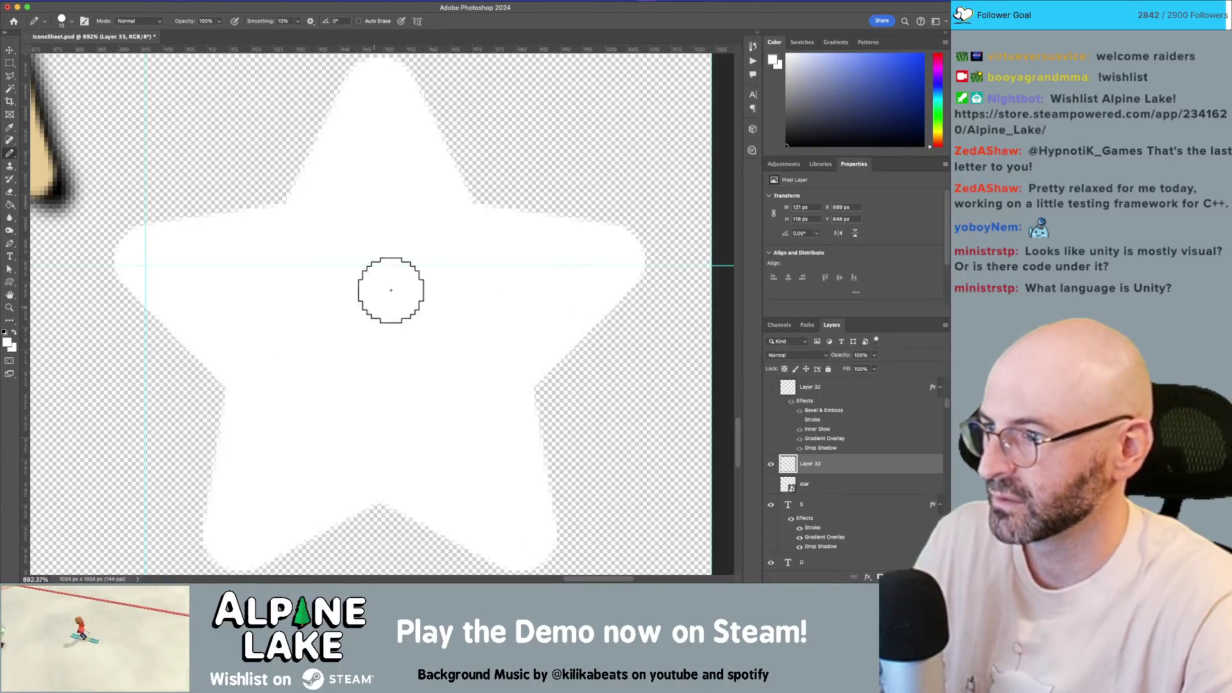
# - Paste the glossy yellow layer style onto Layer 33's star and zoom out
pyautogui.rightClick(837, 464)
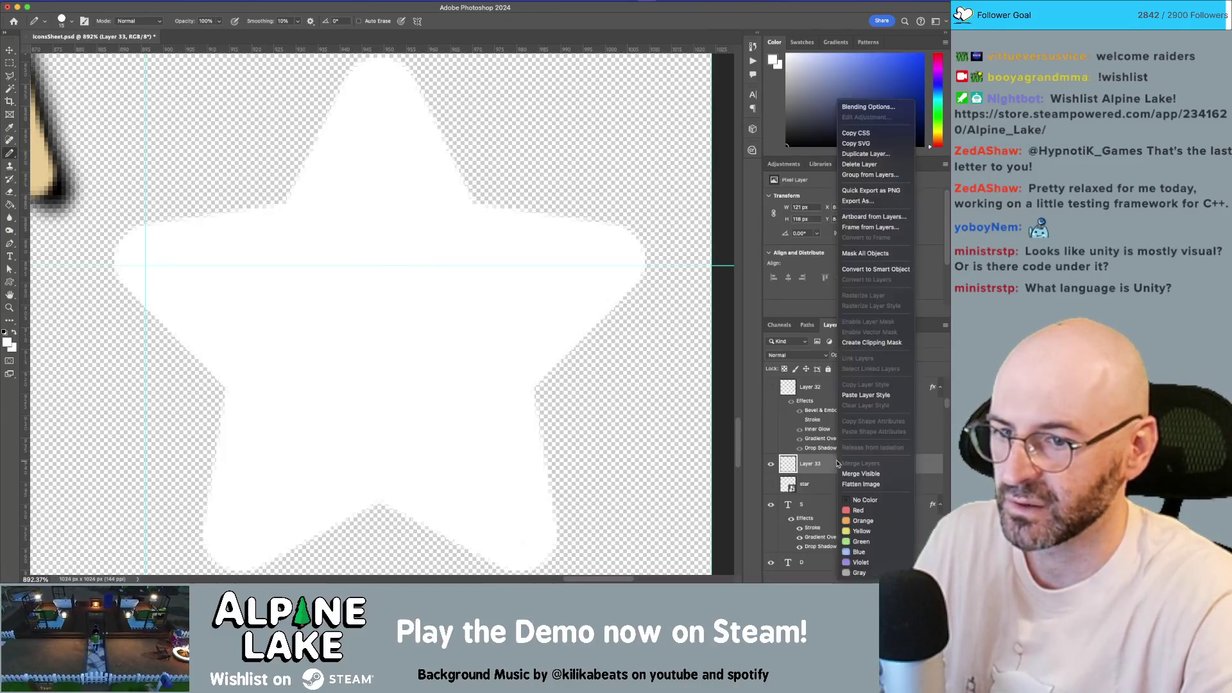
pyautogui.click(863, 395)
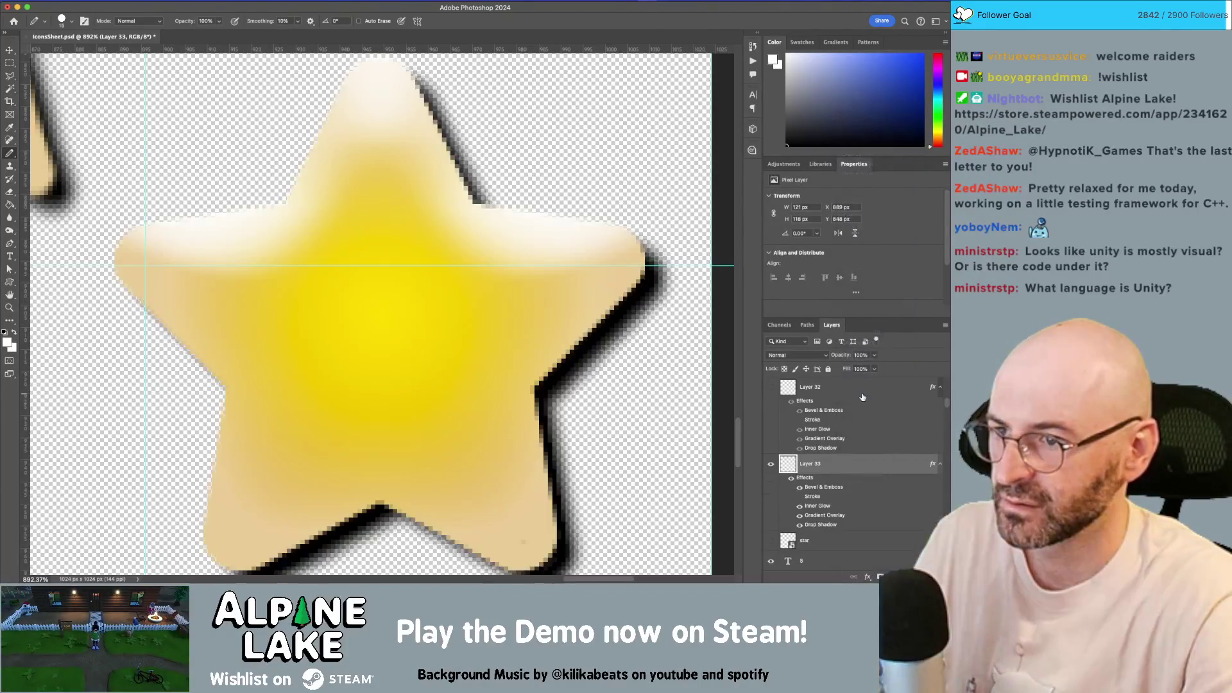
pyautogui.press('z')
pyautogui.keyDown('alt'); pyautogui.click(492, 287); pyautogui.keyUp('alt')
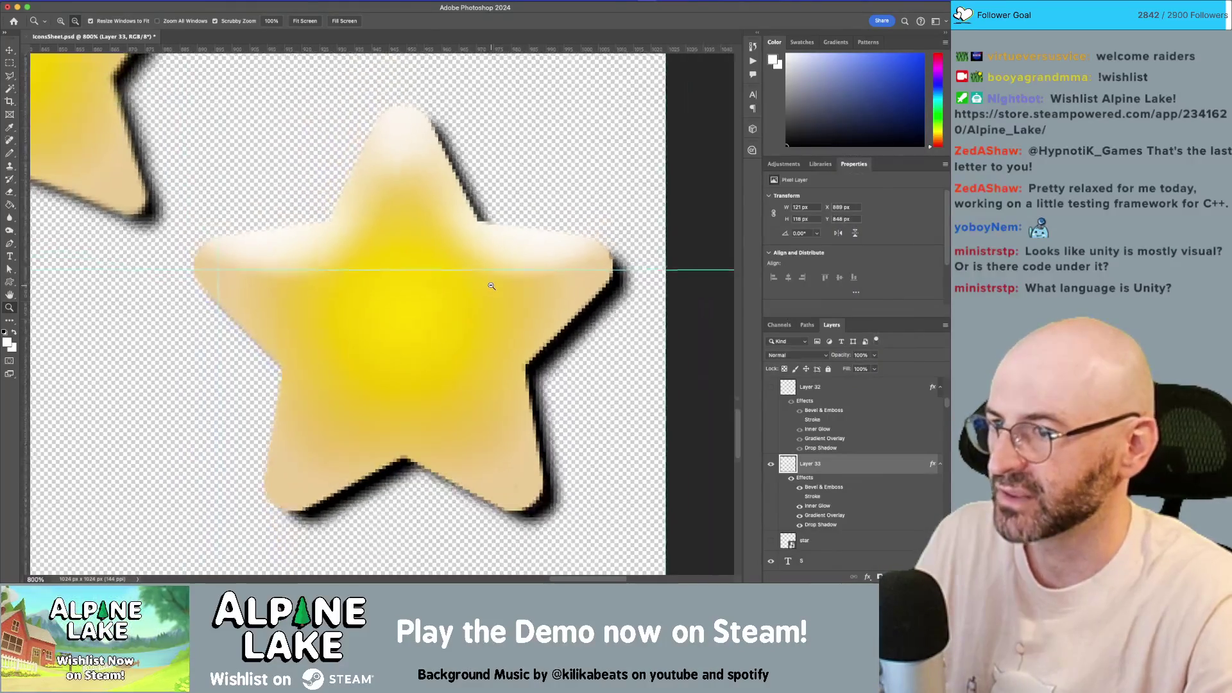
pyautogui.keyDown('alt'); pyautogui.click(491, 286); pyautogui.keyUp('alt')
# - Move the new star up into the star row and enlarge it slightly
pyautogui.press('v')
pyautogui.moveTo(456, 340); pyautogui.dragTo(469, 219)
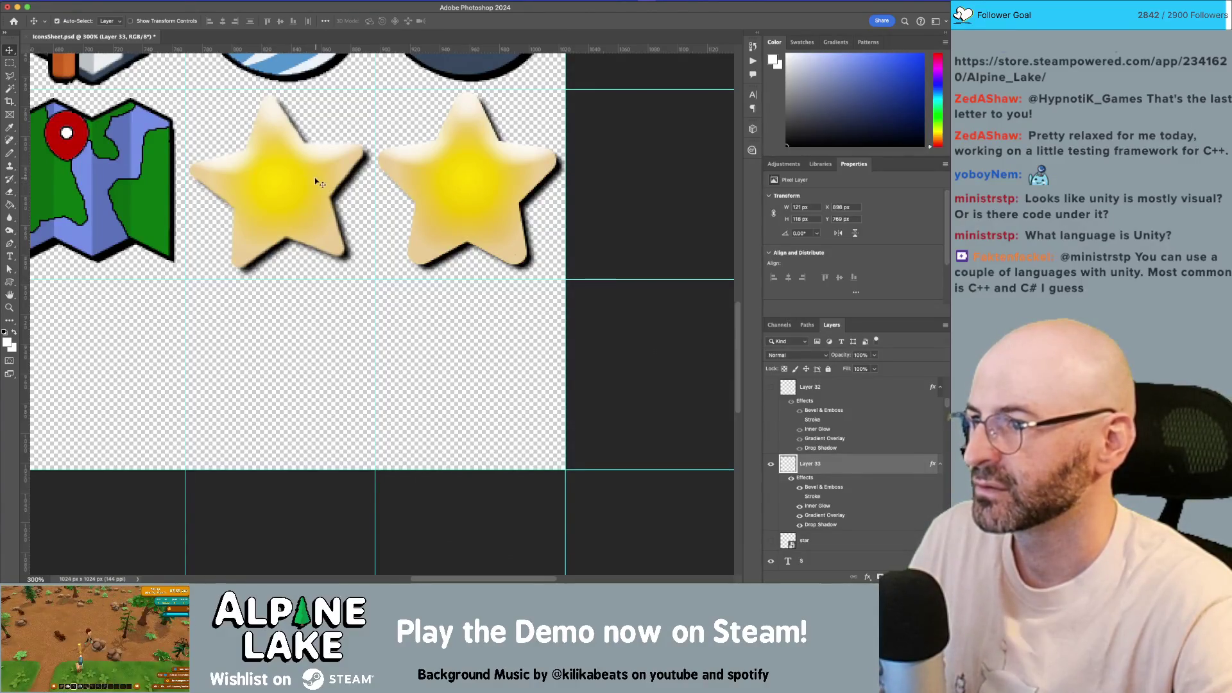
pyautogui.moveTo(460, 177)
pyautogui.mouseDown()
pyautogui.moveTo(285, 192)
pyautogui.moveTo(286, 176)
pyautogui.moveTo(480, 167)
pyautogui.mouseUp()
pyautogui.hotkey('ctrl', 't')
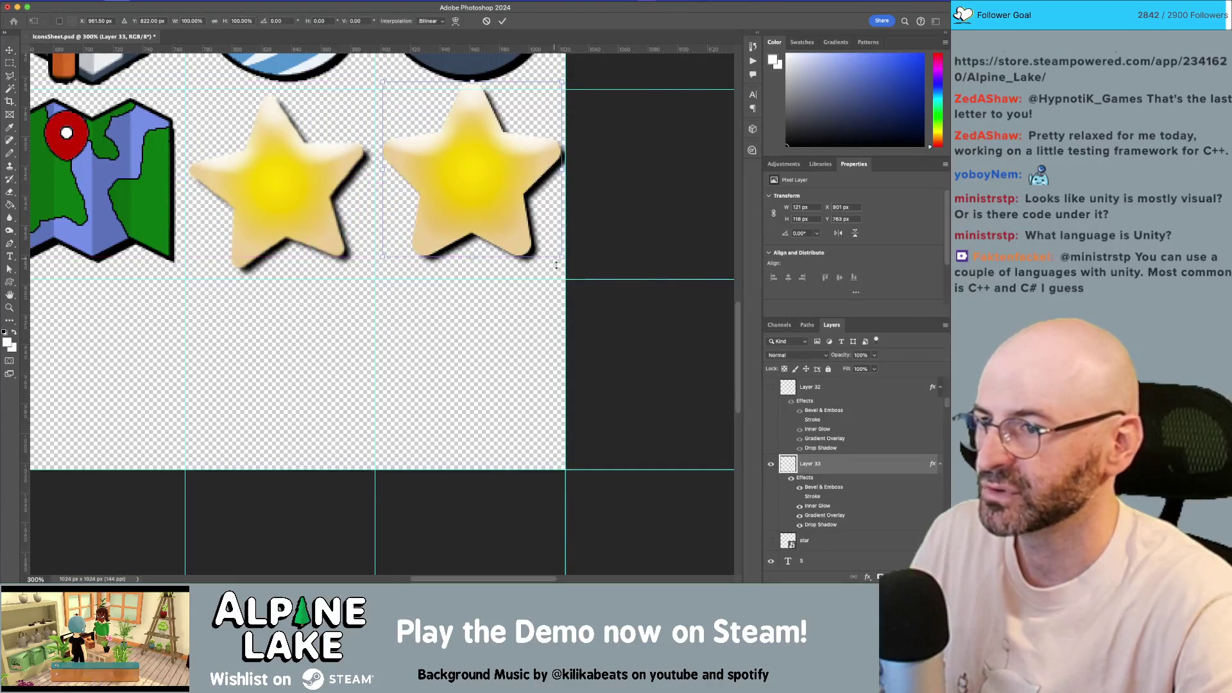
pyautogui.moveTo(570, 267)
pyautogui.mouseDown()
pyautogui.moveTo(591, 253)
pyautogui.moveTo(575, 253)
pyautogui.mouseUp()
pyautogui.press('Return')
pyautogui.moveTo(493, 190)
pyautogui.mouseDown()
pyautogui.moveTo(499, 175)
pyautogui.moveTo(486, 201)
pyautogui.mouseUp()
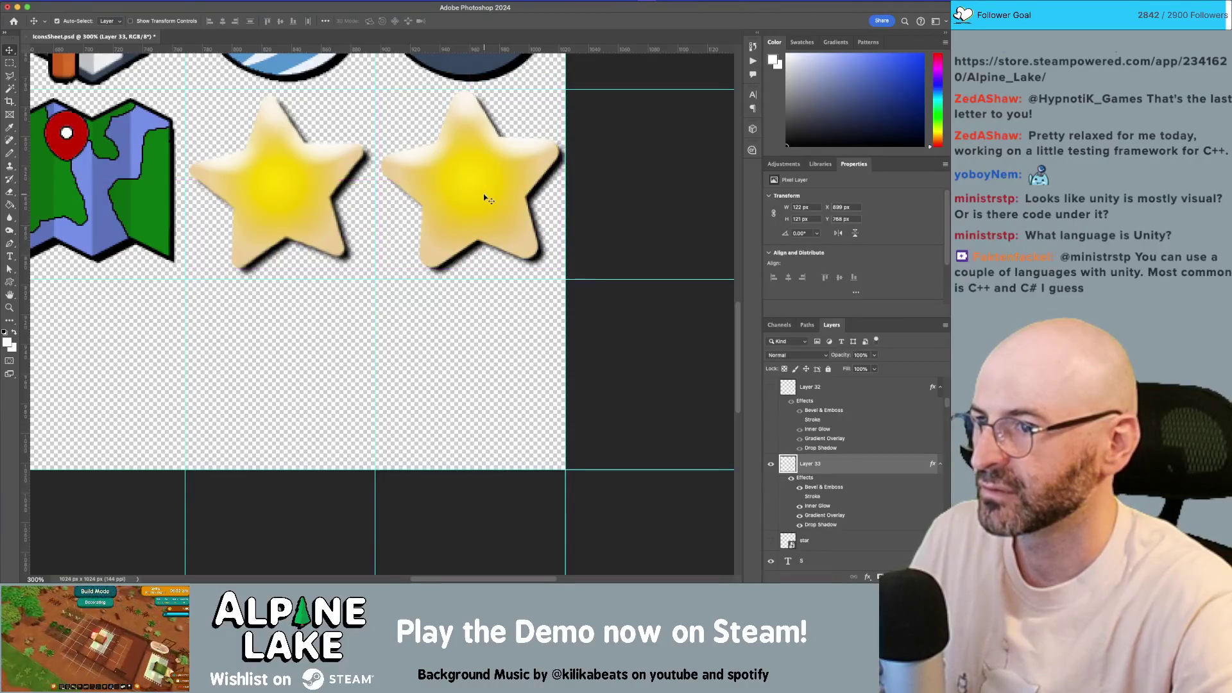
# - Nudge the new star into alignment, hide the original star, and move the new star into its cell
pyautogui.press('Down')
pyautogui.press('Down')
pyautogui.press('Left')
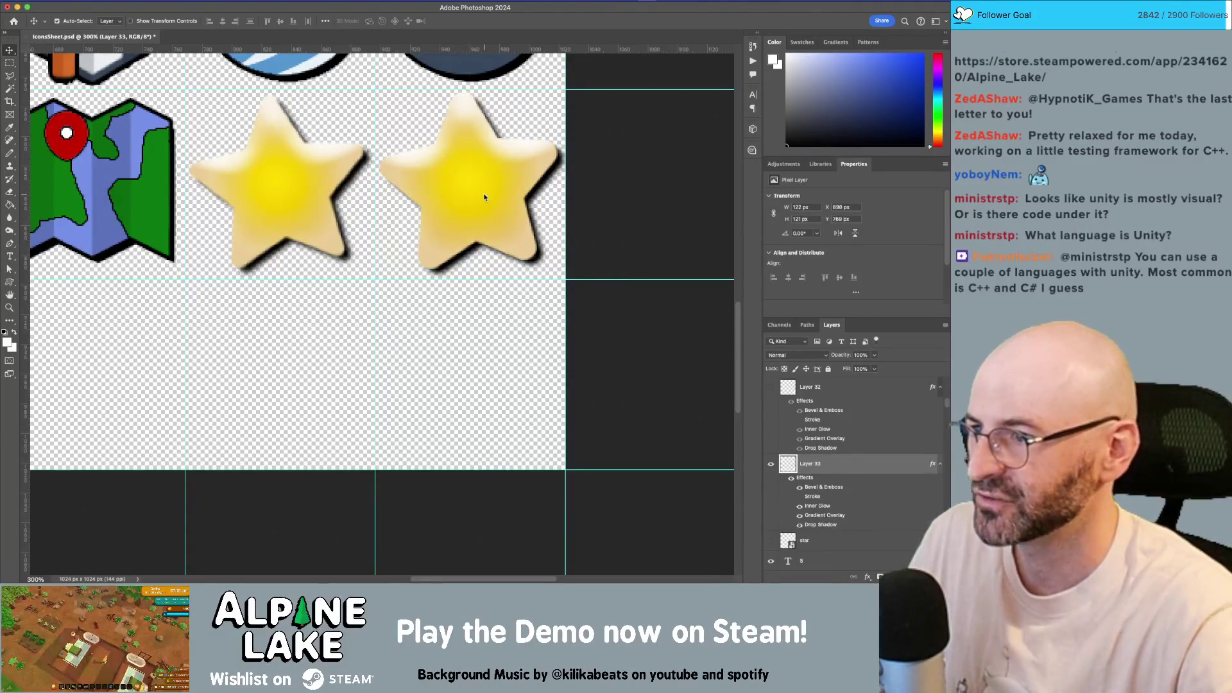
pyautogui.press('Left')
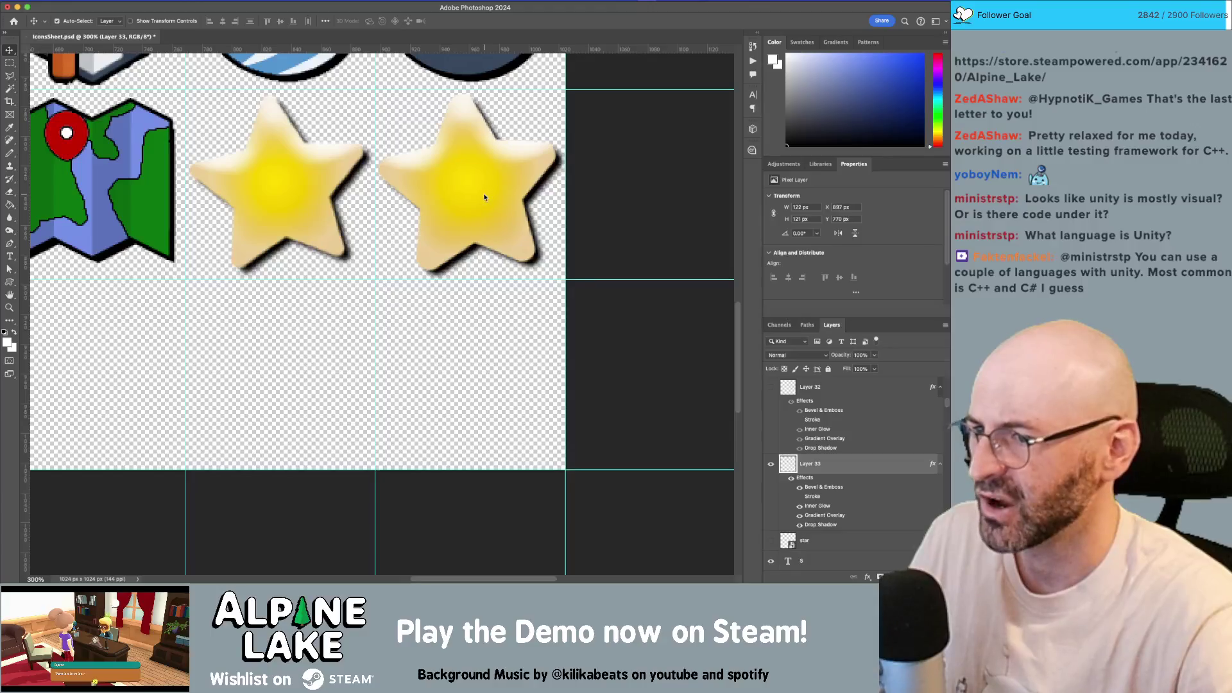
pyautogui.press('Left')
pyautogui.press('Right')
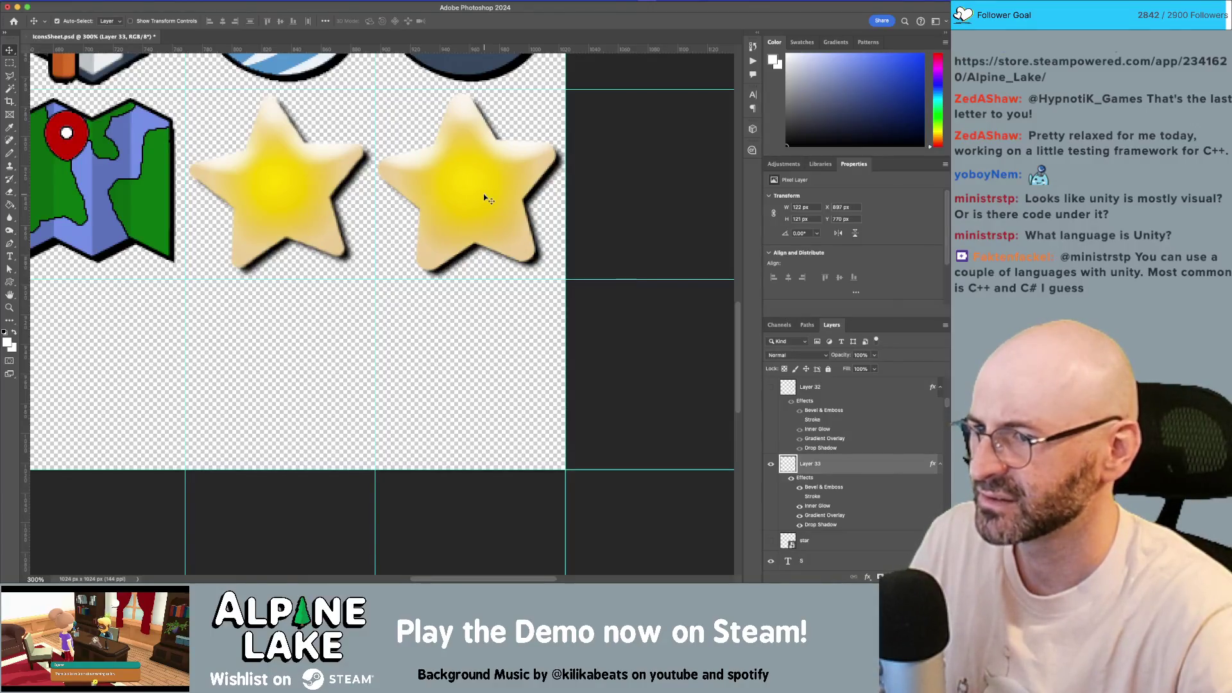
pyautogui.press('Left')
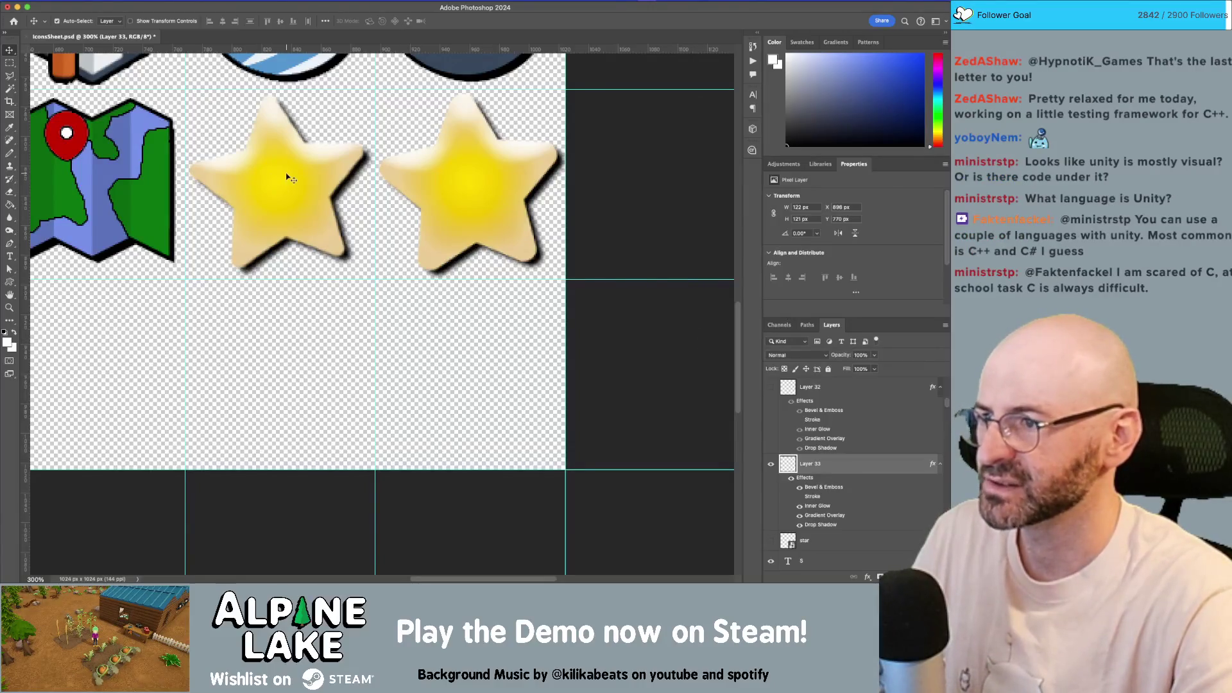
pyautogui.hotkey('ctrl', 'e')
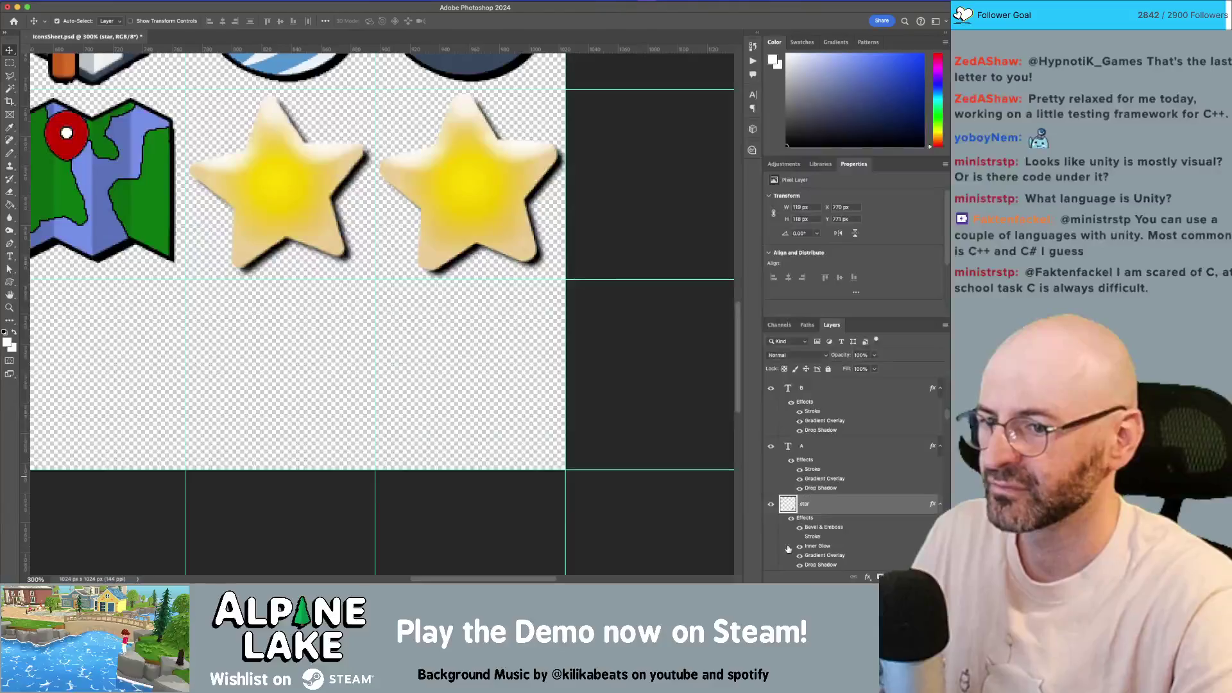
pyautogui.click(771, 507)
pyautogui.moveTo(482, 180)
pyautogui.mouseDown()
pyautogui.moveTo(295, 138)
pyautogui.moveTo(295, 171)
pyautogui.mouseUp()
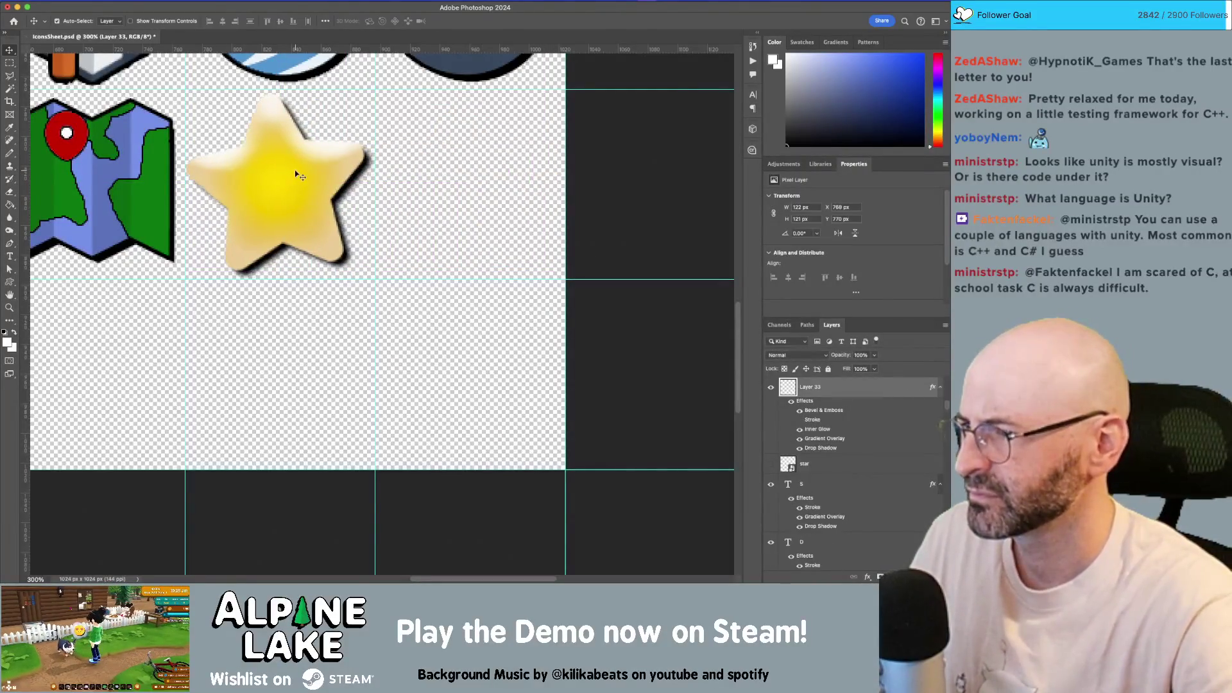